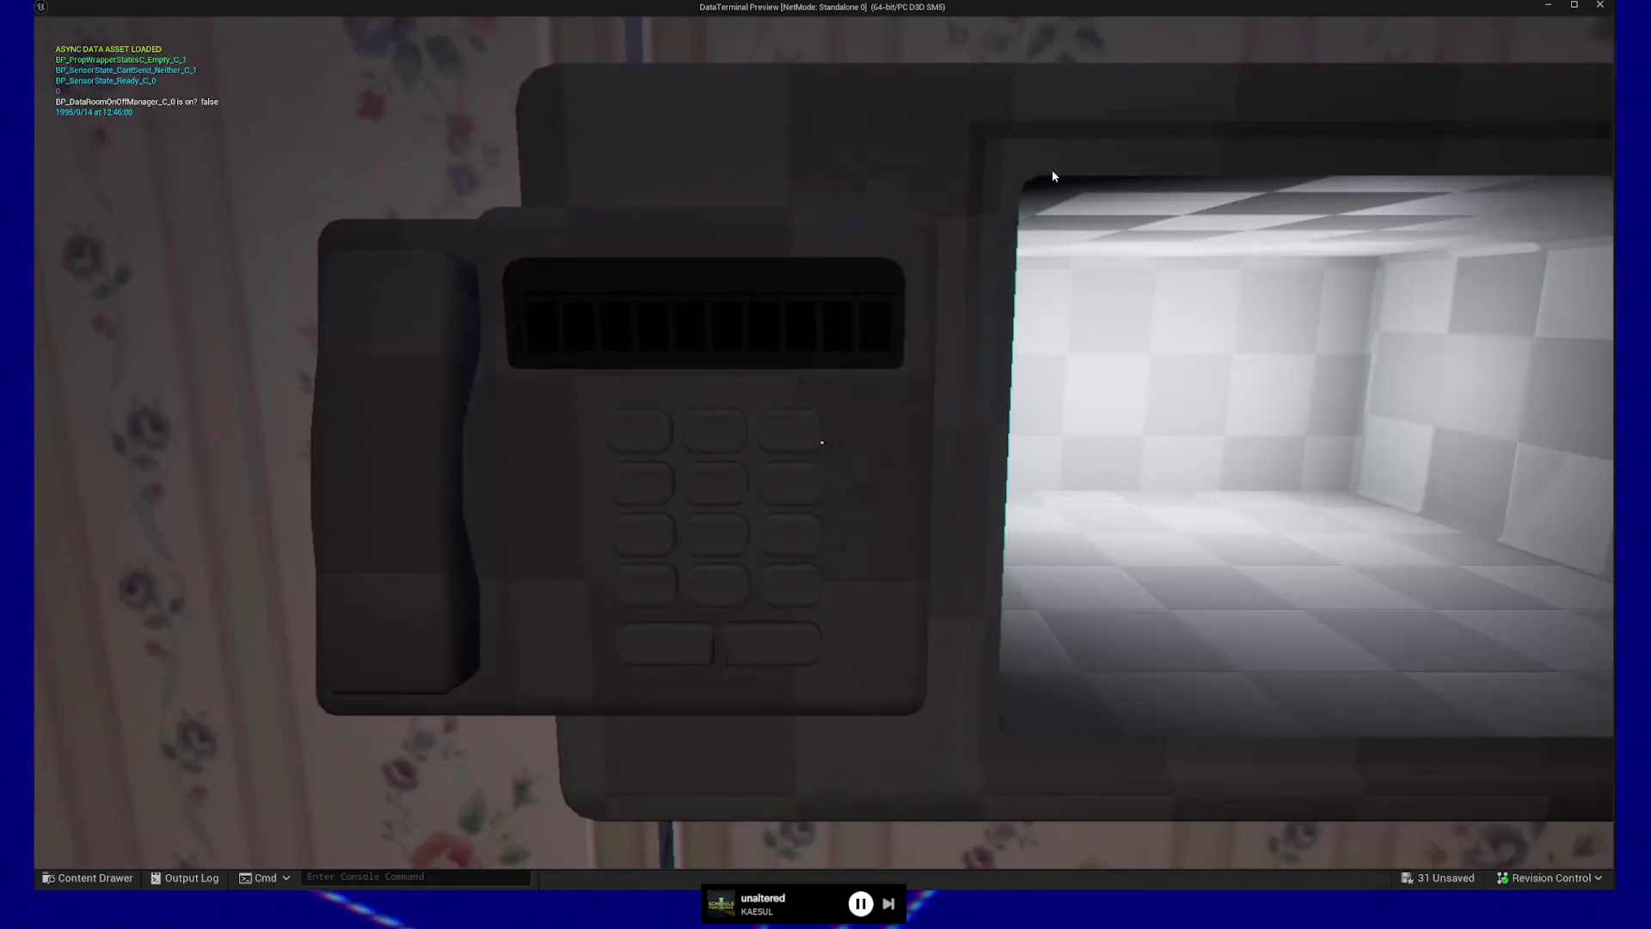
Key a trial code ending in 8 into the keypad, then clear the terminal display
left_click(719, 443)
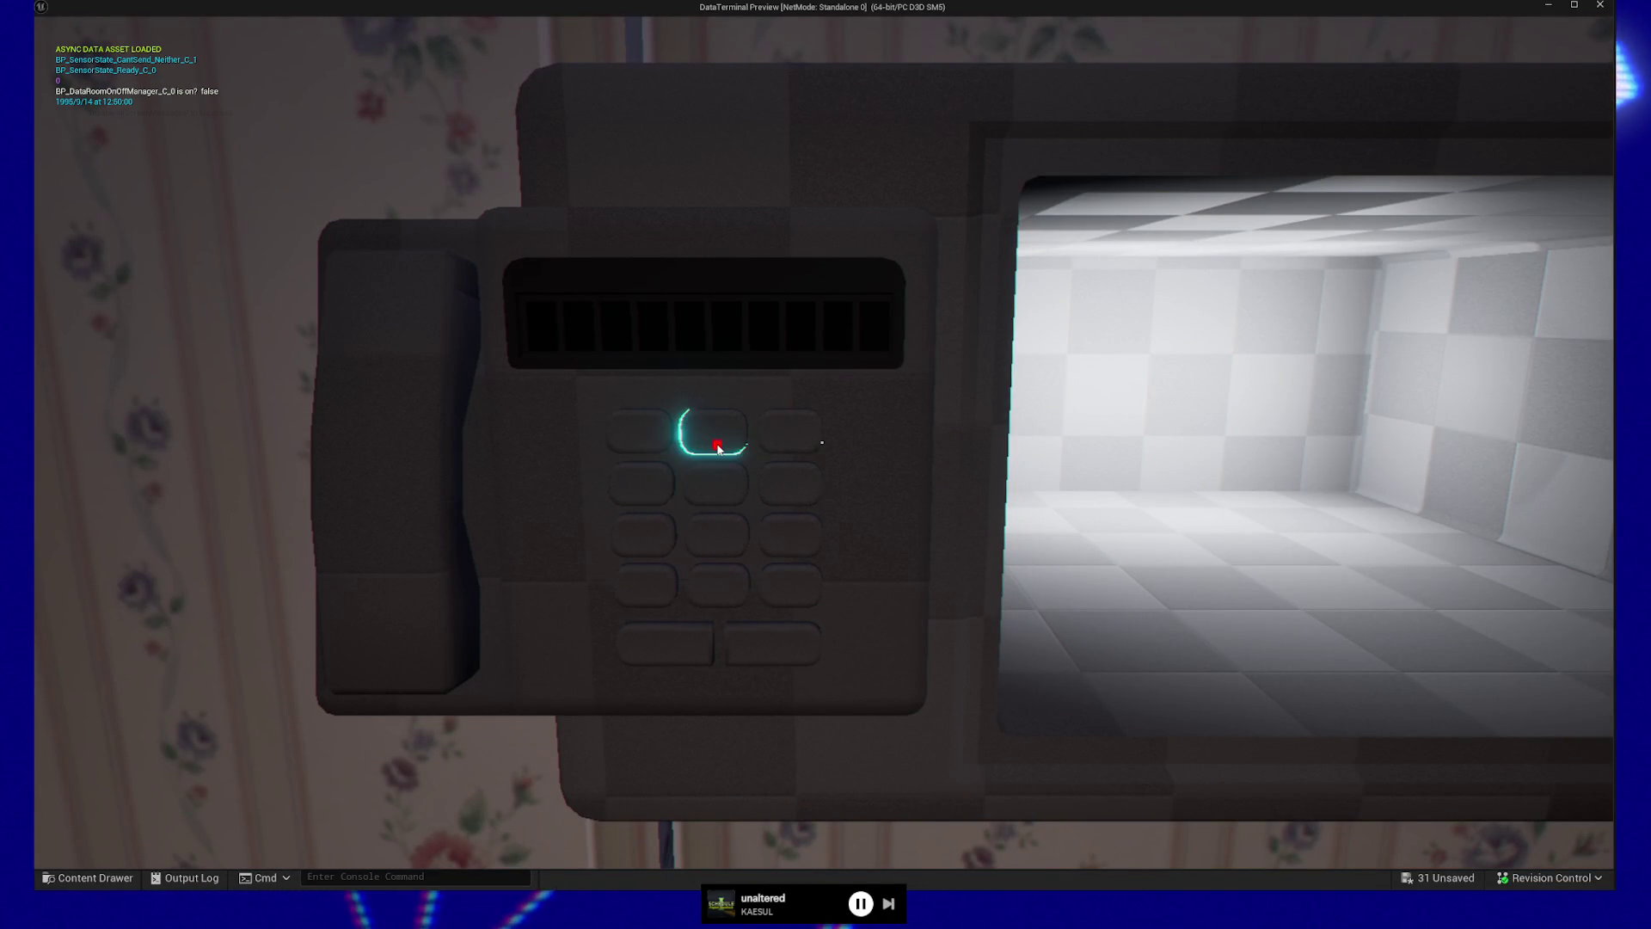
left_click(719, 444)
left_click(717, 483)
left_click(719, 444)
left_click(716, 484)
left_click(719, 444)
left_click(716, 484)
left_click(691, 555)
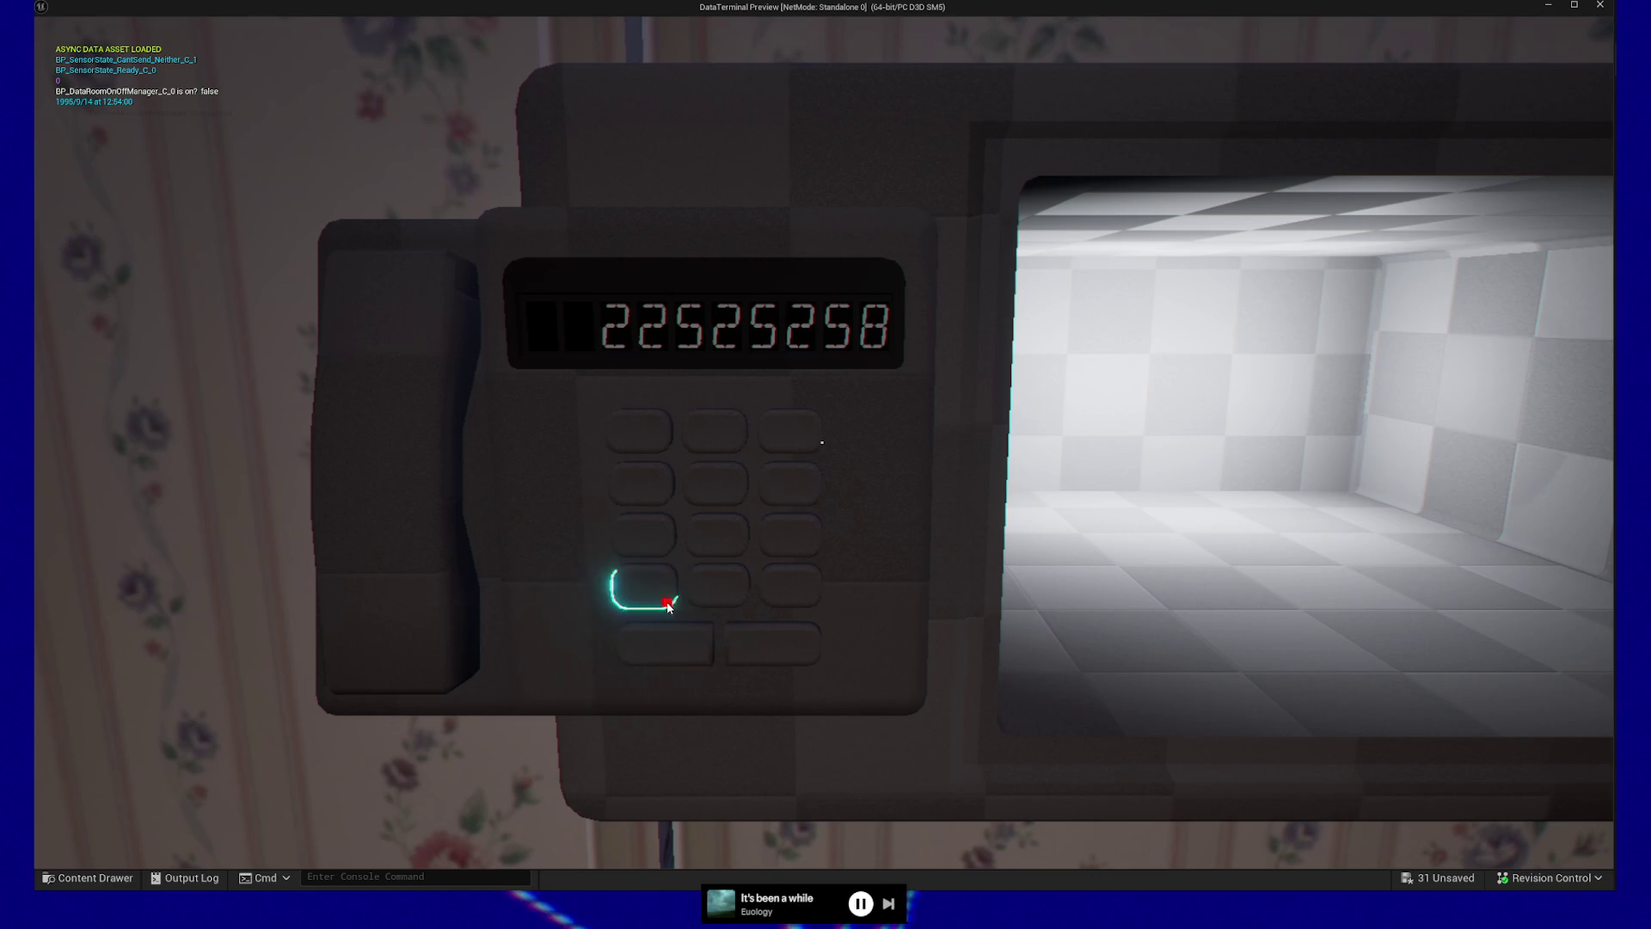
left_click(675, 595)
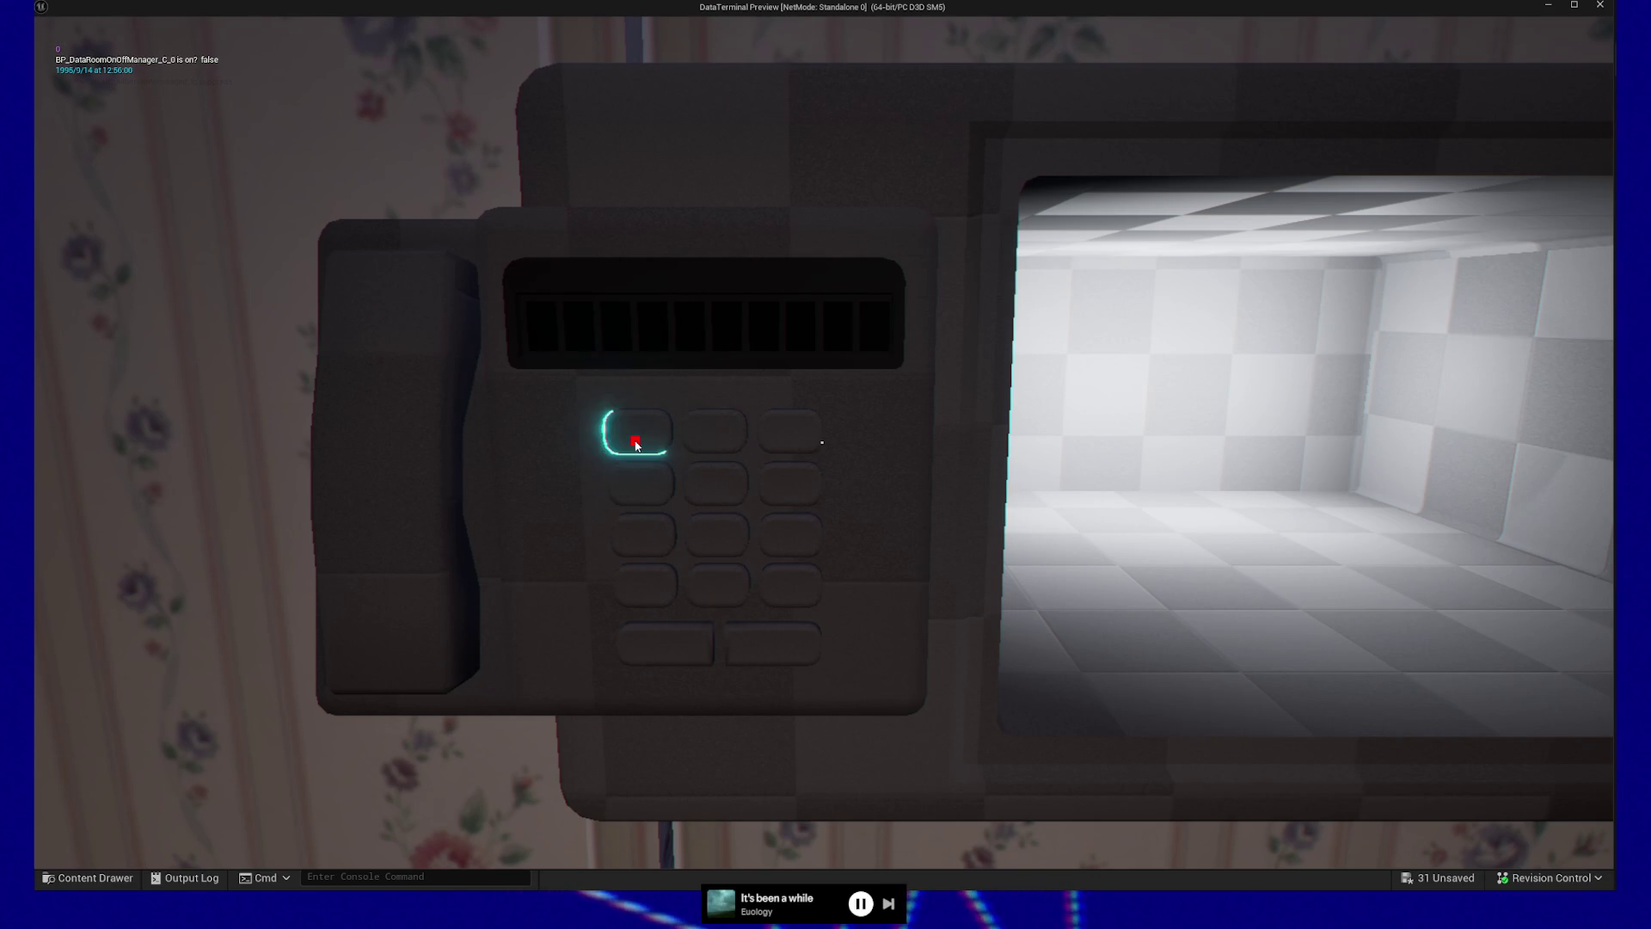
Enter code 245535 and submit it; the terminal rejects it with X errors
left_click(719, 444)
left_click(641, 483)
left_click(716, 484)
left_click(716, 483)
left_click(789, 432)
left_click(716, 483)
left_click(768, 659)
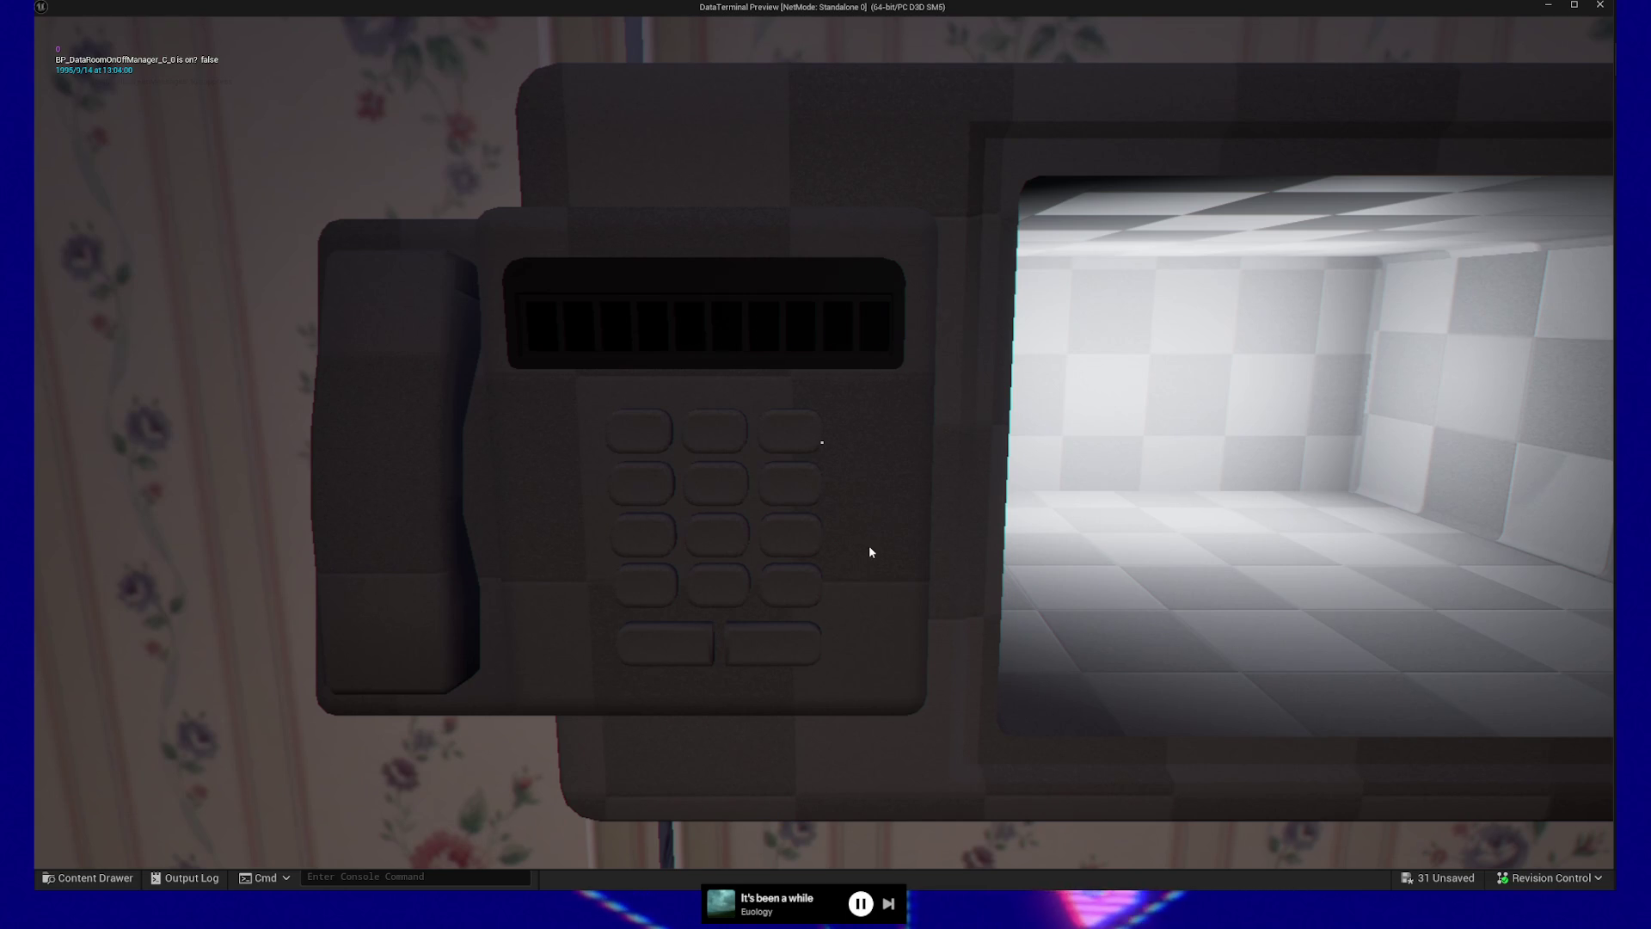
Enter code 19216801 on the keypad and submit it to the terminal
left_click(663, 451)
left_click(778, 542)
left_click(714, 432)
left_click(645, 434)
left_click(787, 485)
left_click(716, 535)
left_click(717, 584)
left_click(639, 439)
left_click(772, 645)
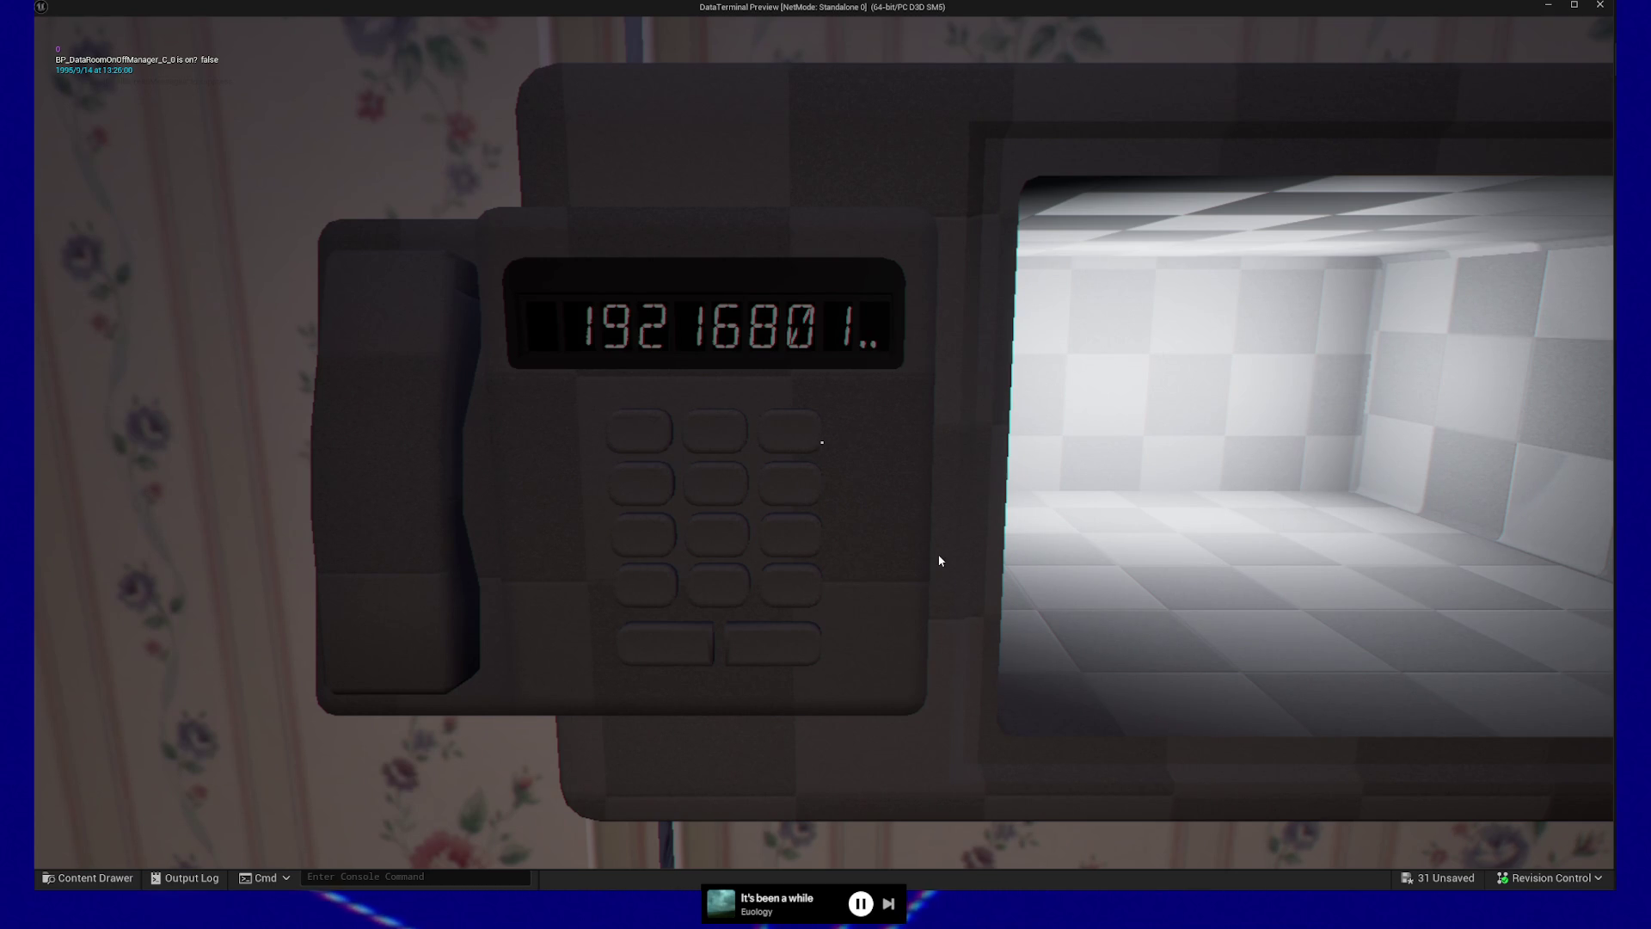
Walk through the lounge to the bench, lie down on it, then stop the preview
key("Escape")
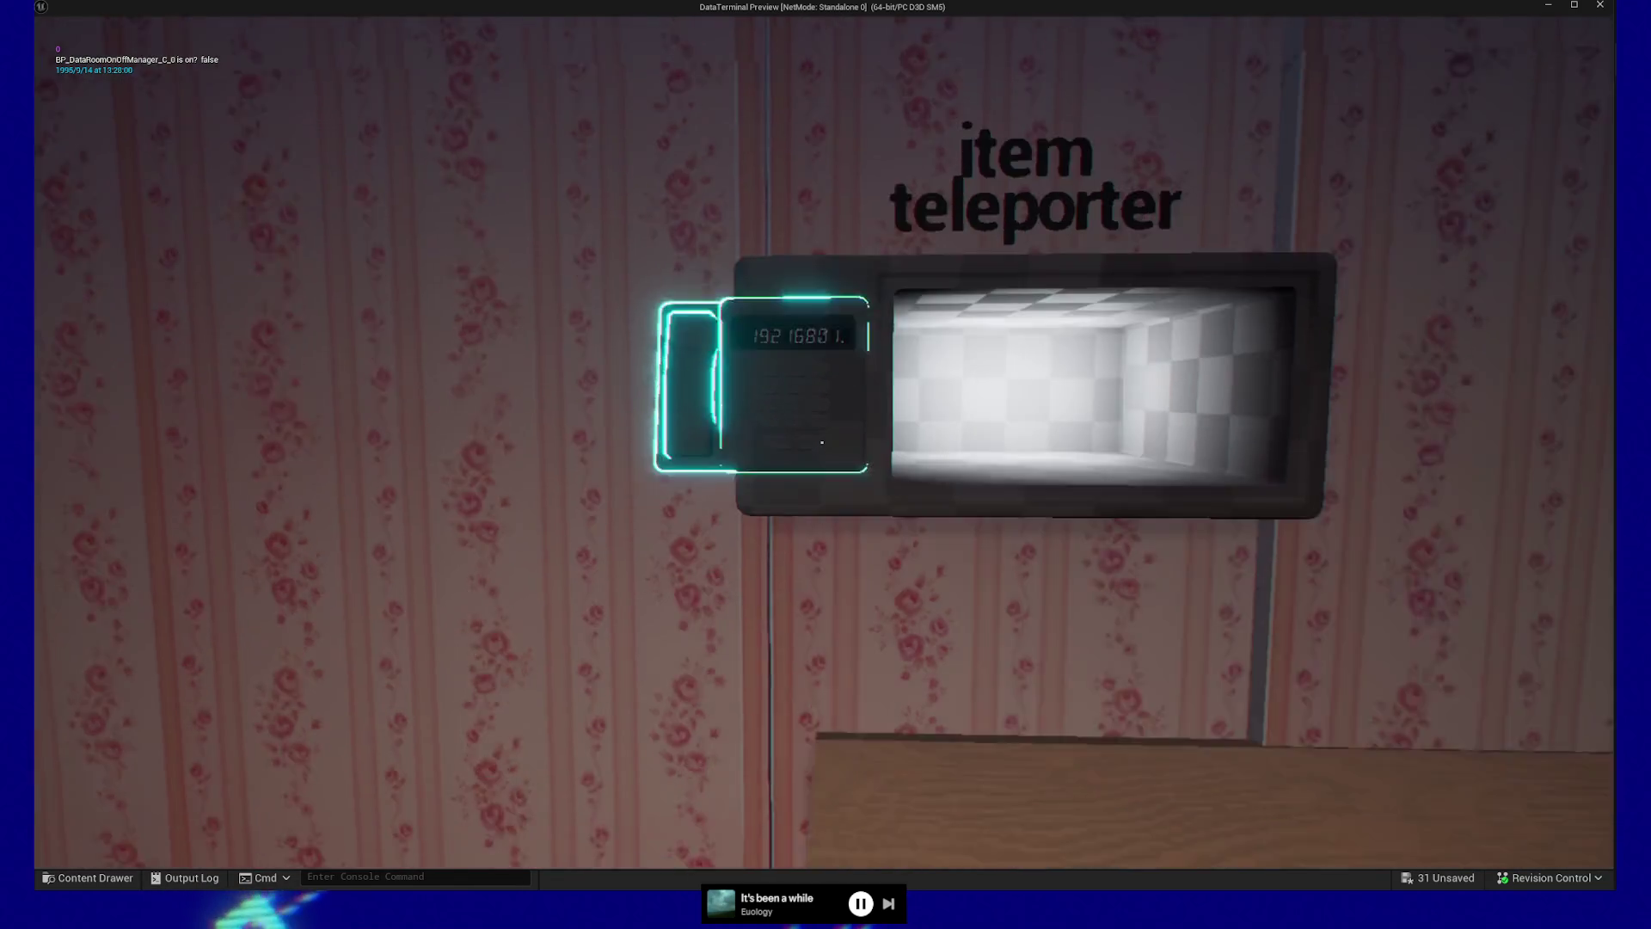
key("w")
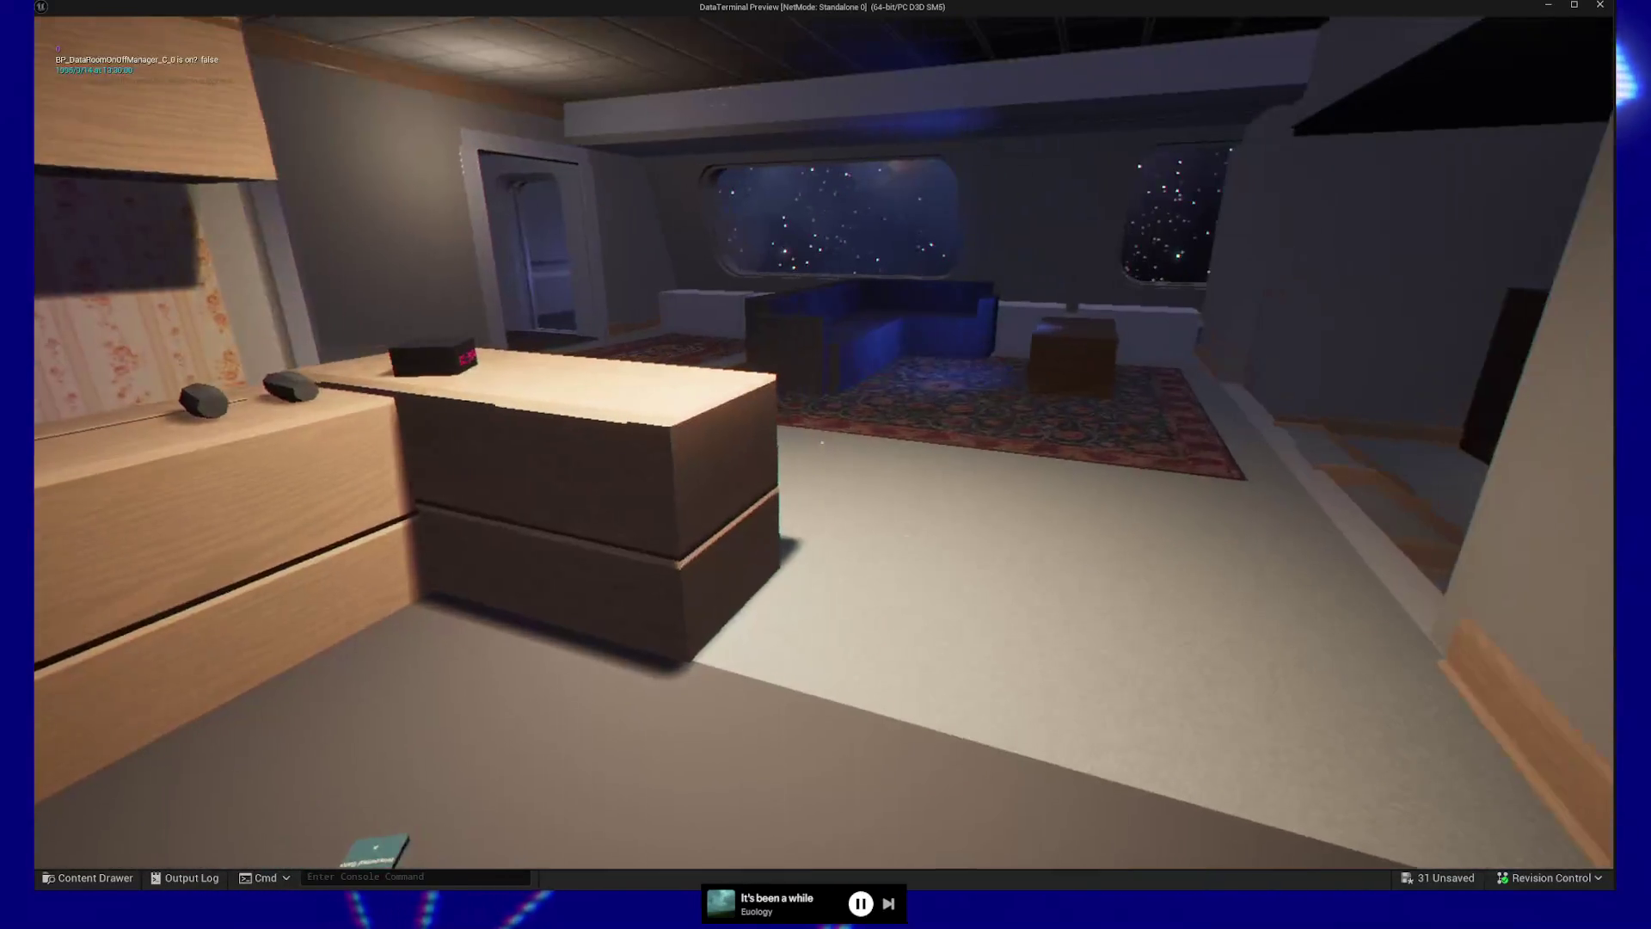
key("w")
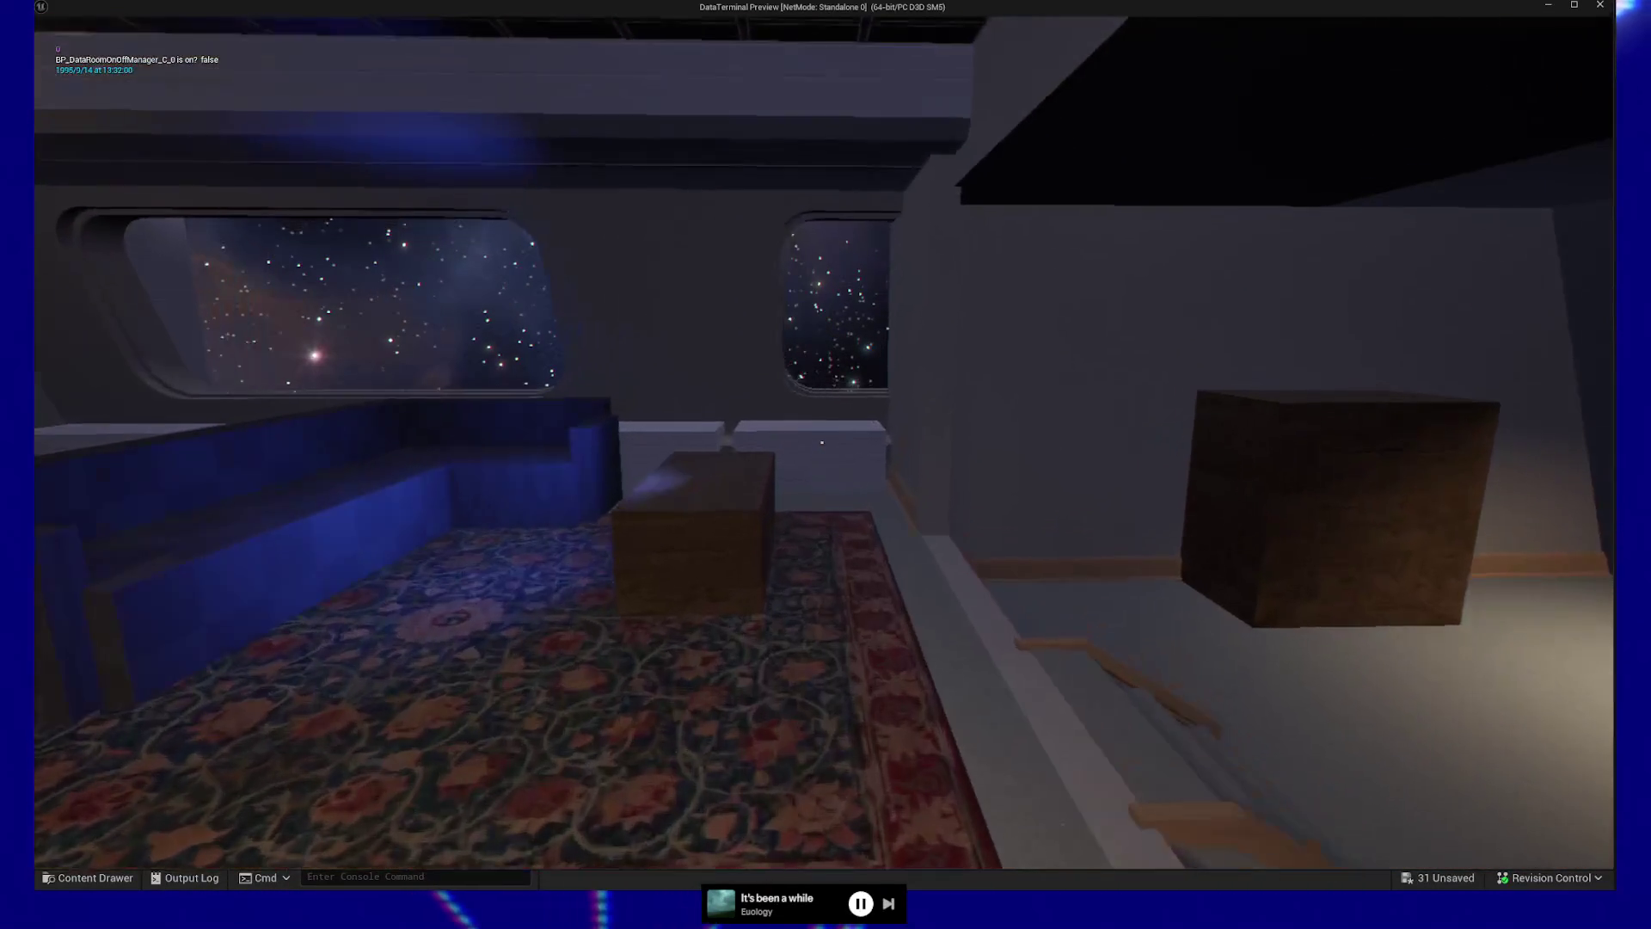
key("w")
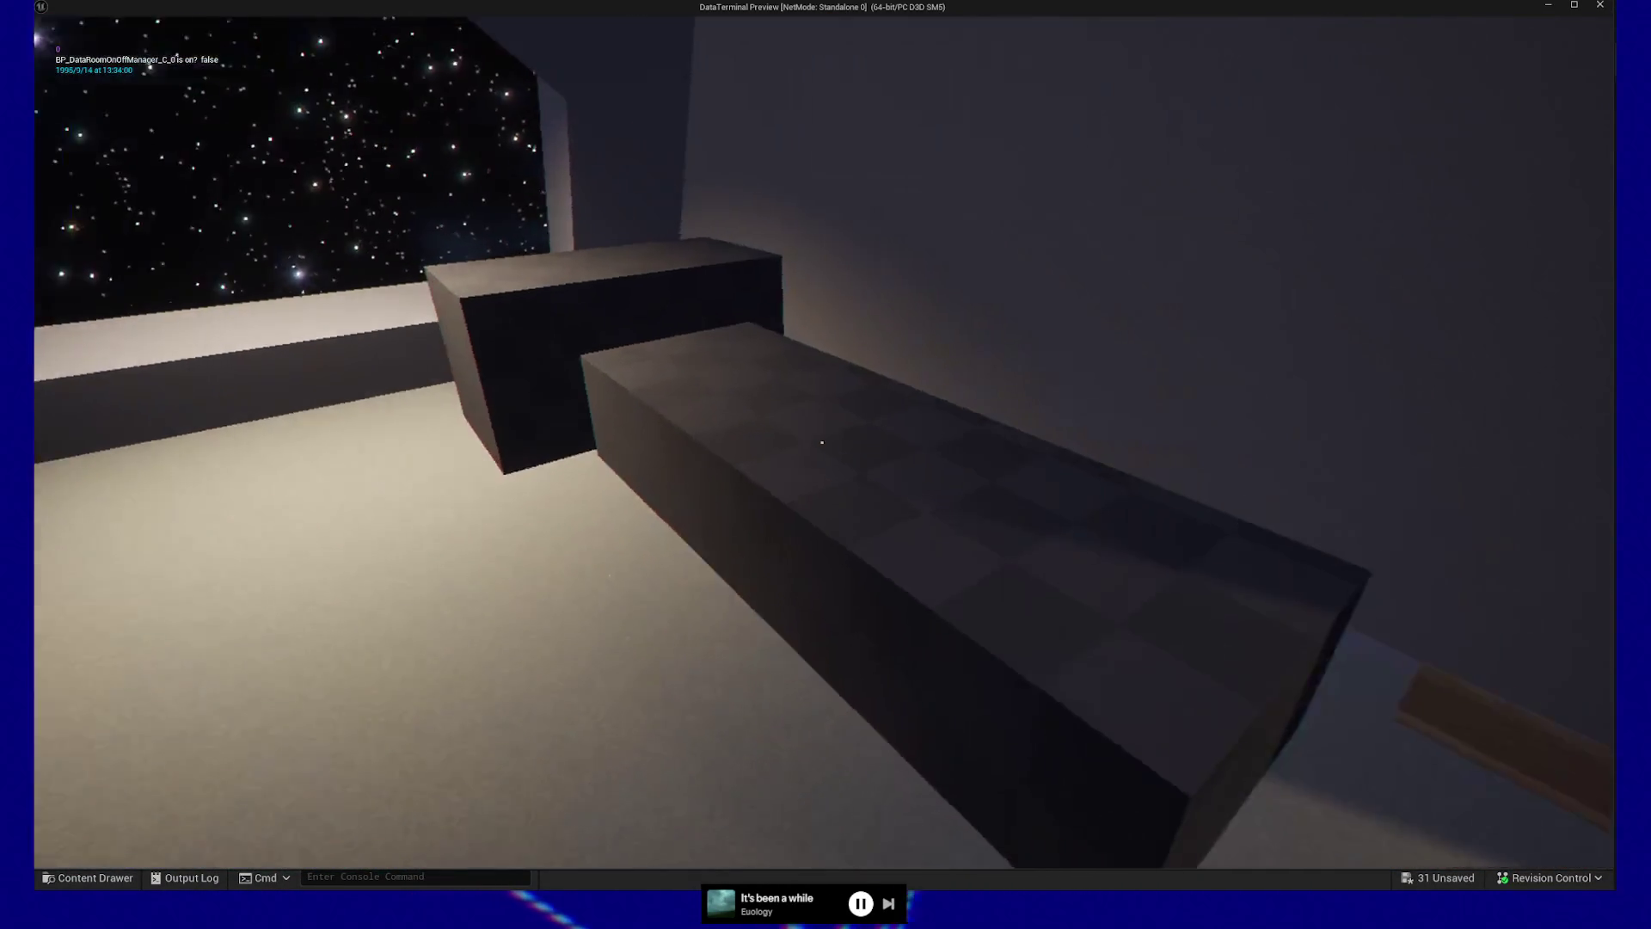
key("e")
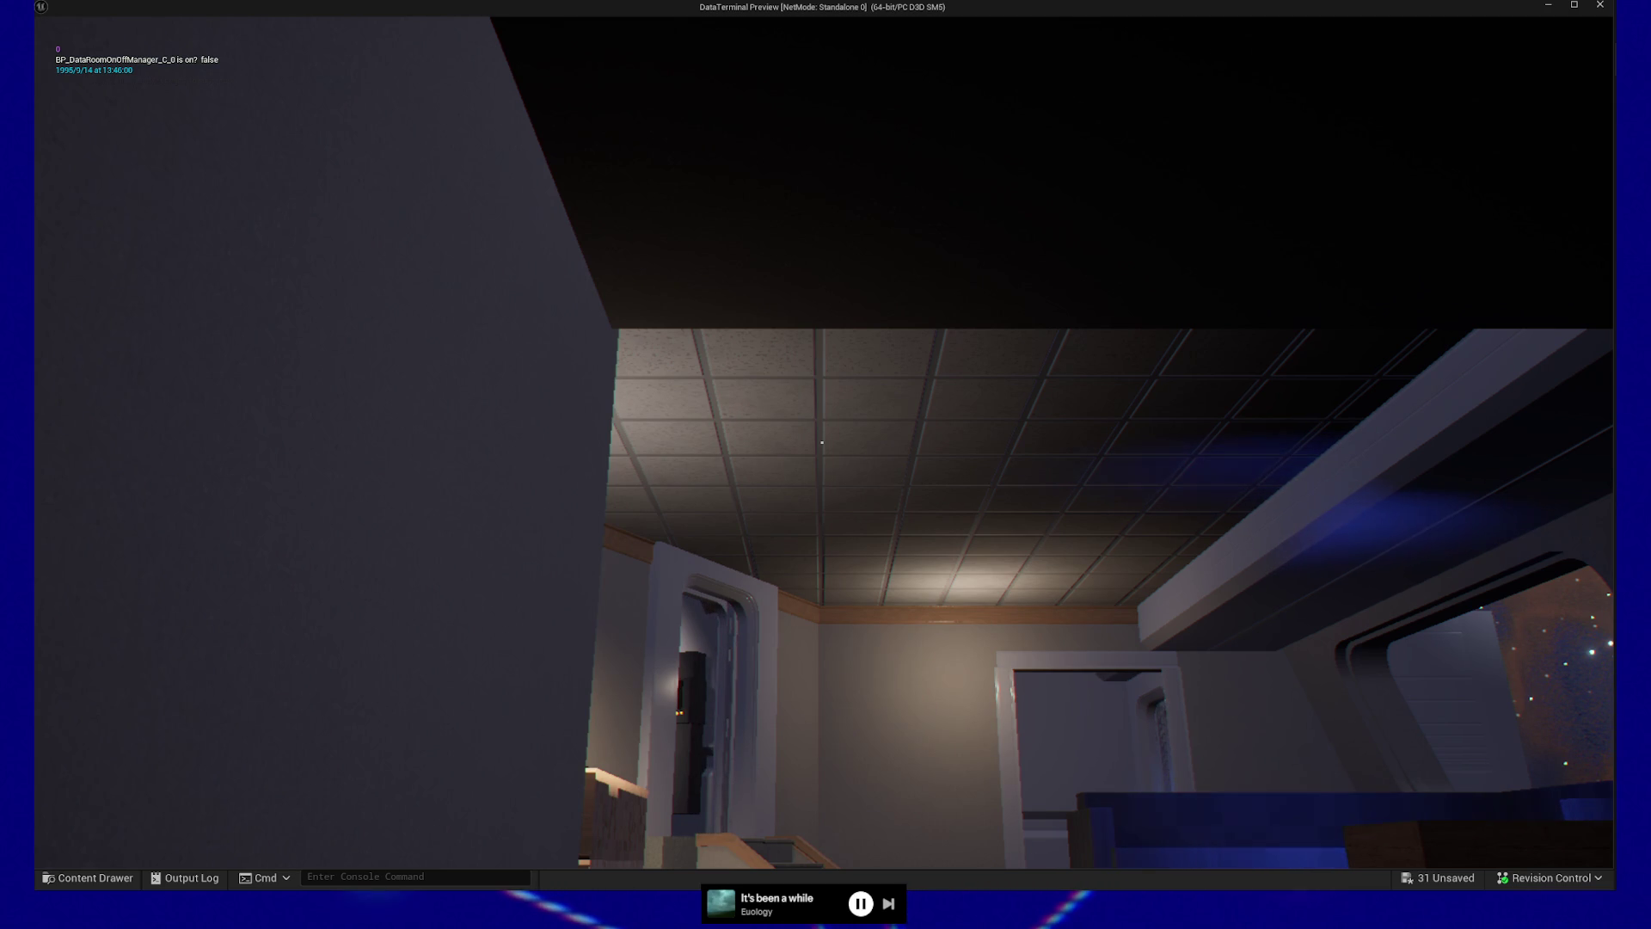
key("Escape")
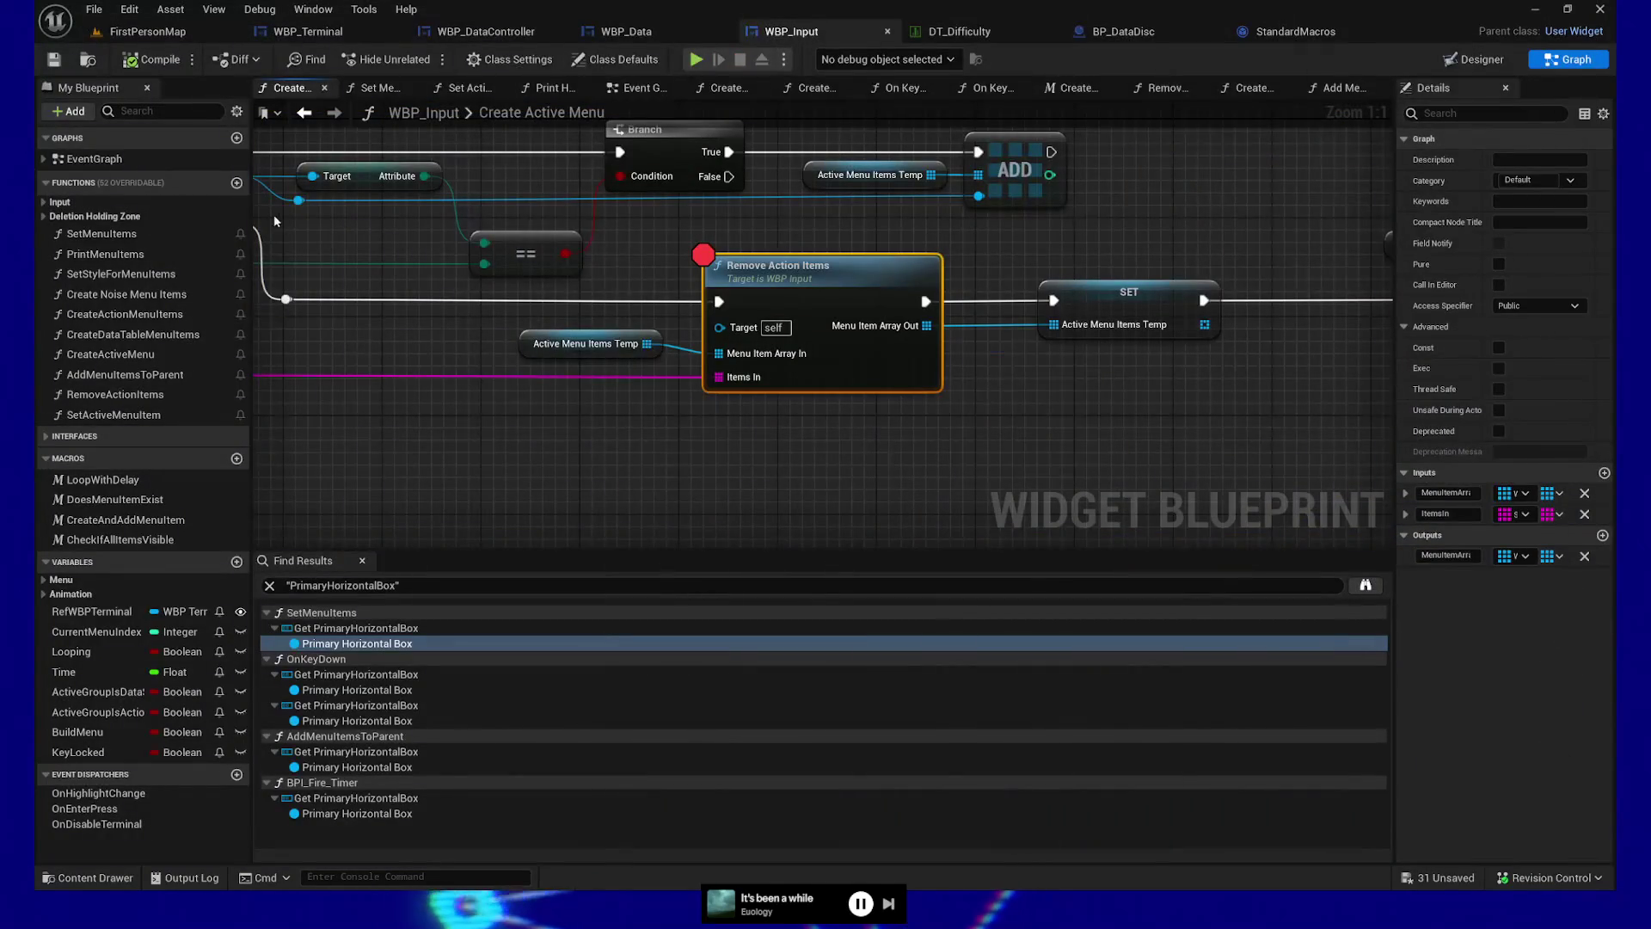
Switch to FirstPersonMap, enlarge its viewport, then bring up the Project Zomboid map full size
left_click(147, 32)
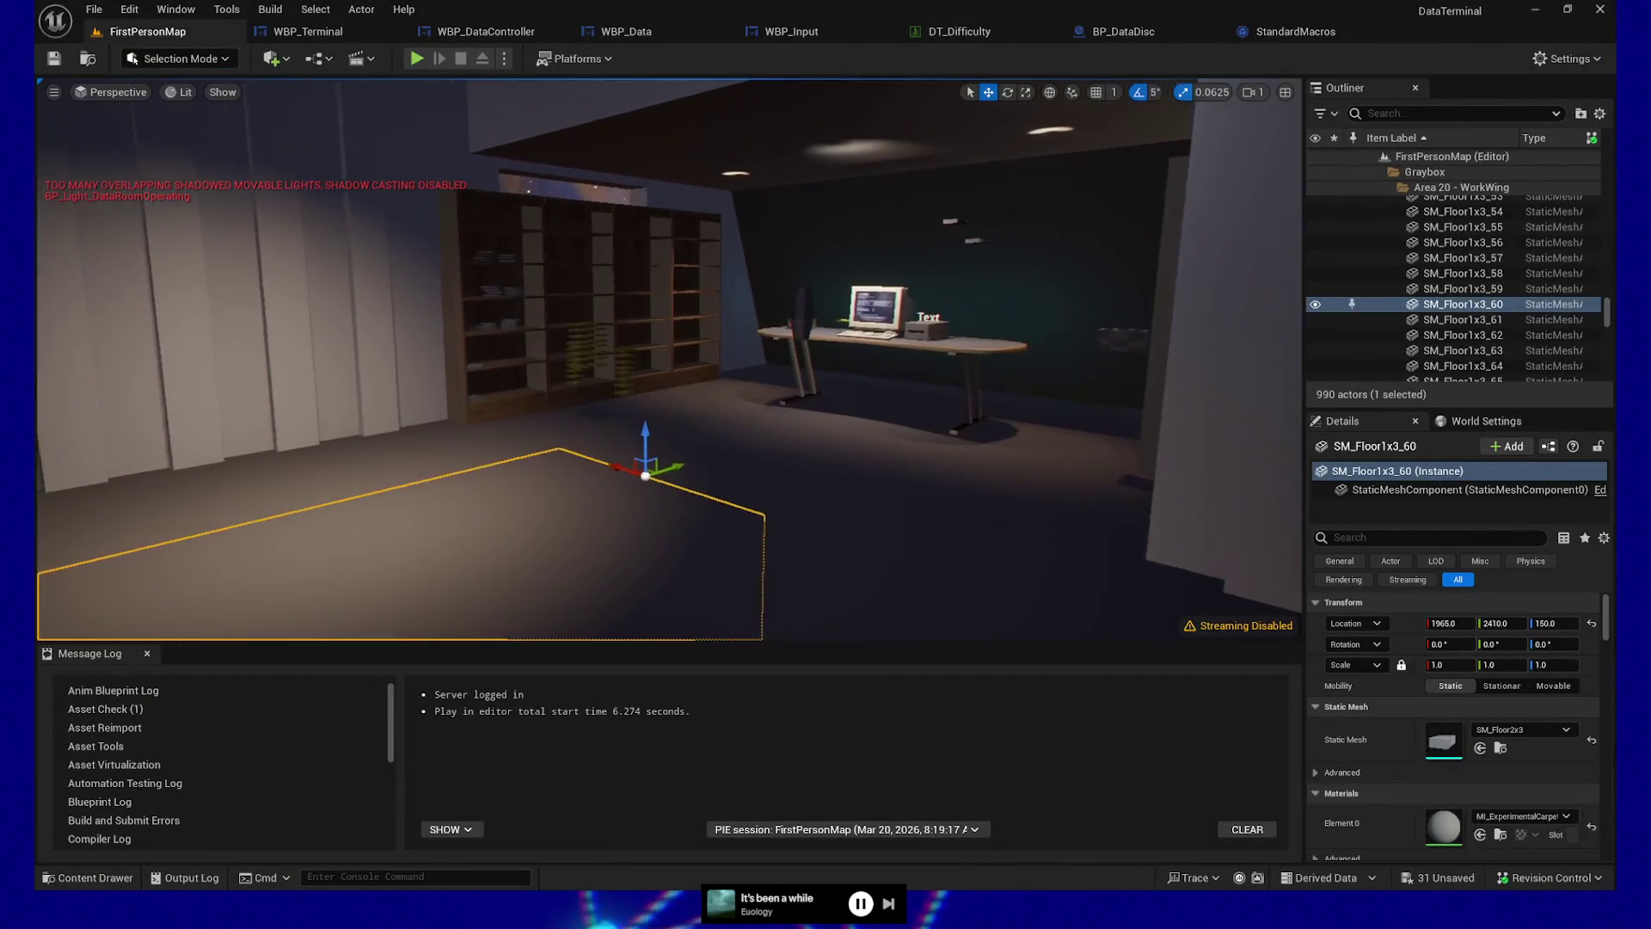
left_click_drag(652, 645, 658, 728)
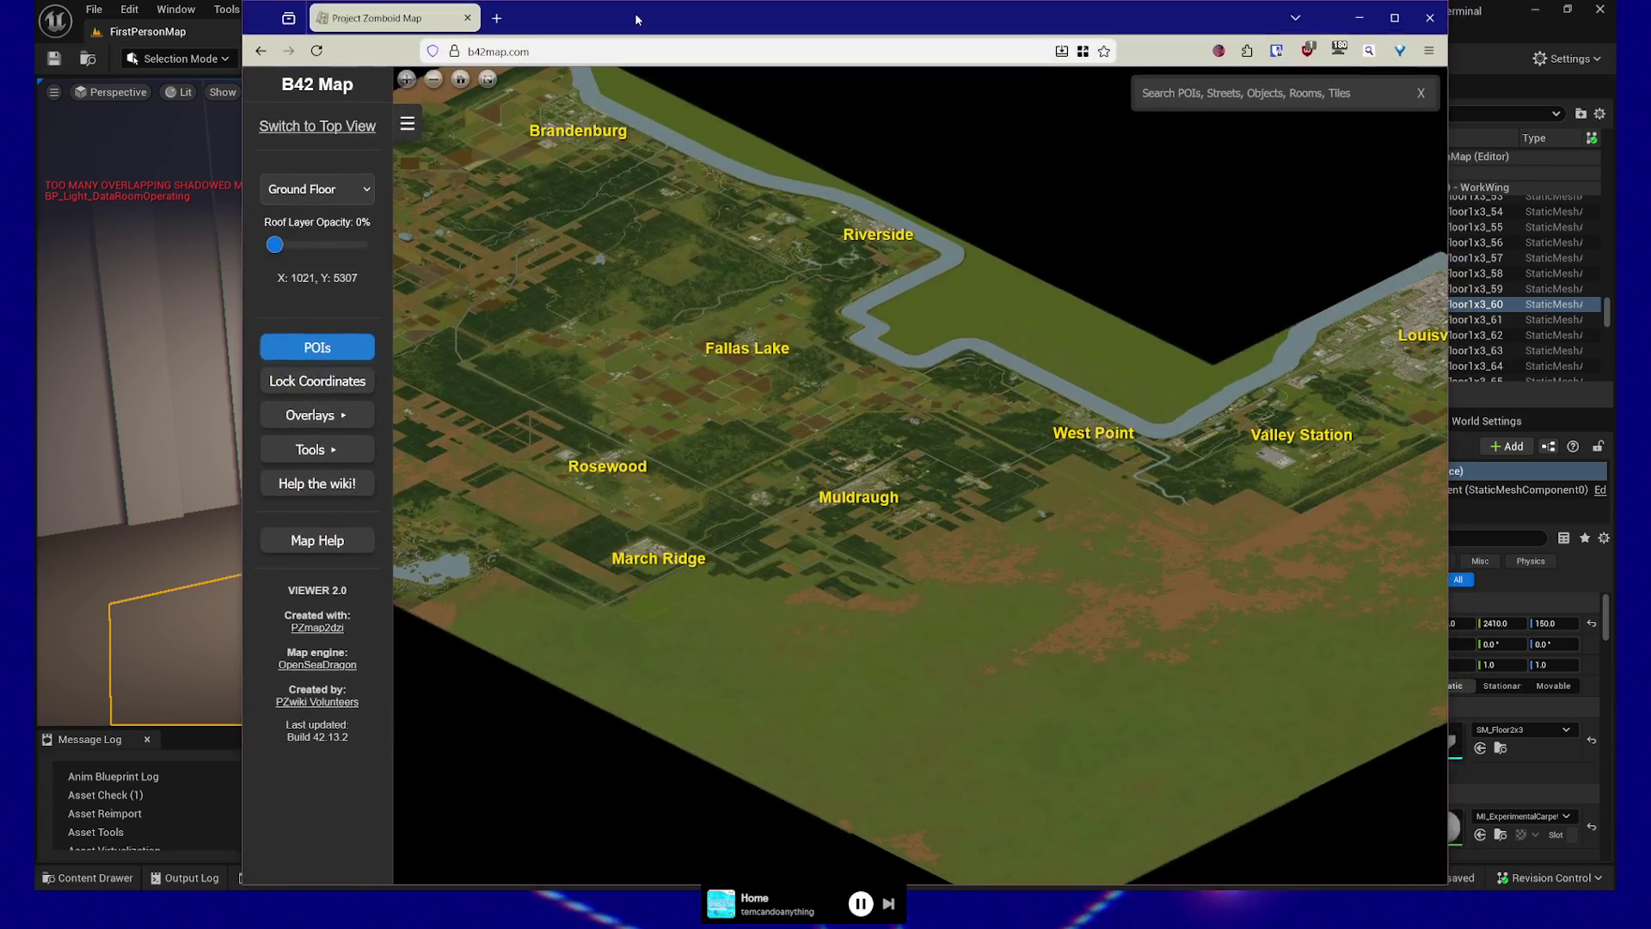
double_click(635, 13)
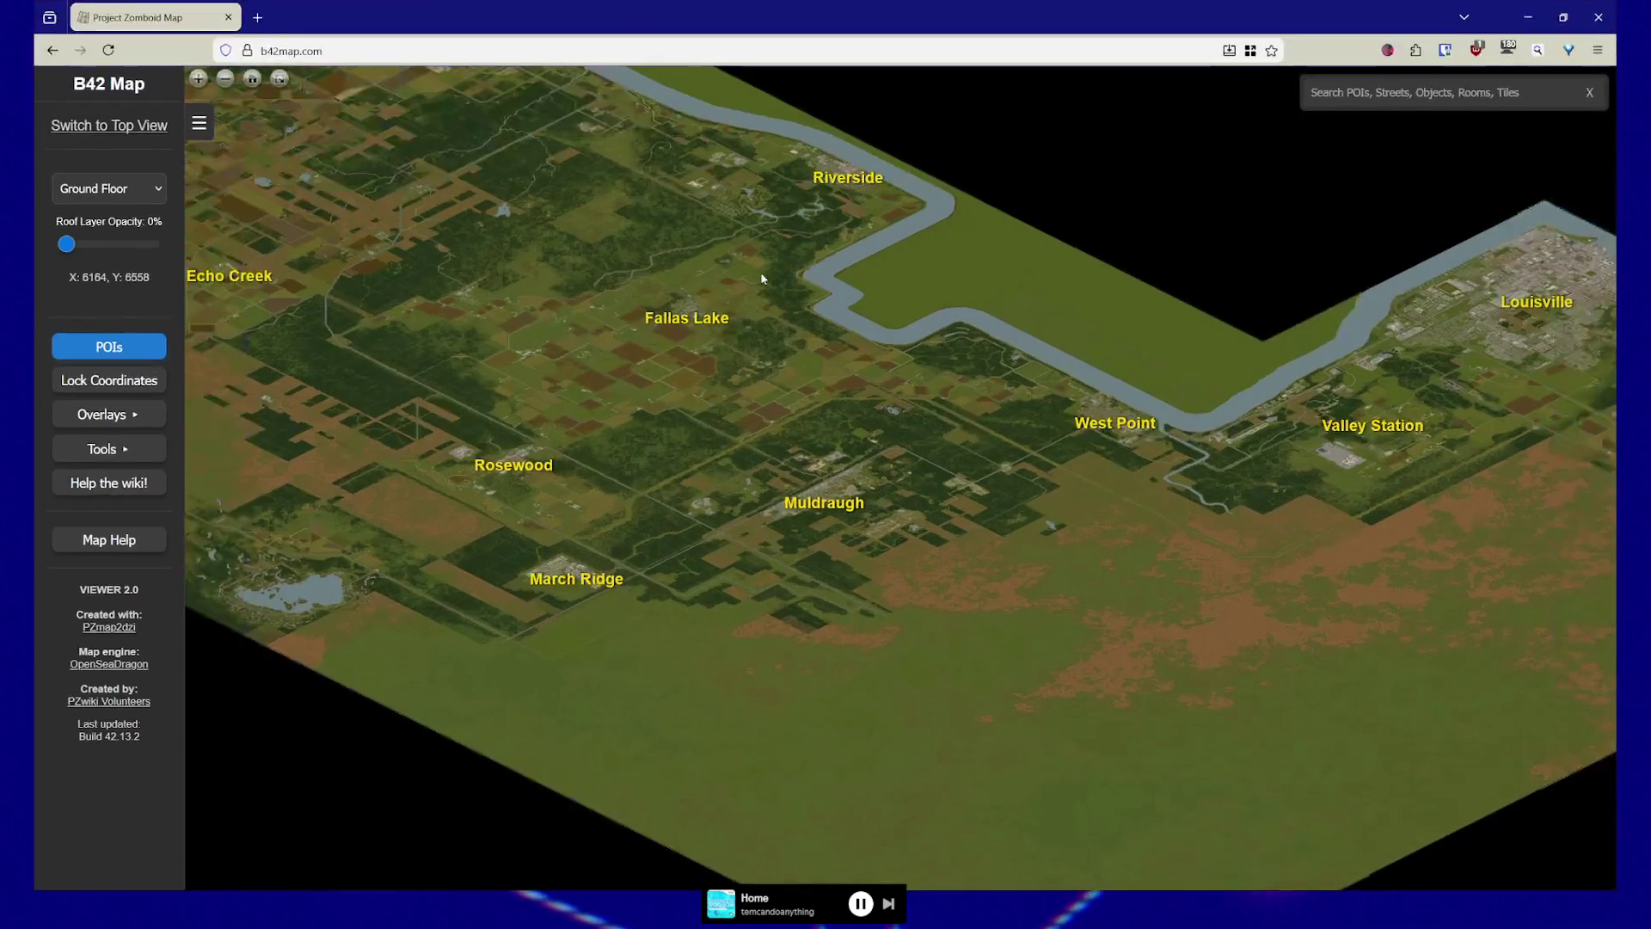
Pan and zoom the map toward Ekron and Echo Creek along the main road
left_click_drag(553, 288, 735, 431)
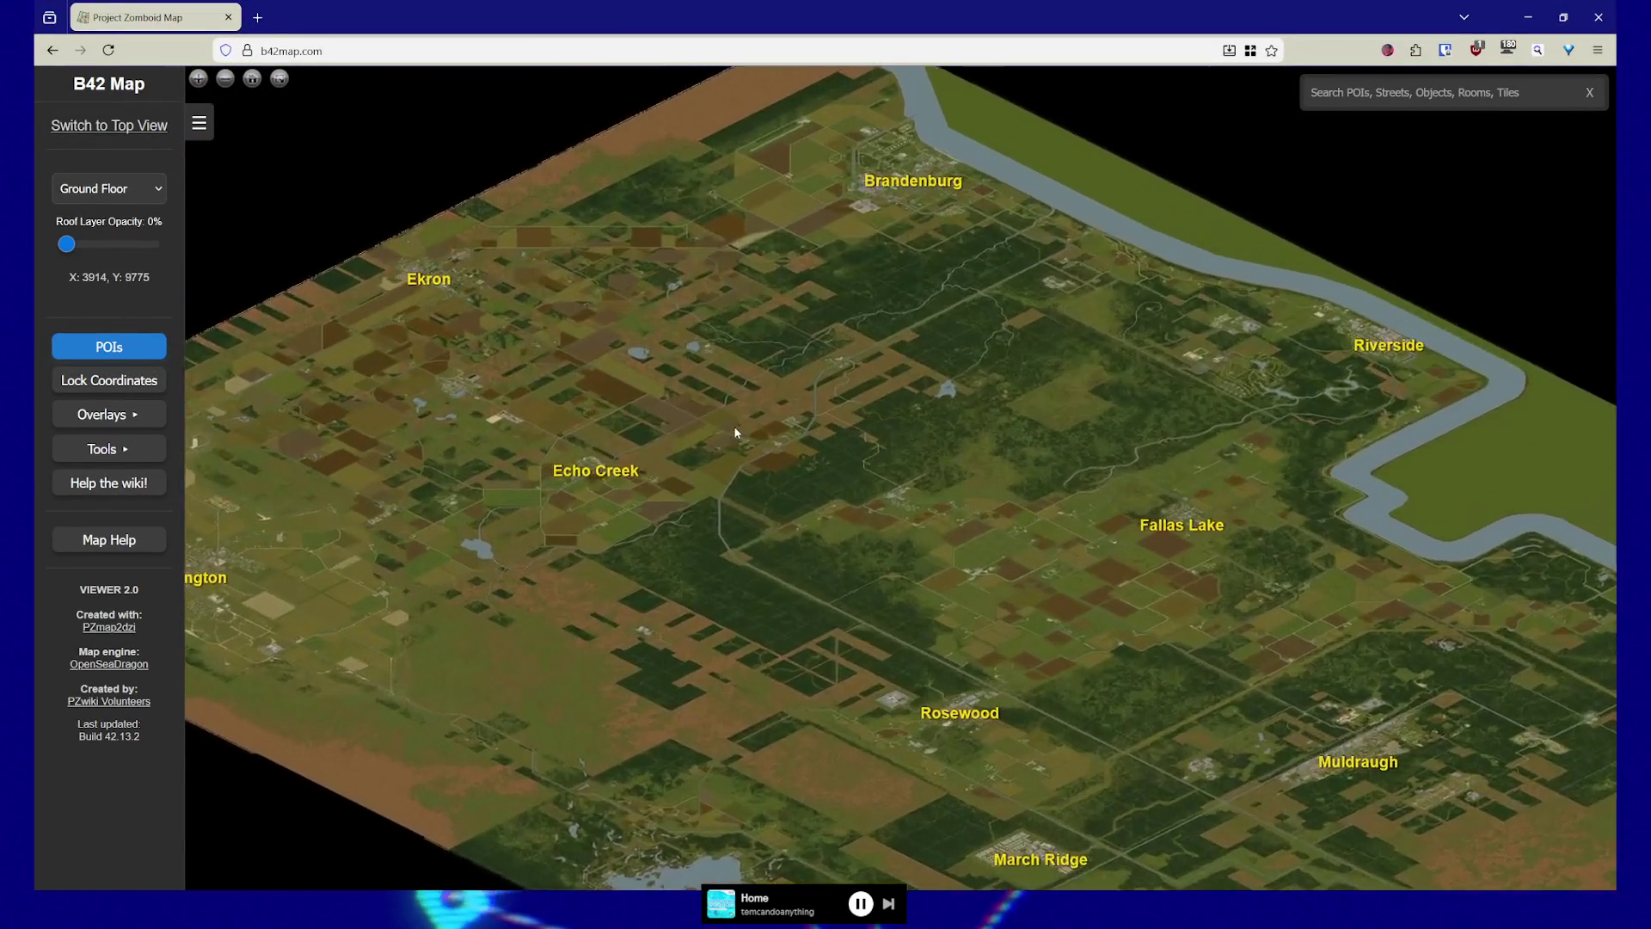
scroll(735, 432, "up", 5)
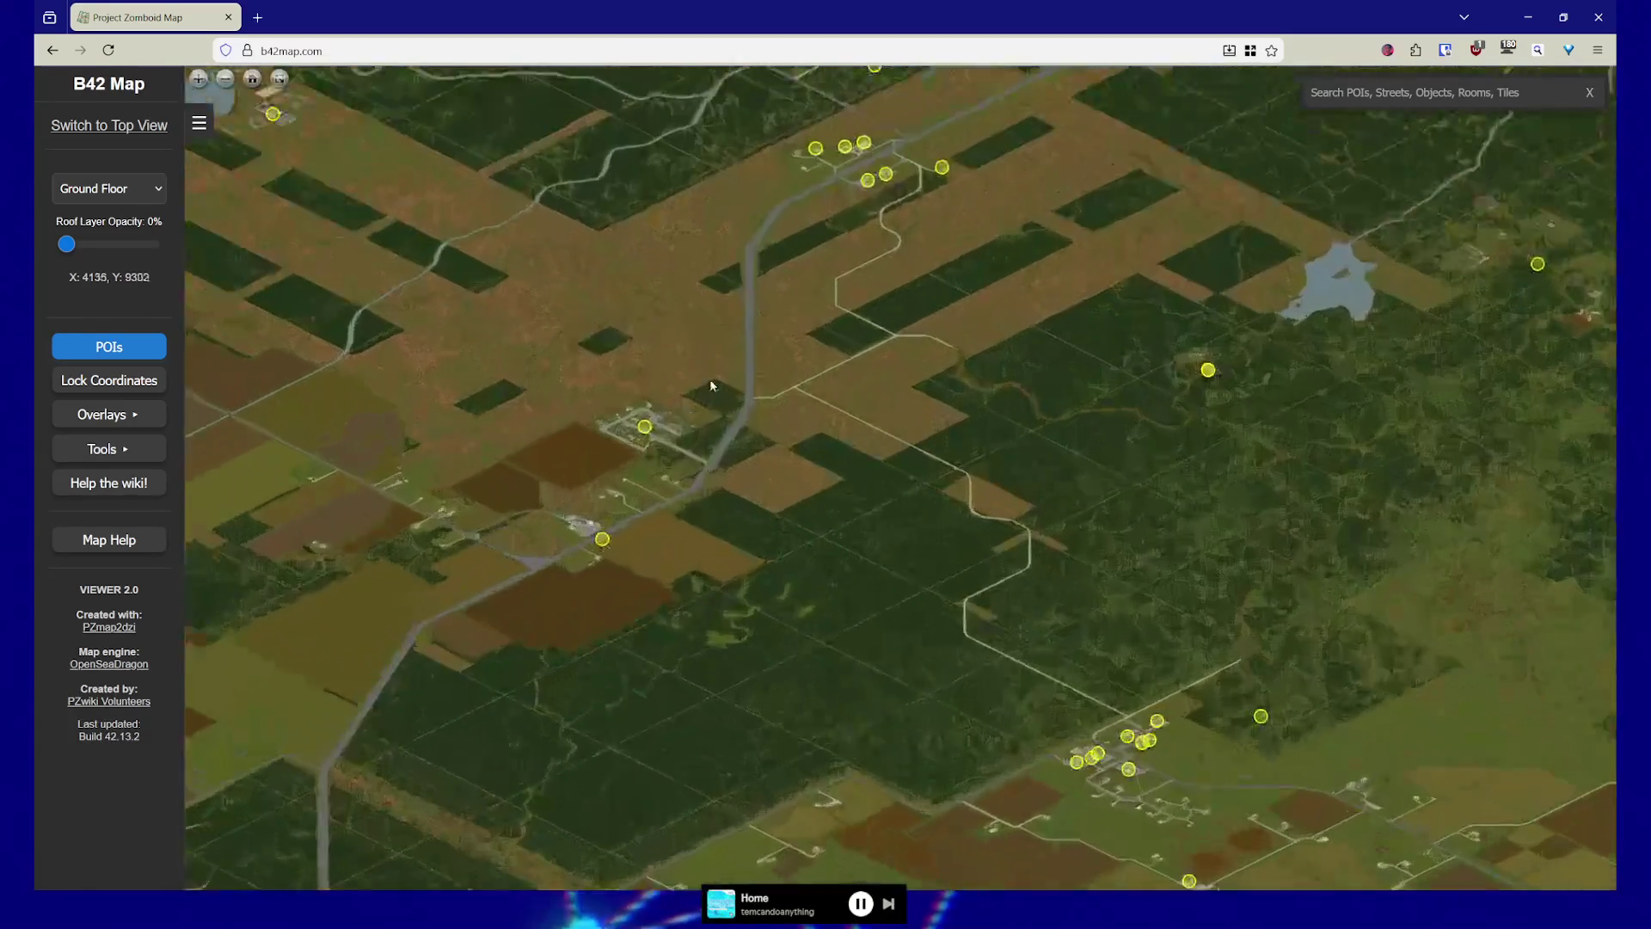
scroll(699, 409, "up", 5)
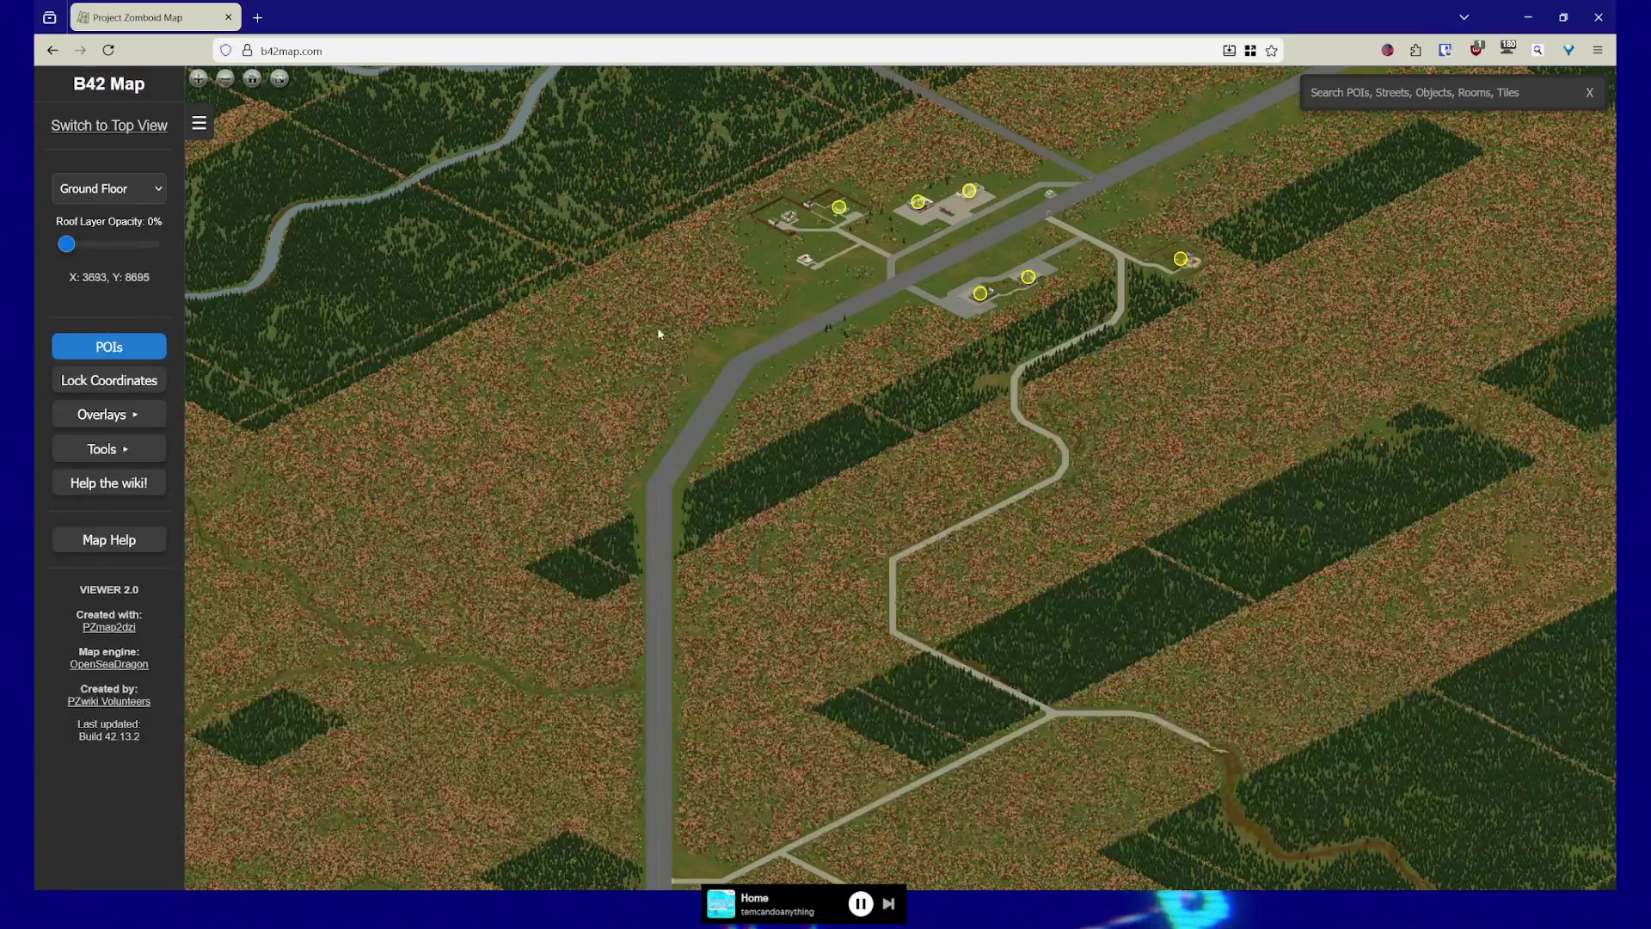
left_click_drag(804, 533, 855, 472)
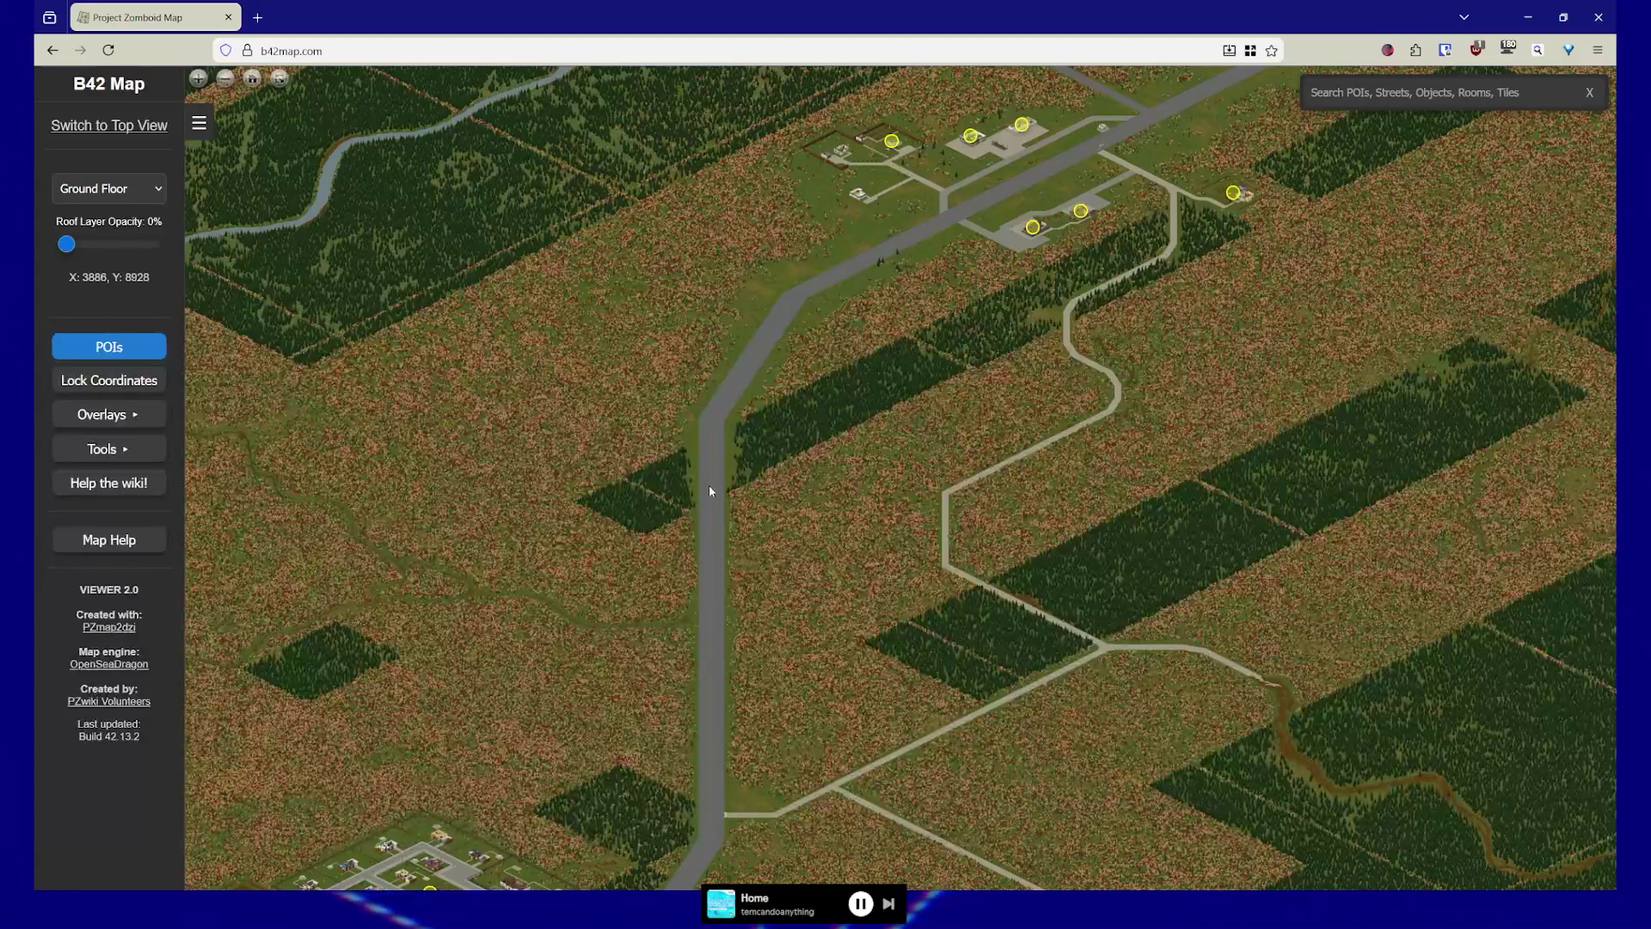
scroll(712, 487, "down", 3)
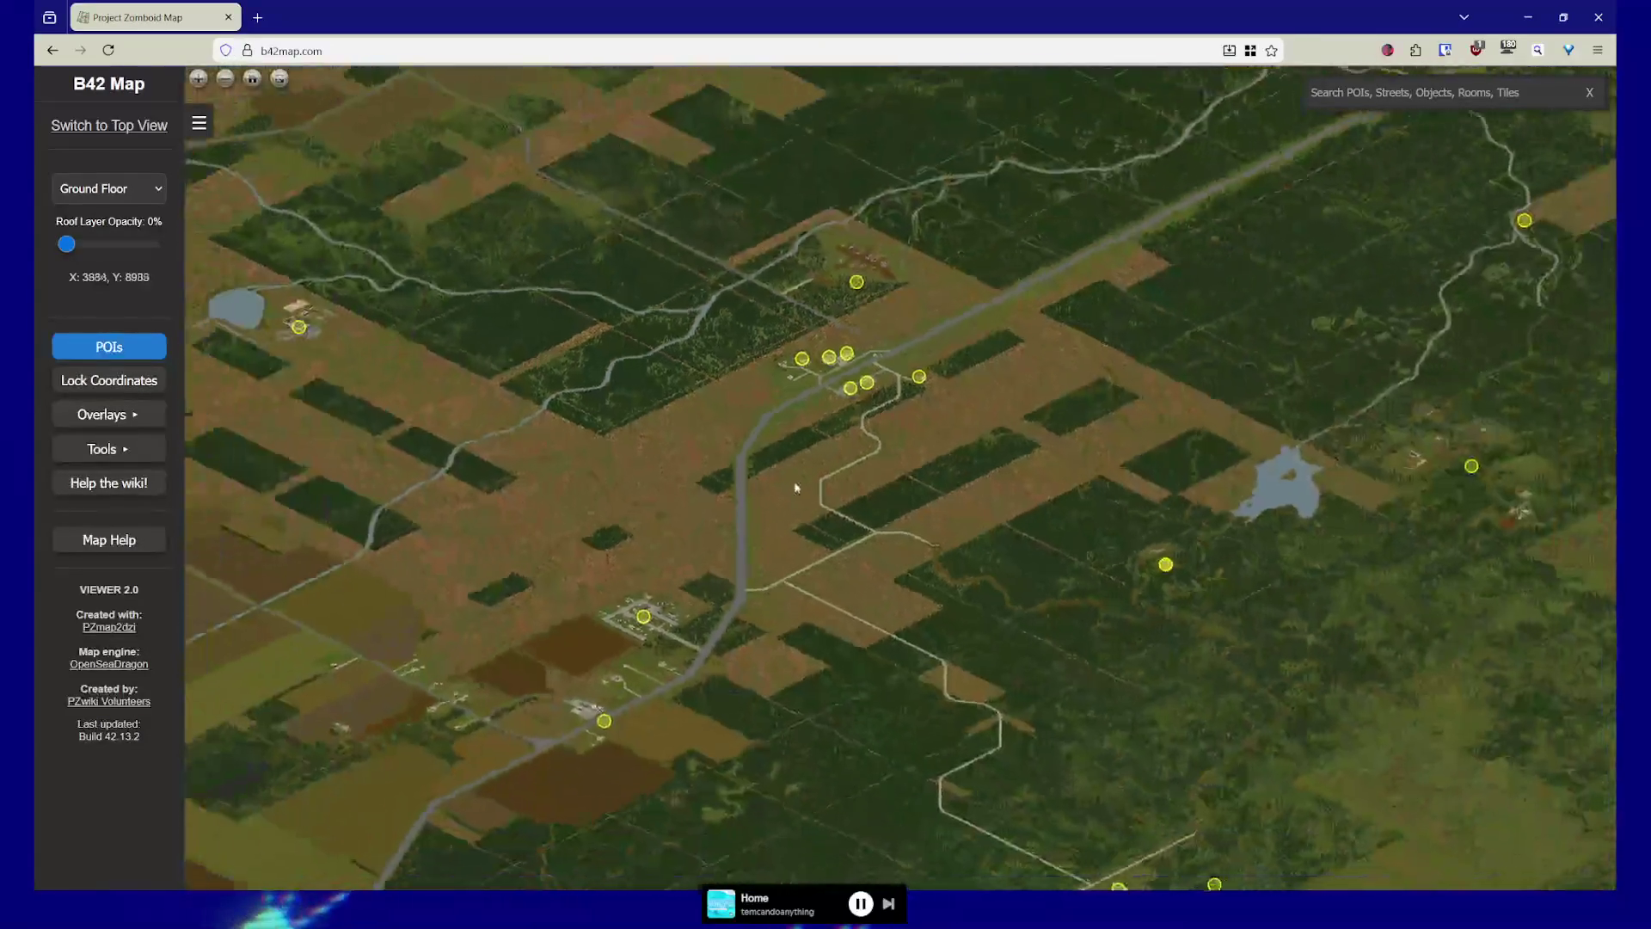
Frame Echo Creek with its roadside POIs and close in on the south-east forest track
left_click_drag(795, 488, 1189, 446)
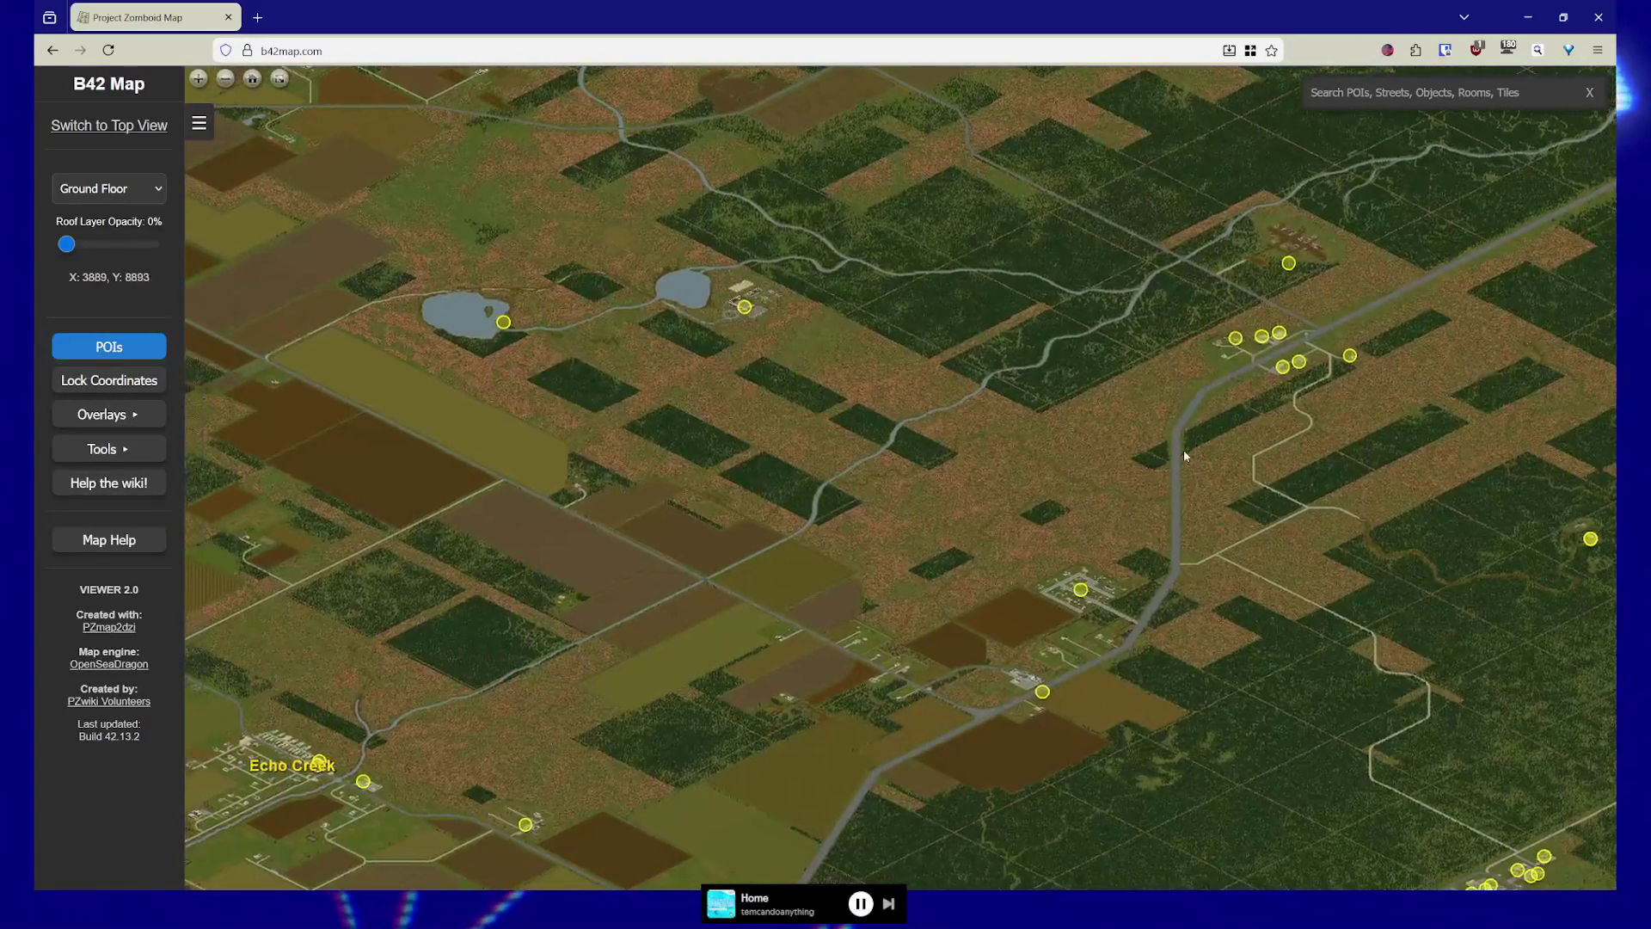
mouse_move(361, 784)
left_mouse_down()
mouse_move(520, 719)
mouse_move(638, 501)
left_mouse_up()
scroll(638, 501, "down", 1)
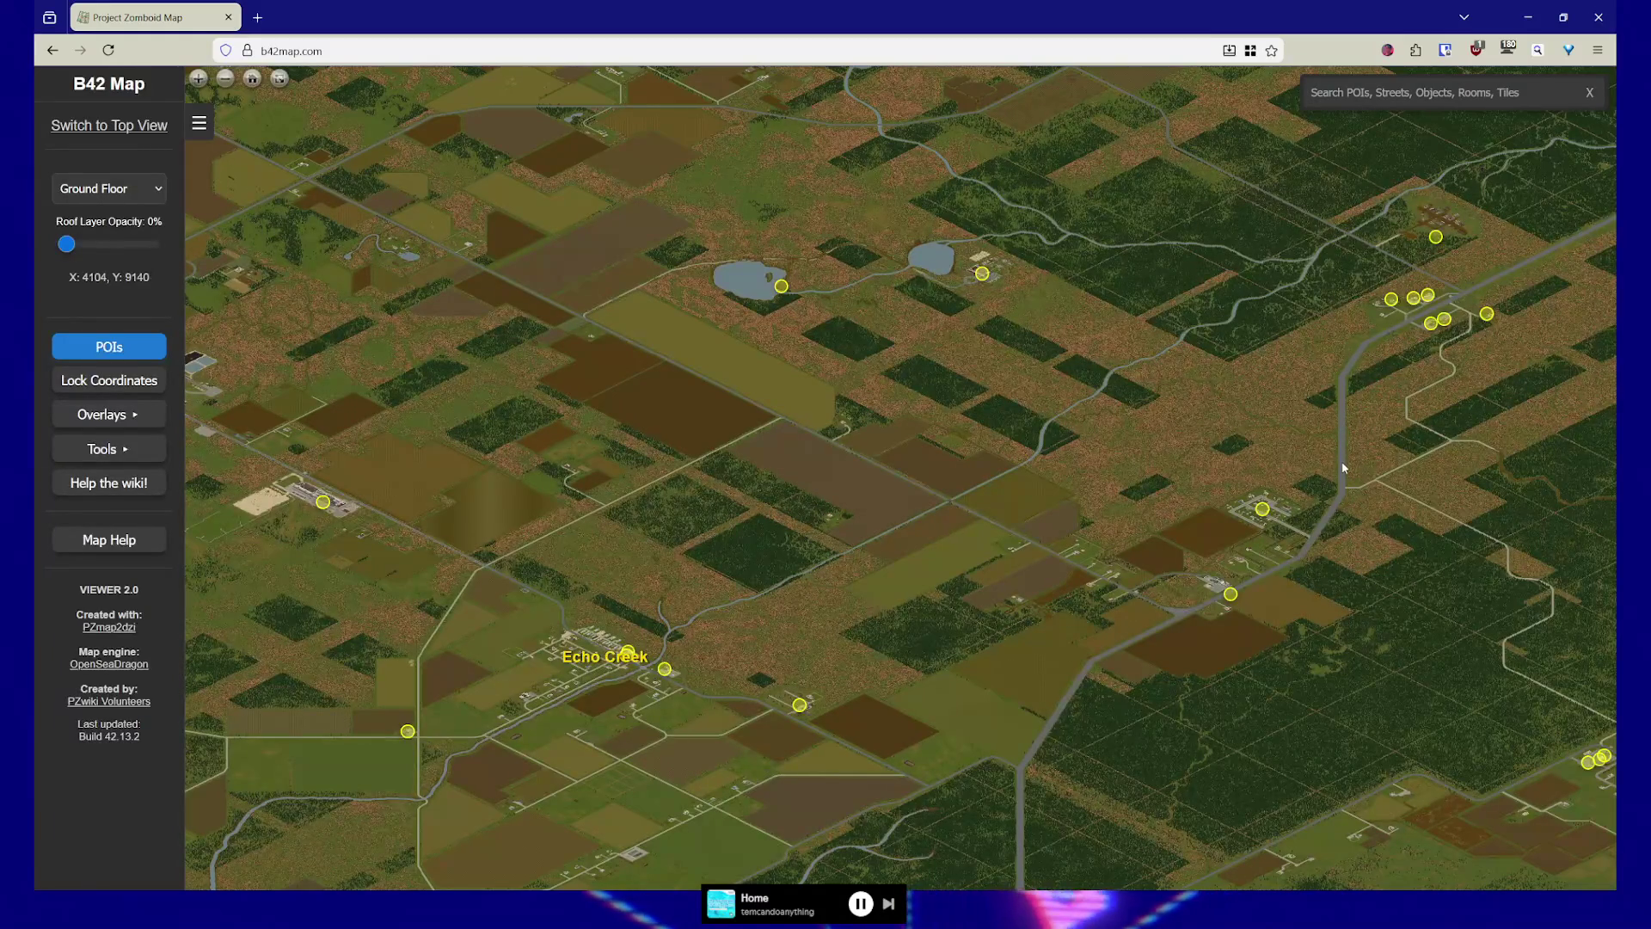
left_click_drag(1342, 486, 1206, 452)
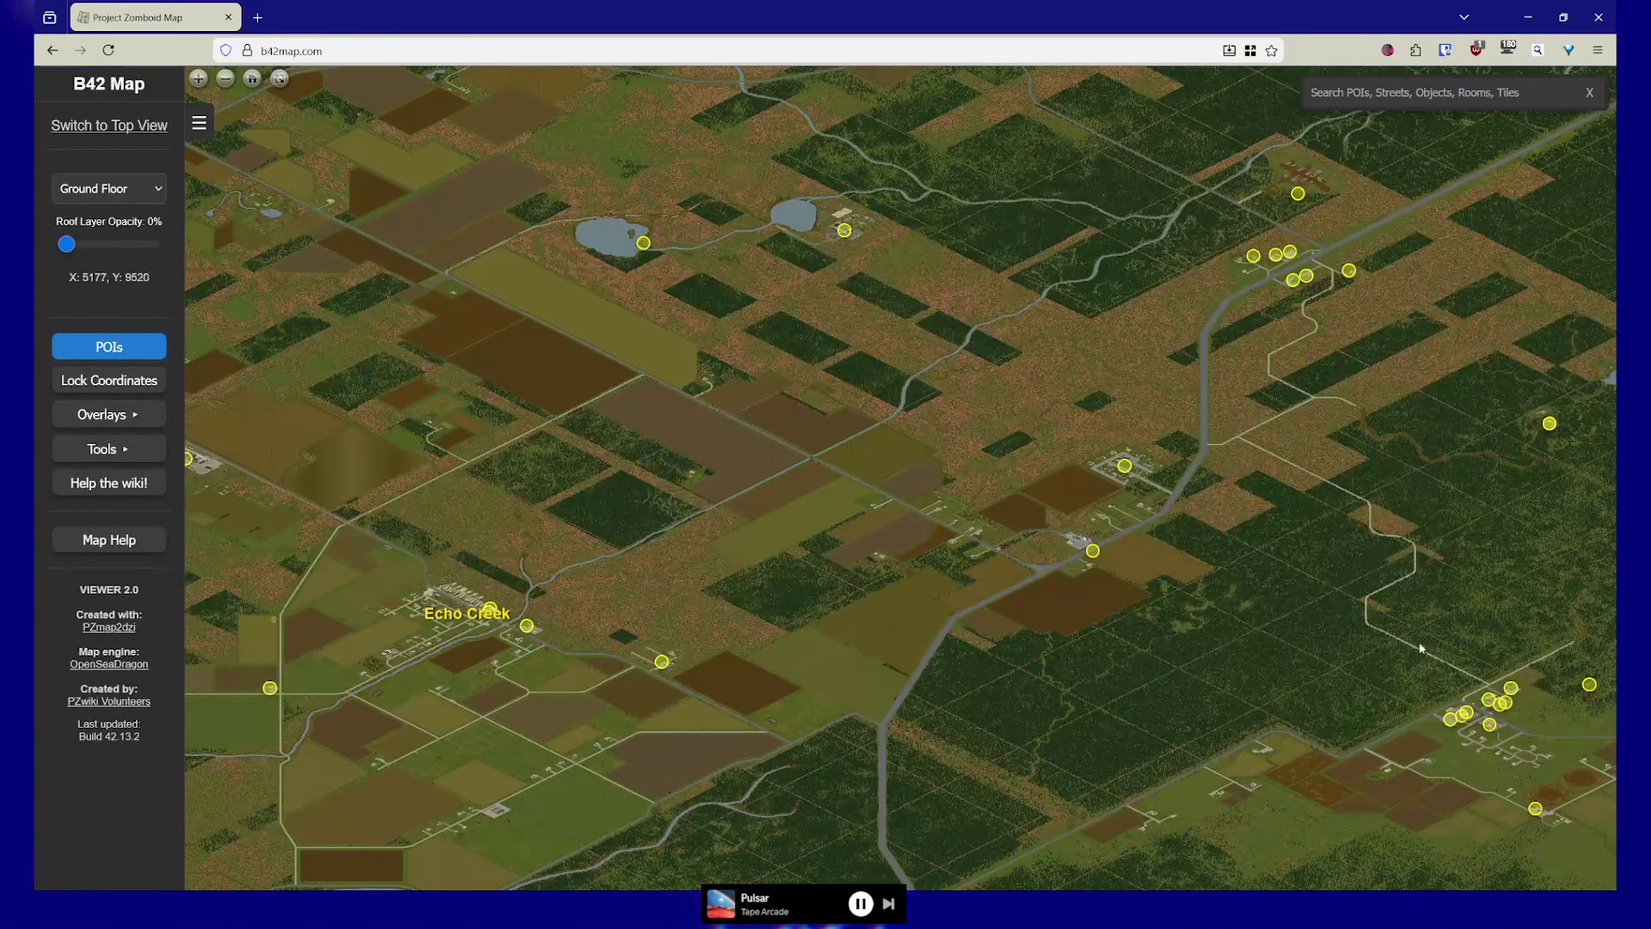
scroll(1410, 649, "up", 2)
mouse_move(1410, 649)
left_mouse_down()
mouse_move(1224, 590)
mouse_move(1166, 546)
mouse_move(1218, 701)
mouse_move(1236, 693)
mouse_move(1261, 729)
left_mouse_up()
Zoom in closely on the base at the lower right of the forest track
scroll(1232, 595, "up", 1)
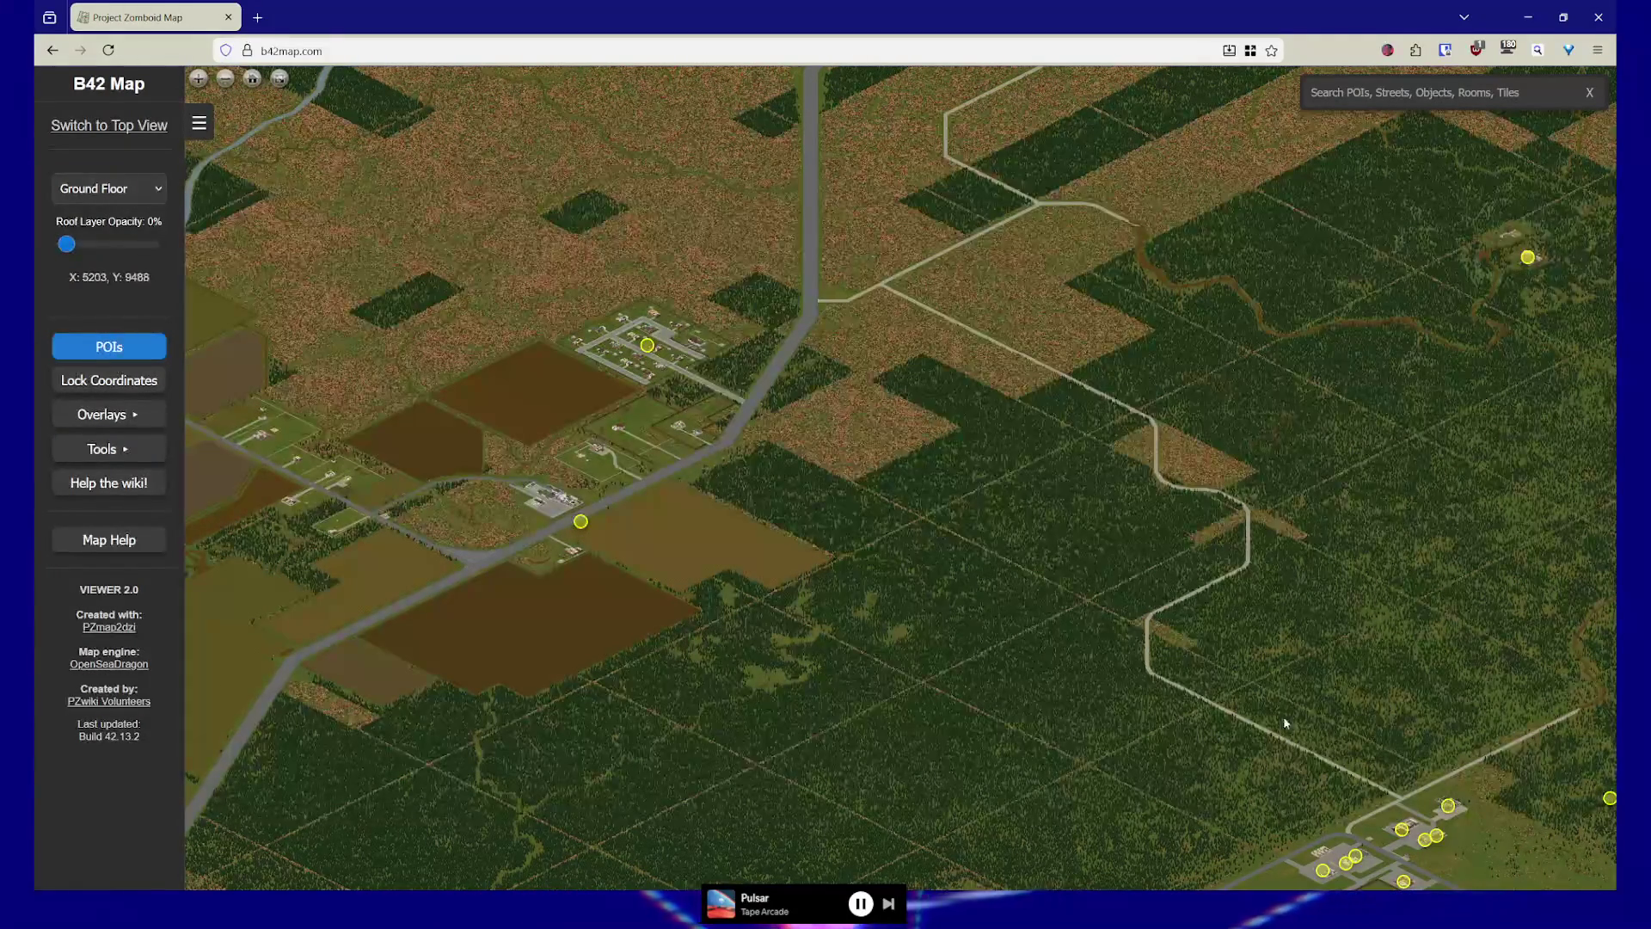
left_click_drag(1302, 721, 1281, 700)
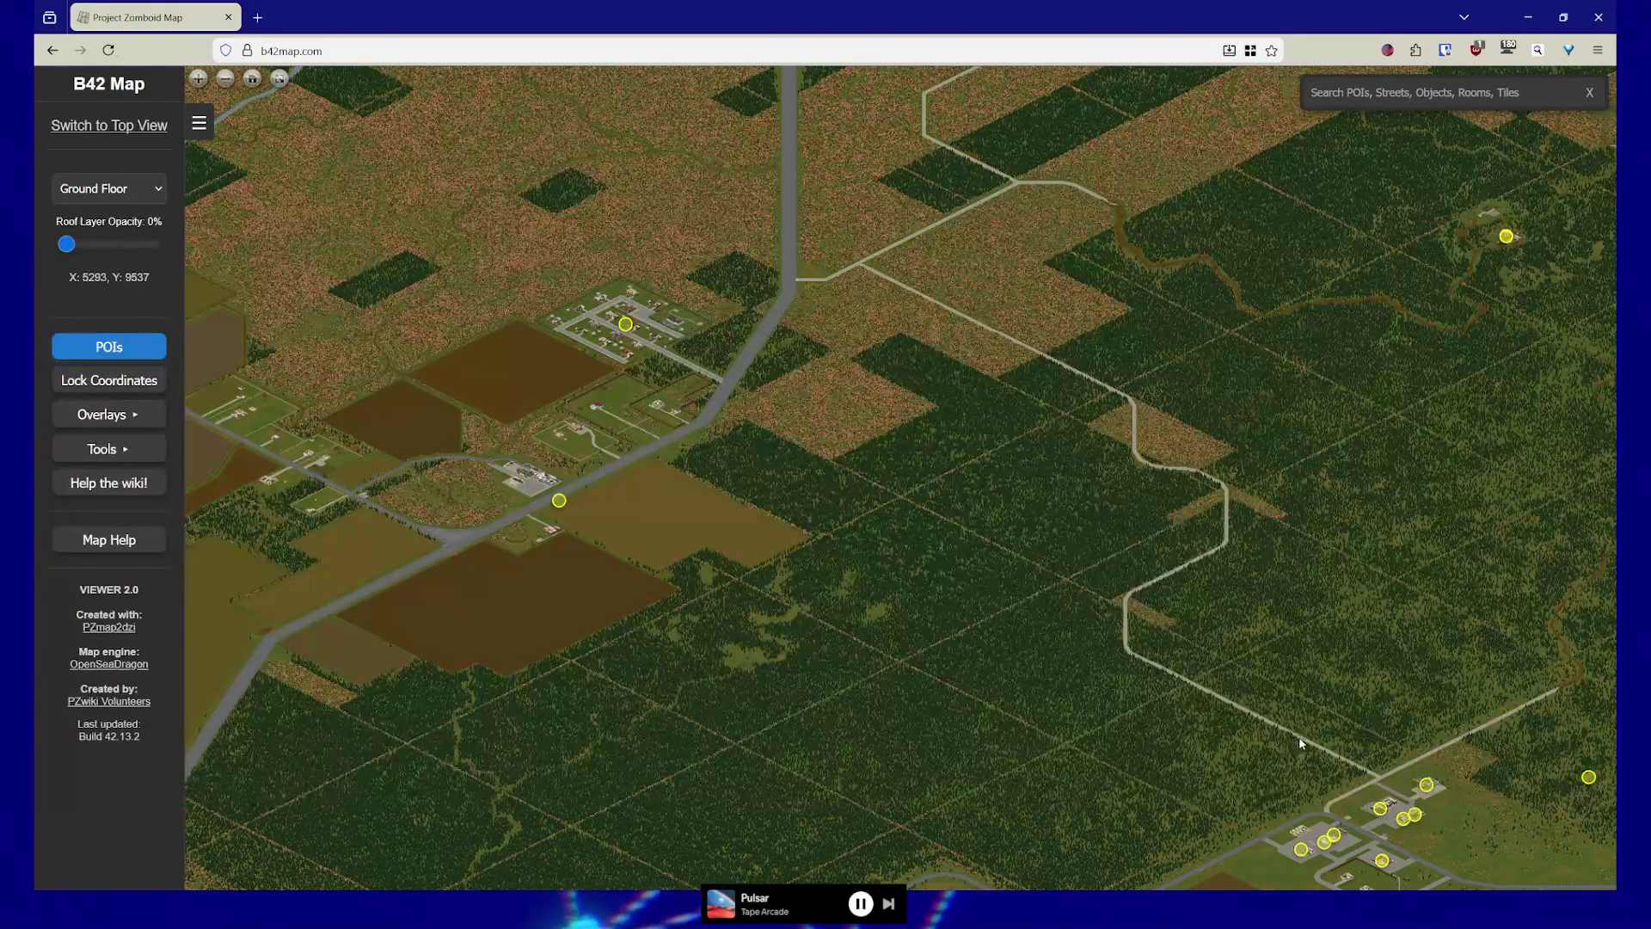
left_click_drag(1313, 749, 1171, 628)
scroll(1168, 622, "up", 1)
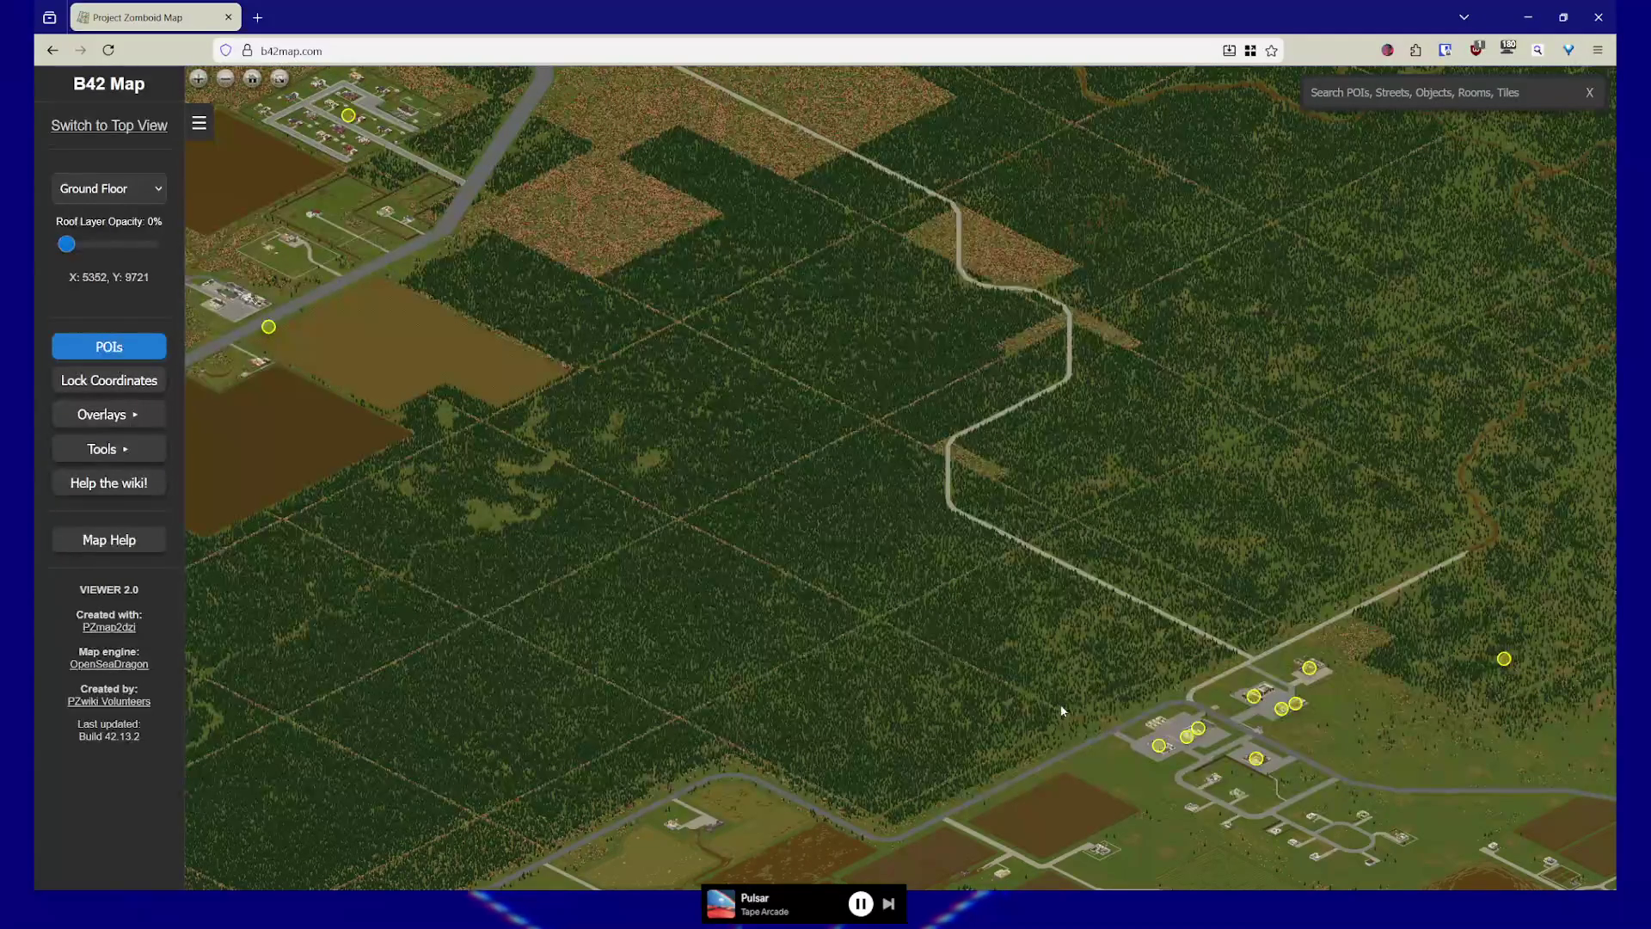
scroll(1131, 678, "up", 2)
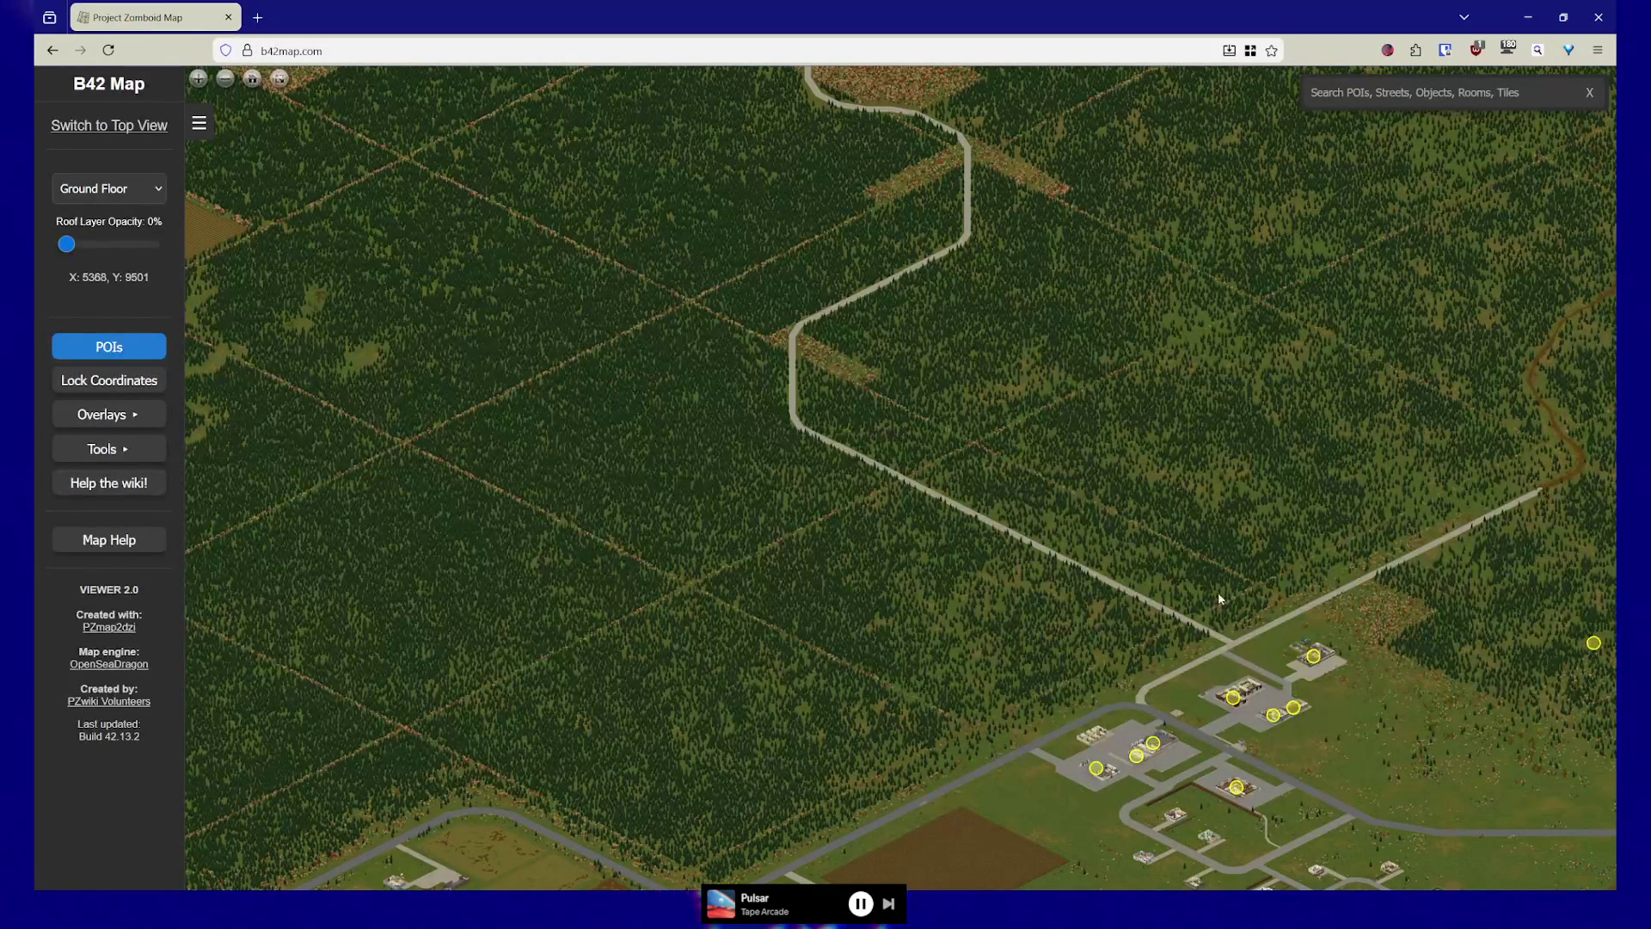
scroll(1187, 602, "up", 5)
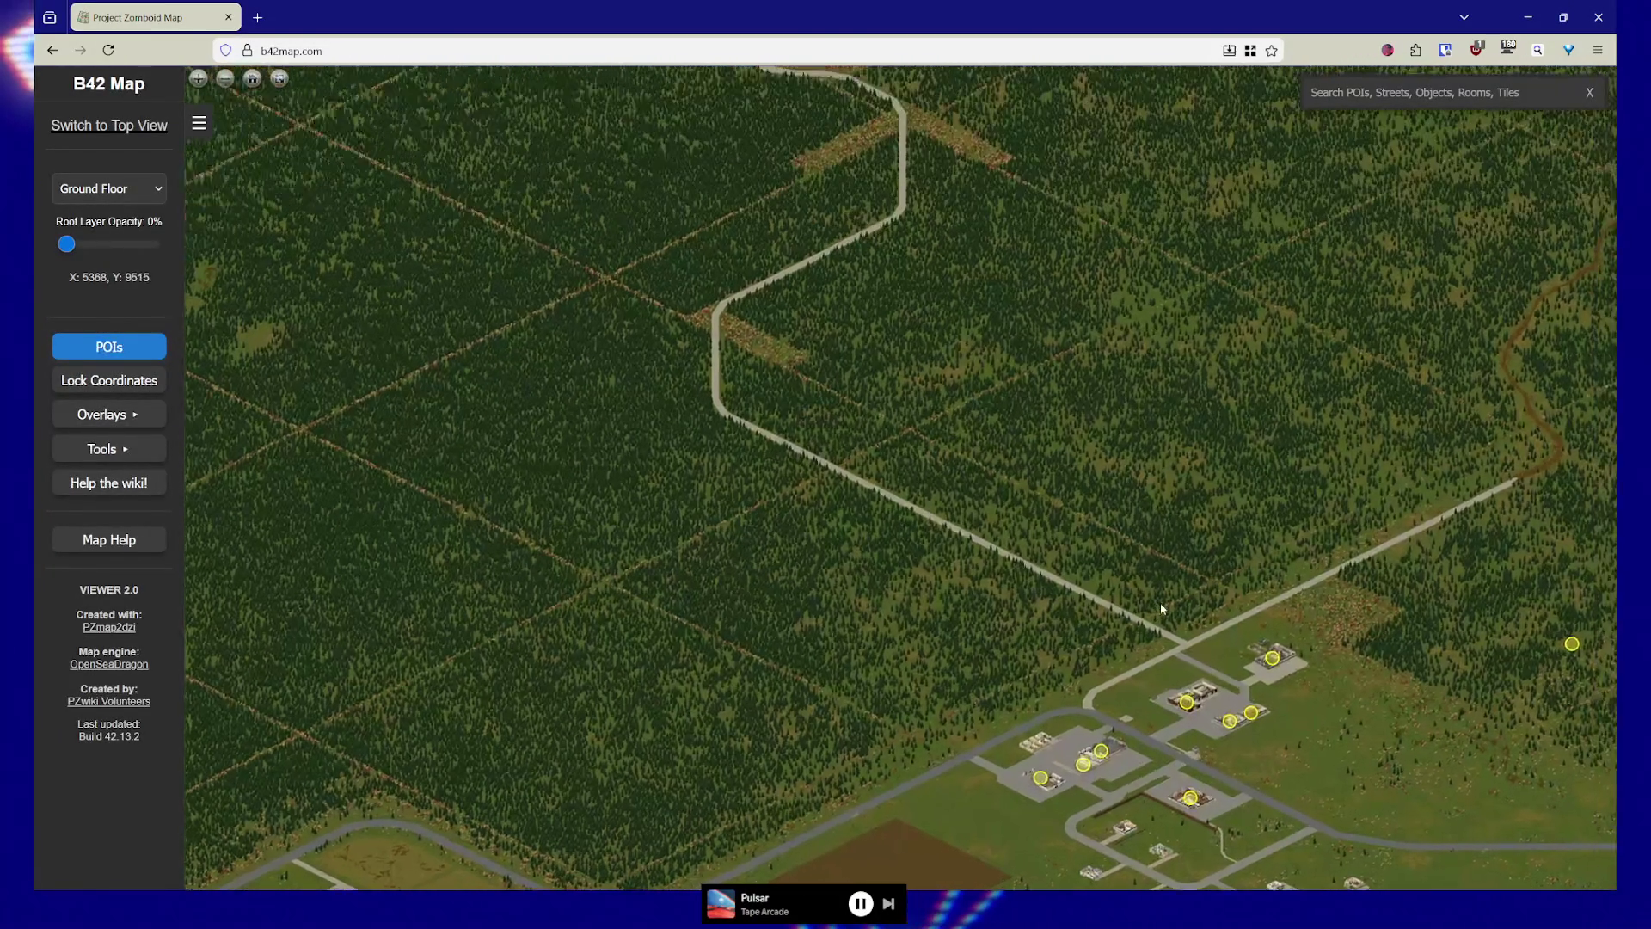
scroll(1062, 626, "up", 5)
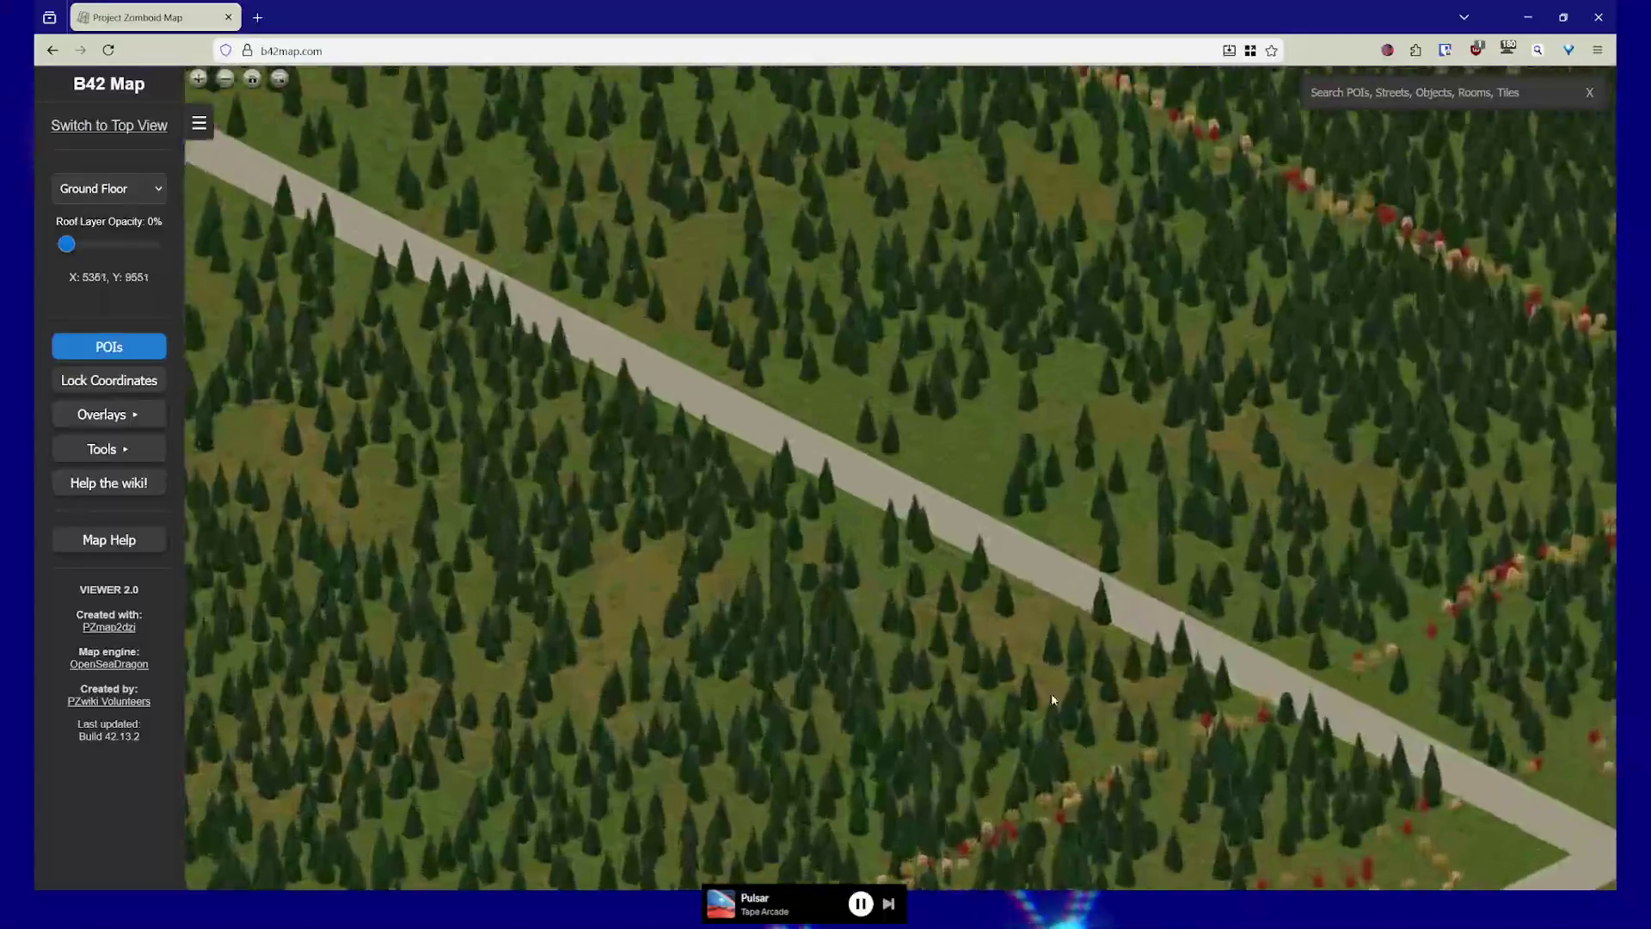
scroll(1050, 514, "up", 3)
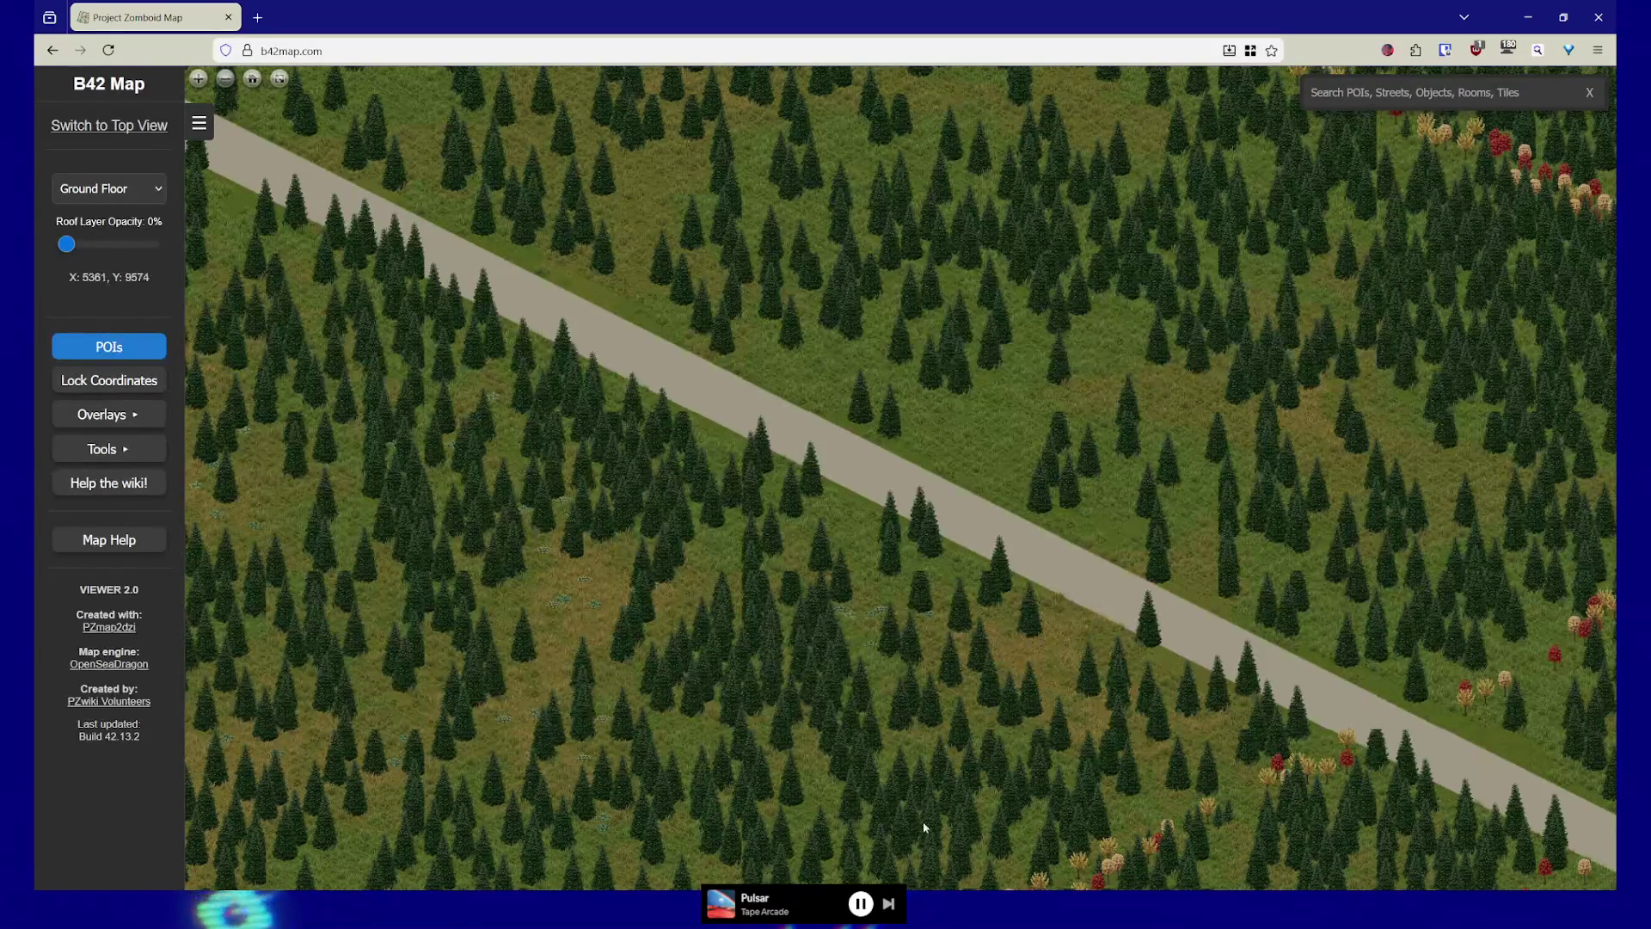
Follow the forest road and pull back slightly to frame the crossroads buildings
mouse_move(1329, 873)
left_mouse_down()
mouse_move(1293, 627)
mouse_move(969, 490)
left_mouse_up()
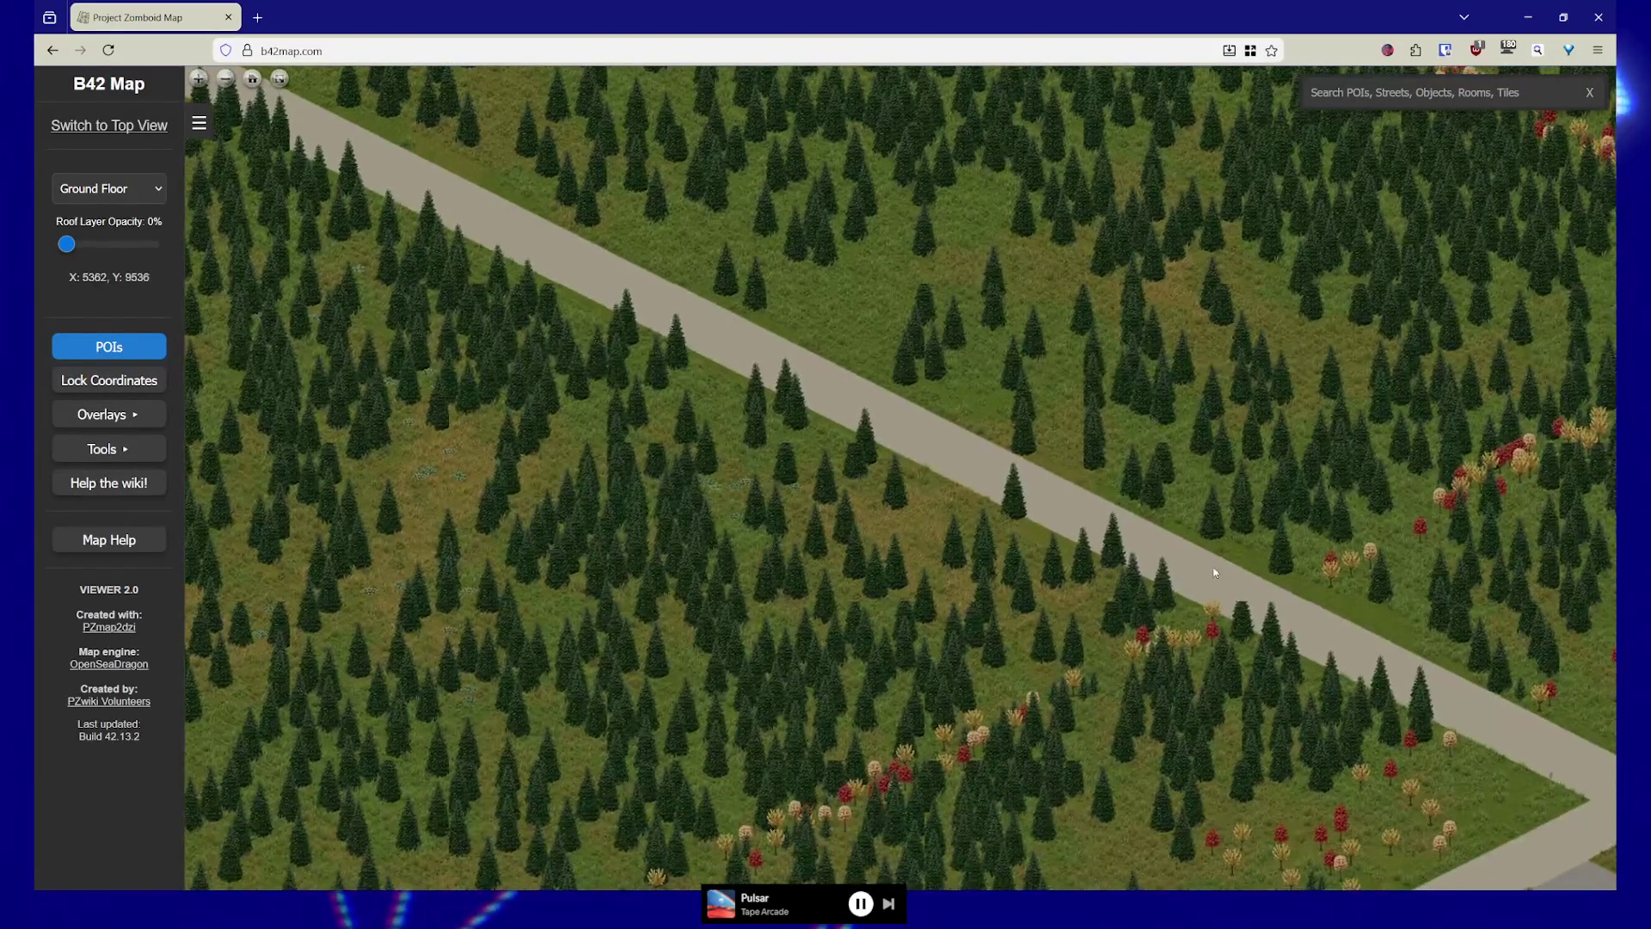
left_click_drag(952, 480, 1152, 606)
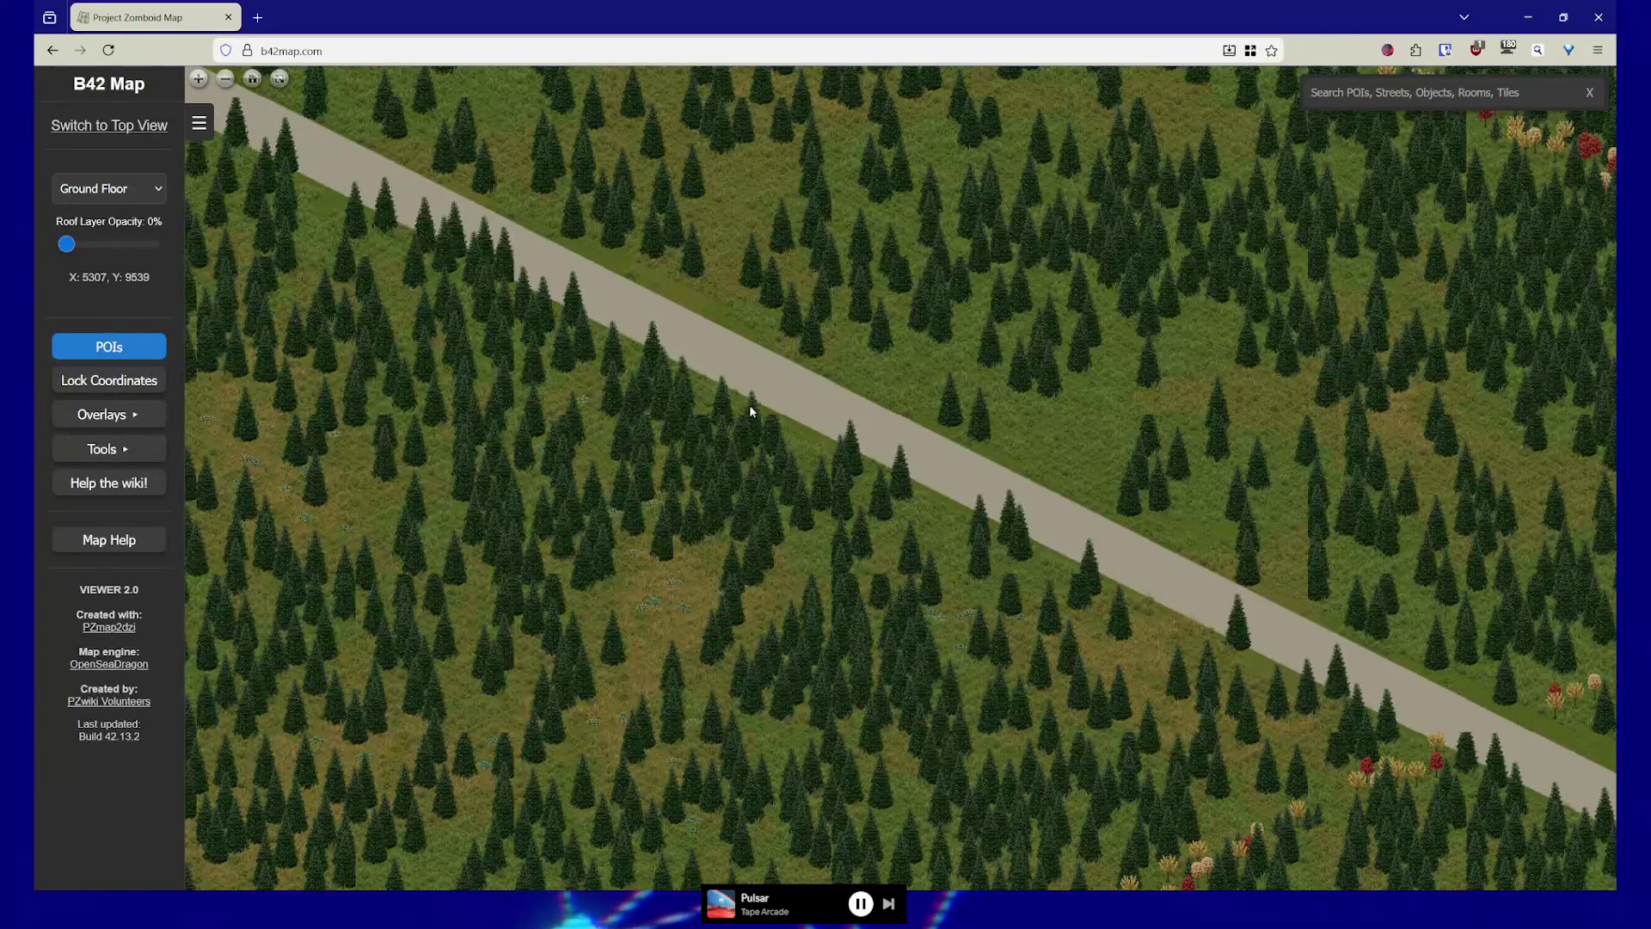
left_click_drag(1090, 527, 1028, 479)
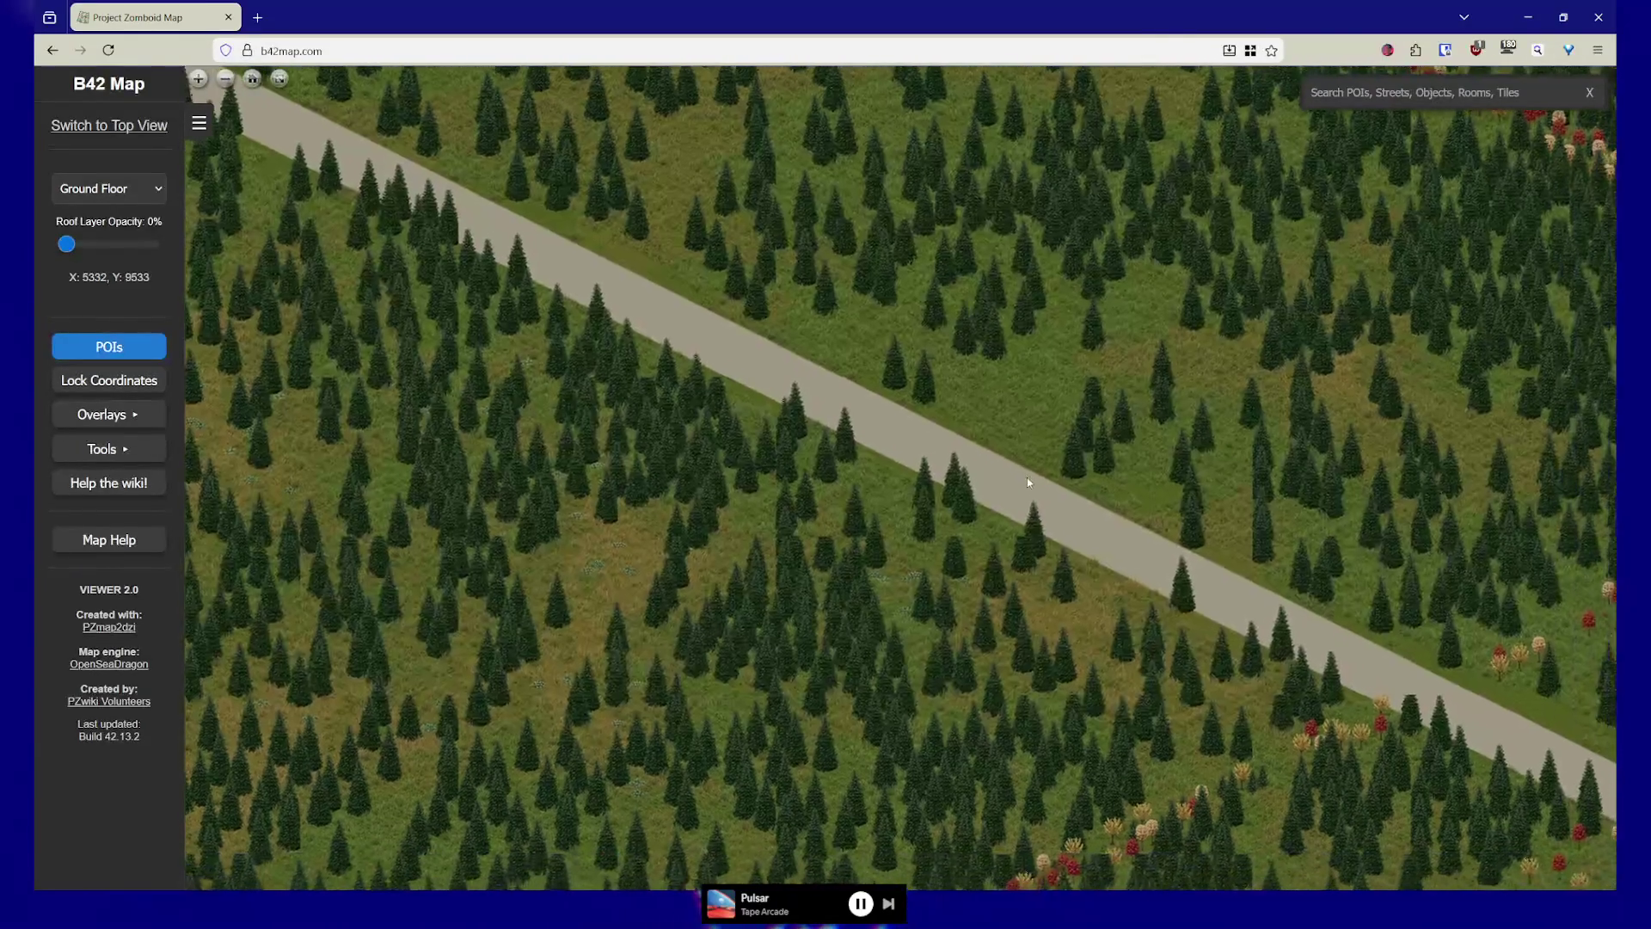
scroll(1075, 465, "down", 2)
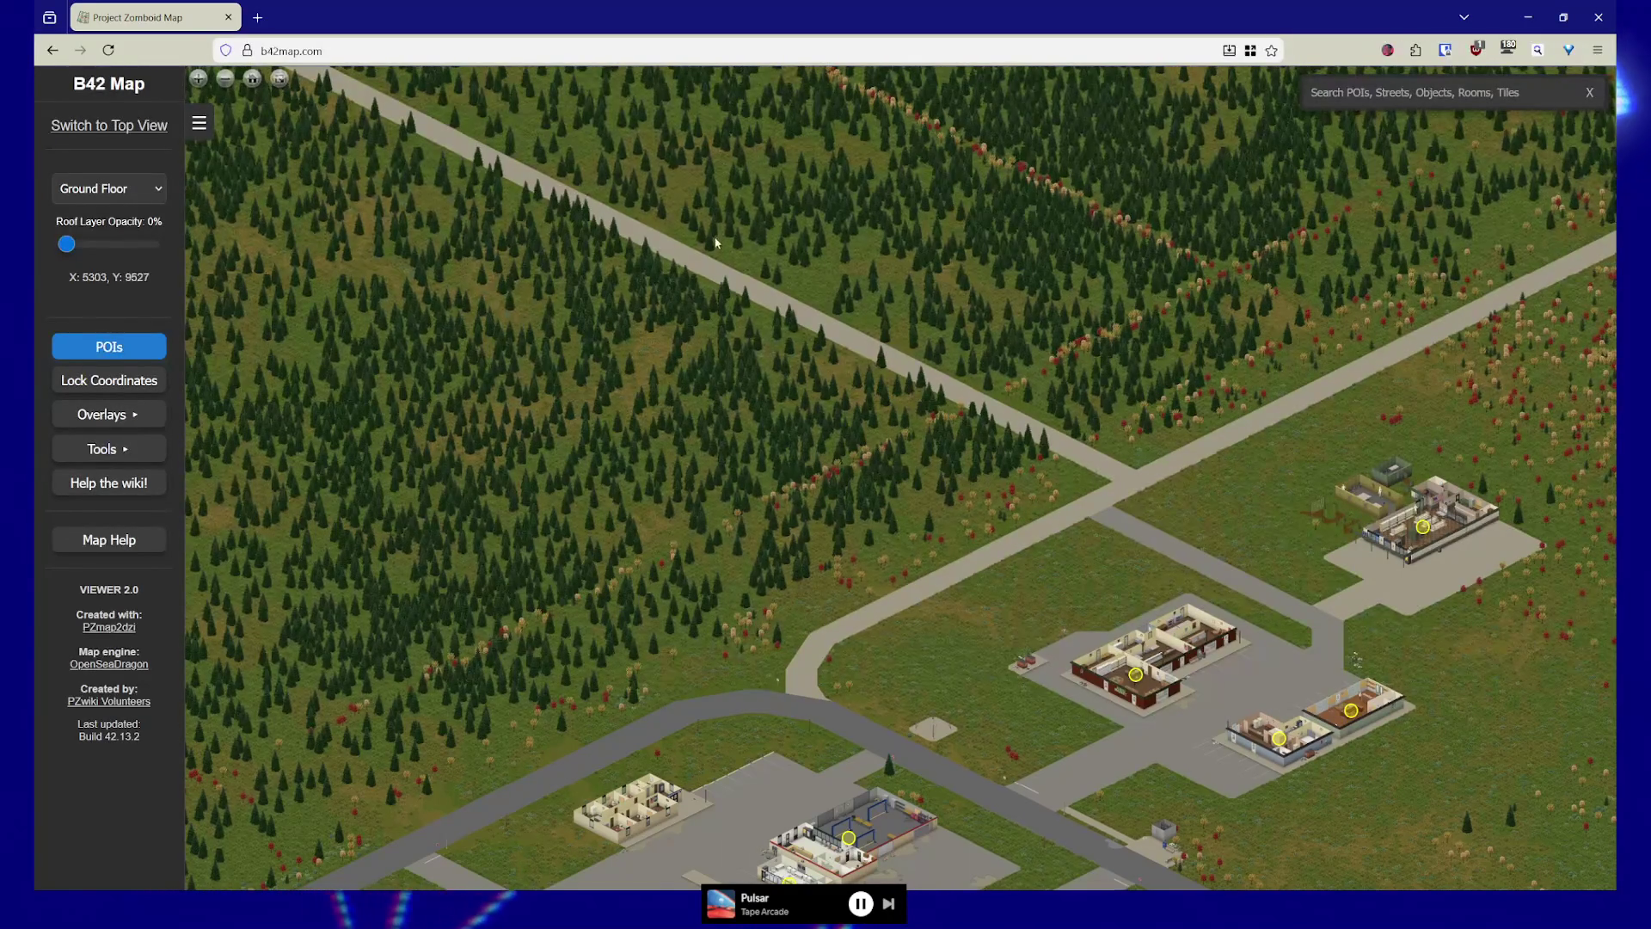
Zoom out to the farmland, centre Echo Creek, and zoom into the Guns Unlimited compound
scroll(874, 337, "down", 2)
scroll(806, 346, "down", 3)
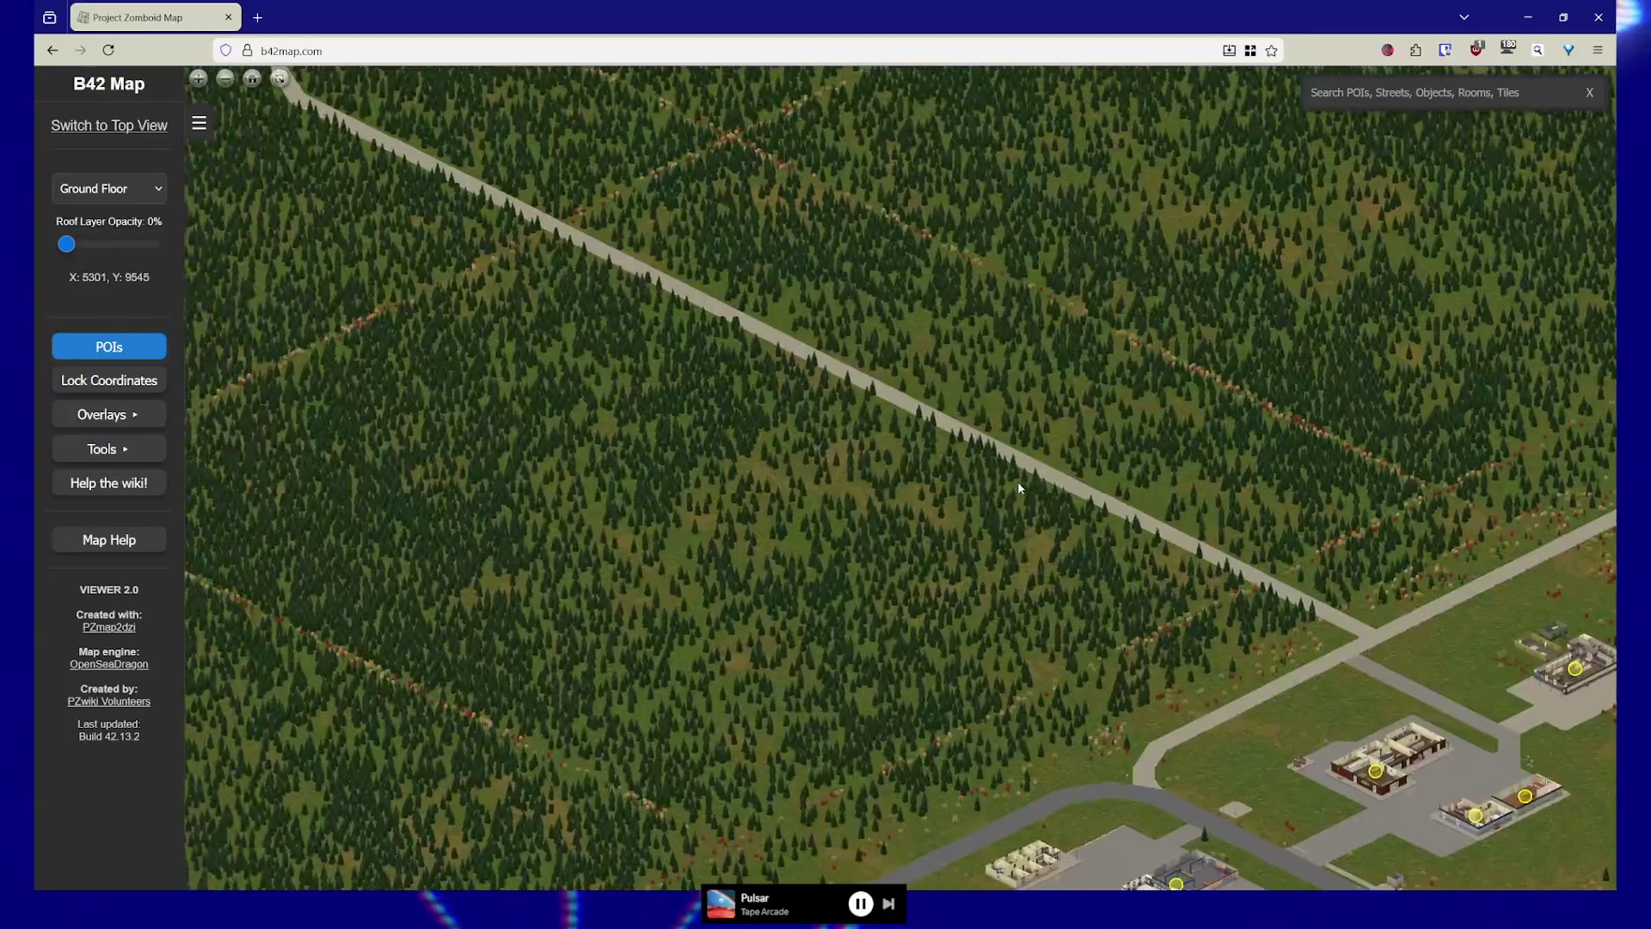
scroll(753, 491, "down", 5)
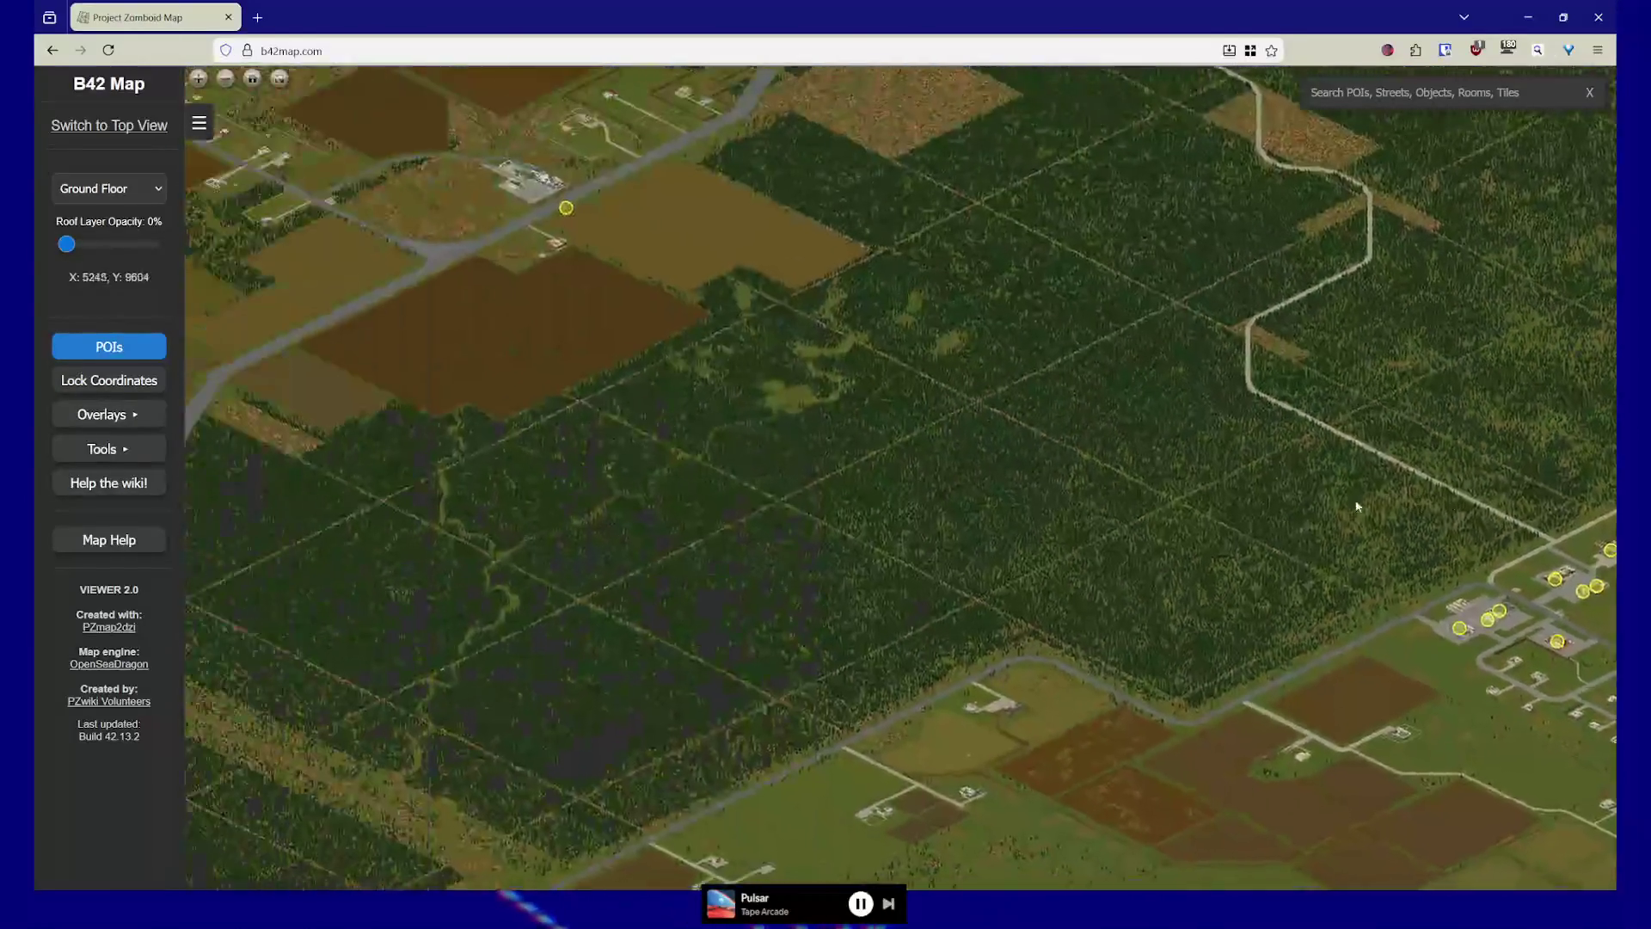
scroll(1069, 519, "down", 1)
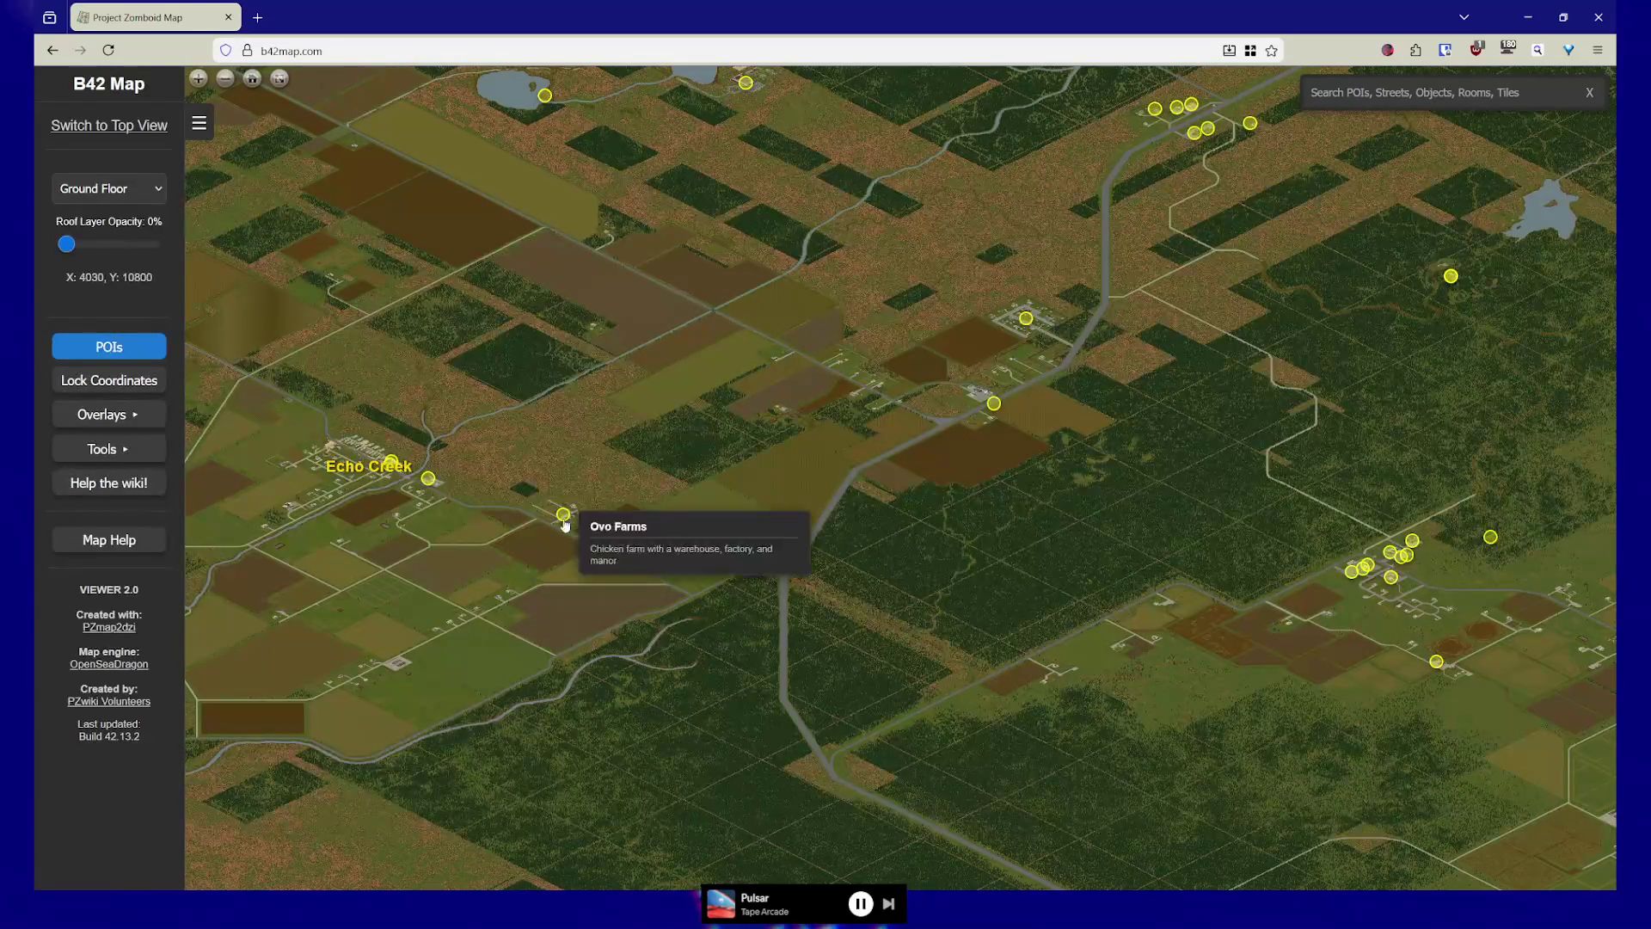
mouse_move(398, 480)
left_mouse_down()
mouse_move(772, 559)
mouse_move(820, 542)
left_mouse_up()
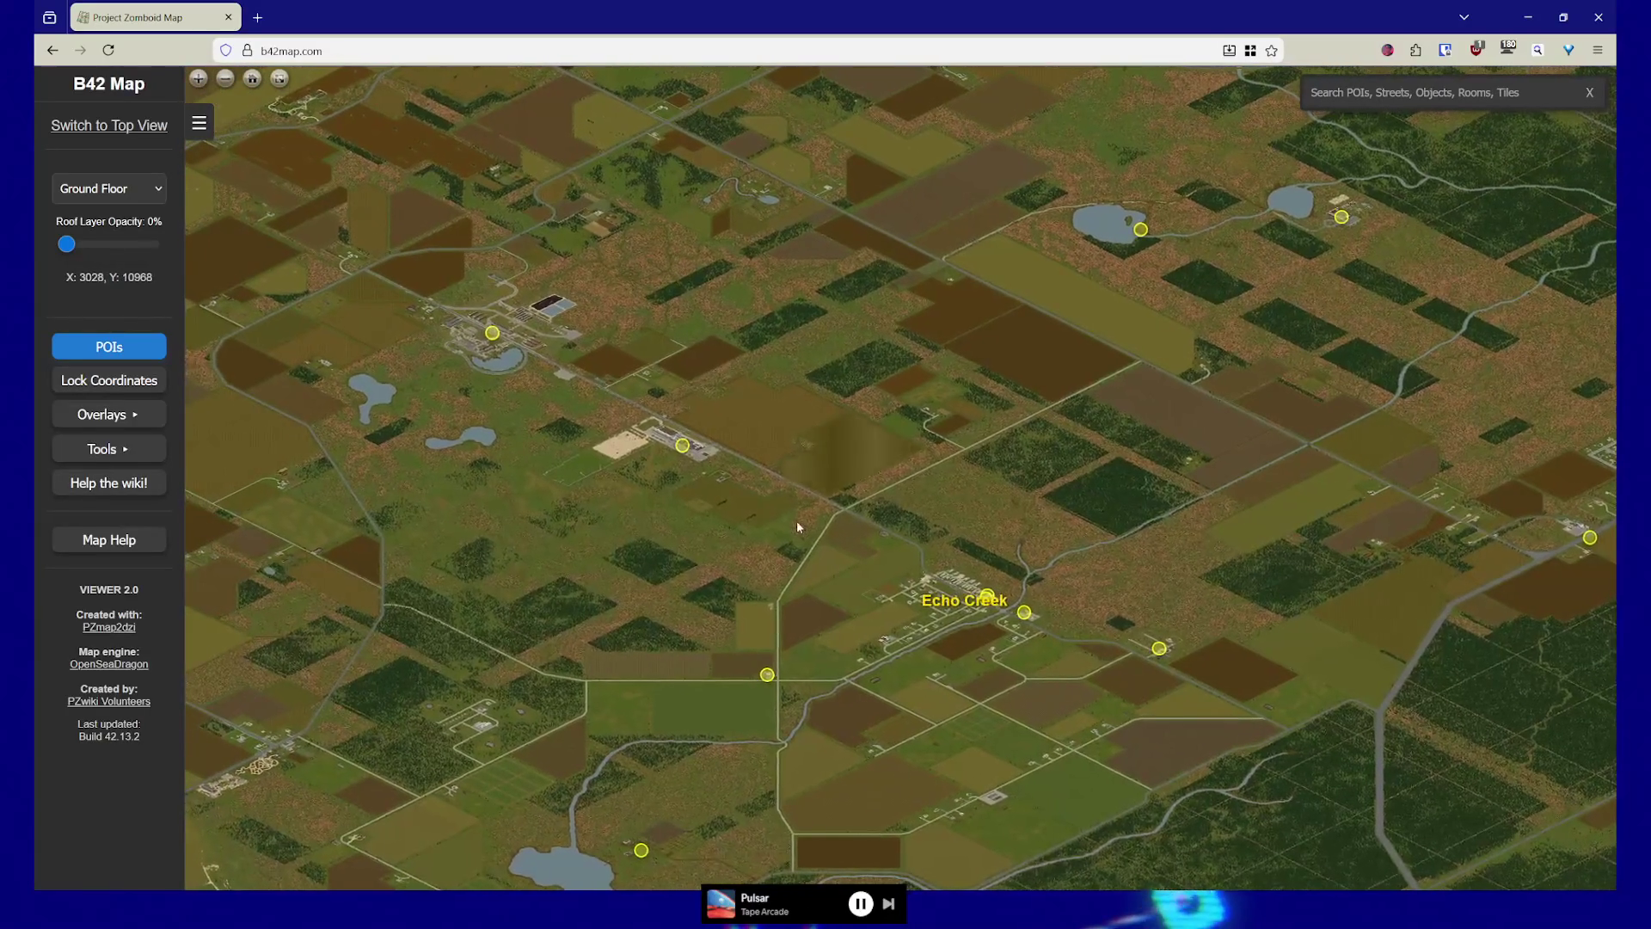
mouse_move(686, 450)
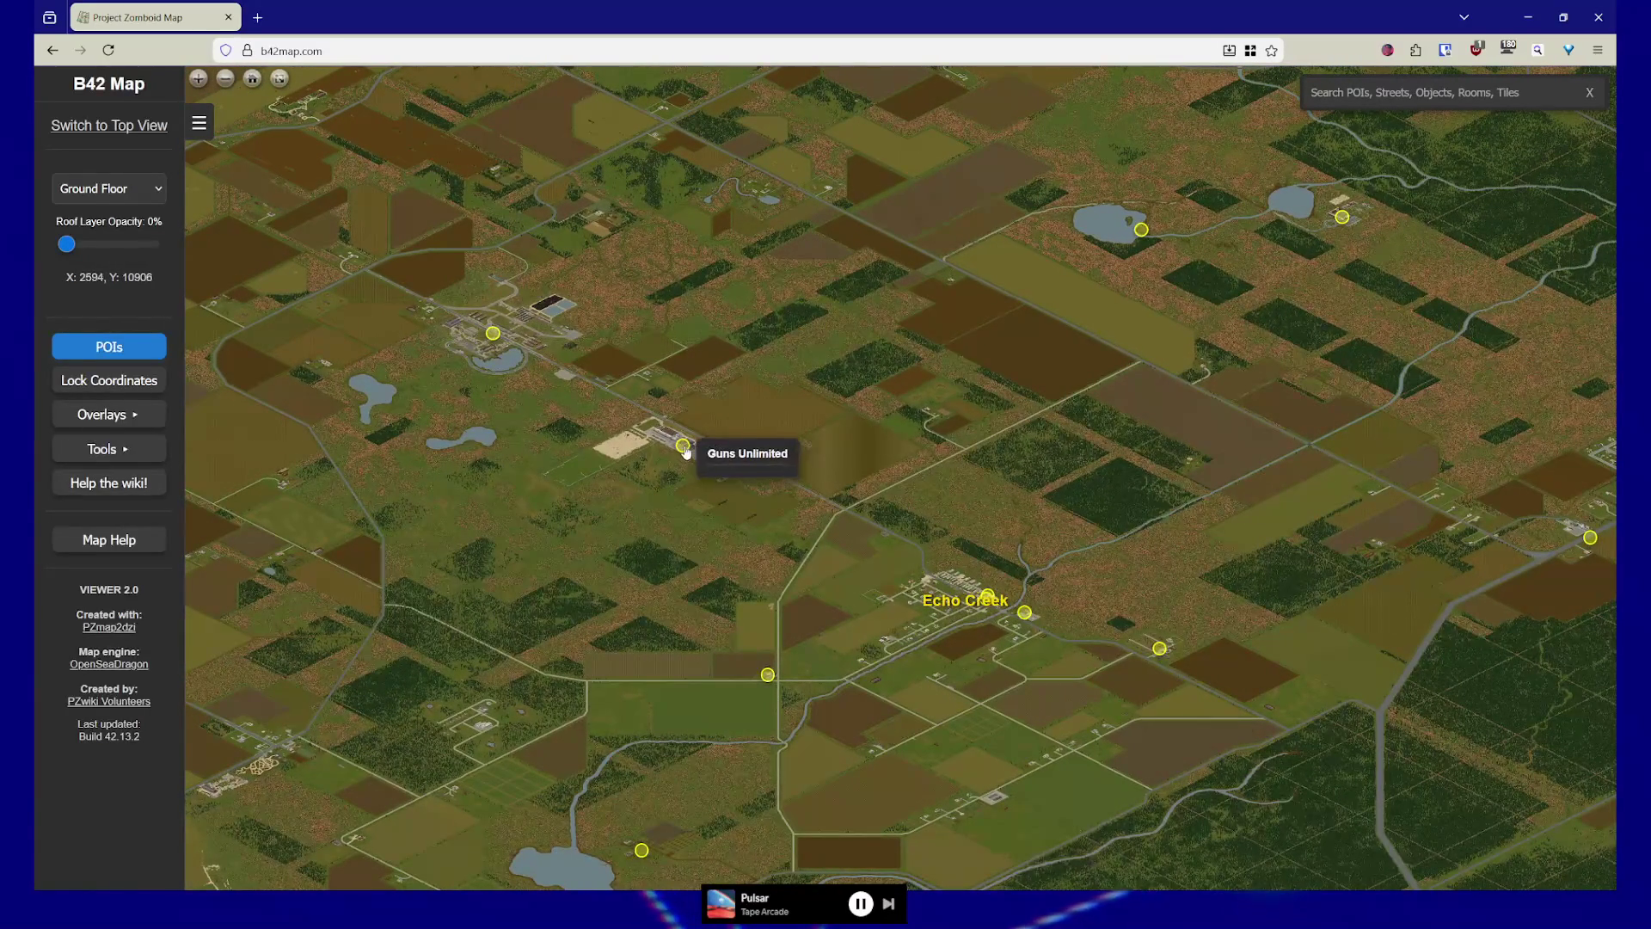
left_click_drag(672, 495, 695, 520)
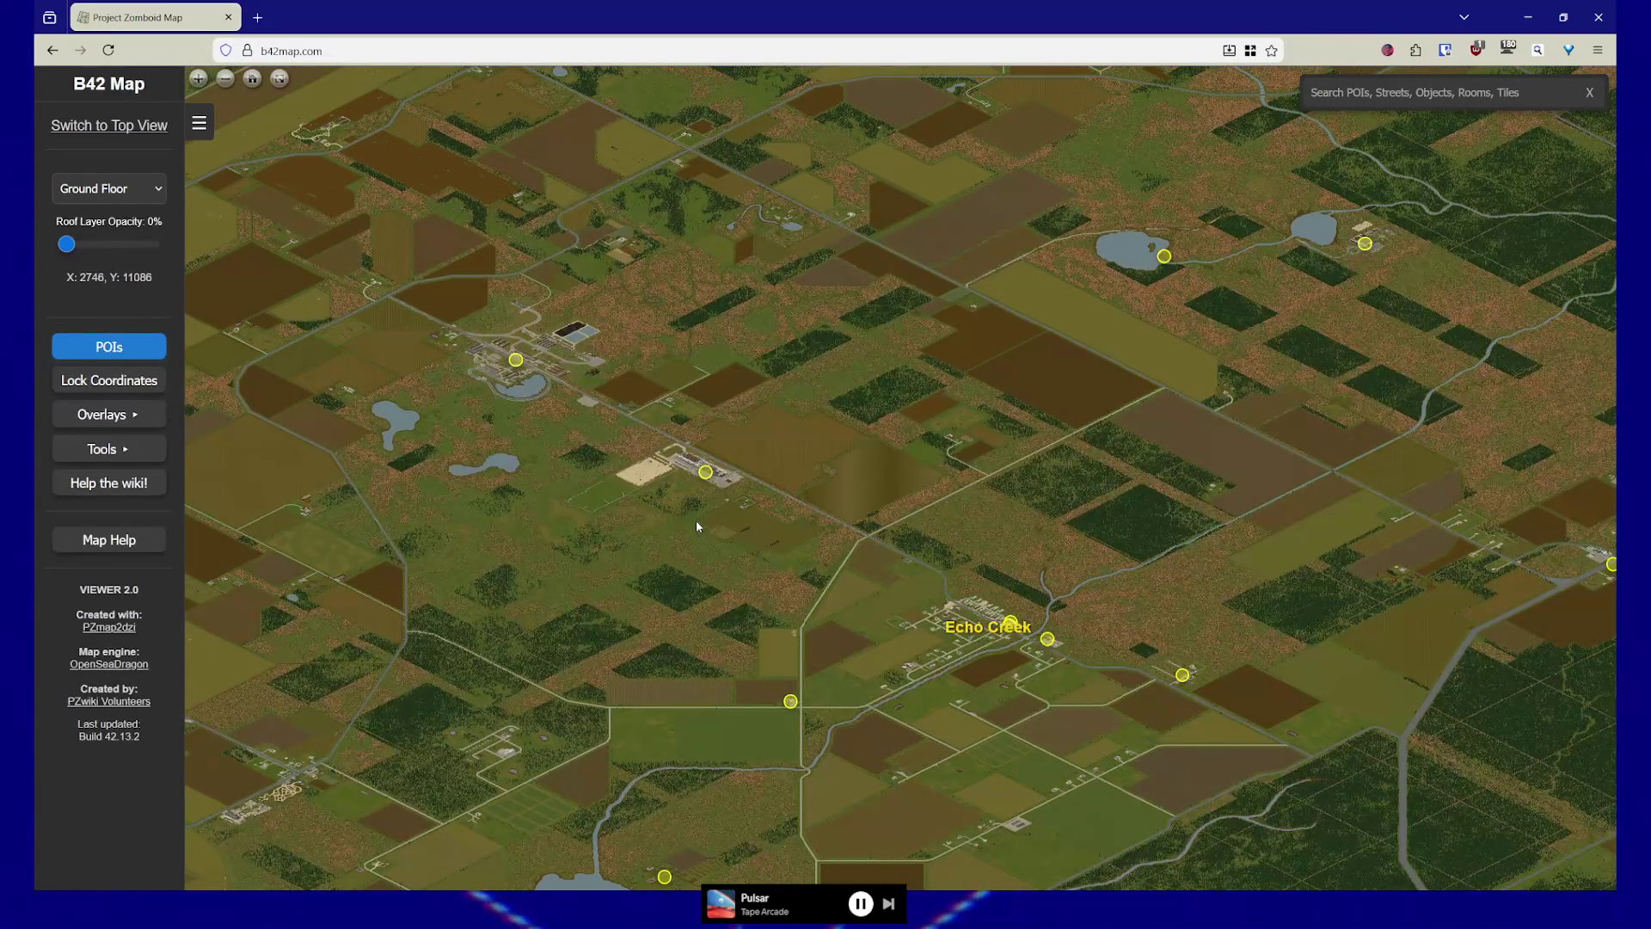
left_click_drag(688, 519, 680, 534)
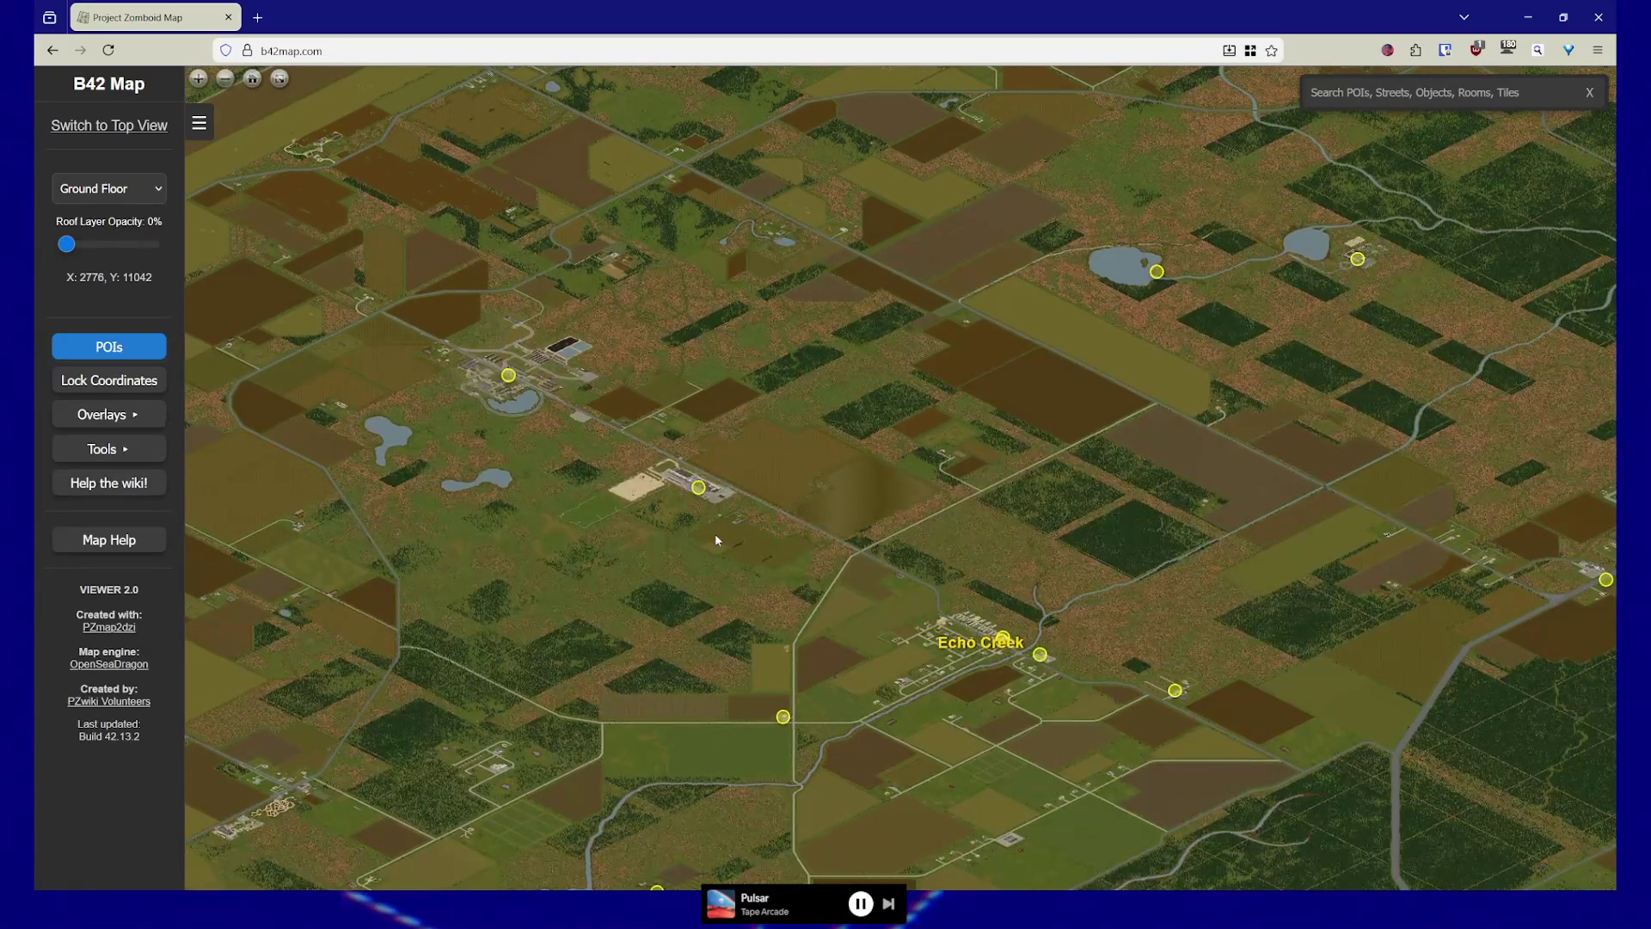
scroll(690, 483, "up", 4)
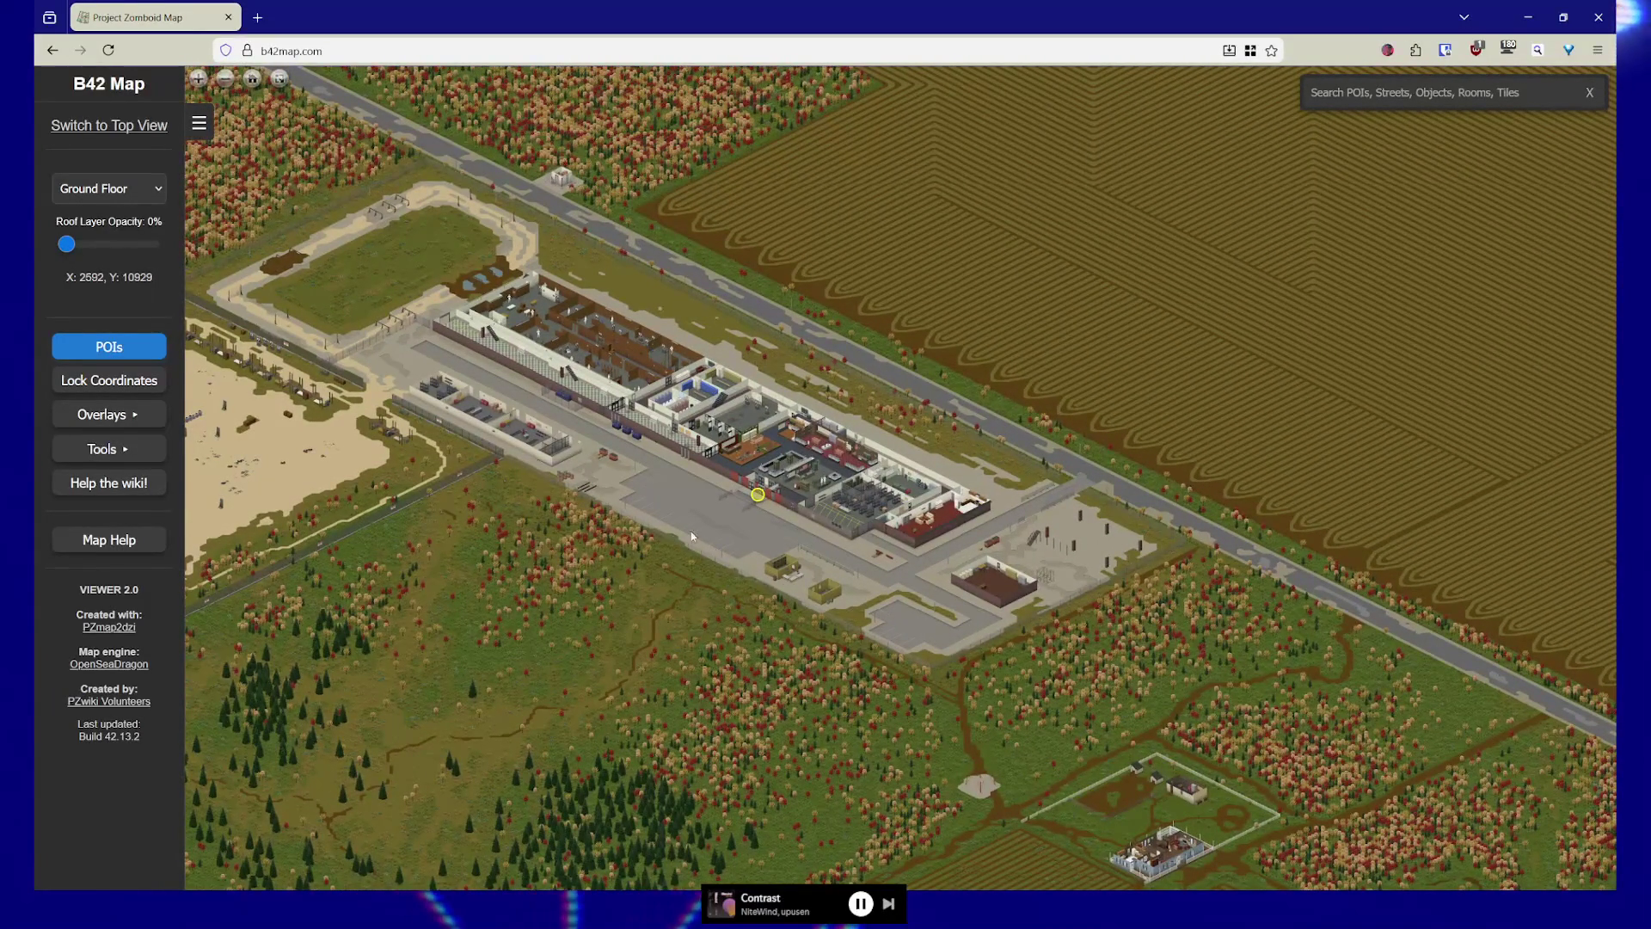
Zoom out to Ekron and Echo Creek, then move east over the forest and lakes
scroll(743, 605, "down", 3)
scroll(855, 457, "down", 5)
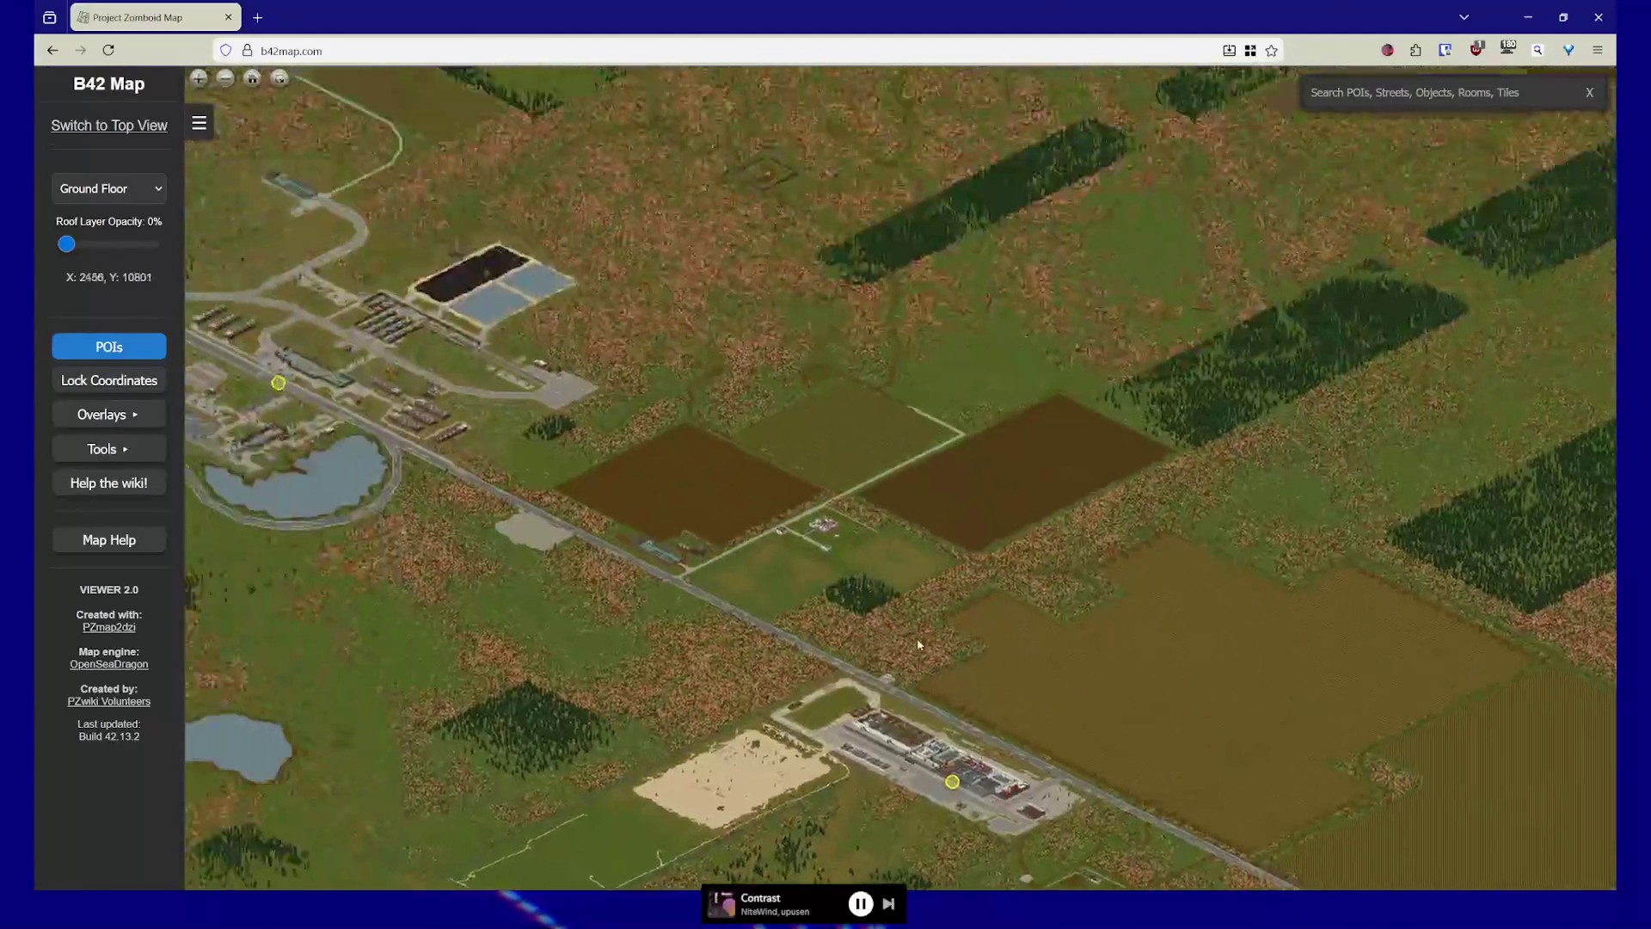
scroll(855, 457, "down", 5)
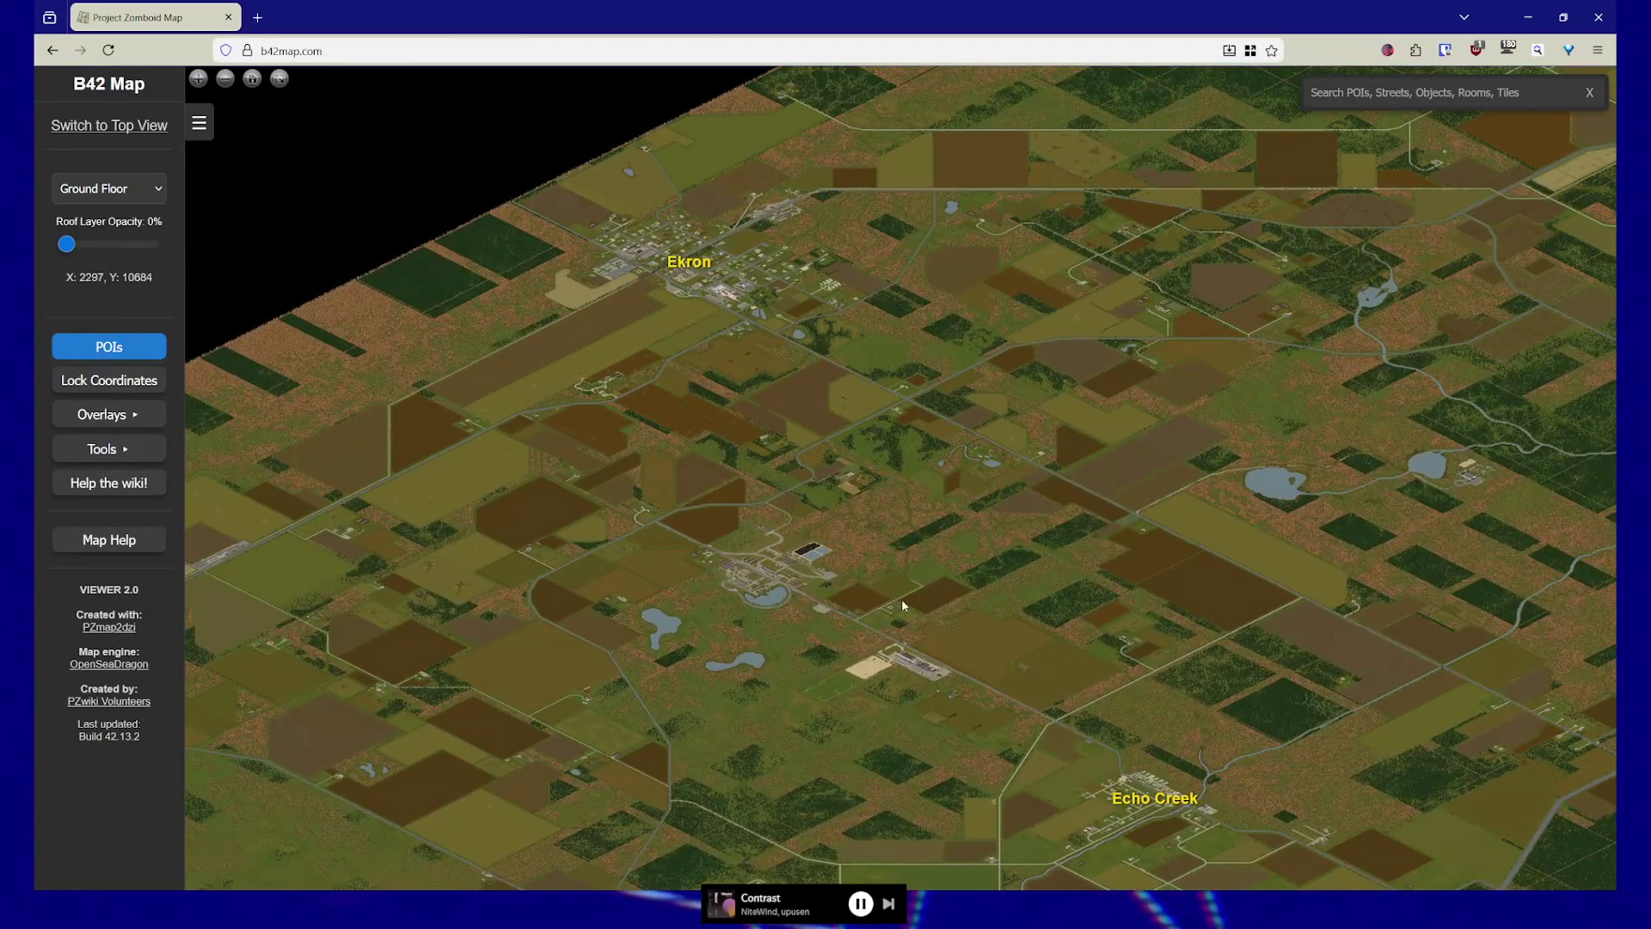
left_click_drag(901, 601, 870, 565)
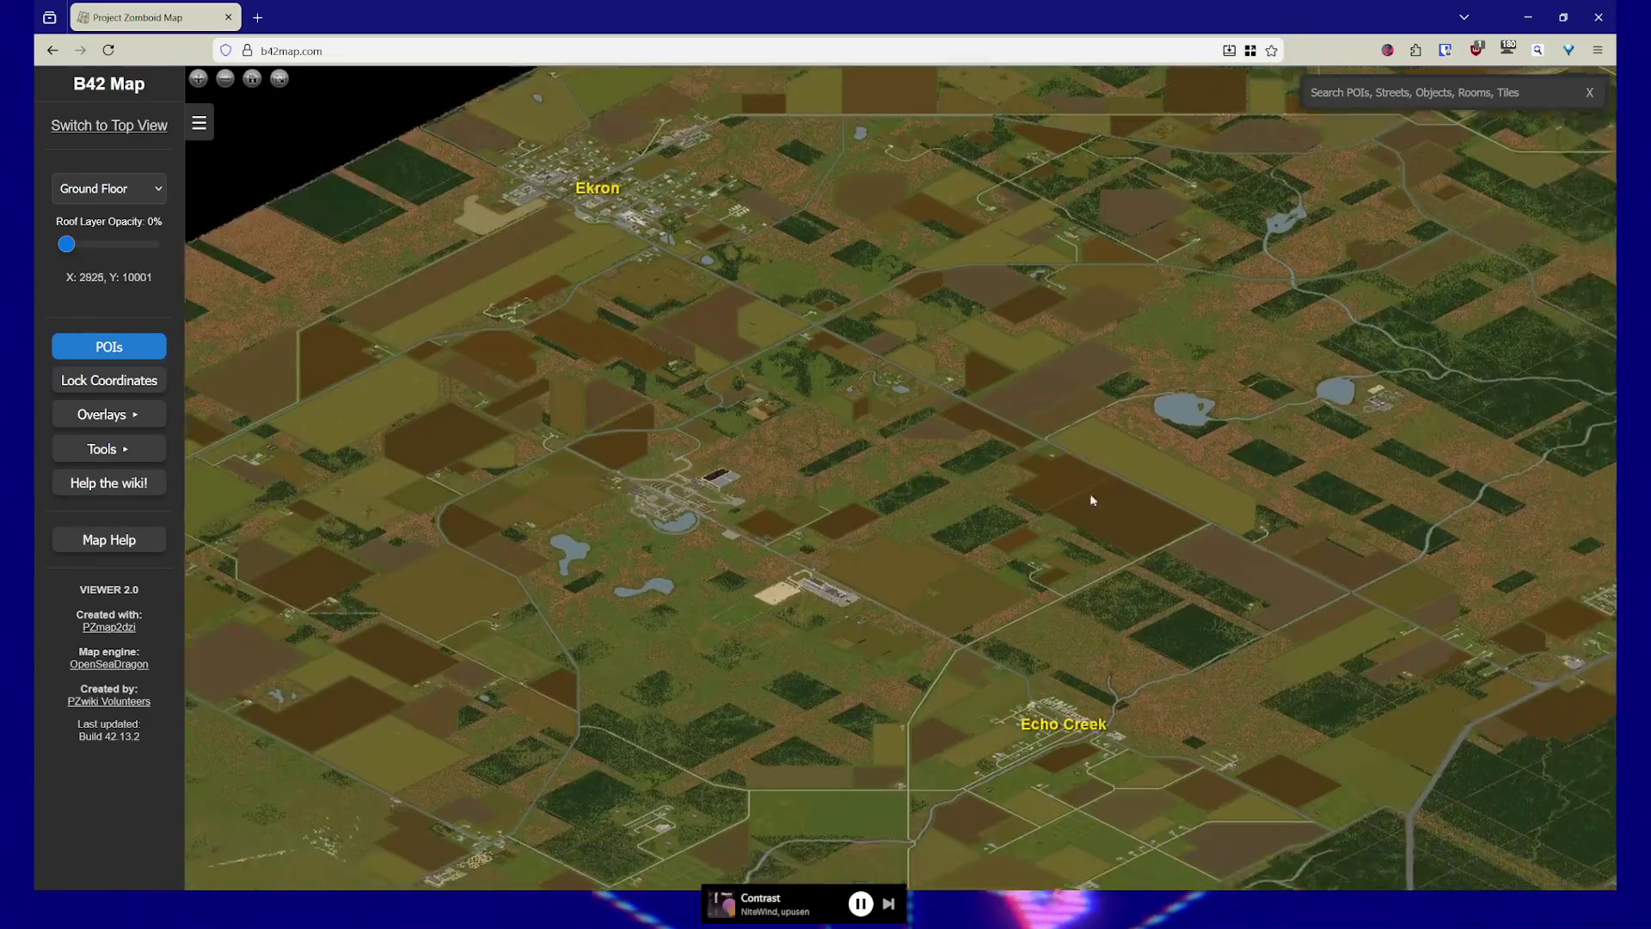
scroll(1095, 493, "up", 3)
left_click_drag(1095, 493, 844, 339)
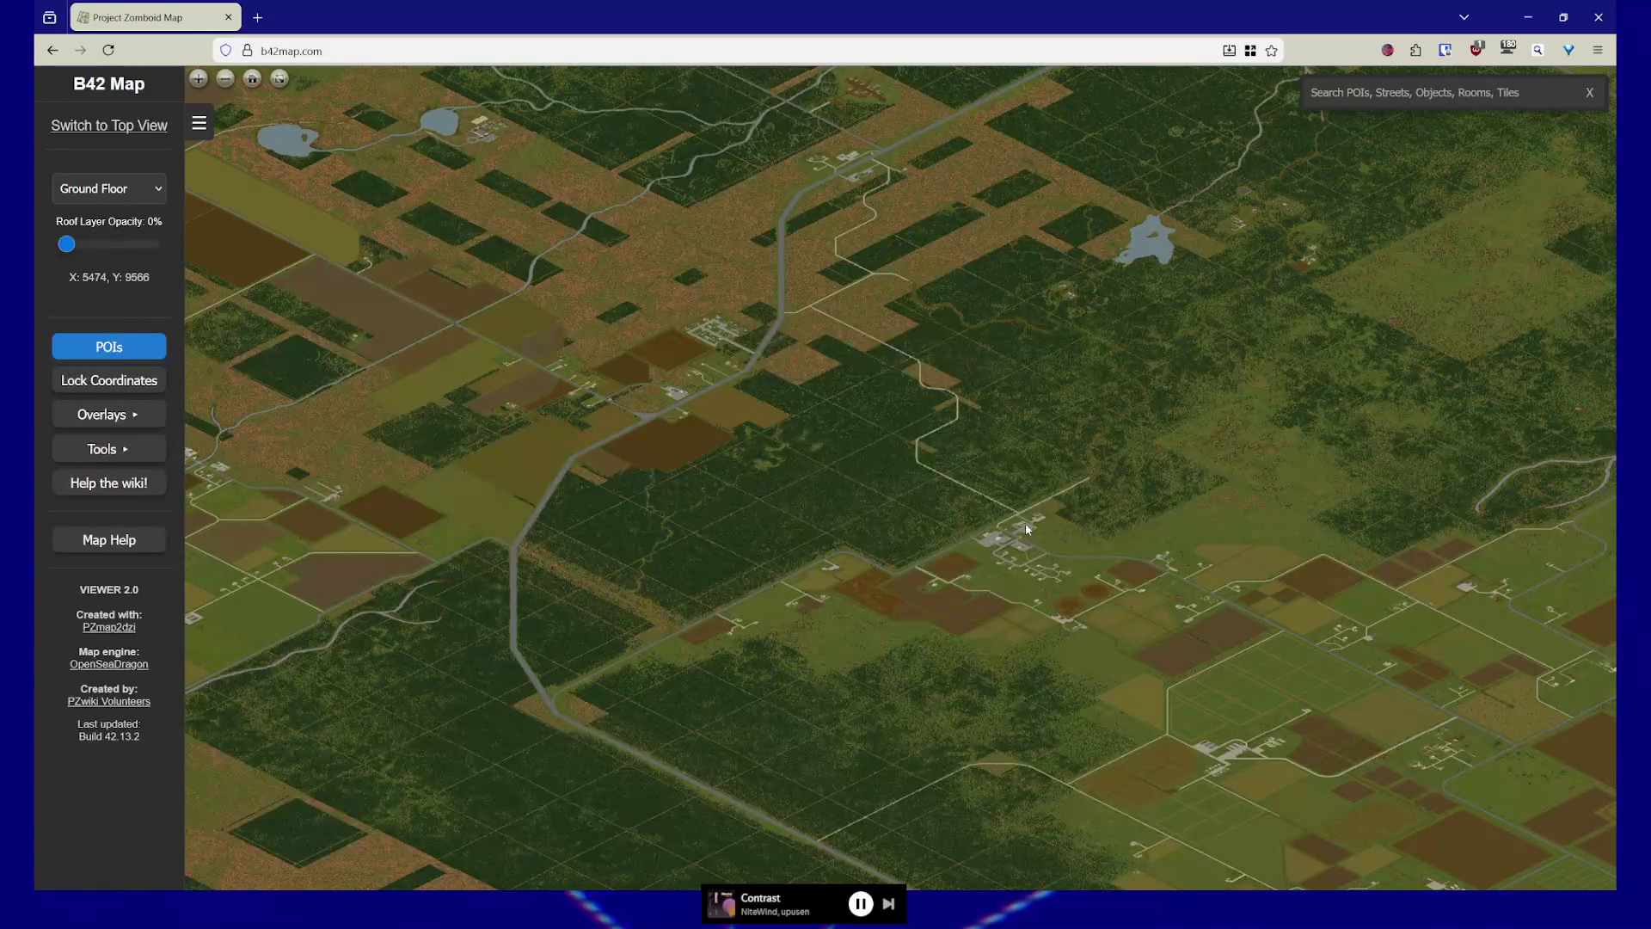
Zoom into the lakeside ranger station, then pull back to the wide farmland view
scroll(1075, 374, "up", 5)
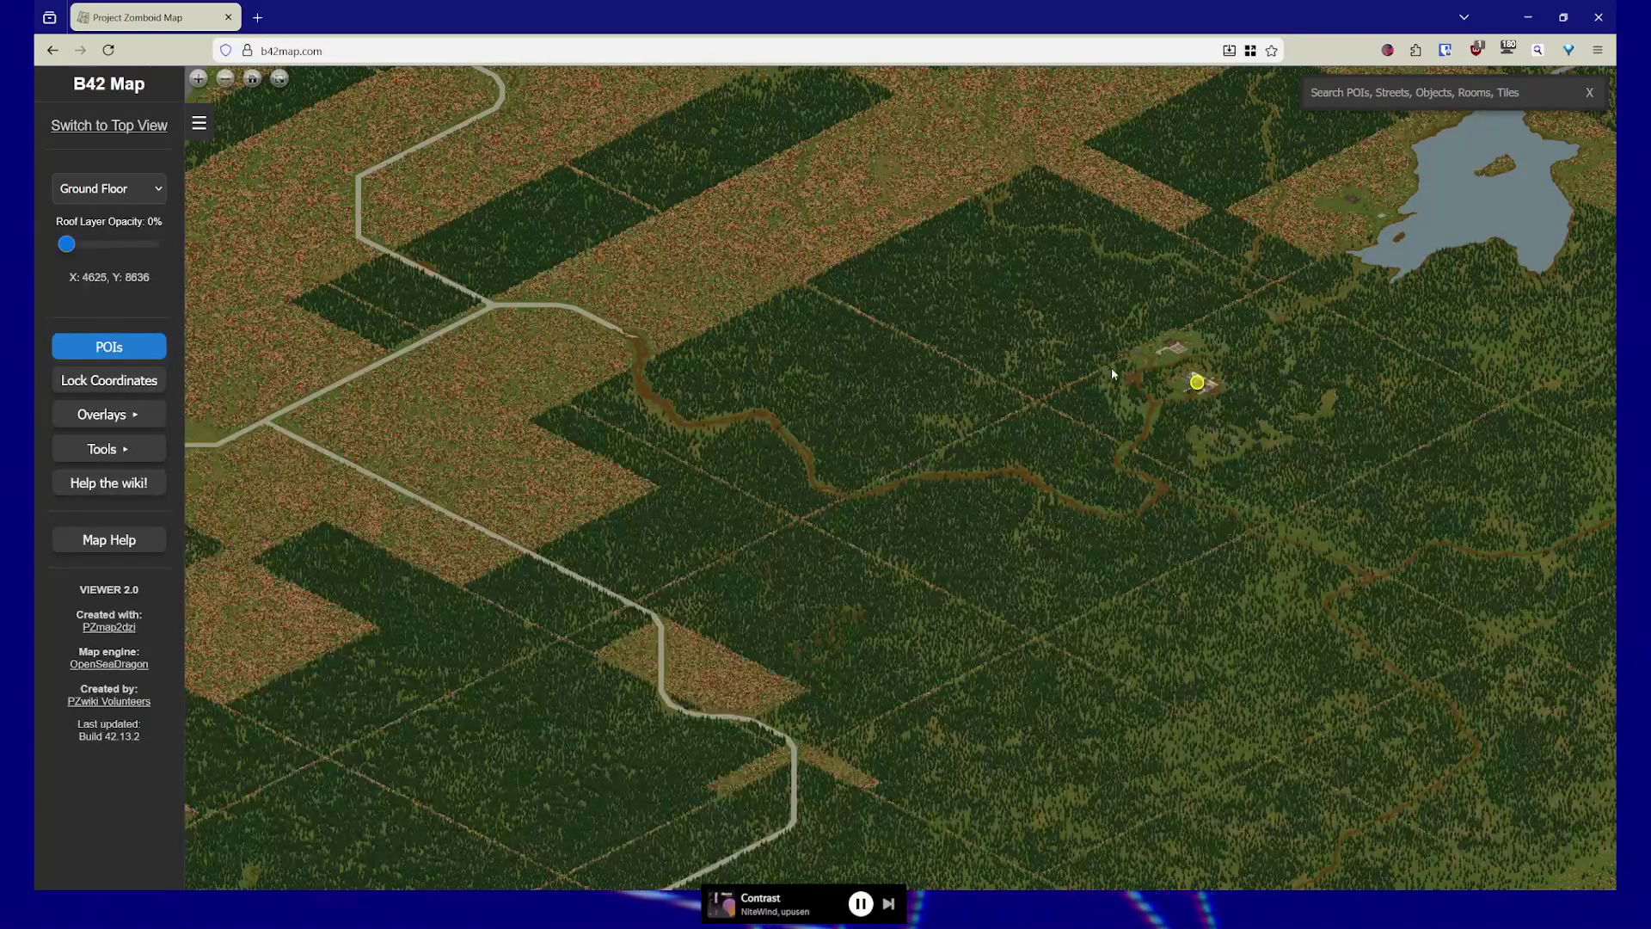
scroll(1157, 396, "up", 5)
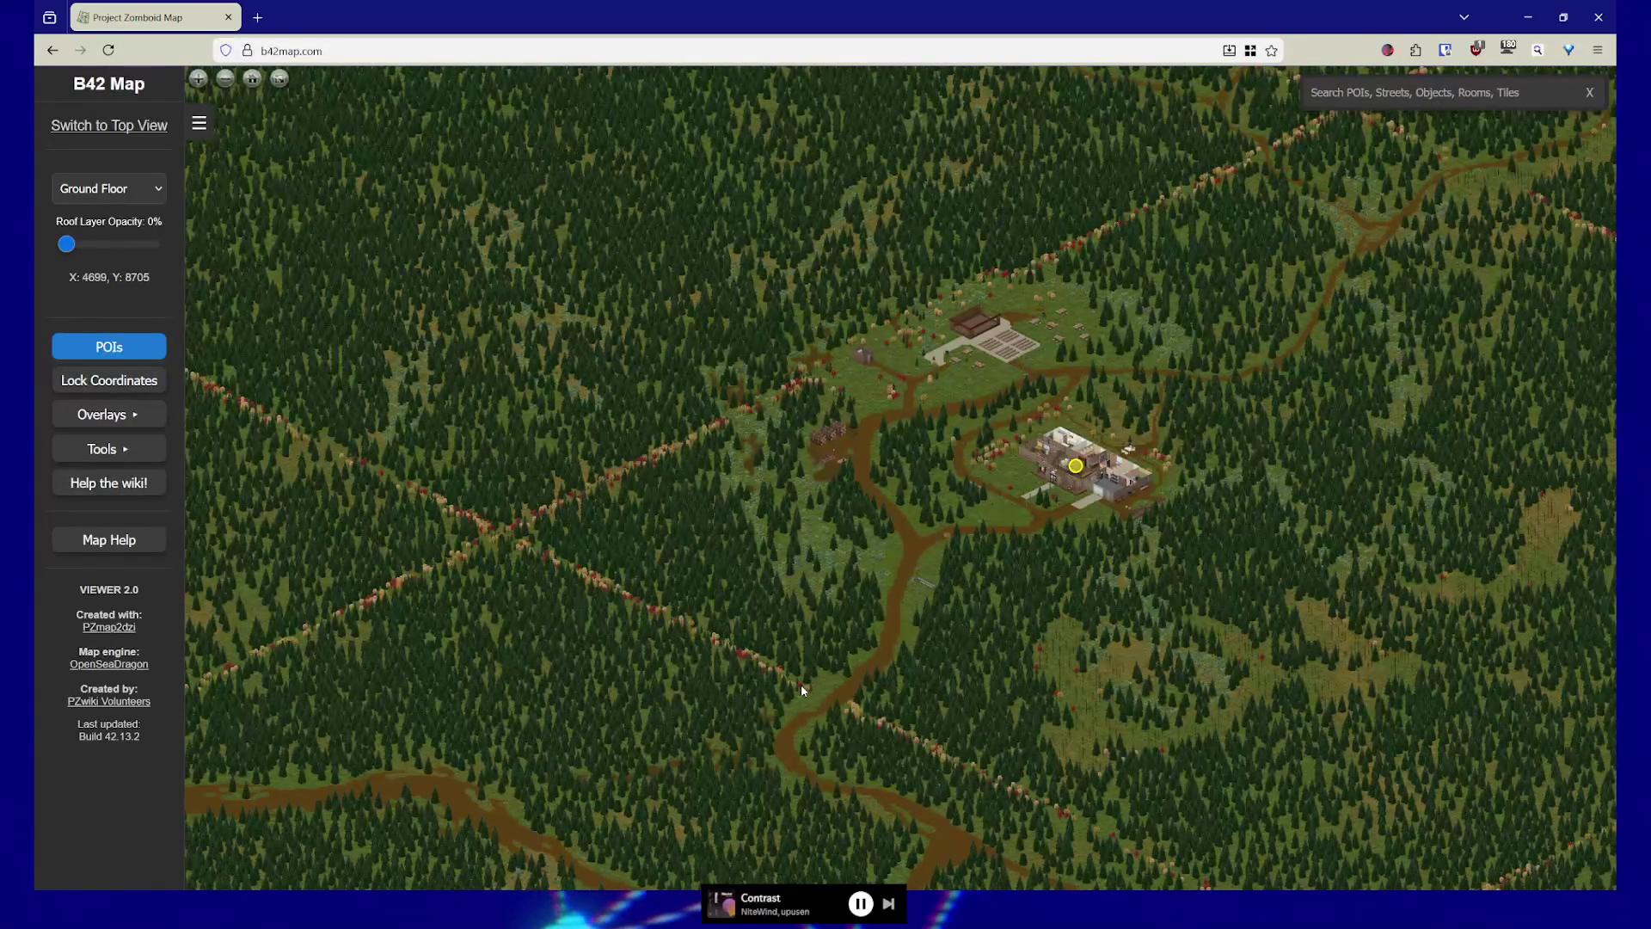
scroll(586, 603, "down", 3)
mouse_move(587, 604)
left_mouse_down()
mouse_move(1191, 556)
mouse_move(536, 564)
mouse_move(998, 497)
left_mouse_up()
scroll(1121, 560, "down", 3)
scroll(537, 564, "down", 3)
scroll(998, 497, "up", 3)
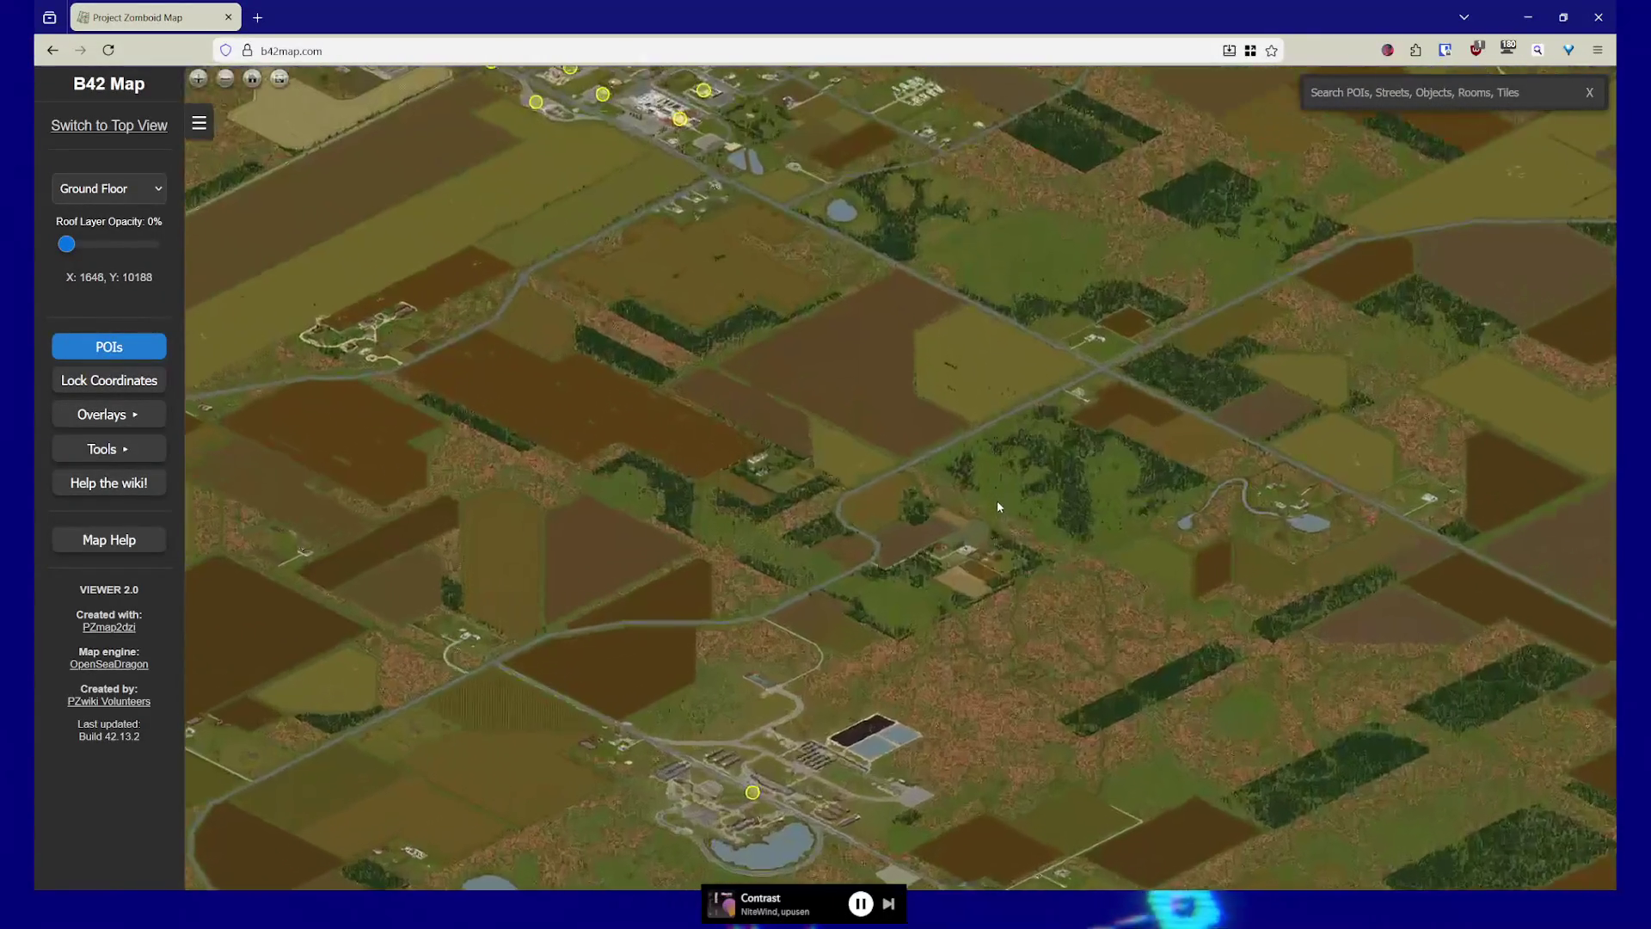
Centre Ekron and zoom in to inspect the town and its POI markers
mouse_move(1139, 372)
left_mouse_down()
mouse_move(1111, 563)
mouse_move(716, 499)
mouse_move(806, 545)
left_mouse_up()
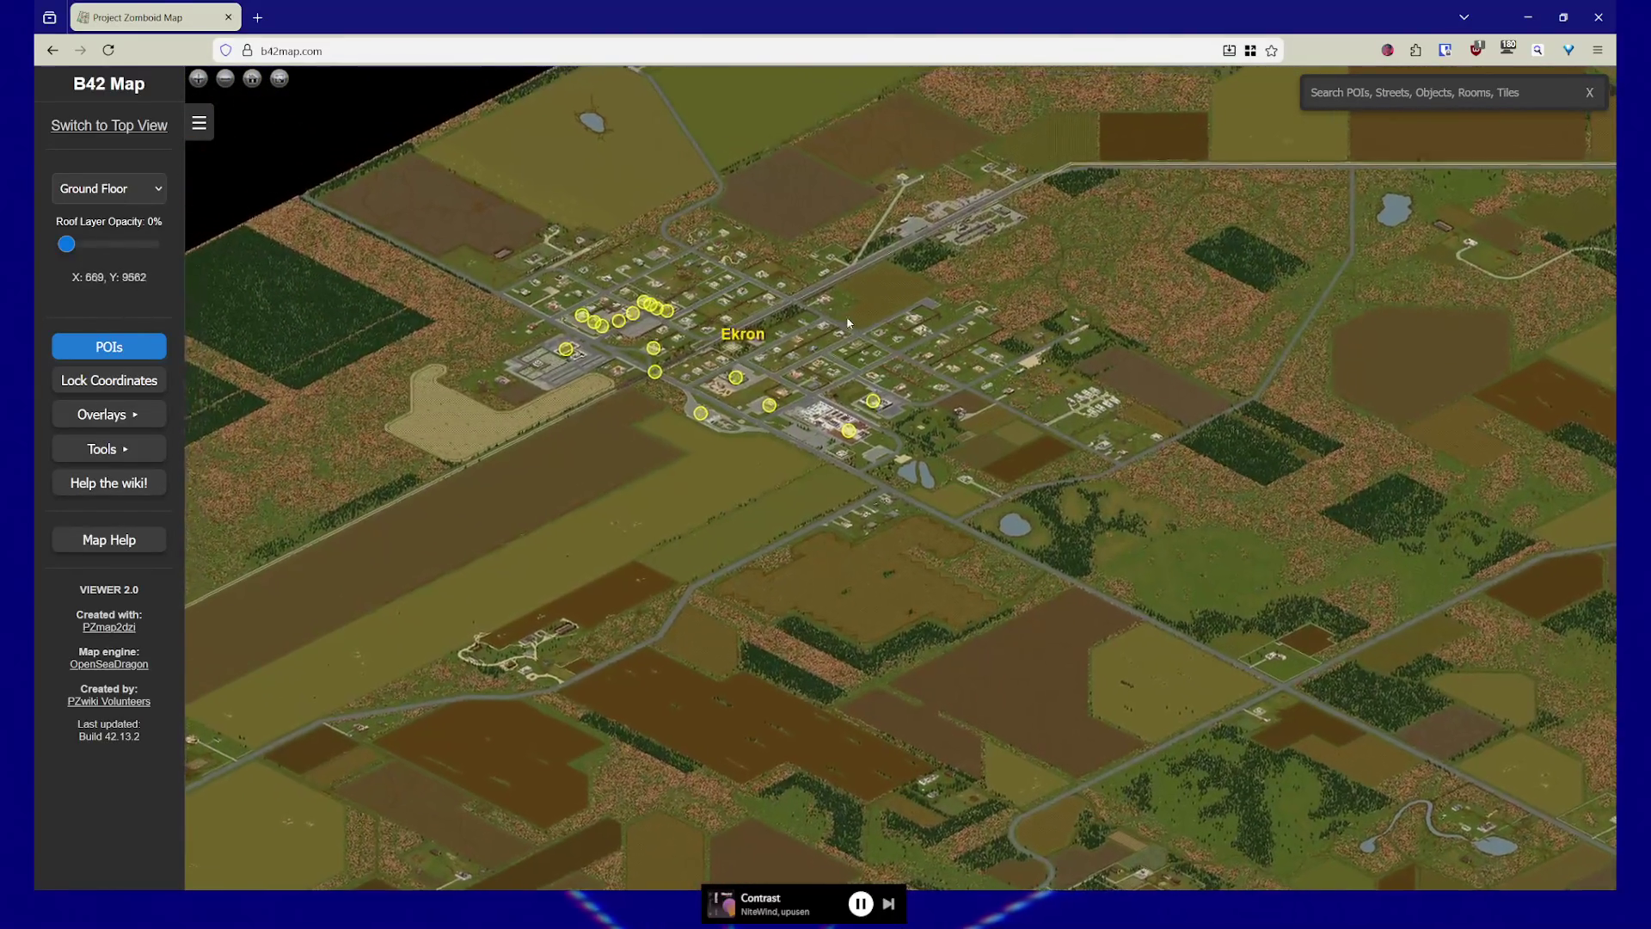
scroll(895, 570, "down", 1)
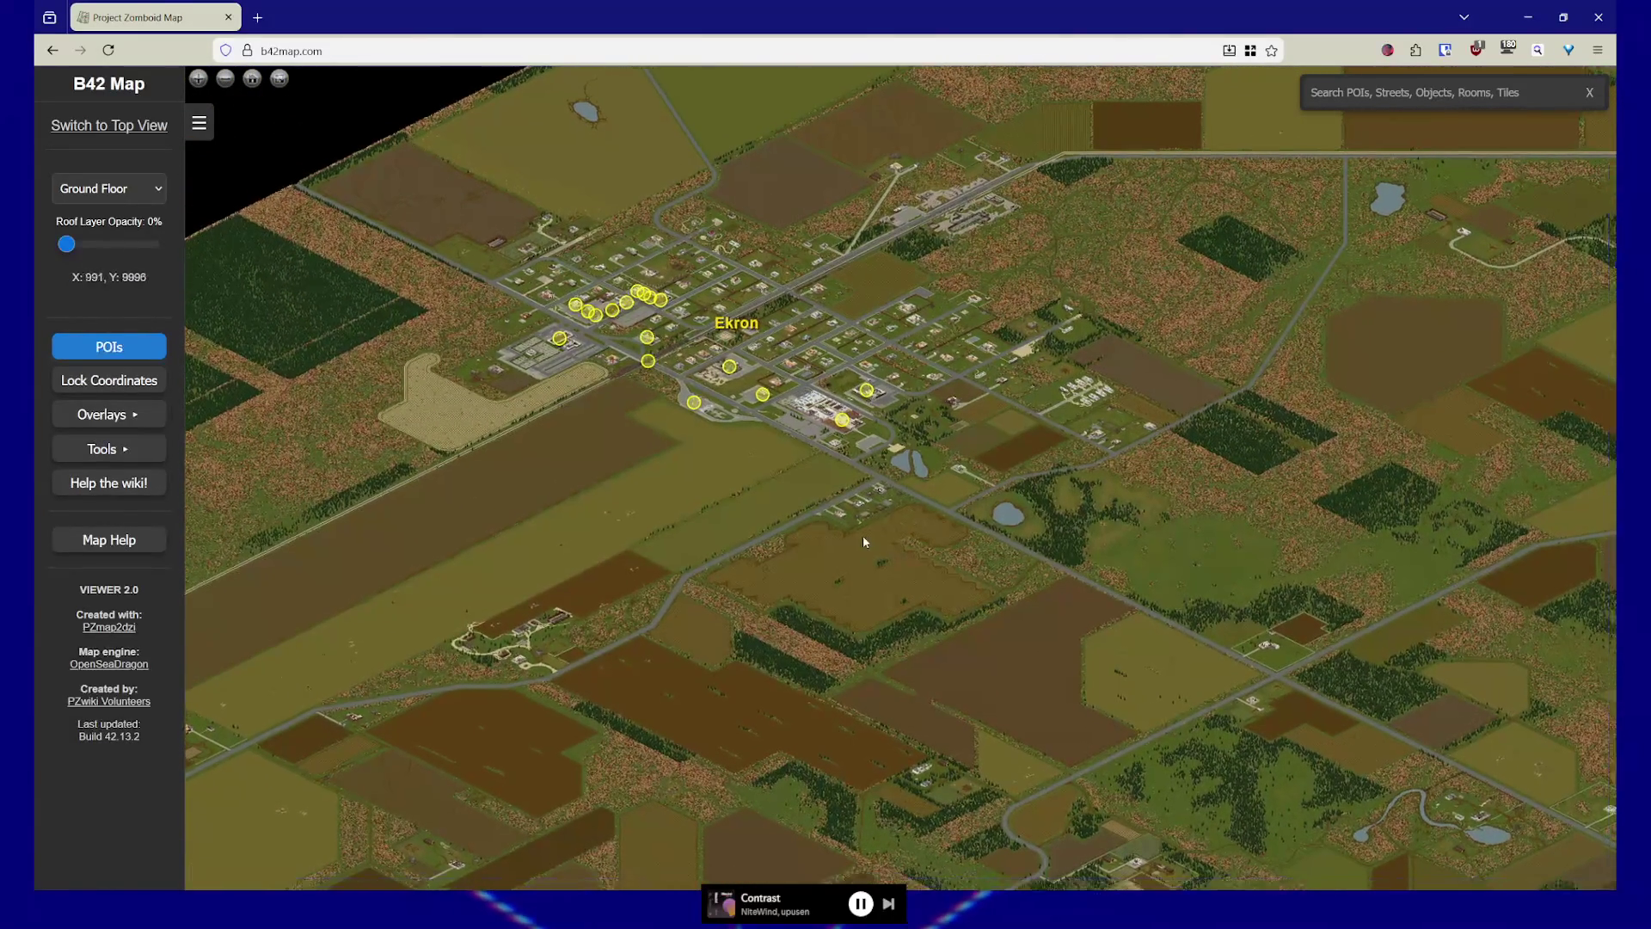
scroll(886, 563, "up", 1)
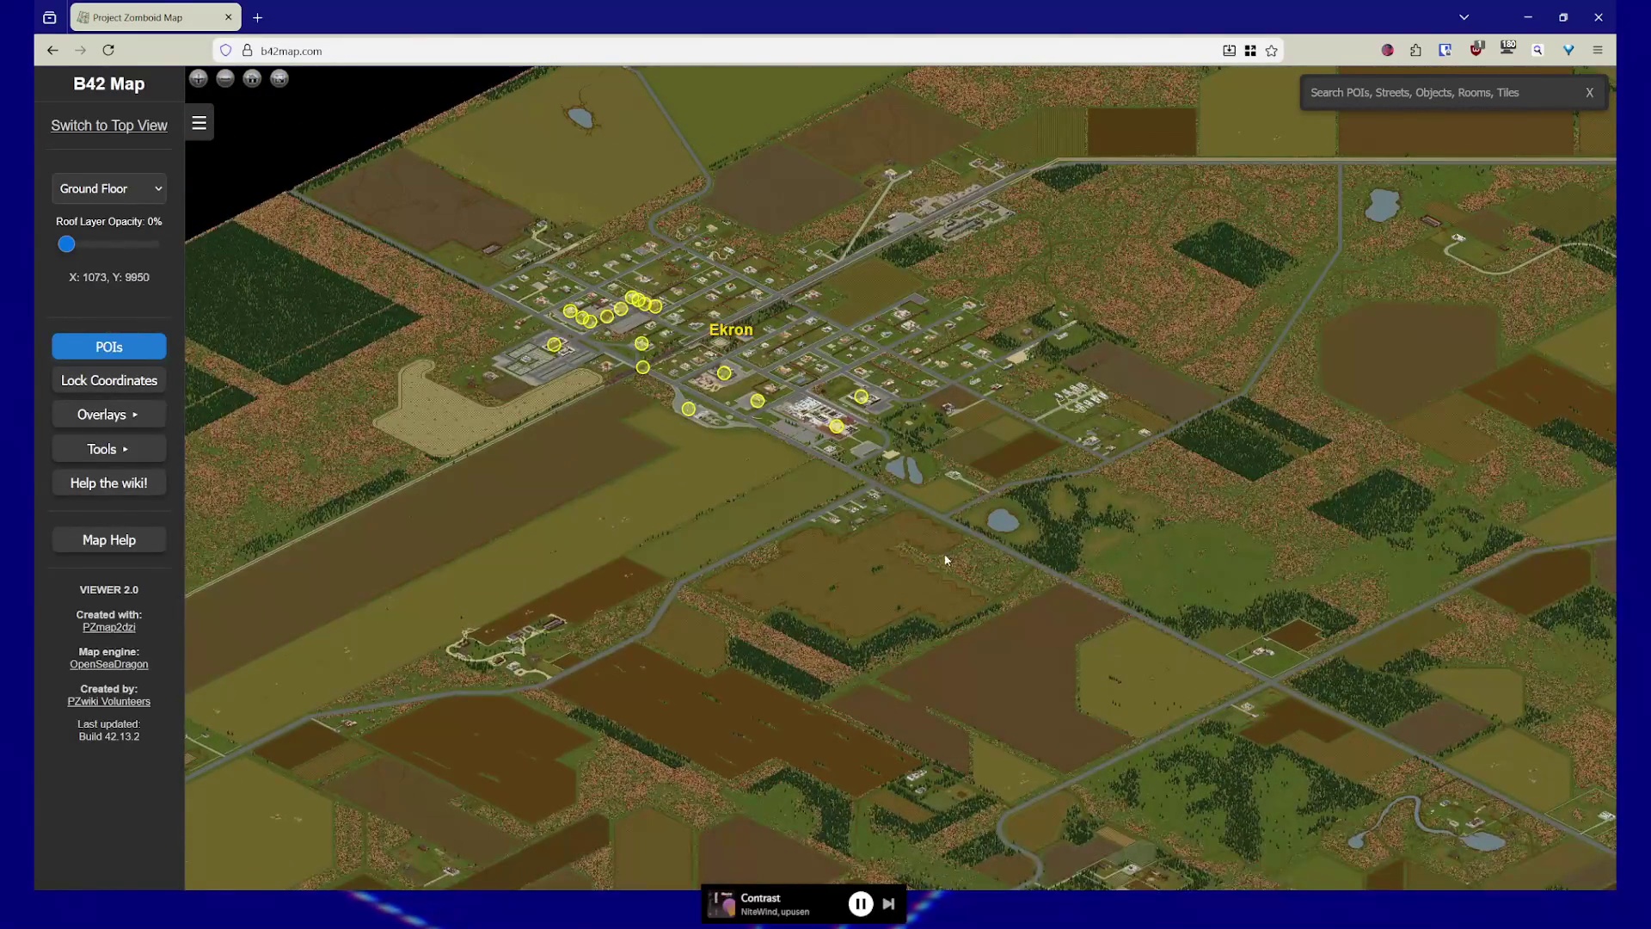
scroll(946, 560, "up", 2)
mouse_move(870, 571)
left_mouse_down()
mouse_move(995, 685)
mouse_move(1003, 668)
left_mouse_up()
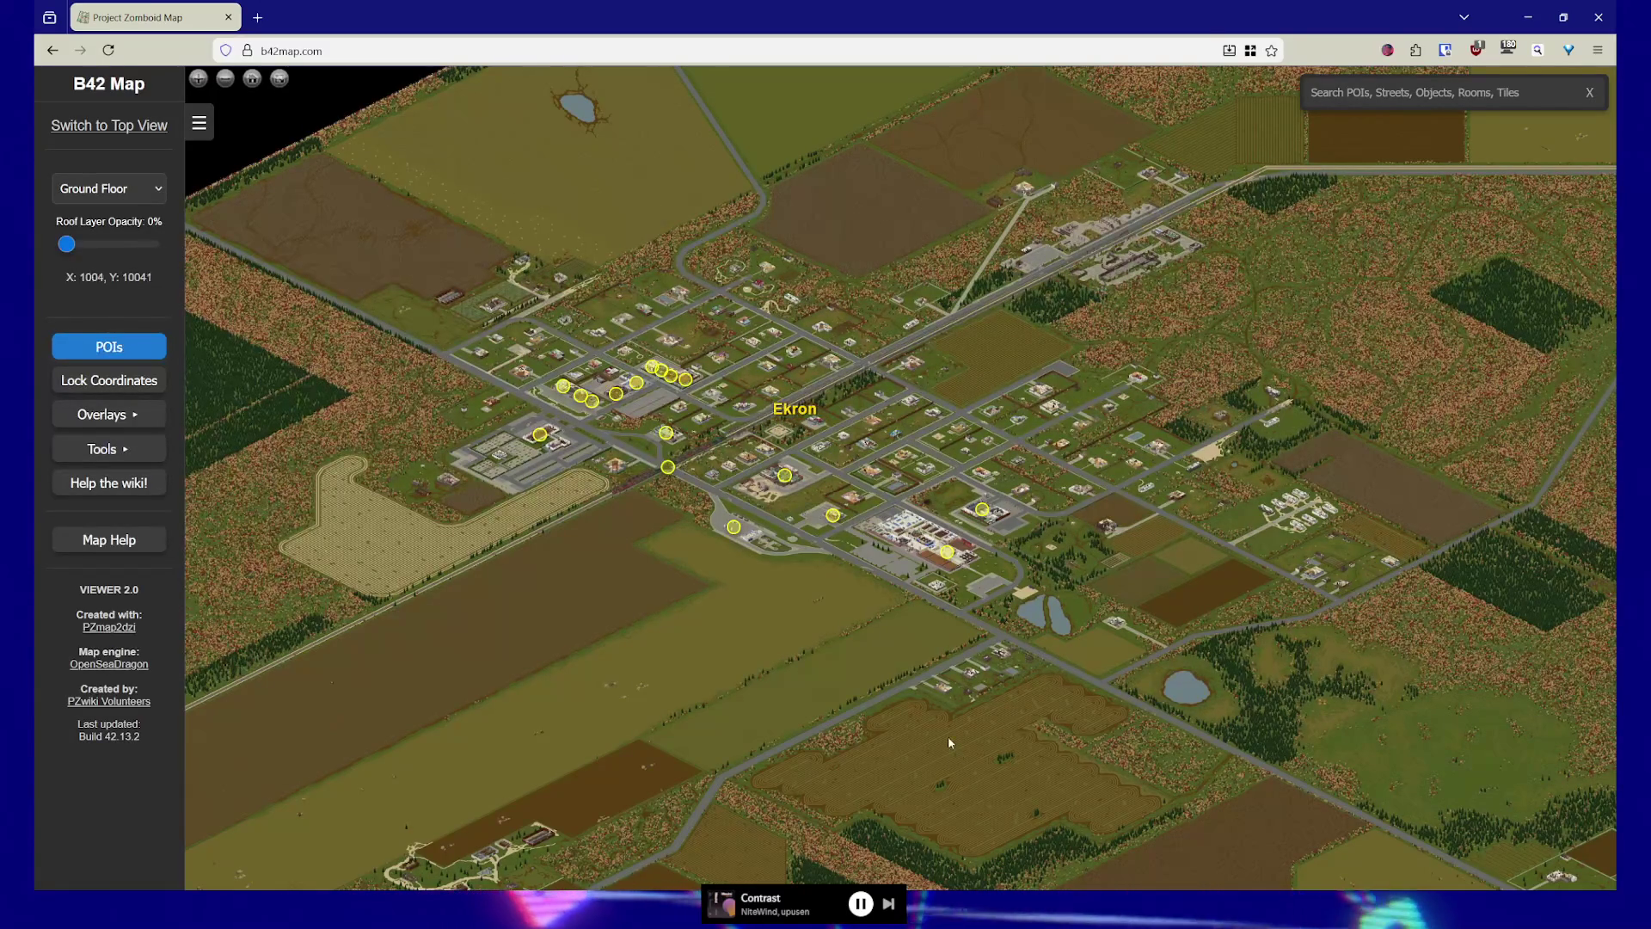
mouse_move(1047, 697)
left_mouse_down()
mouse_move(983, 493)
mouse_move(1026, 471)
mouse_move(1100, 566)
left_mouse_up()
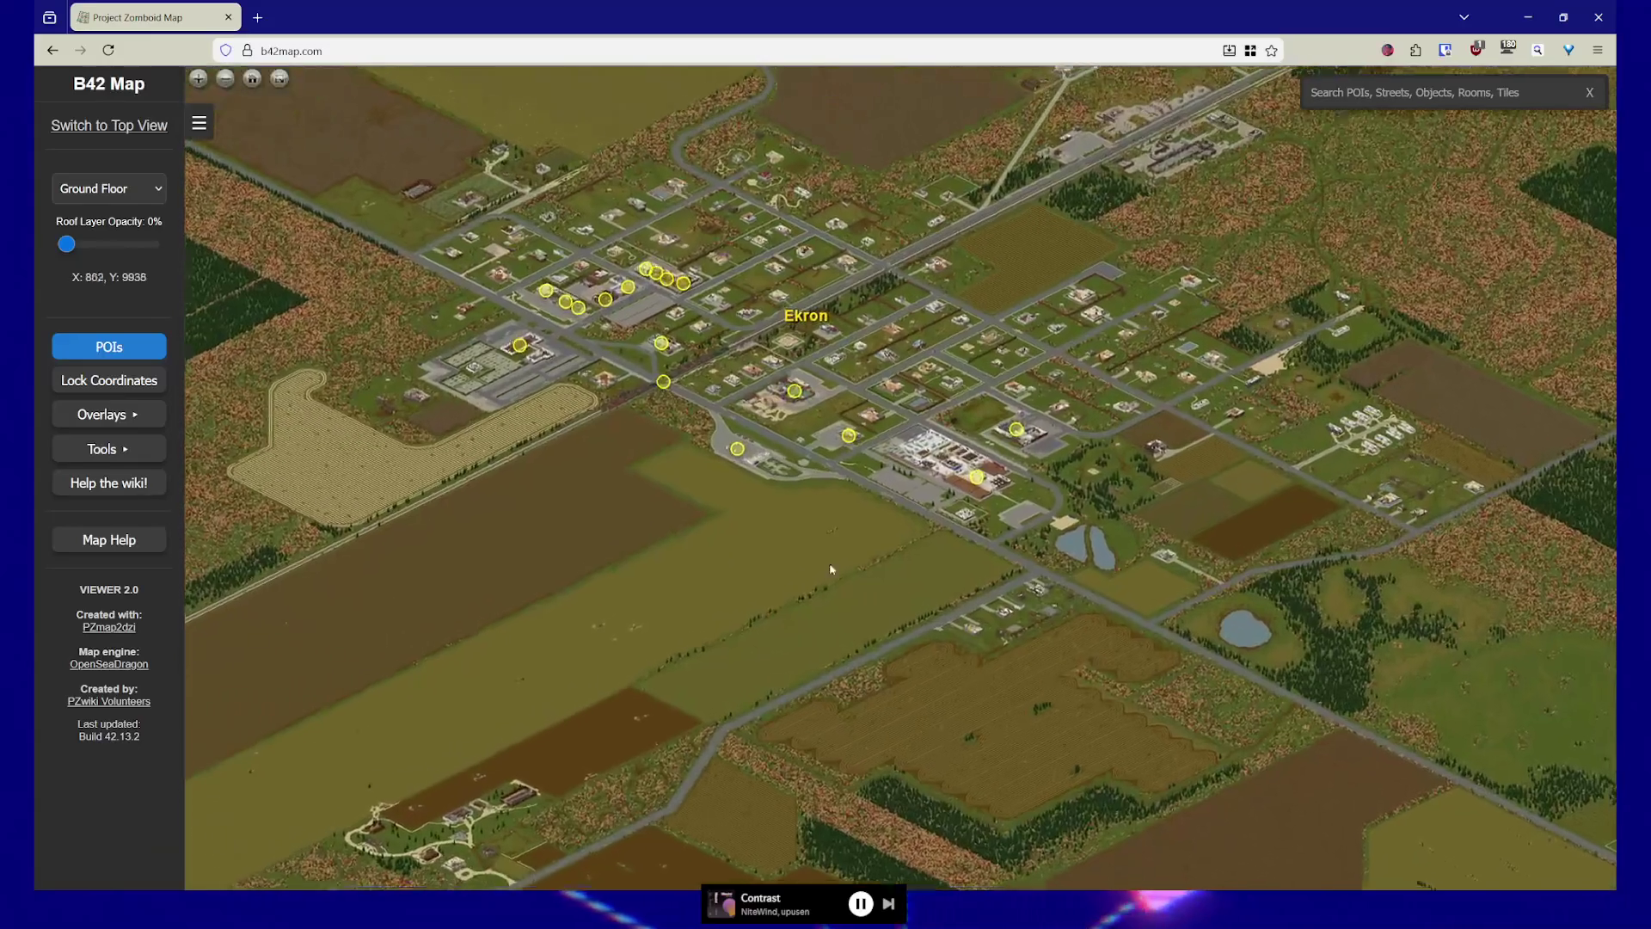
scroll(831, 568, "up", 1)
left_click_drag(593, 516, 688, 596)
scroll(688, 596, "up", 4)
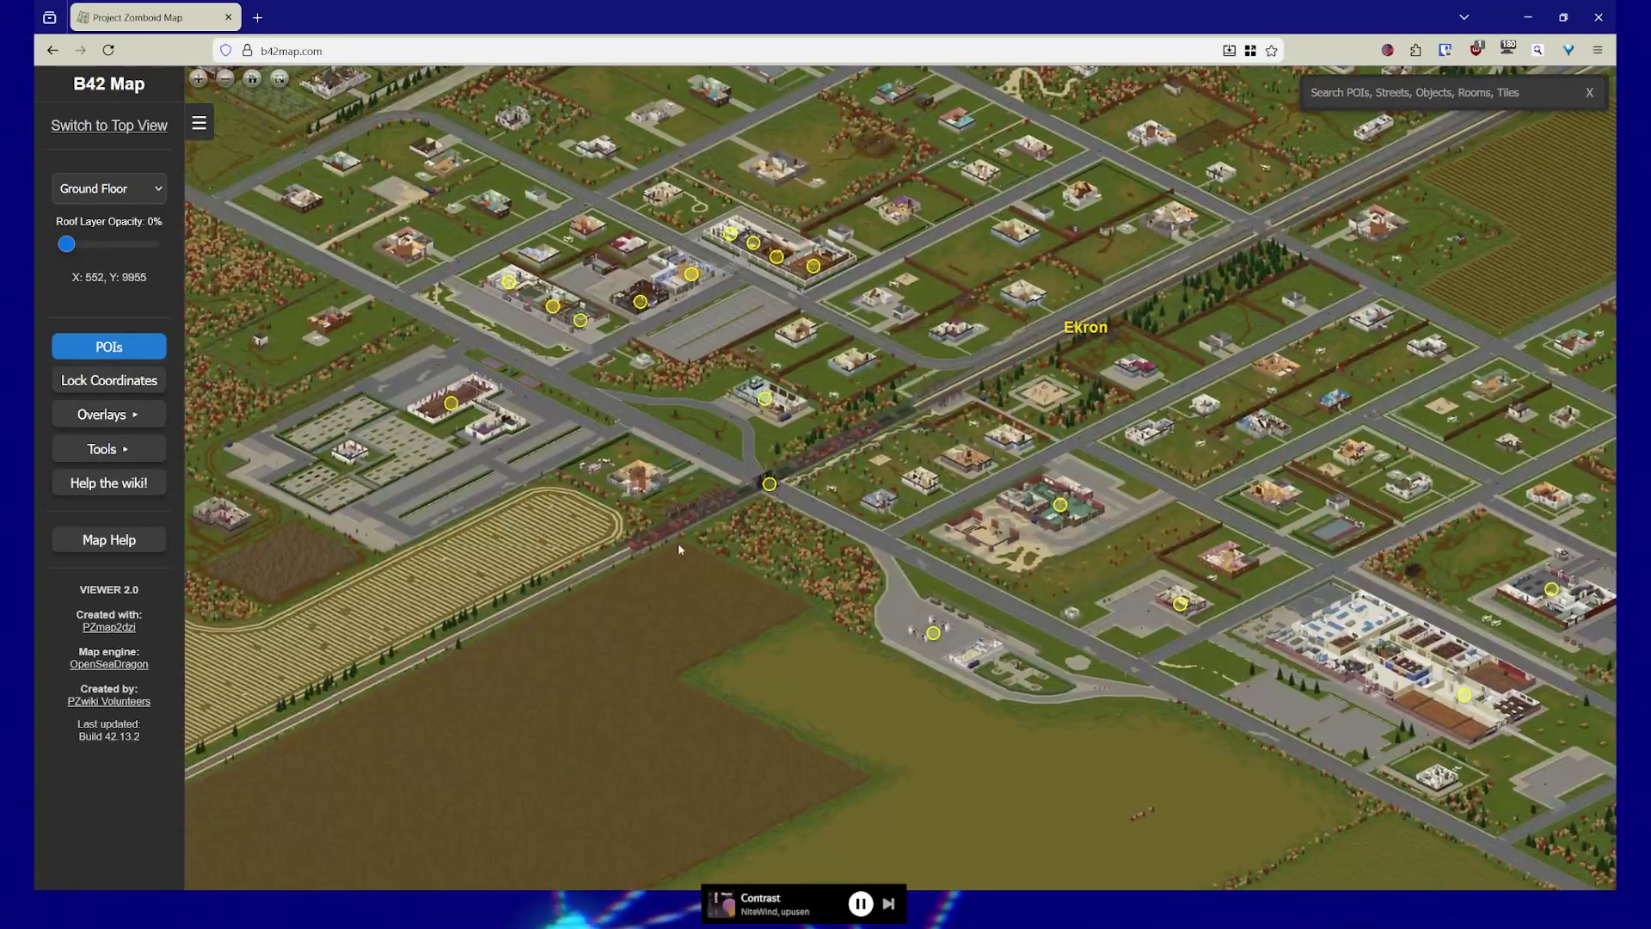
scroll(921, 513, "down", 5)
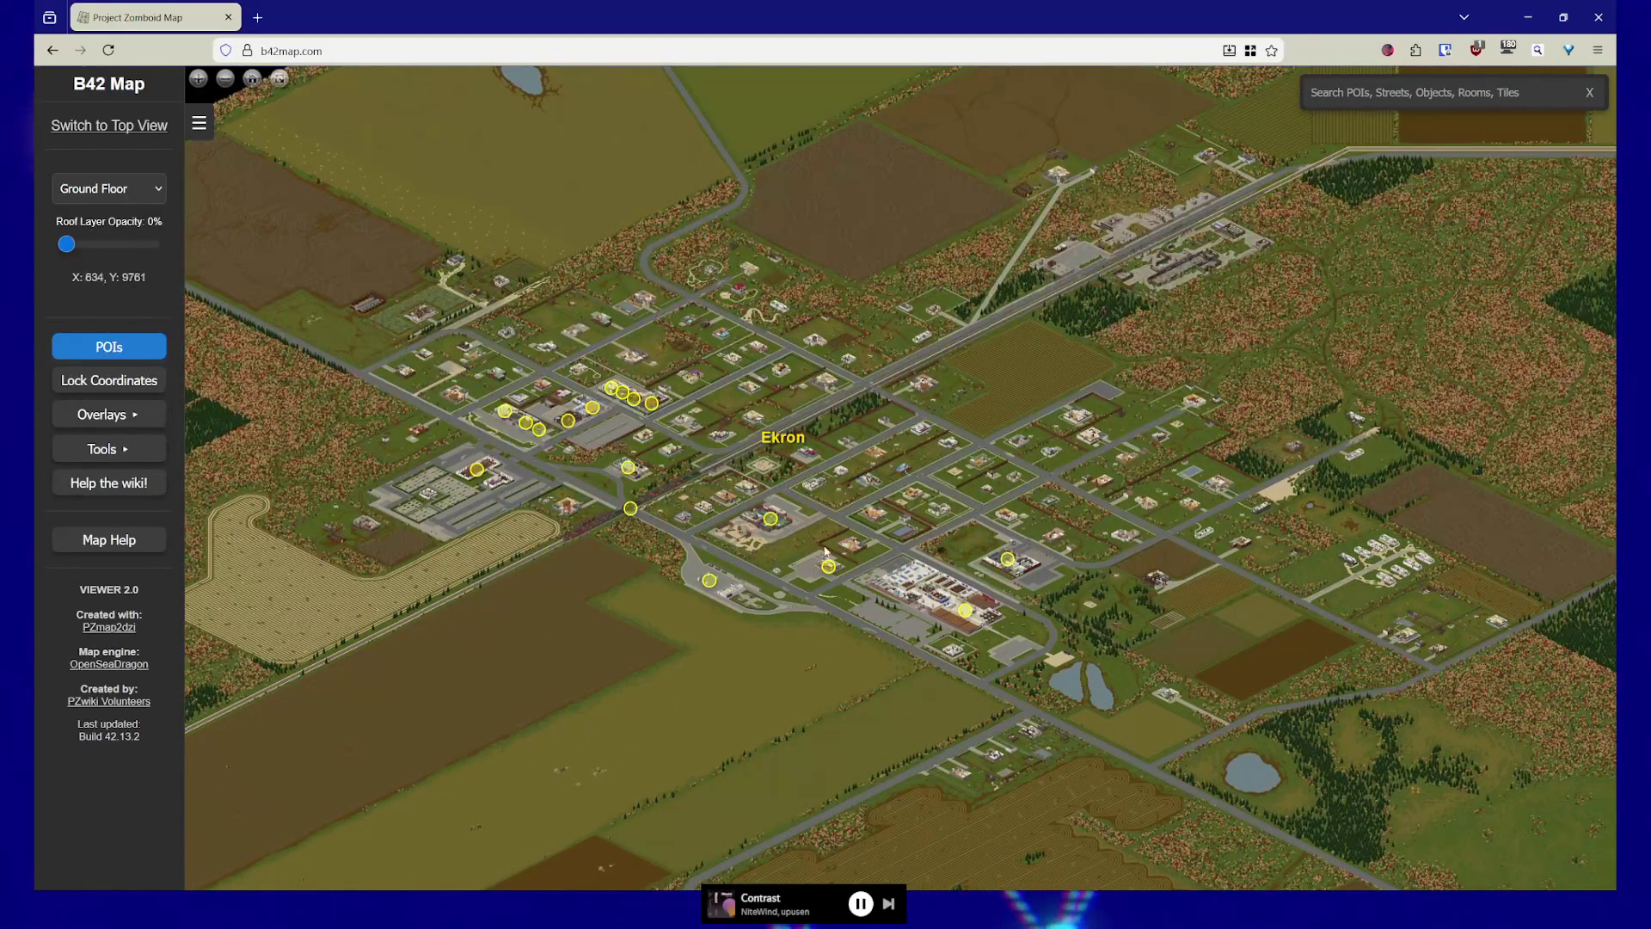
scroll(834, 512, "down", 5)
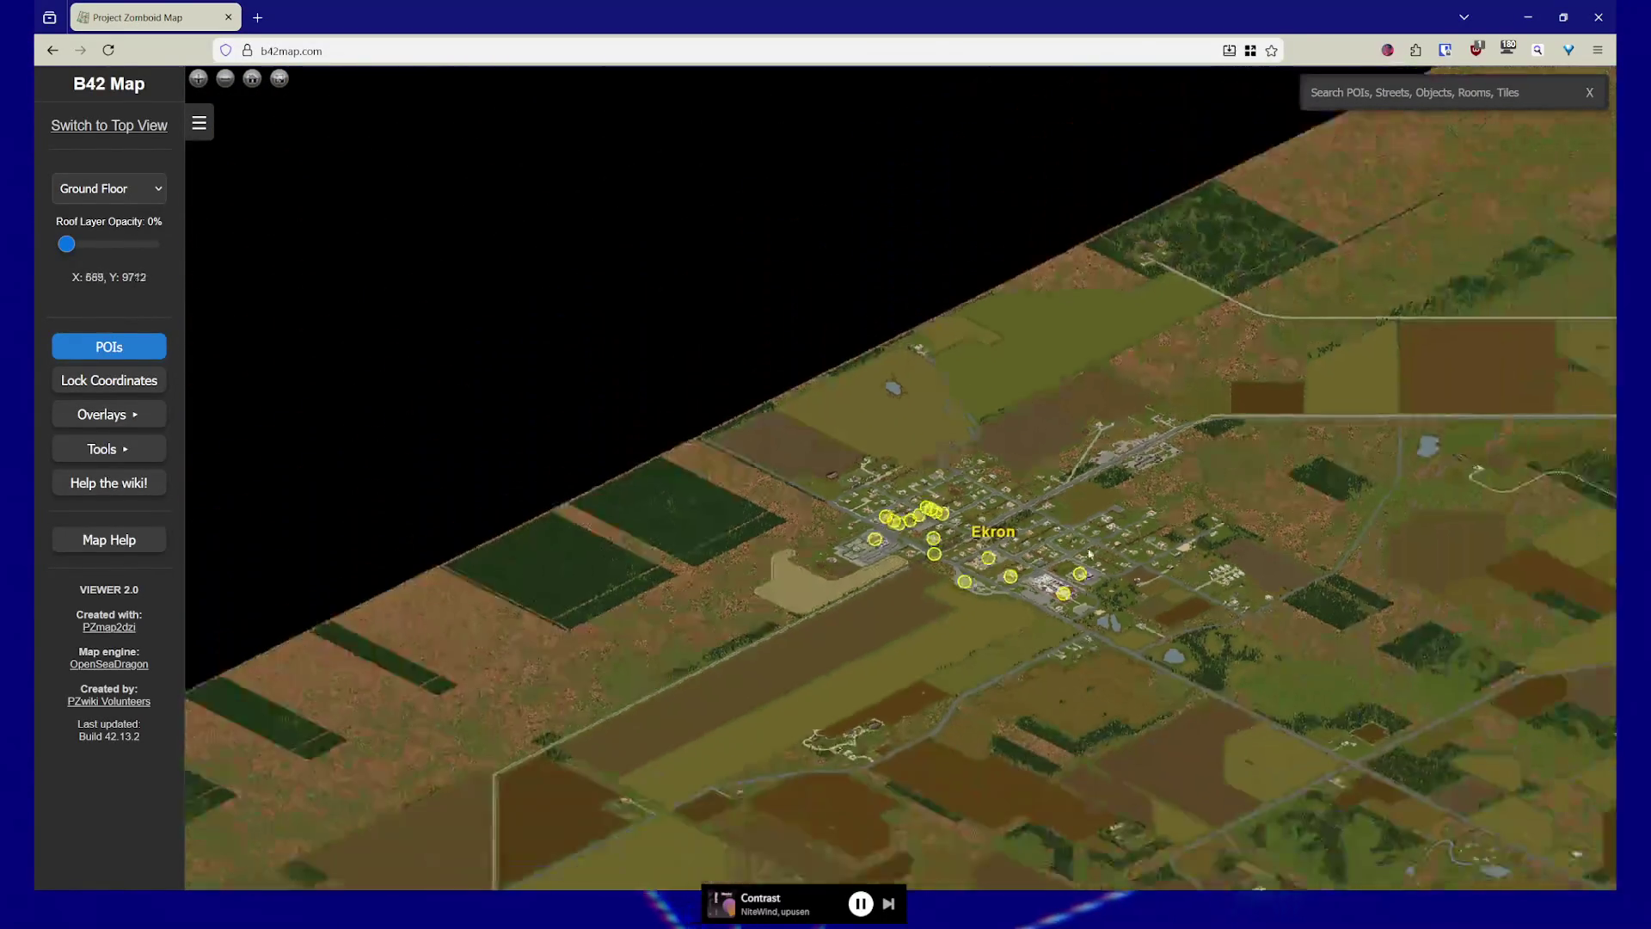
Recentre the overview on Ekron, then look across its streets and the farmland south
left_click_drag(1074, 551, 798, 641)
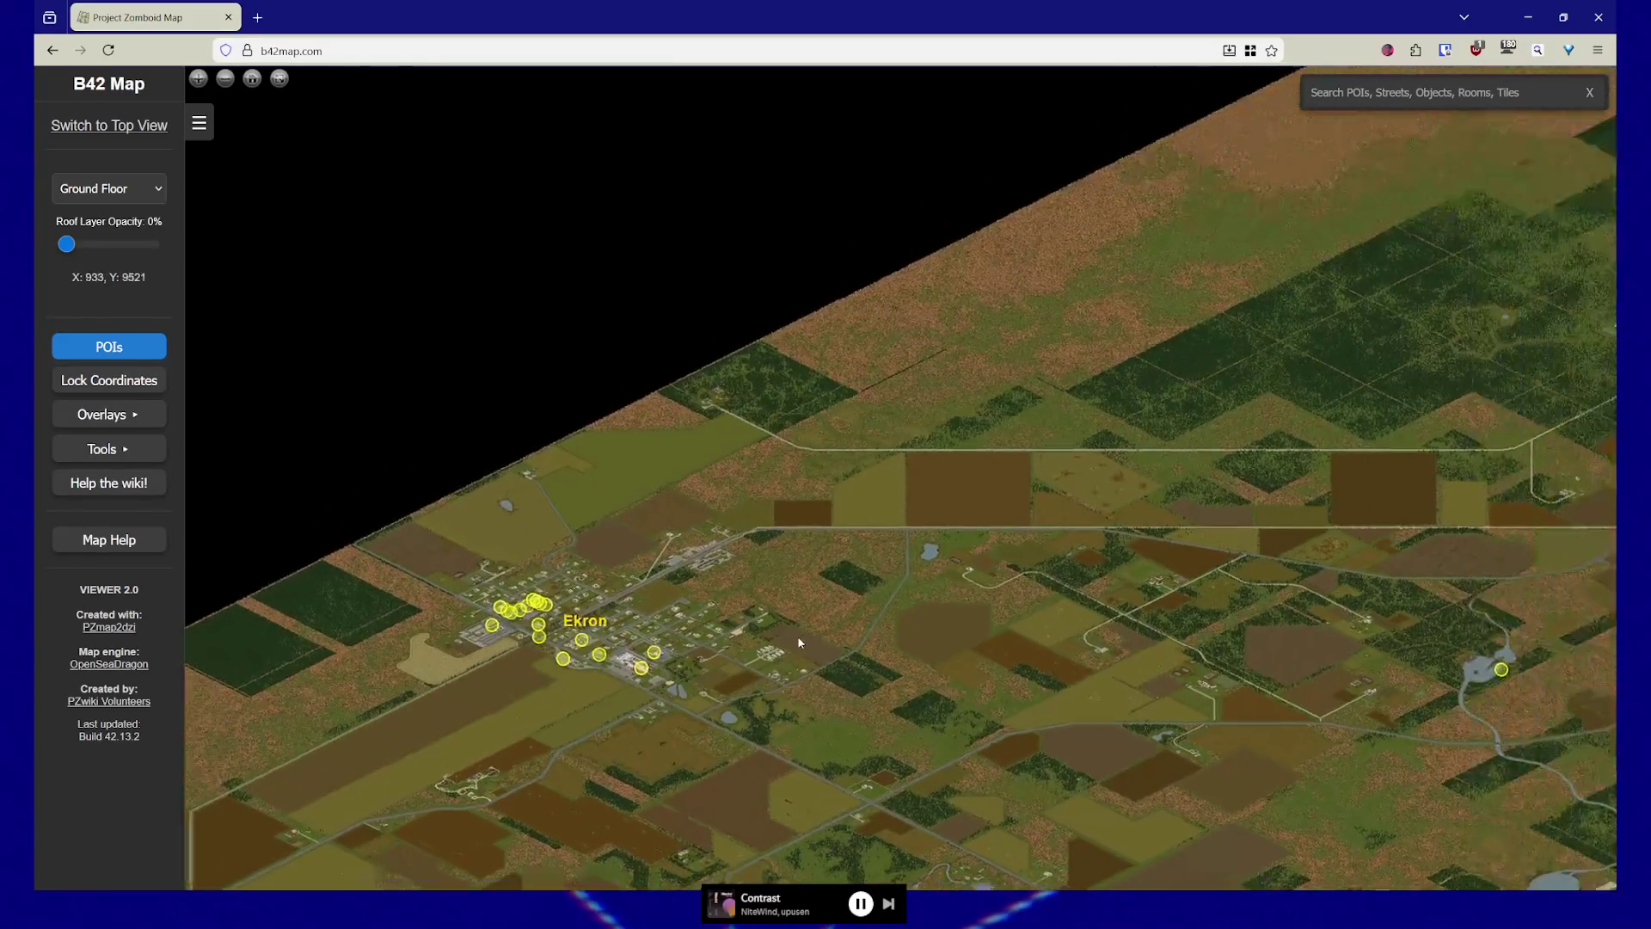
scroll(797, 636, "down", 2)
left_click_drag(497, 656, 802, 549)
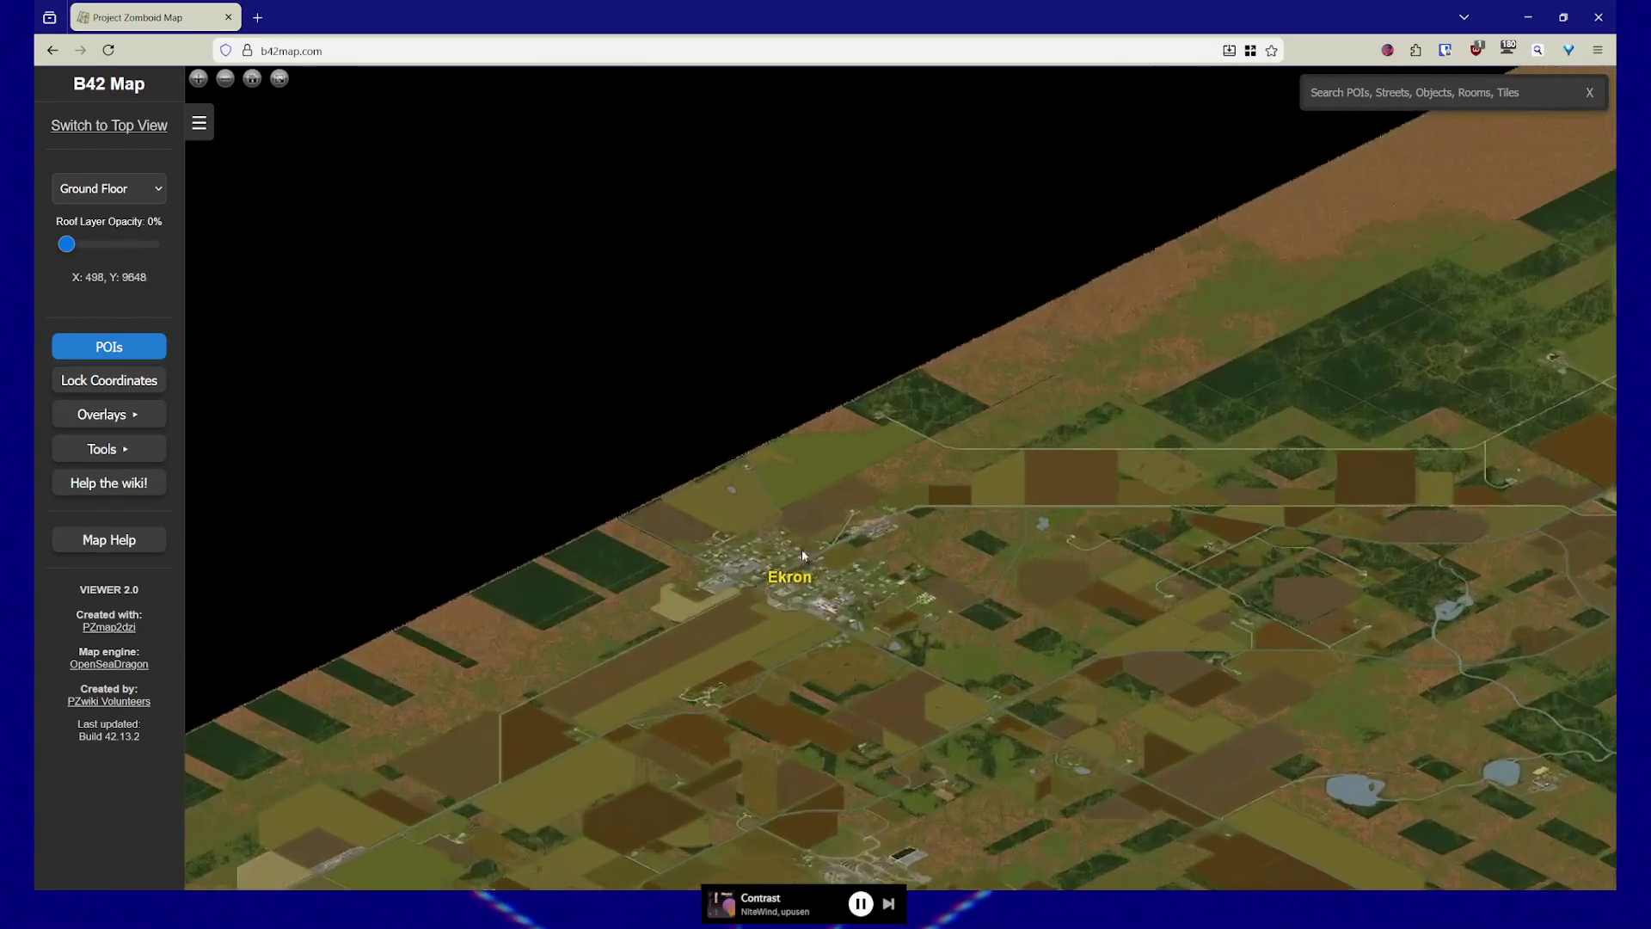
scroll(802, 555, "up", 2)
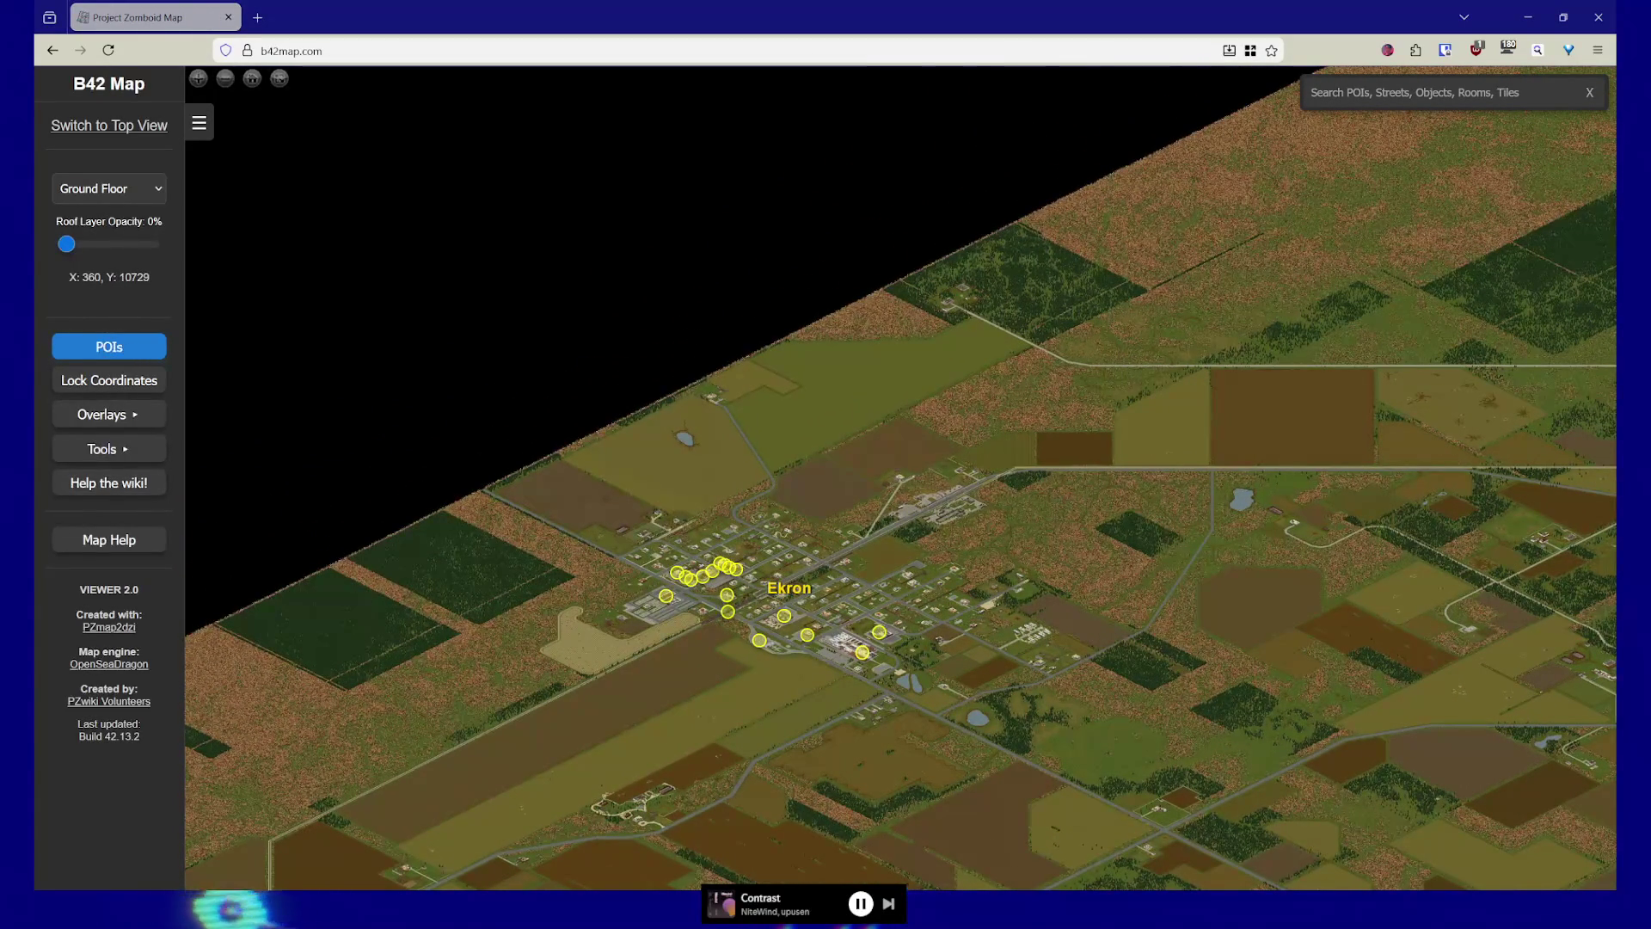
scroll(679, 725, "up", 1)
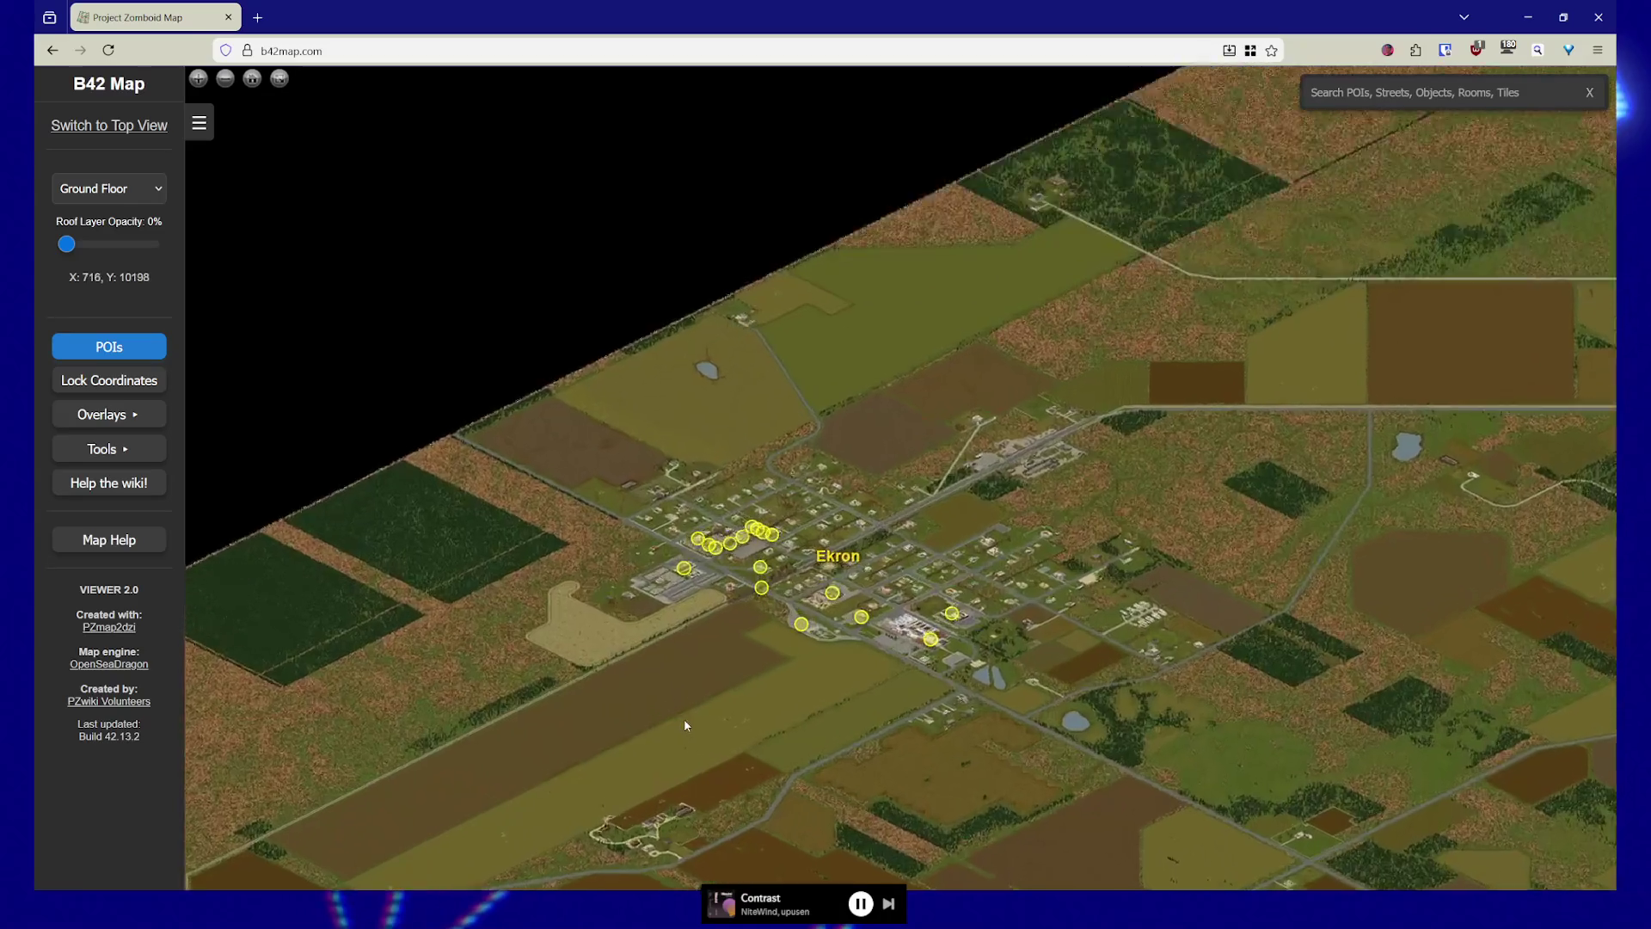
scroll(686, 725, "up", 4)
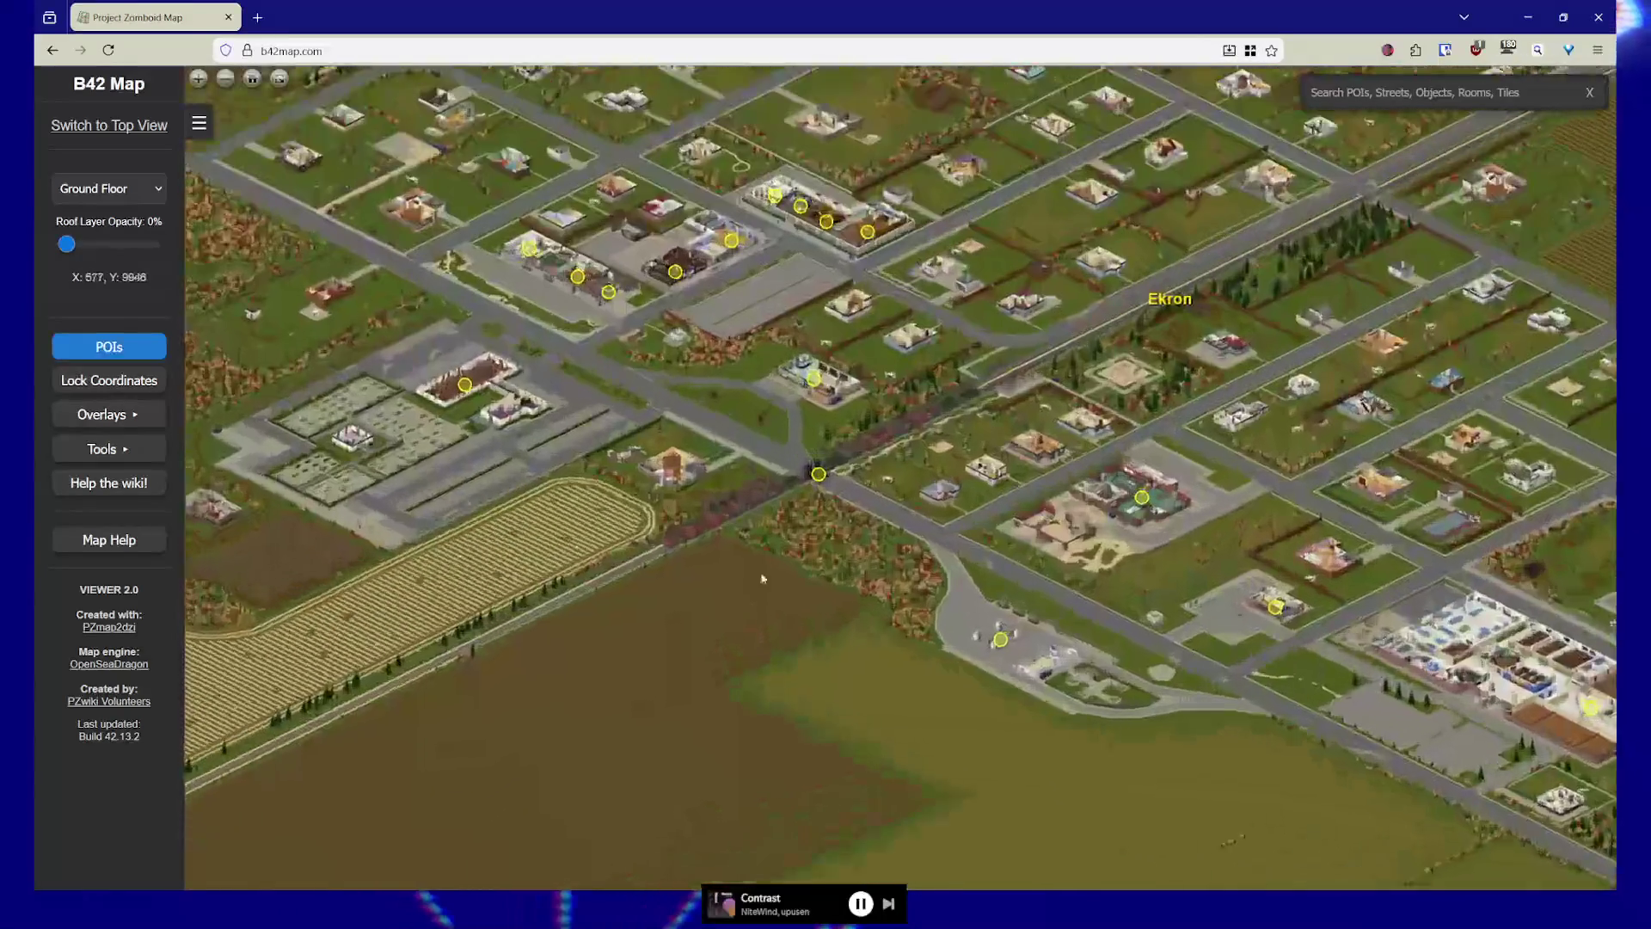
left_click_drag(760, 585, 685, 700)
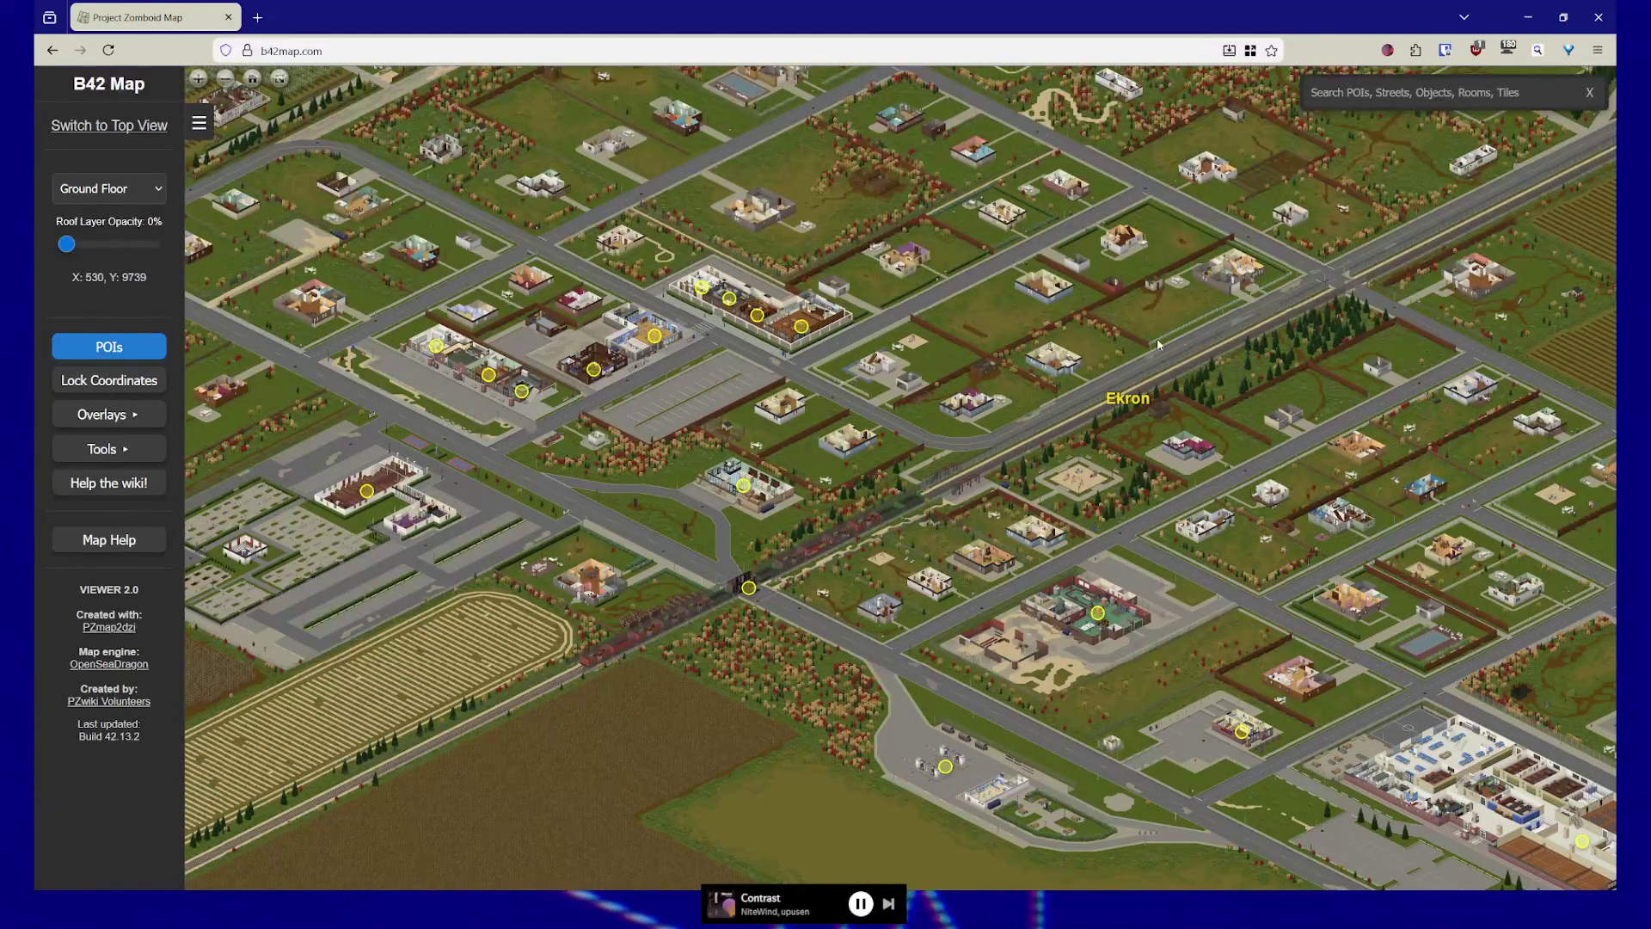
scroll(1132, 352, "down", 3)
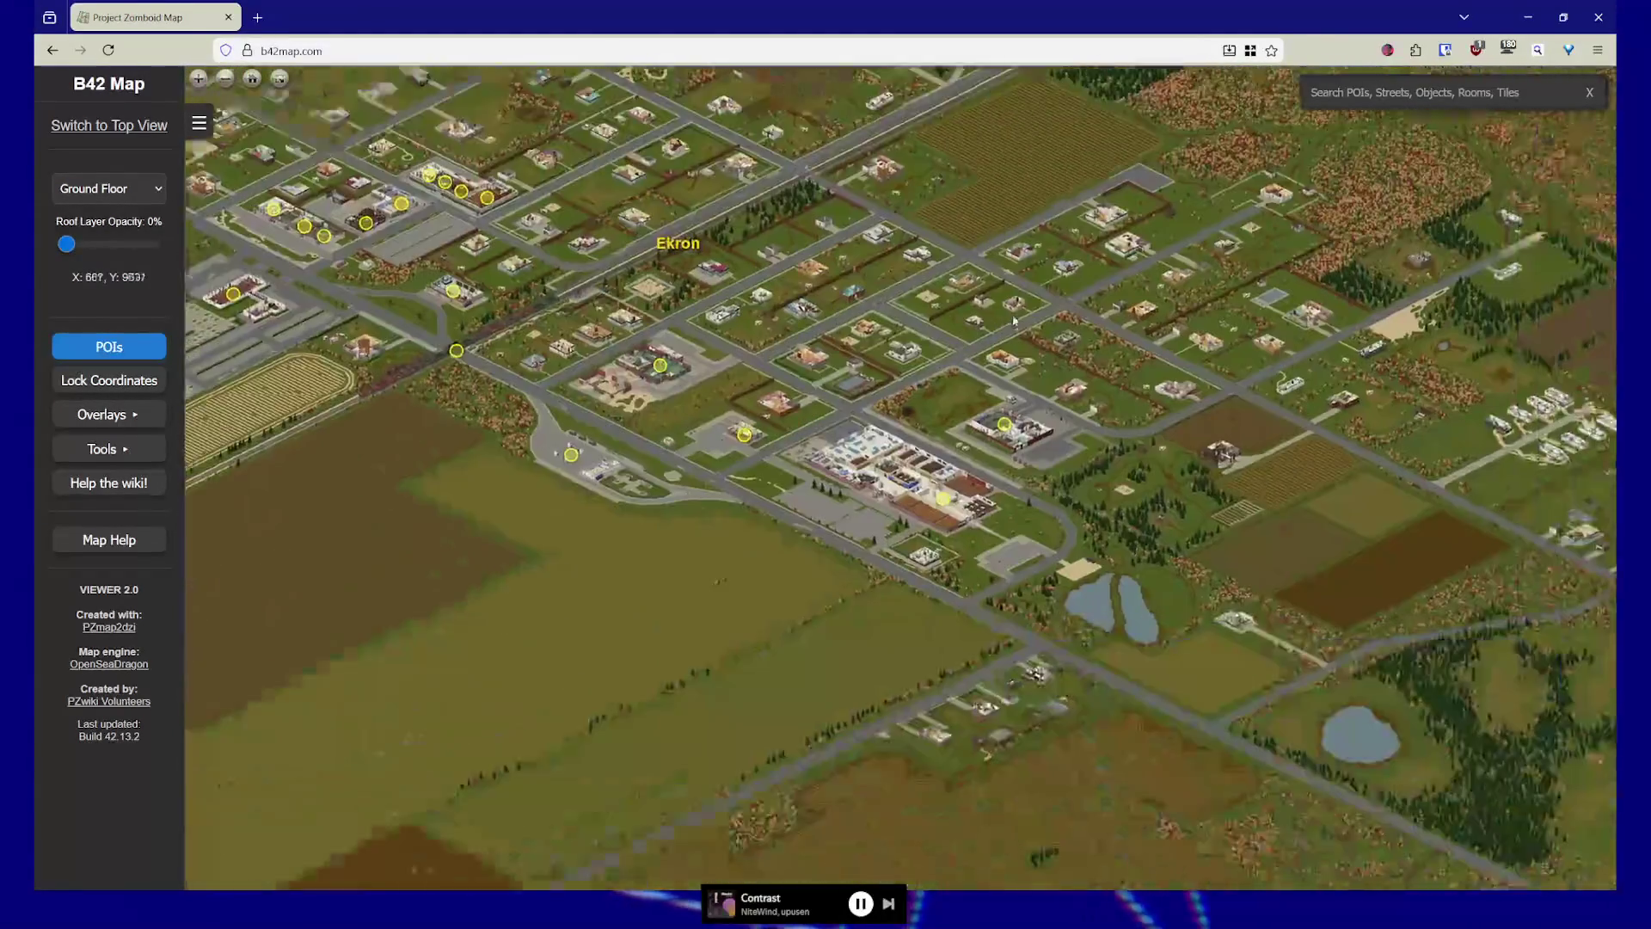
left_click_drag(1014, 321, 972, 178)
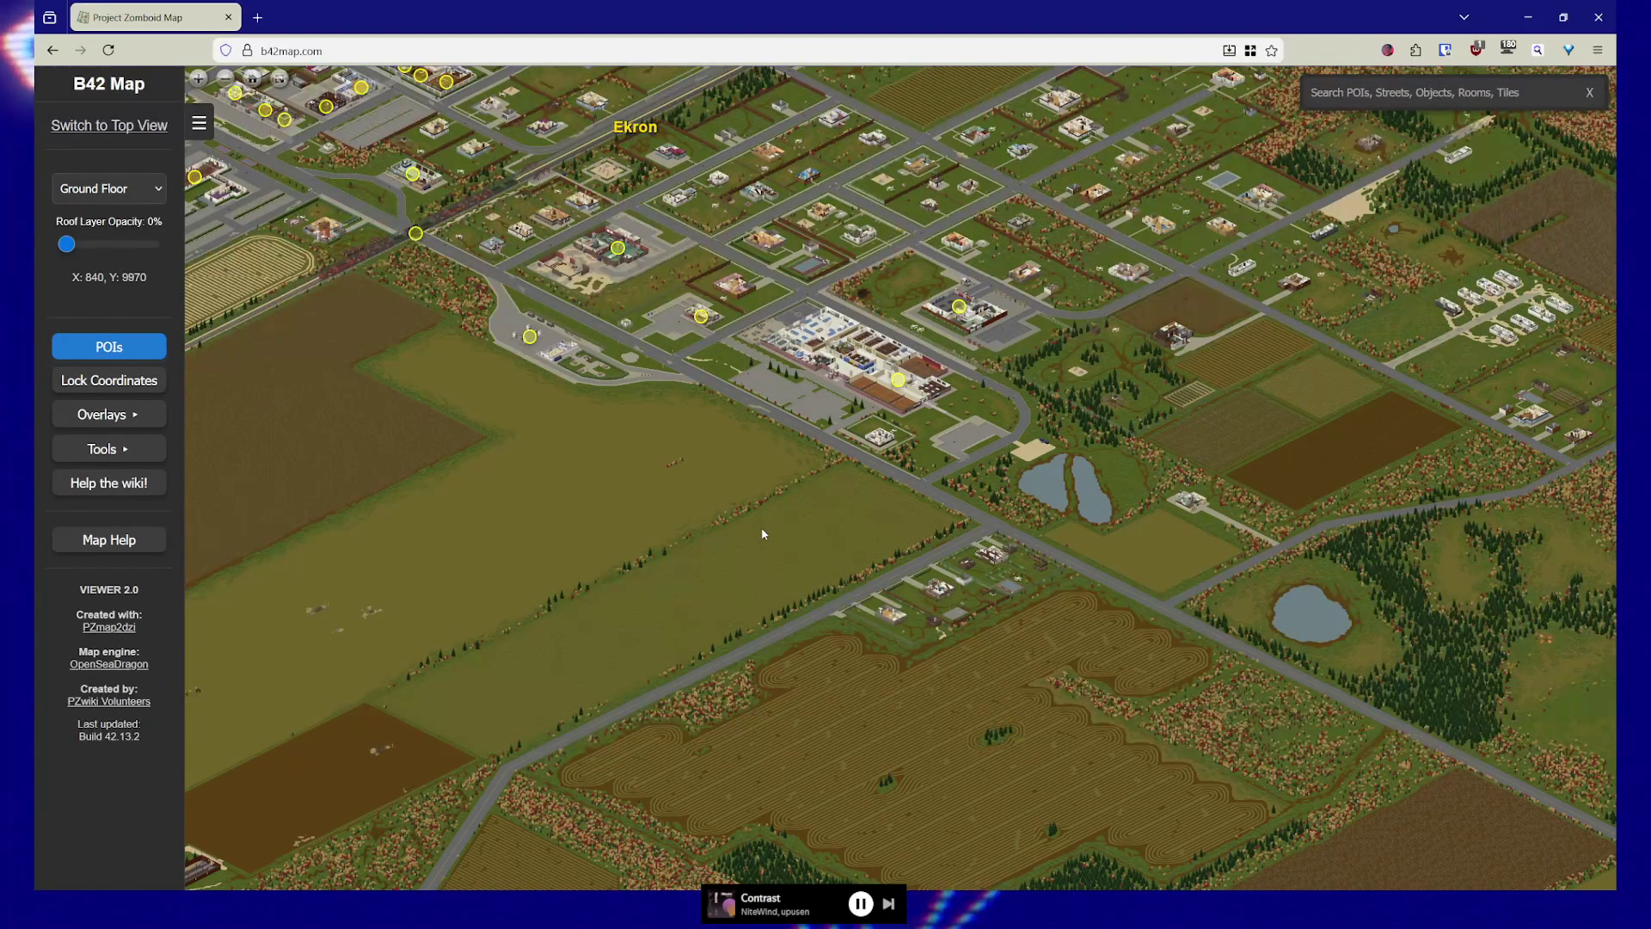
Explore Ekron's industrial area, then return to the residential streets and zoom out
mouse_move(674, 444)
left_mouse_down()
mouse_move(800, 680)
mouse_move(602, 688)
left_mouse_up()
scroll(719, 414, "up", 5)
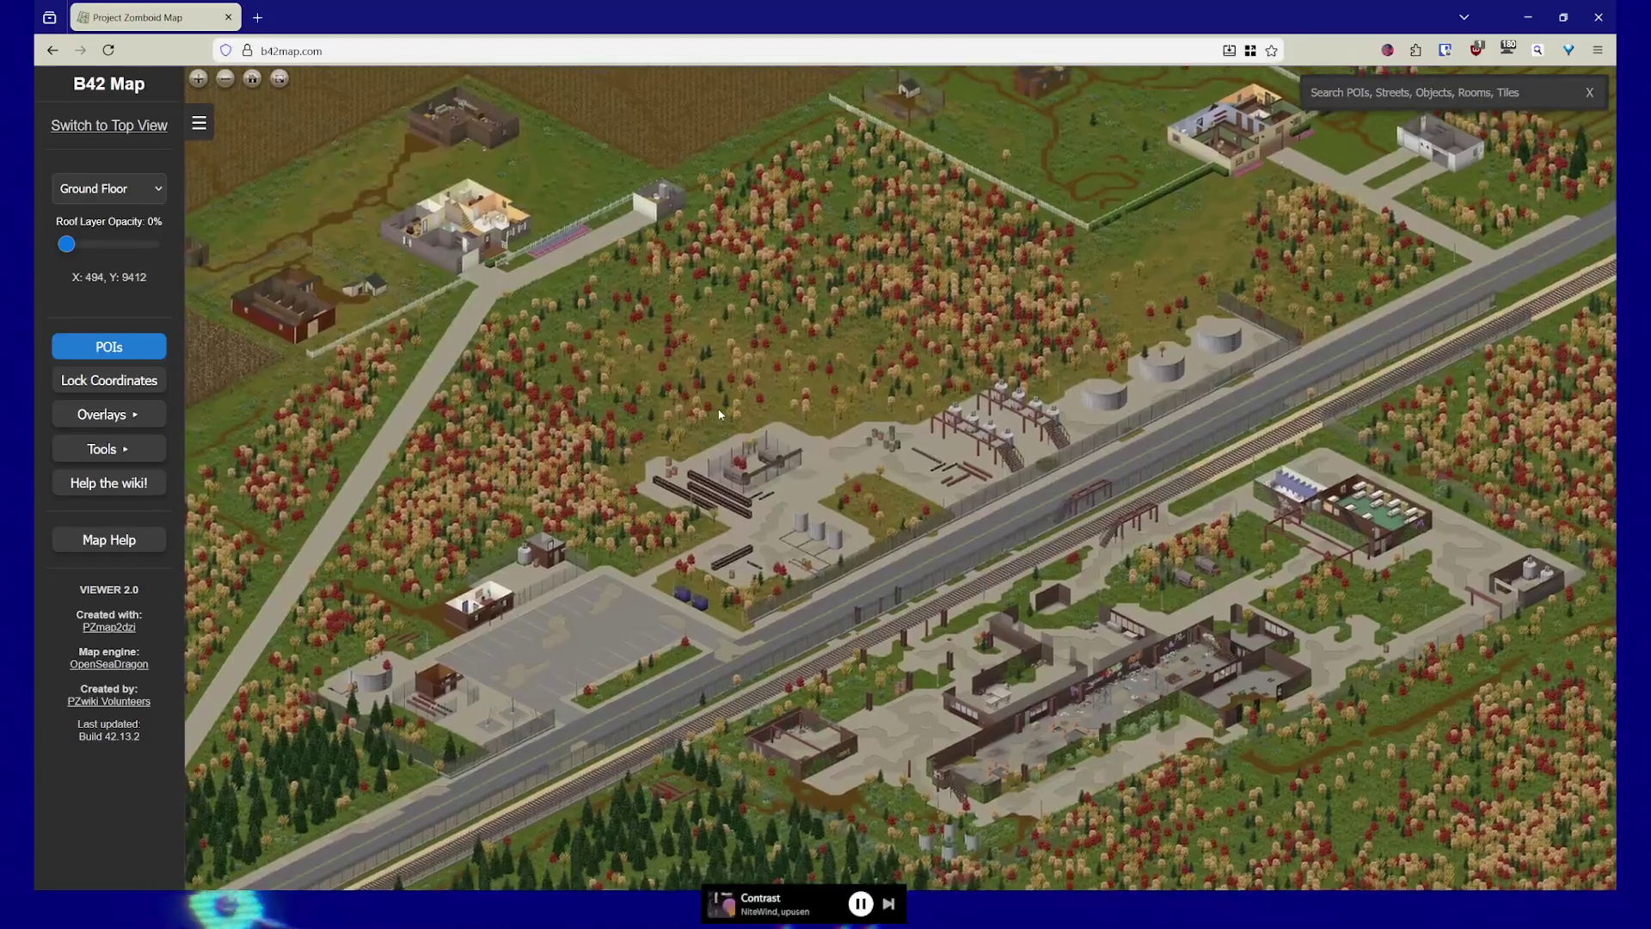
scroll(720, 414, "down", 3)
left_click_drag(720, 415, 966, 336)
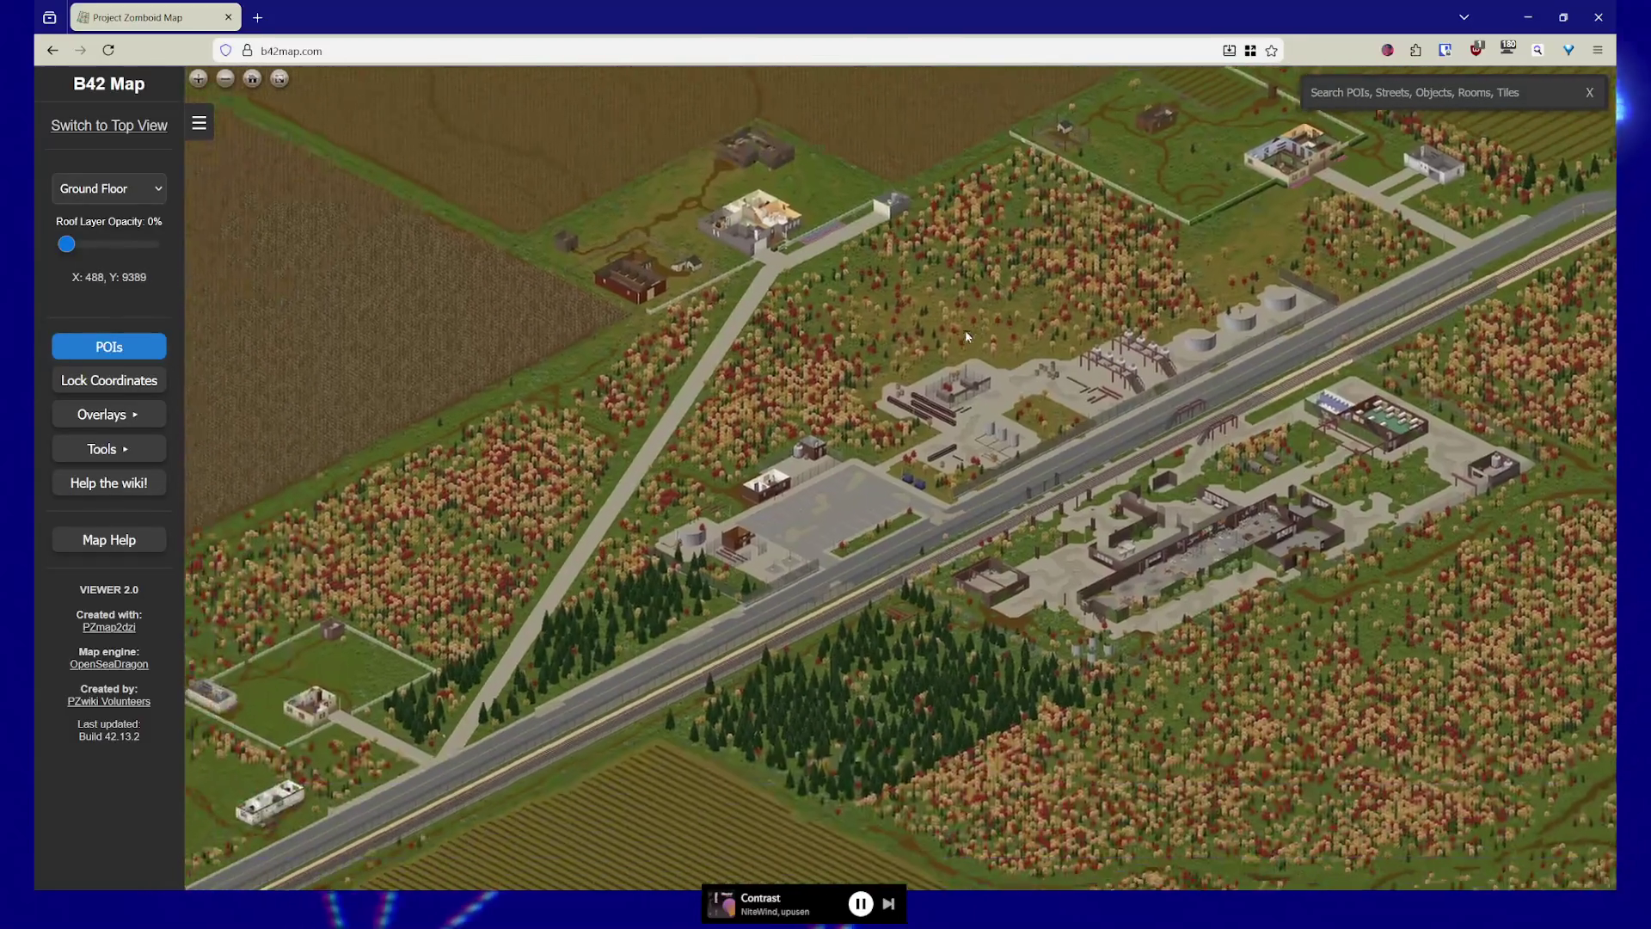
left_click_drag(1026, 718, 985, 423)
scroll(1000, 616, "down", 3)
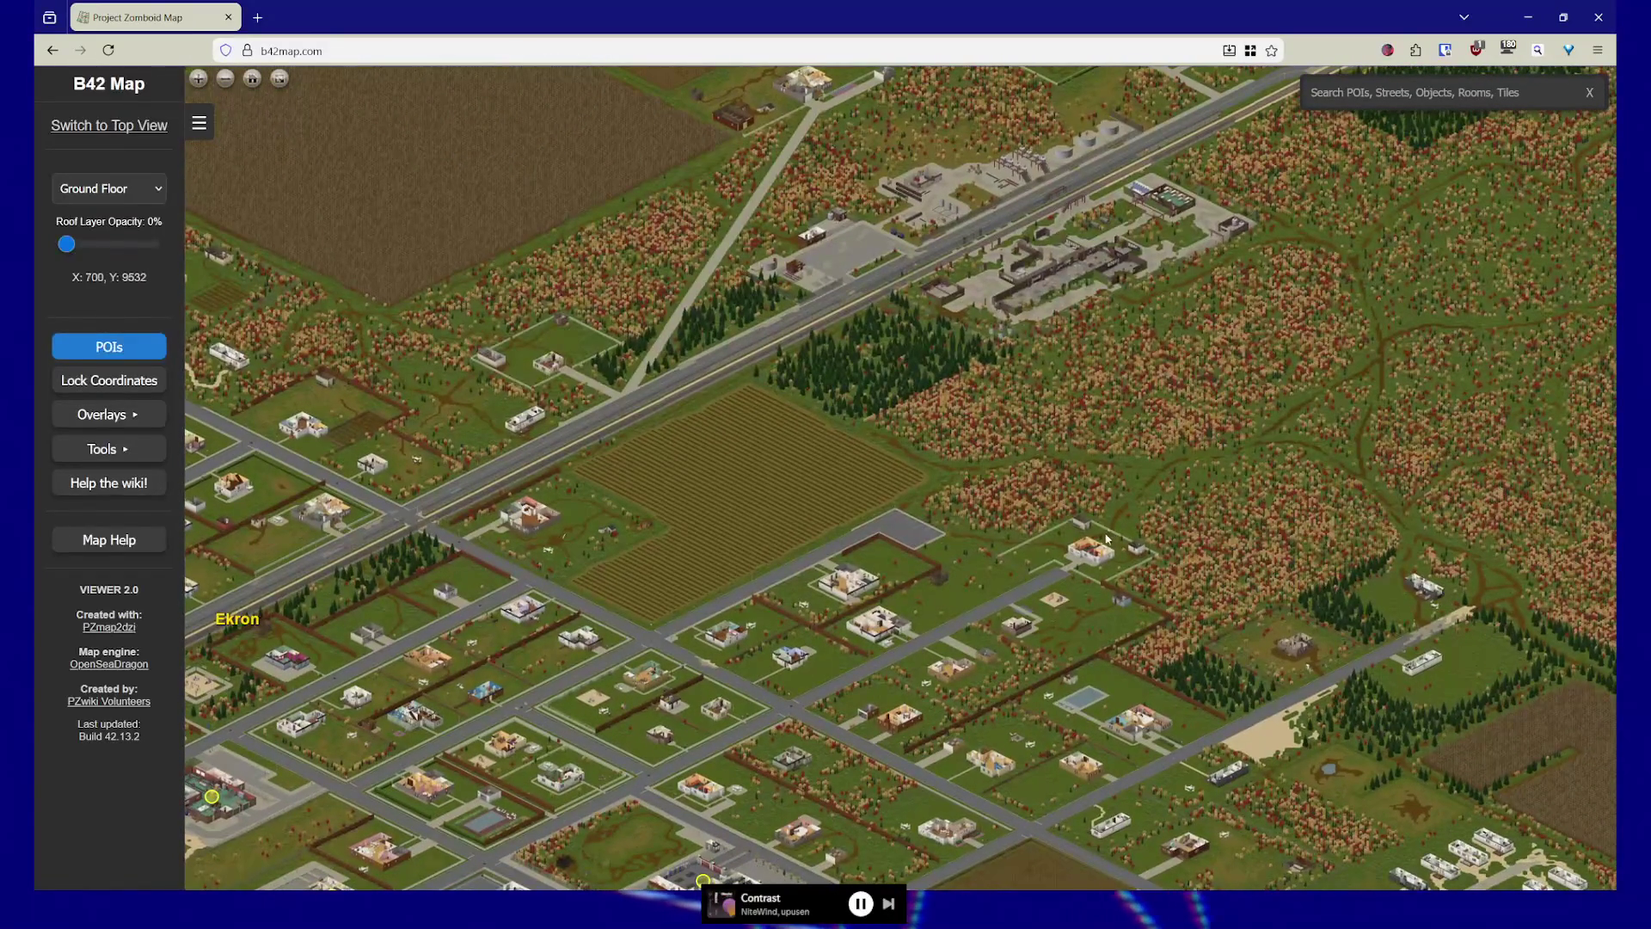
scroll(1105, 540, "down", 5)
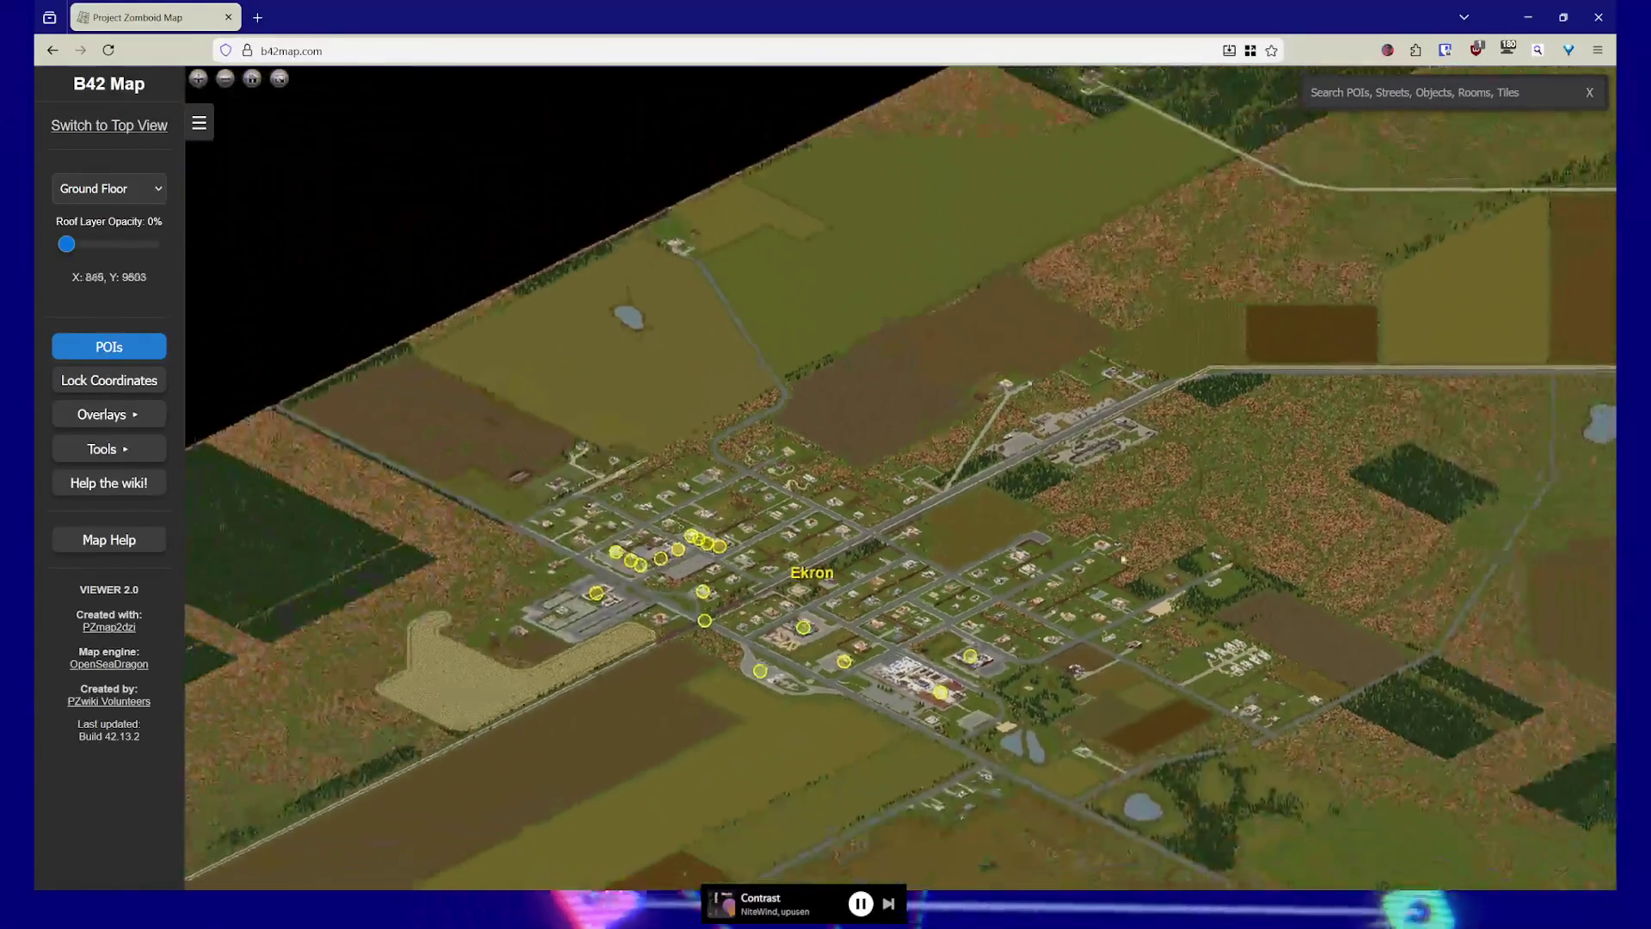
scroll(1122, 560, "down", 3)
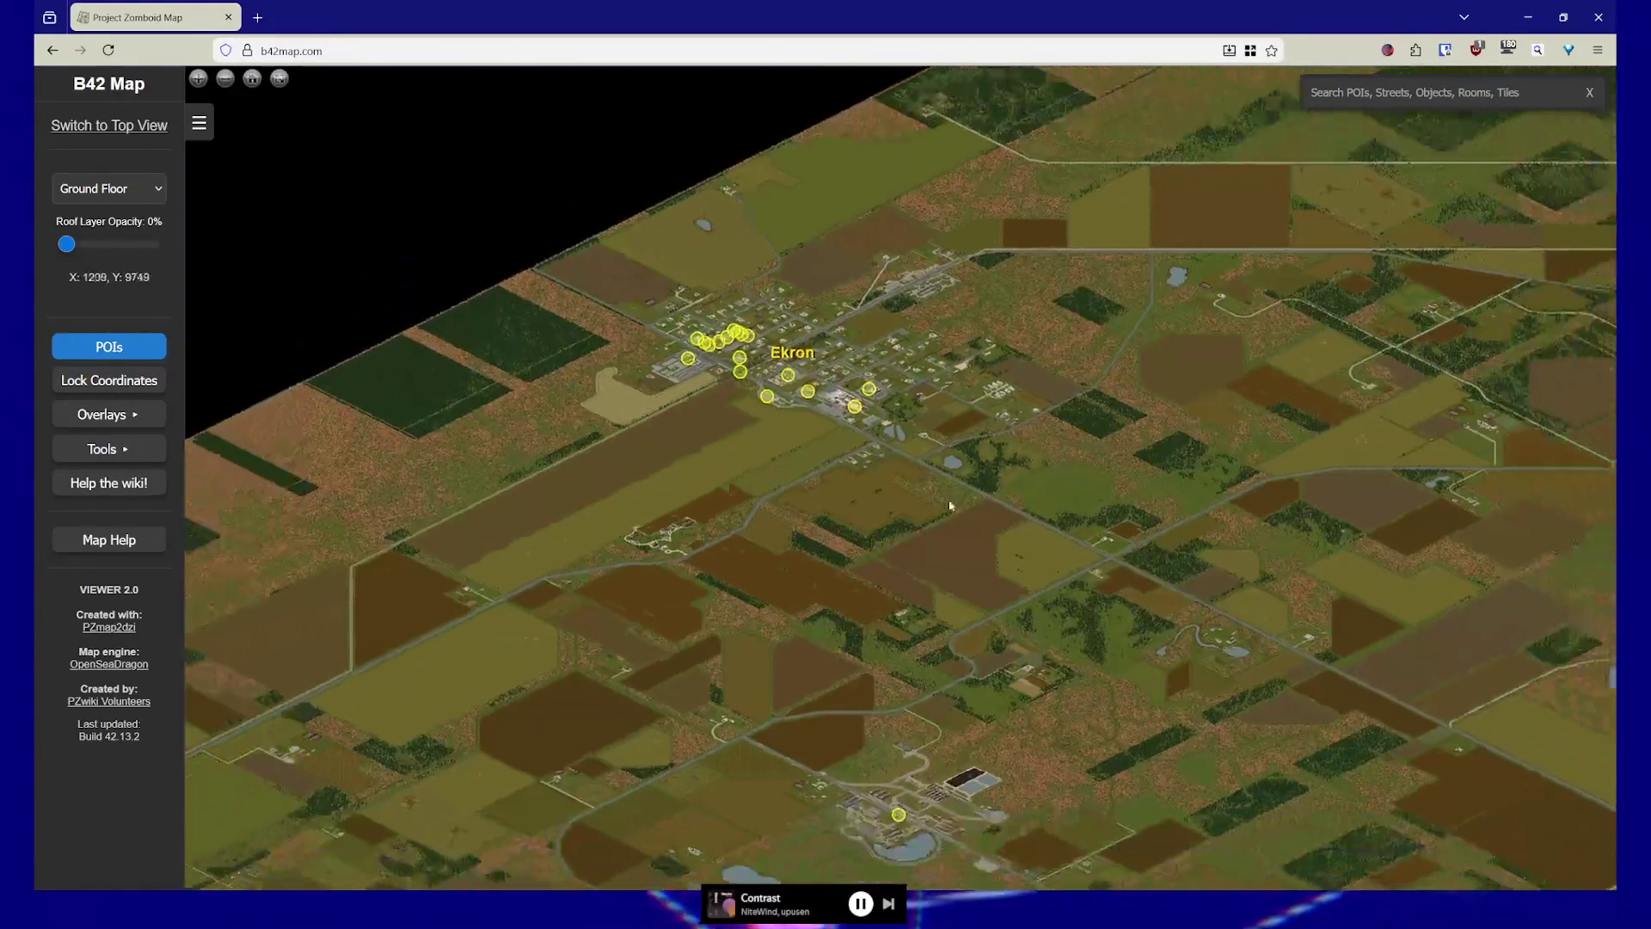
Frame Ekron in a wider overview, then pan east past Brandenburg toward Riverside
mouse_move(1029, 451)
left_mouse_down()
mouse_move(817, 547)
mouse_move(943, 511)
left_mouse_up()
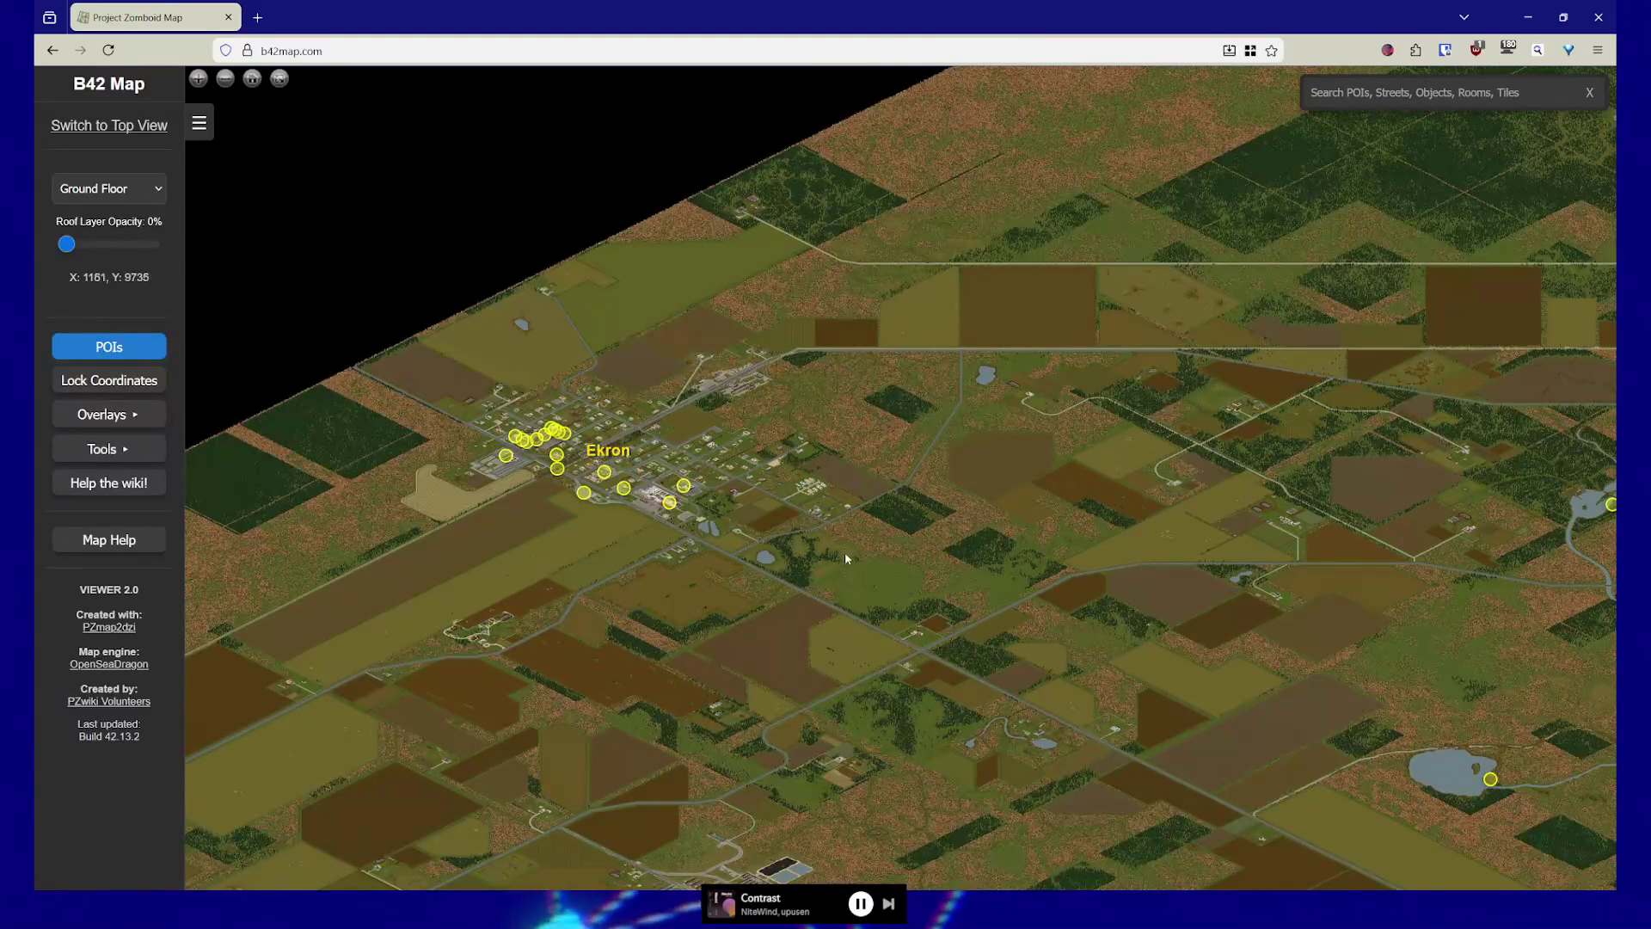
left_click_drag(522, 527, 590, 540)
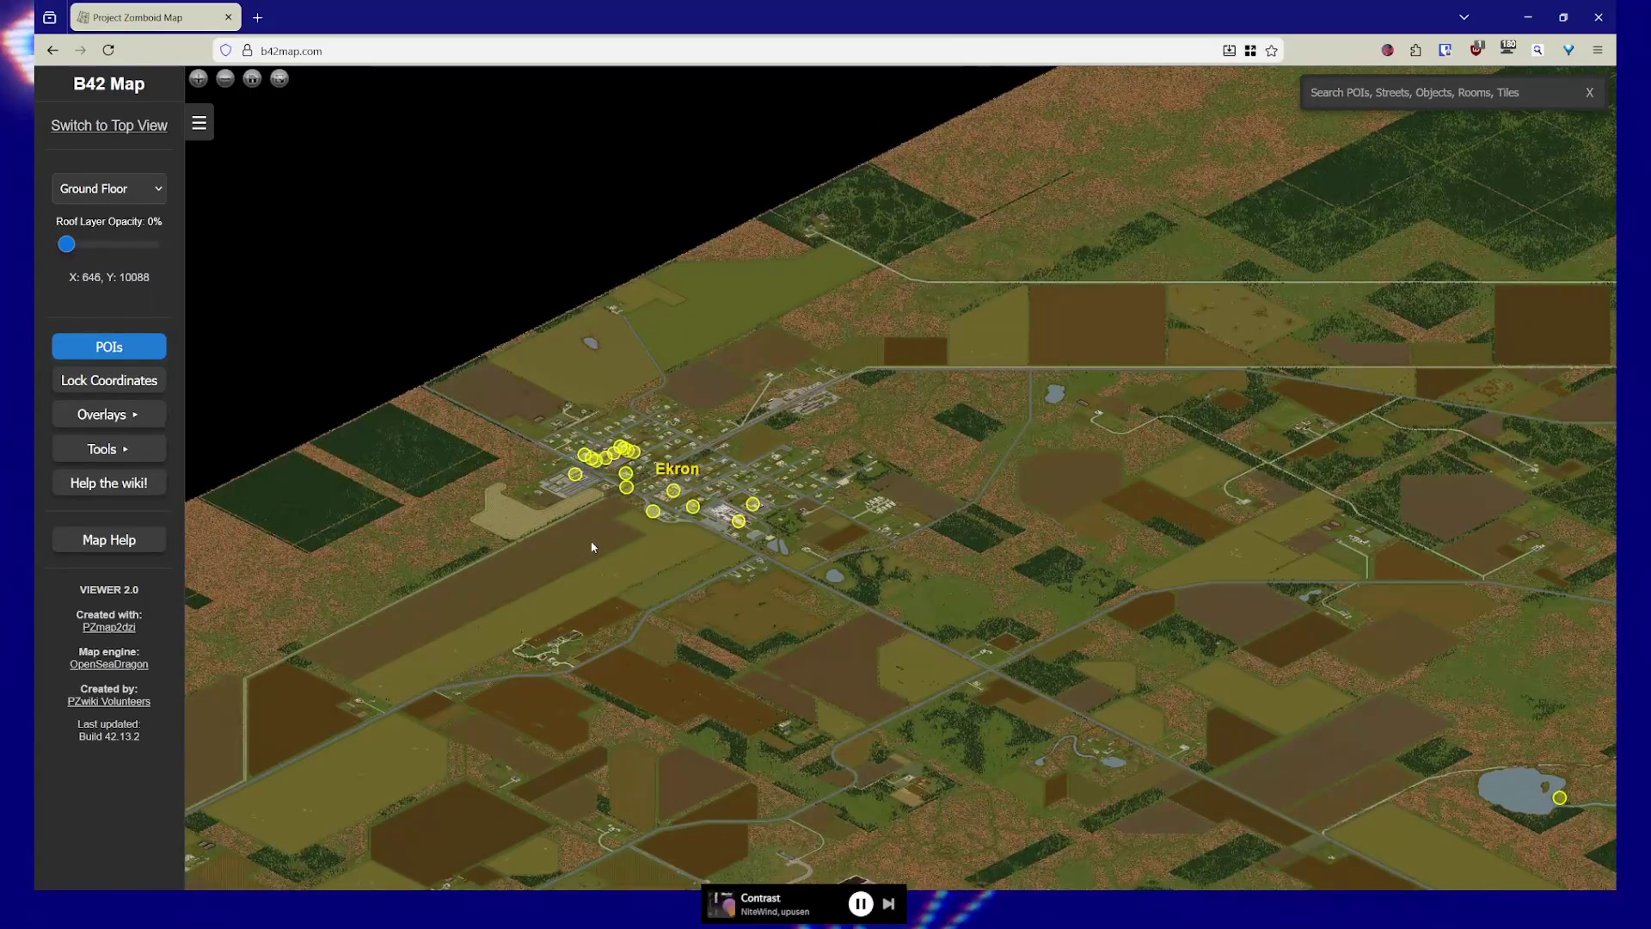
left_click_drag(662, 594, 659, 585)
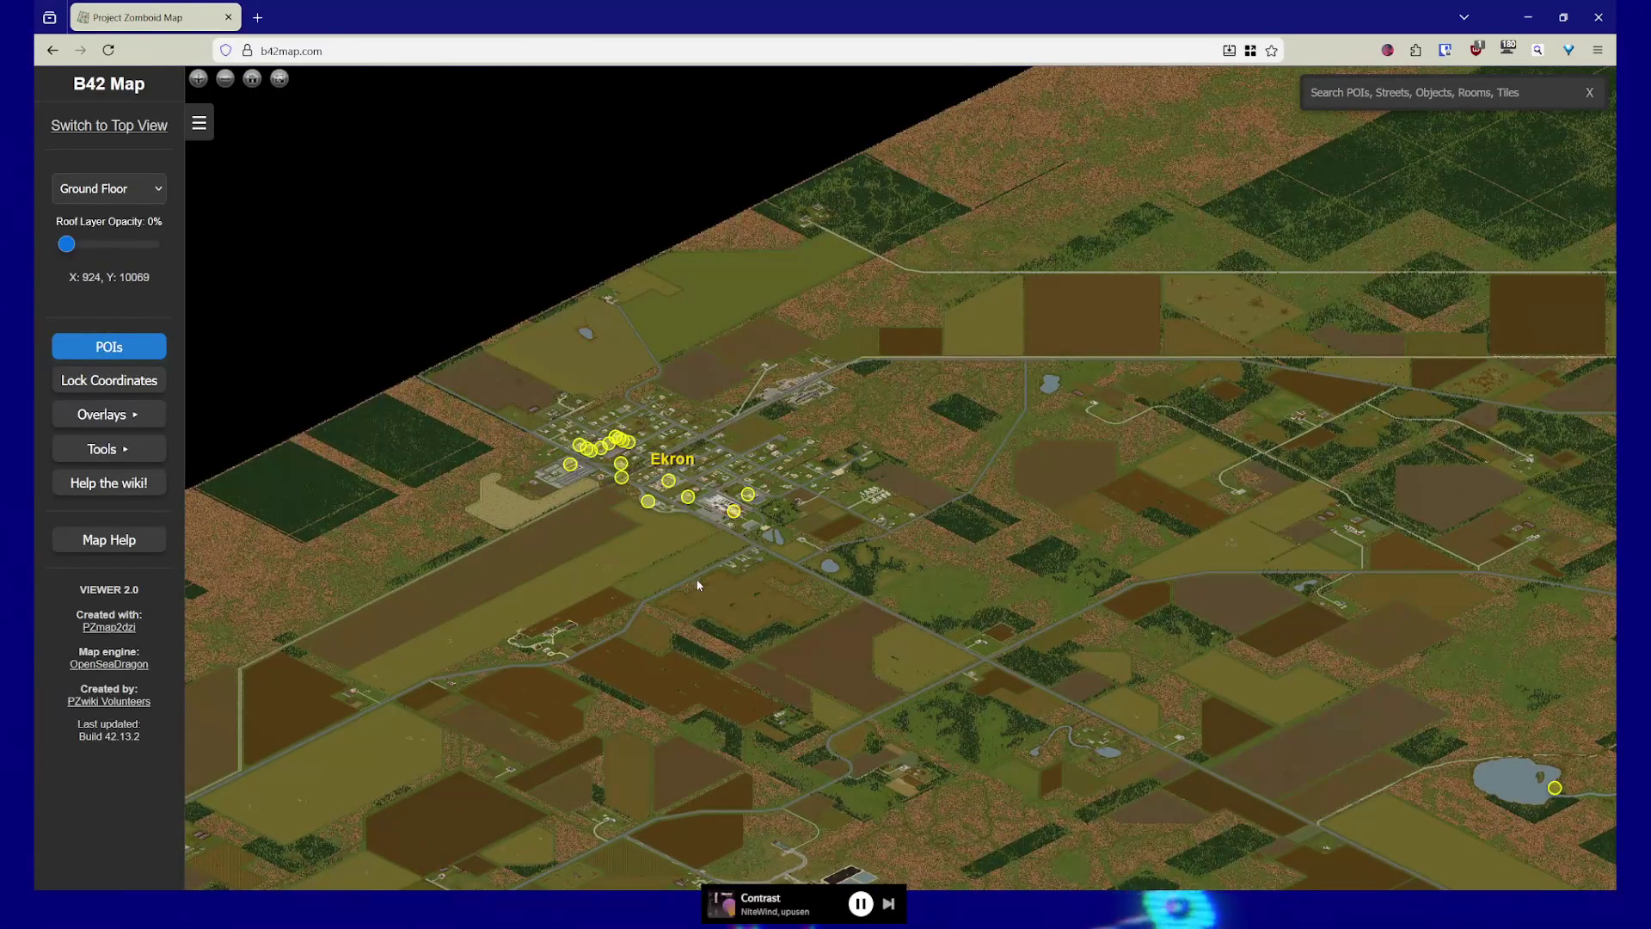
mouse_move(1245, 515)
left_mouse_down()
mouse_move(917, 523)
mouse_move(1316, 534)
mouse_move(900, 504)
mouse_move(722, 522)
left_mouse_up()
key("Right")
key("Right")
key("Right")
Pan past Riverside and Valley Station toward Louisville and zoom in on its POIs
key("Down")
key("Down")
key("Down")
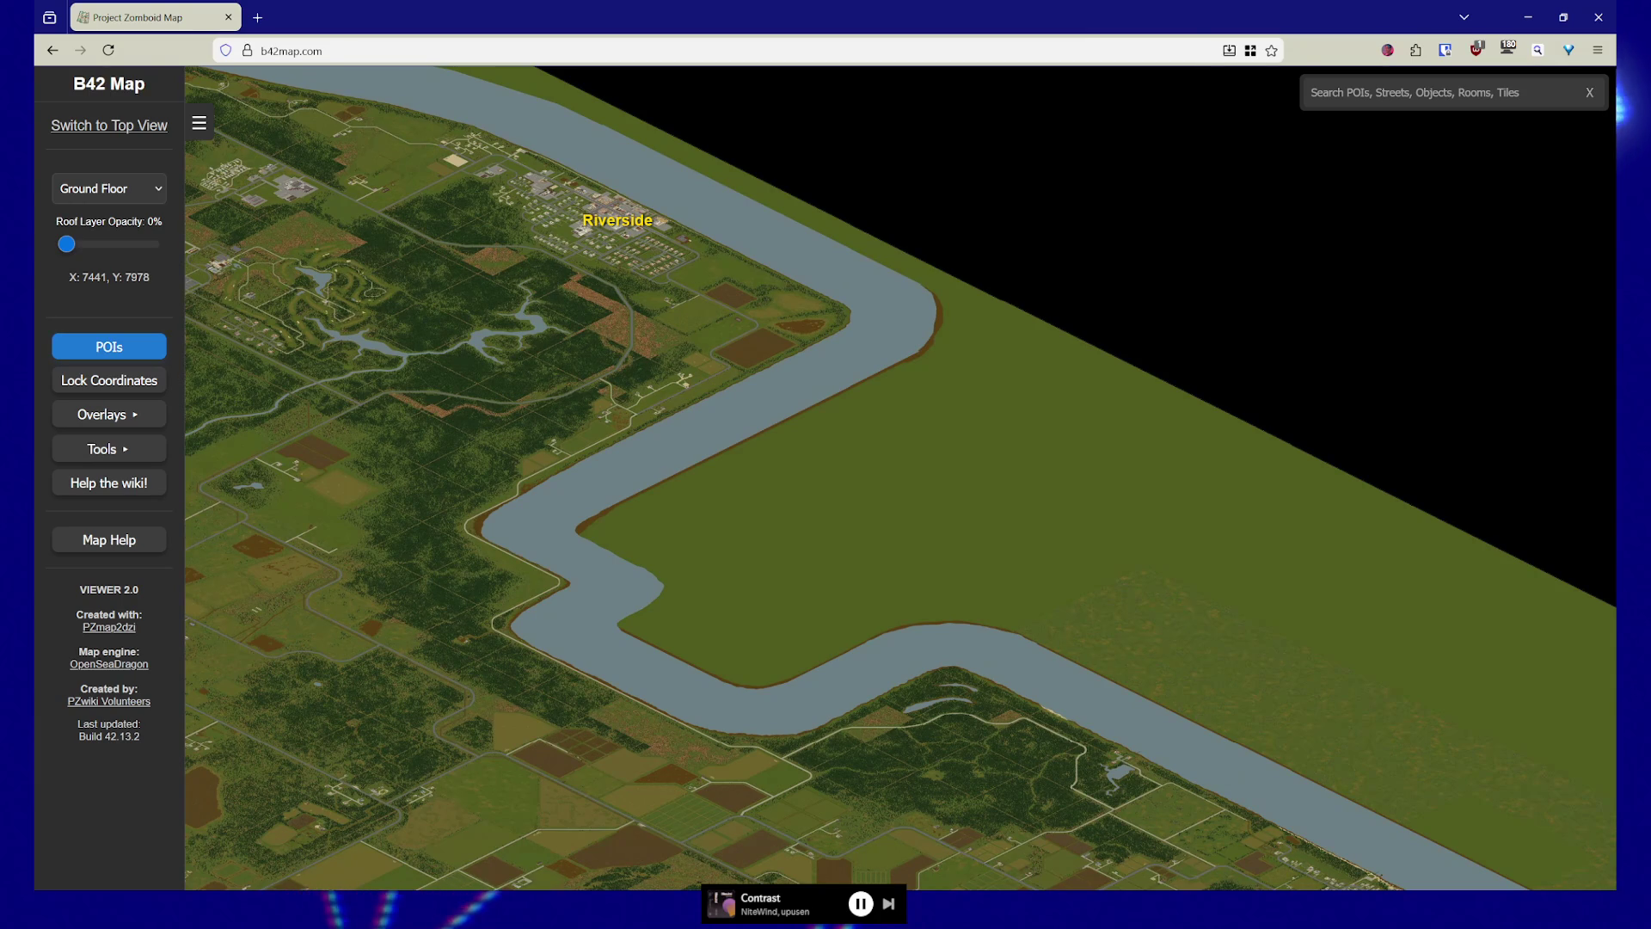
key("Down")
key("Down")
key("Down")
key("Right")
key("Right")
key("Right")
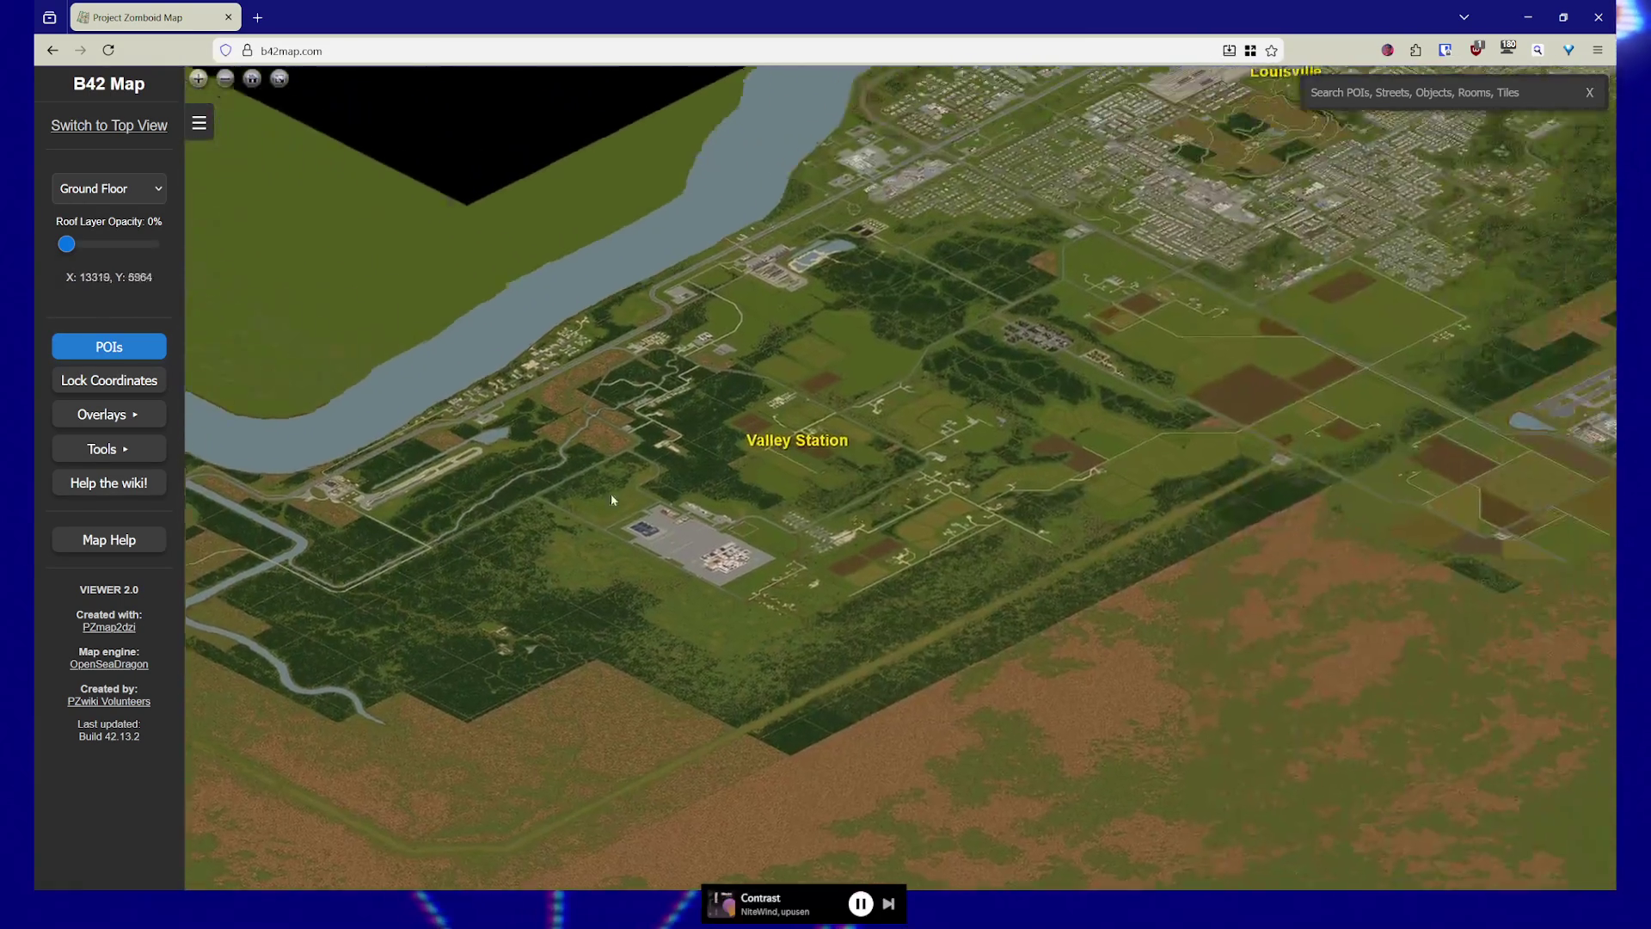
key("Up")
key("Up")
key("Right")
key("Right")
scroll(880, 514, "up", 3)
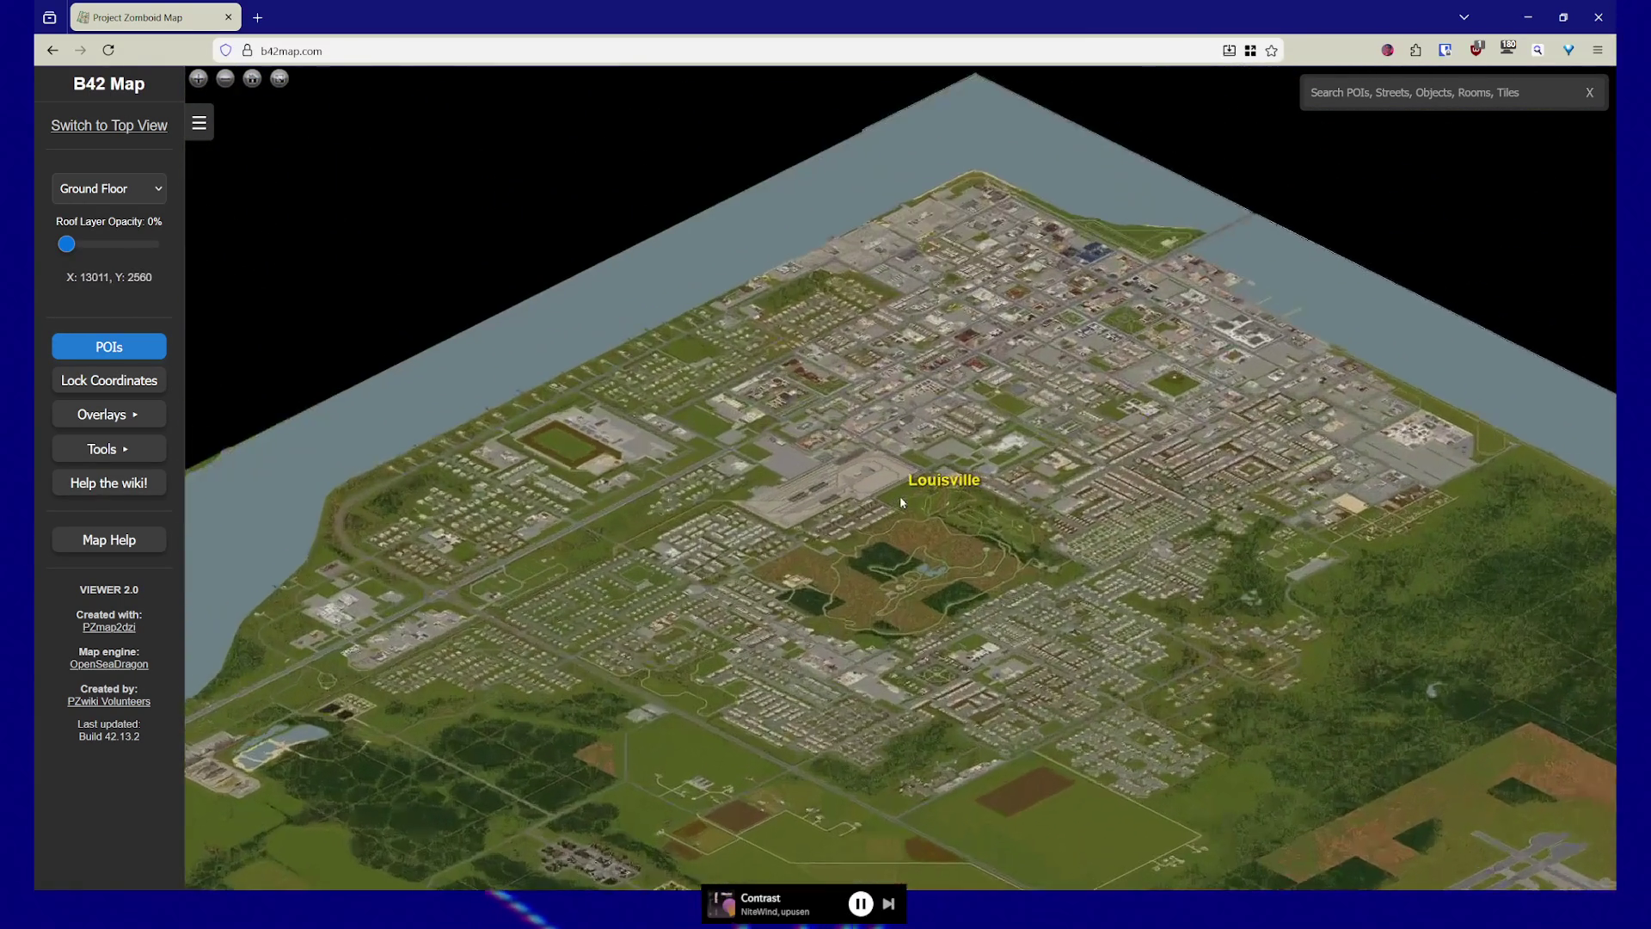
scroll(903, 534, "up", 3)
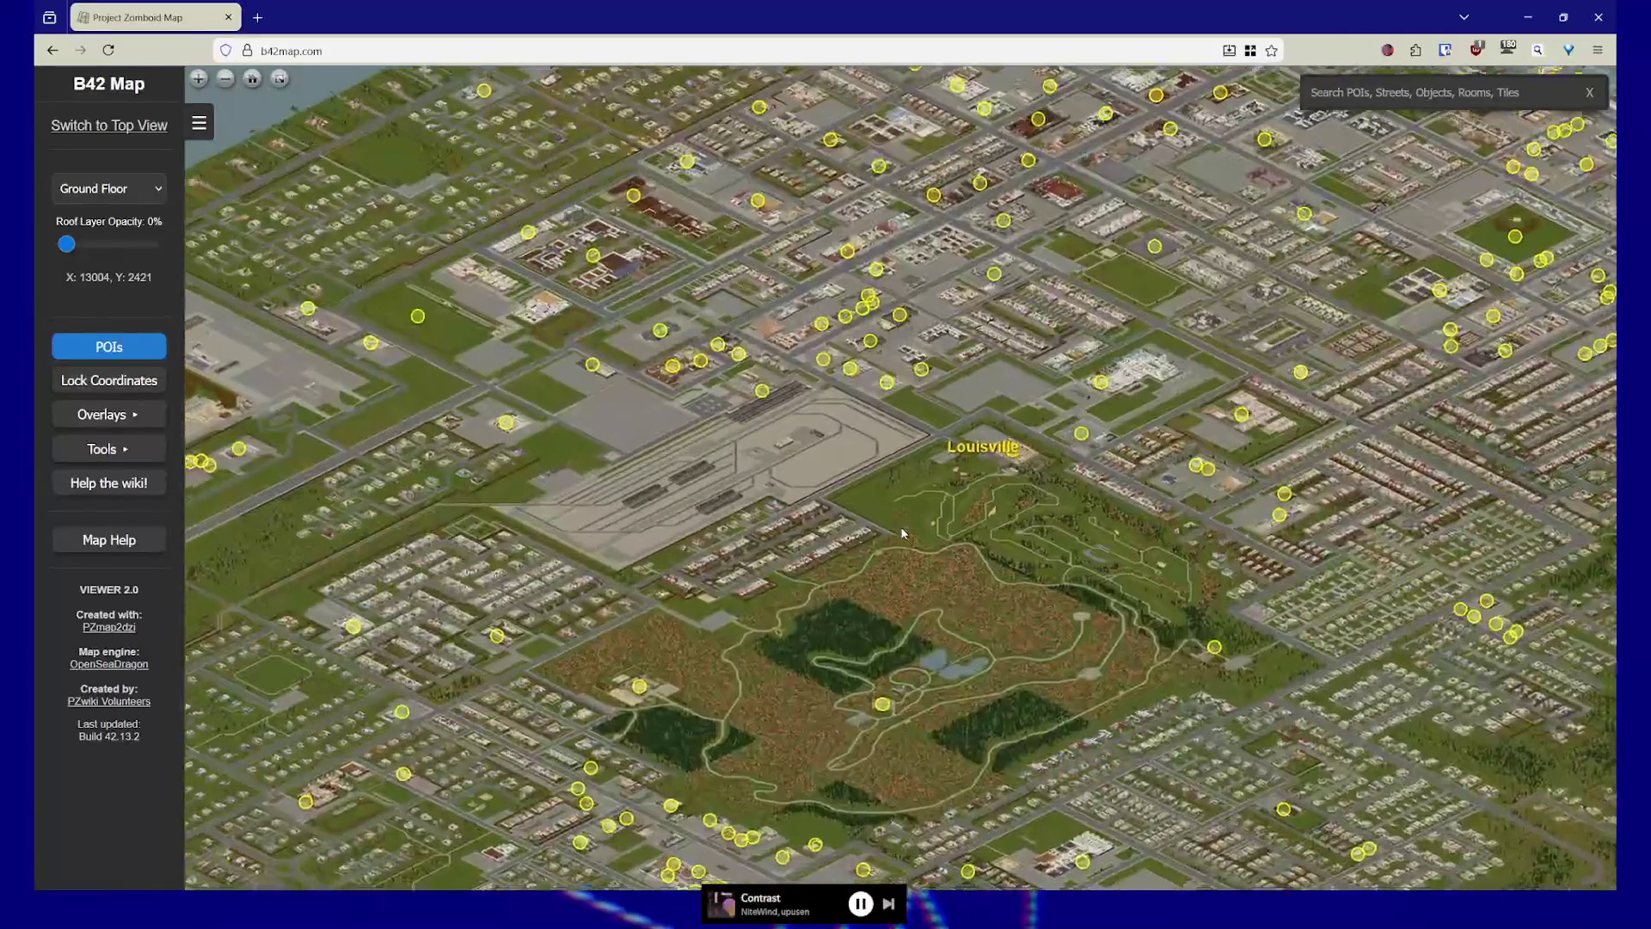
Pan north past Louisville's rail yard into the neighbourhood beyond, zooming closer
key("Up")
key("Up")
key("Right")
key("Right")
scroll(1052, 389, "up", 2)
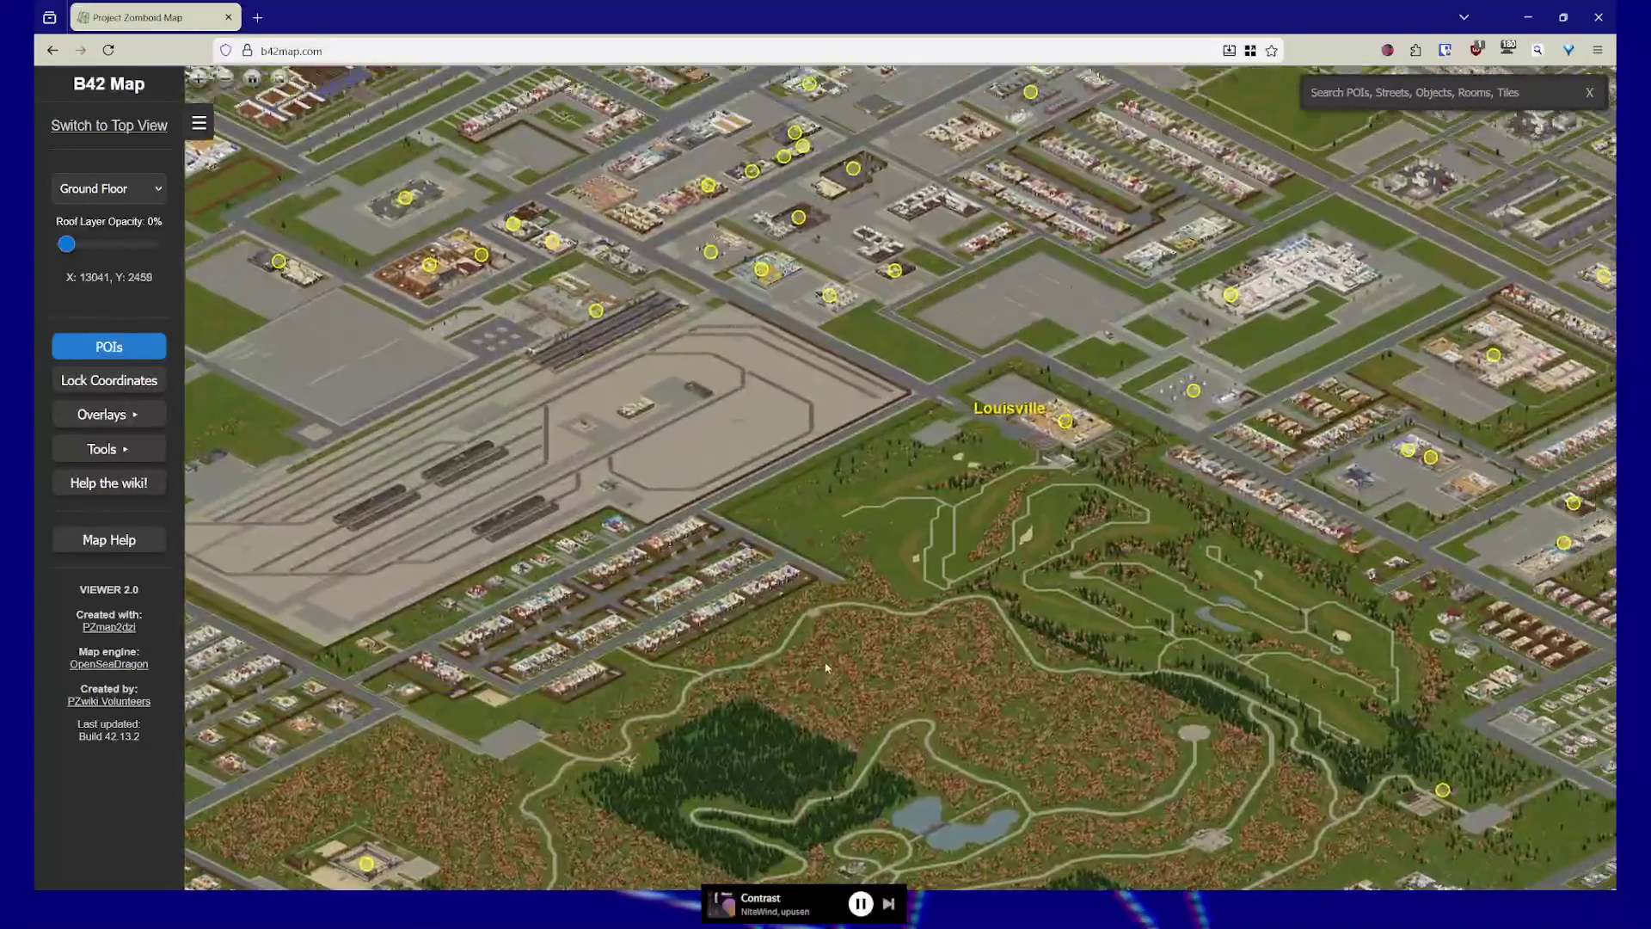
key("Up")
key("Up")
key("Left")
key("Left")
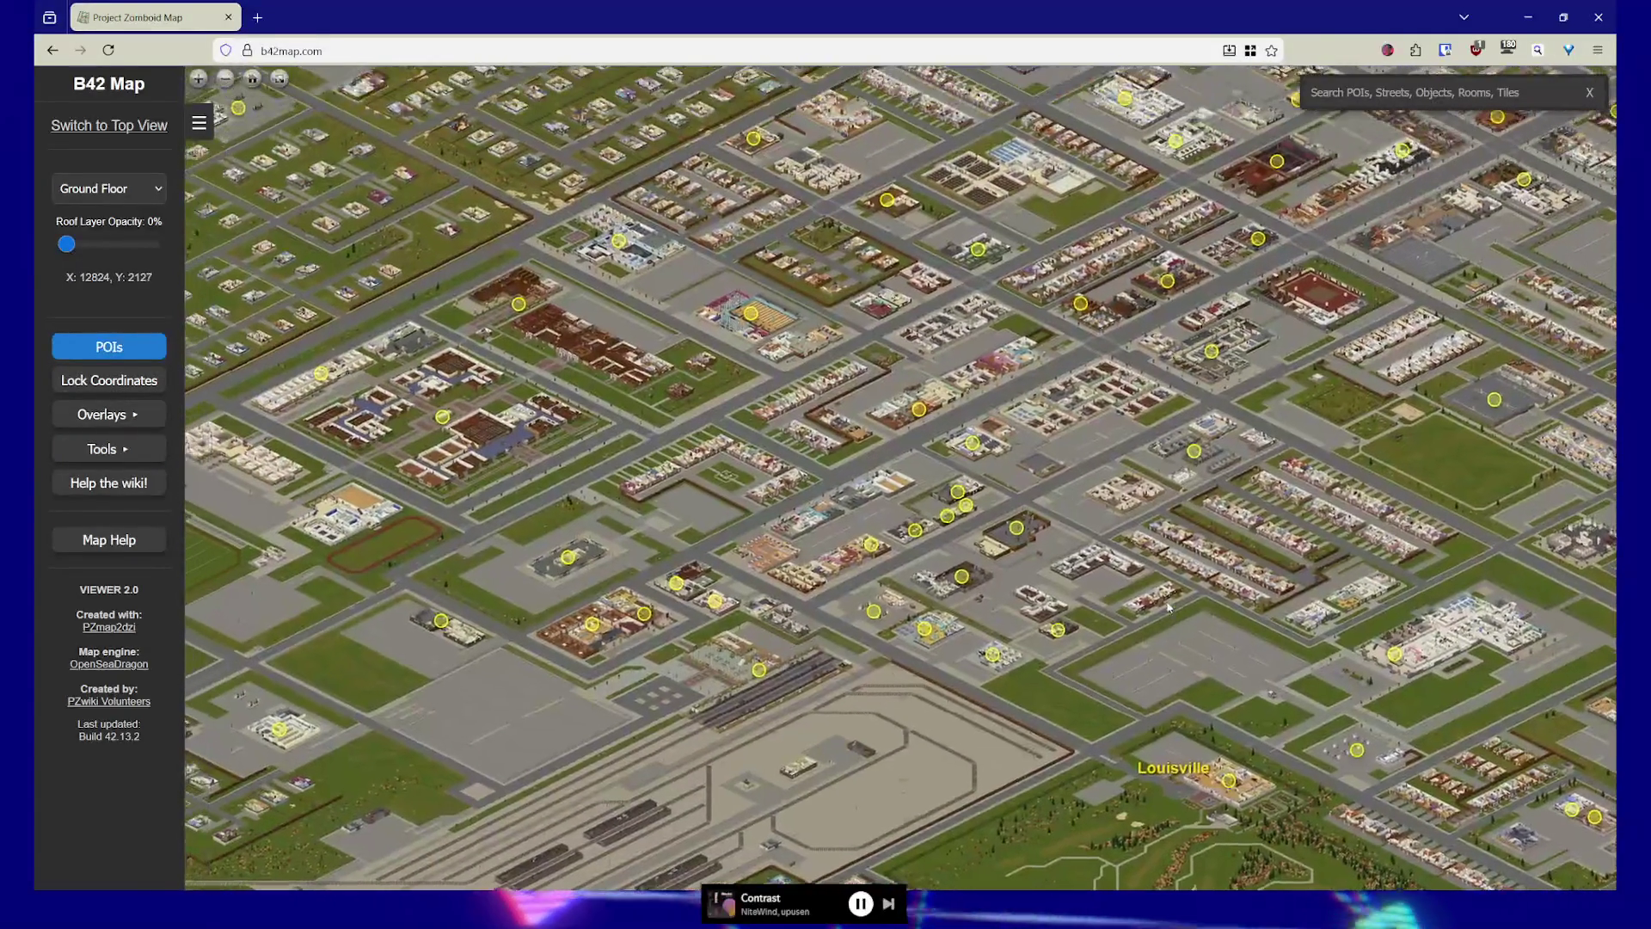
scroll(732, 524, "up", 5)
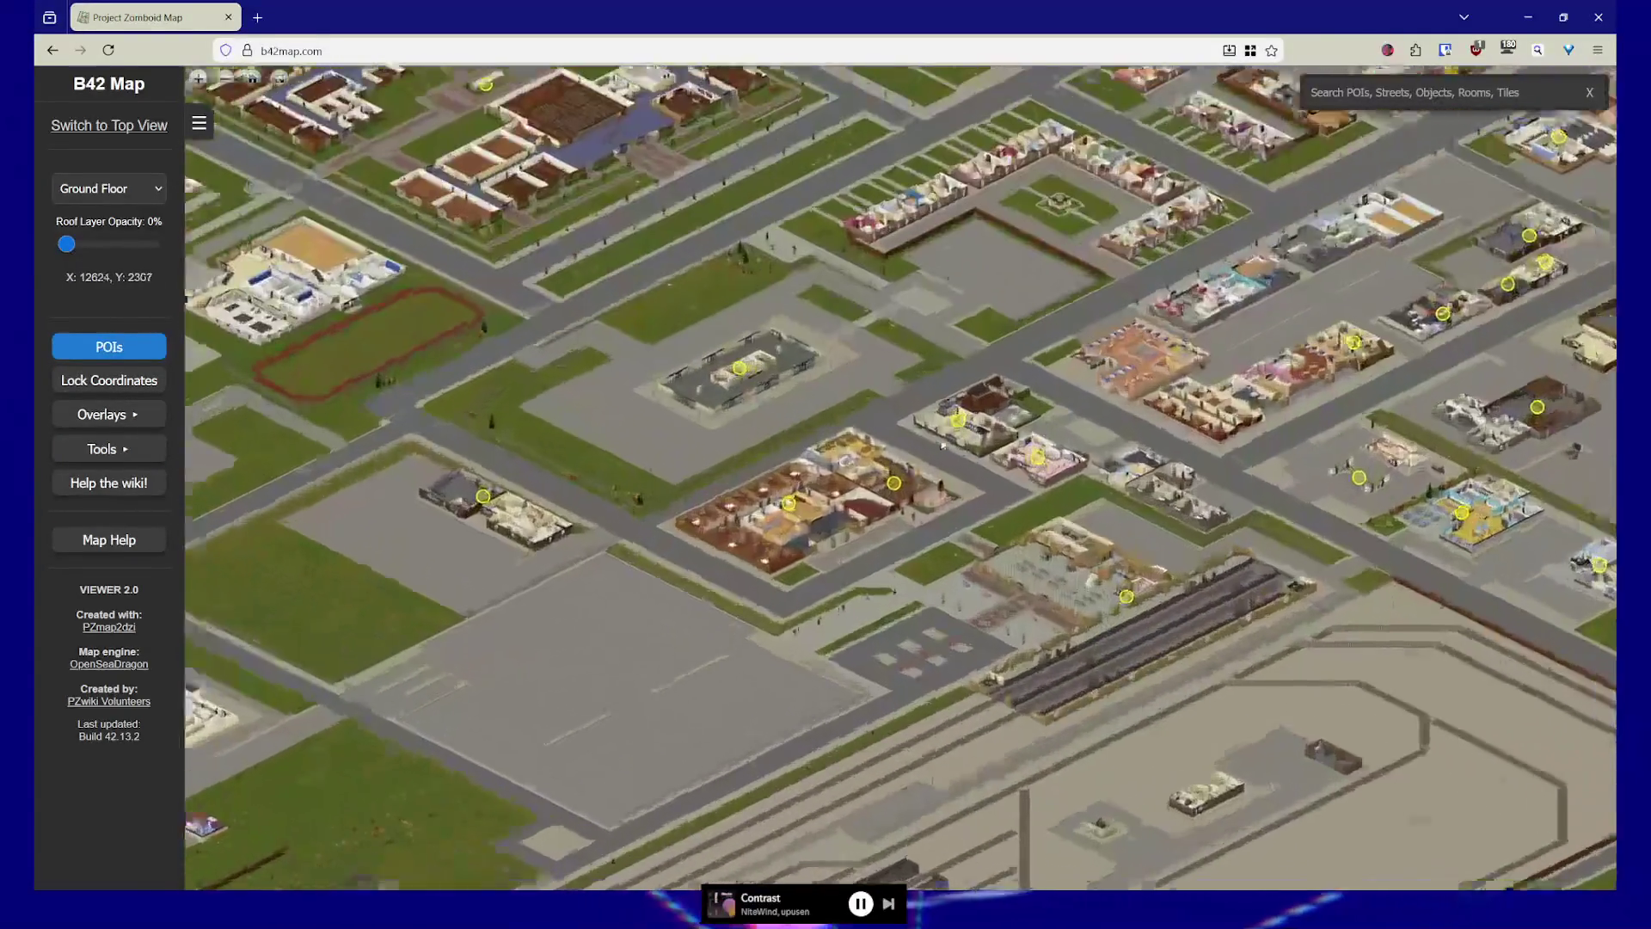
scroll(889, 531, "down", 5)
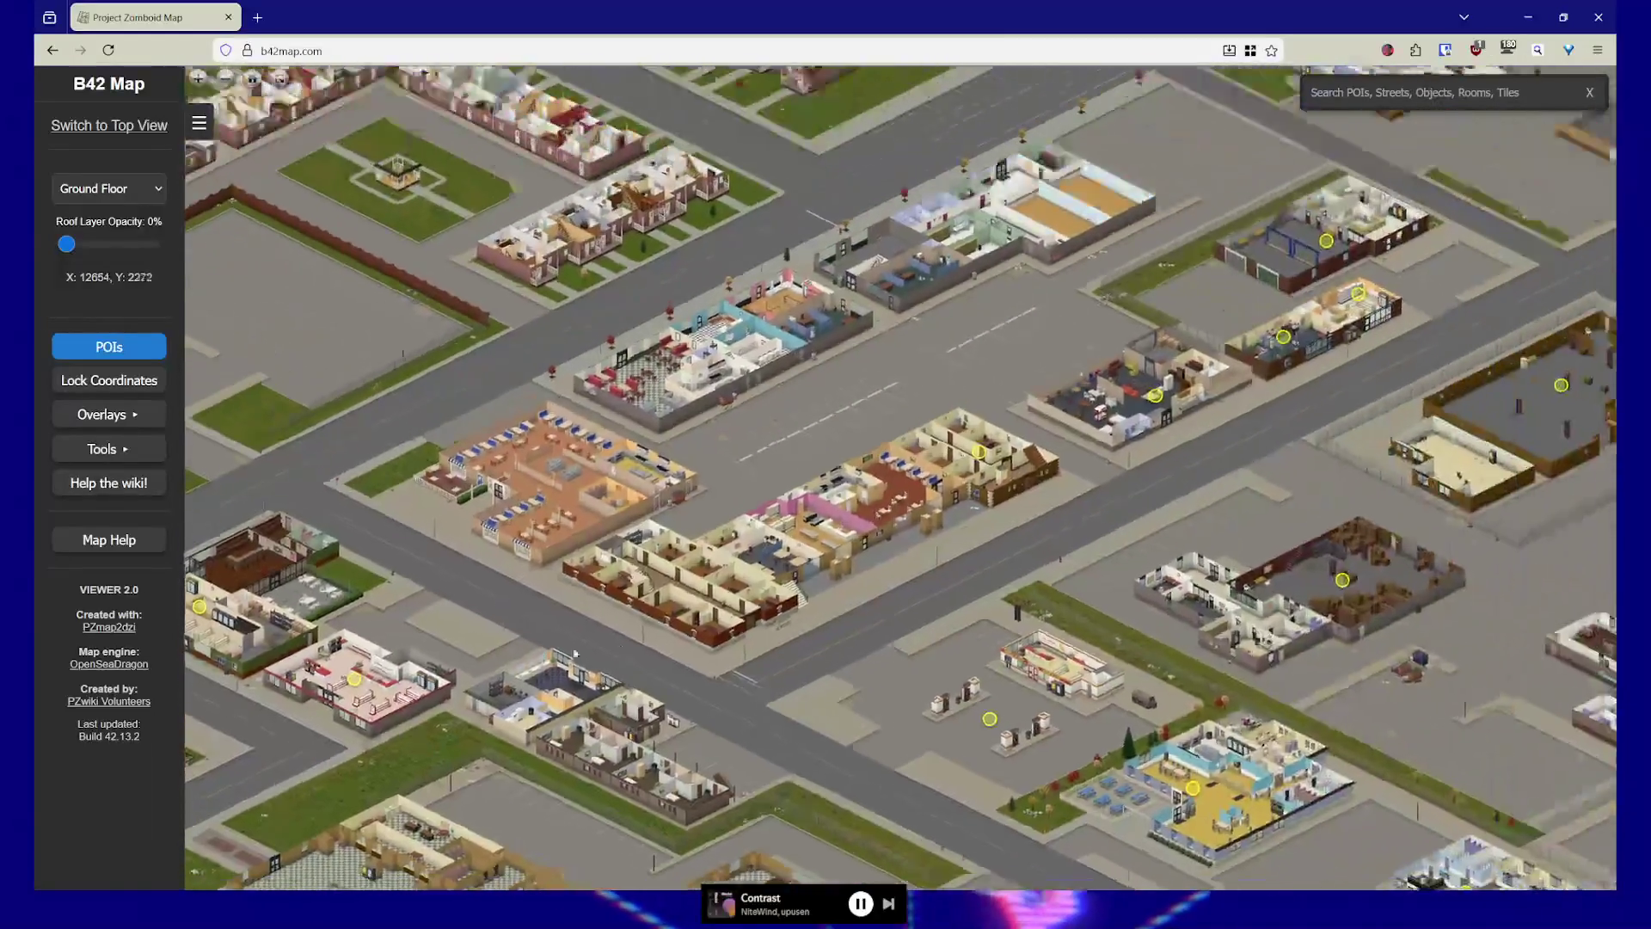
scroll(918, 463, "up", 5)
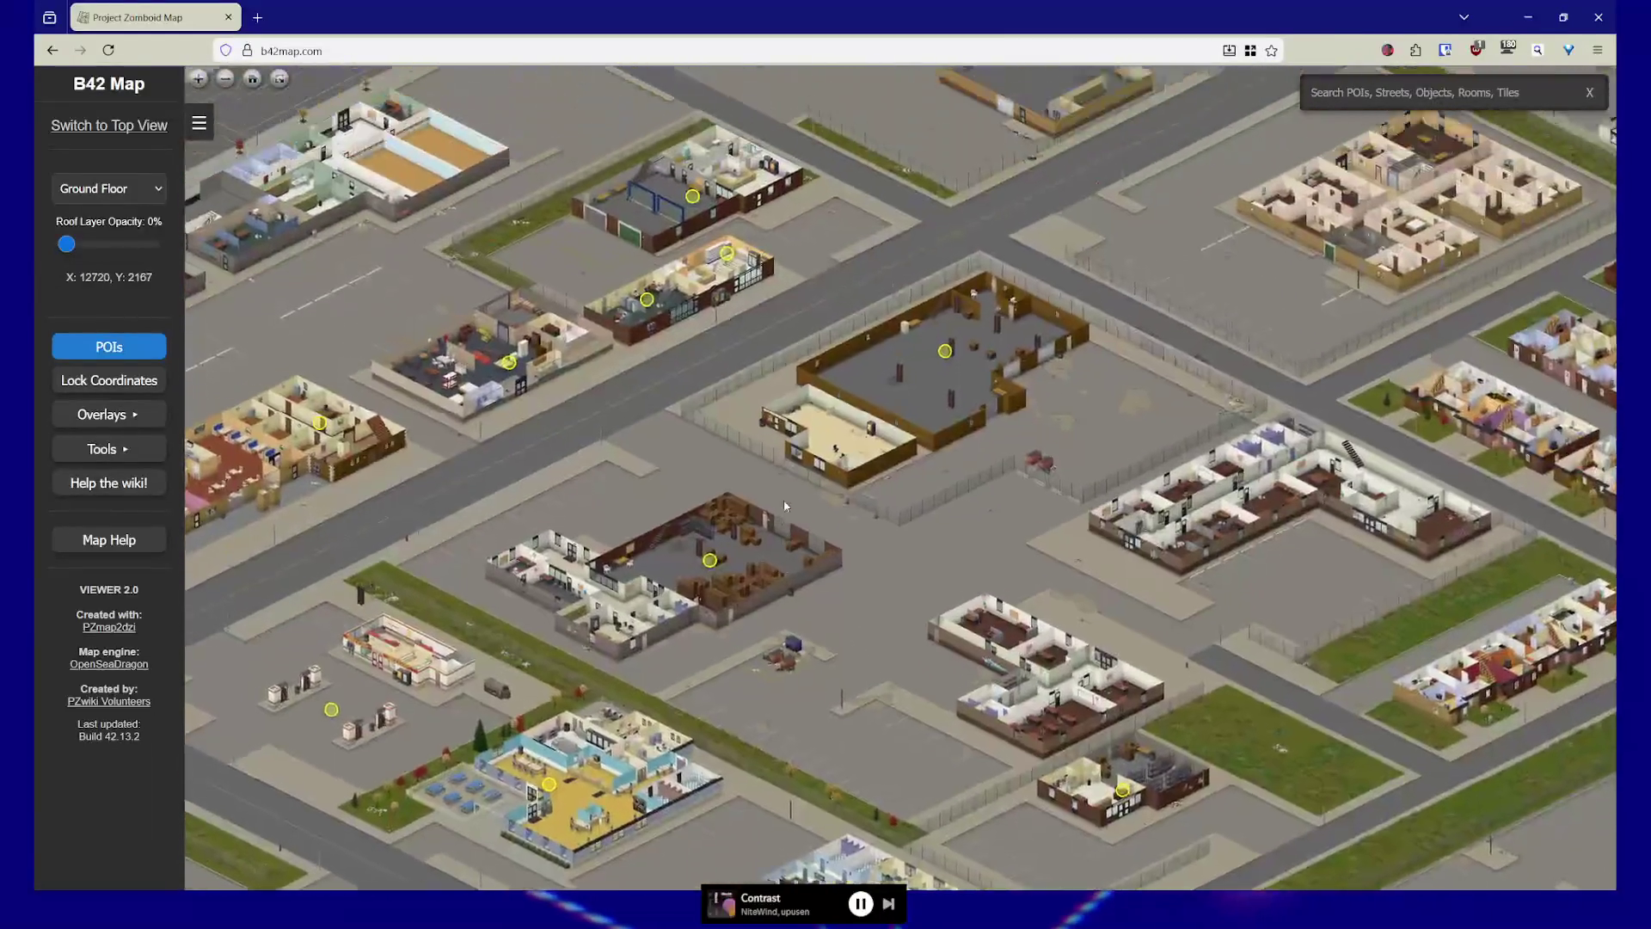
Centre the walled warehouse lot in view and open the floor-level list
key("Right")
key("Right")
key("Right")
key("Up")
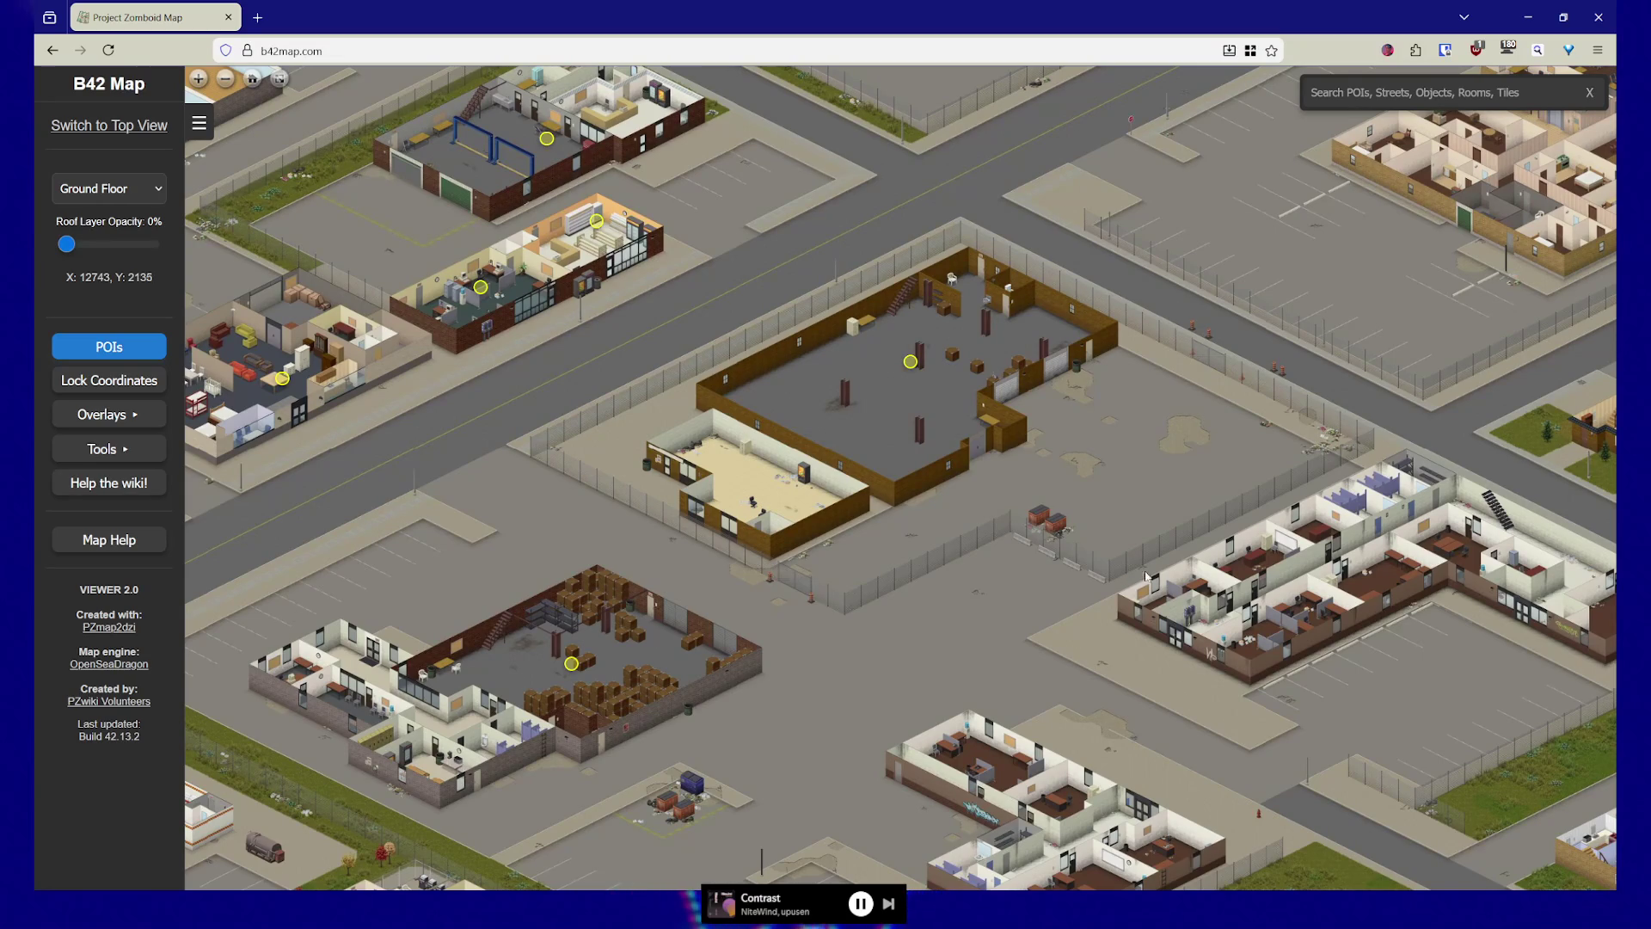
scroll(1049, 284, "down", 2)
key("Right")
key("Up")
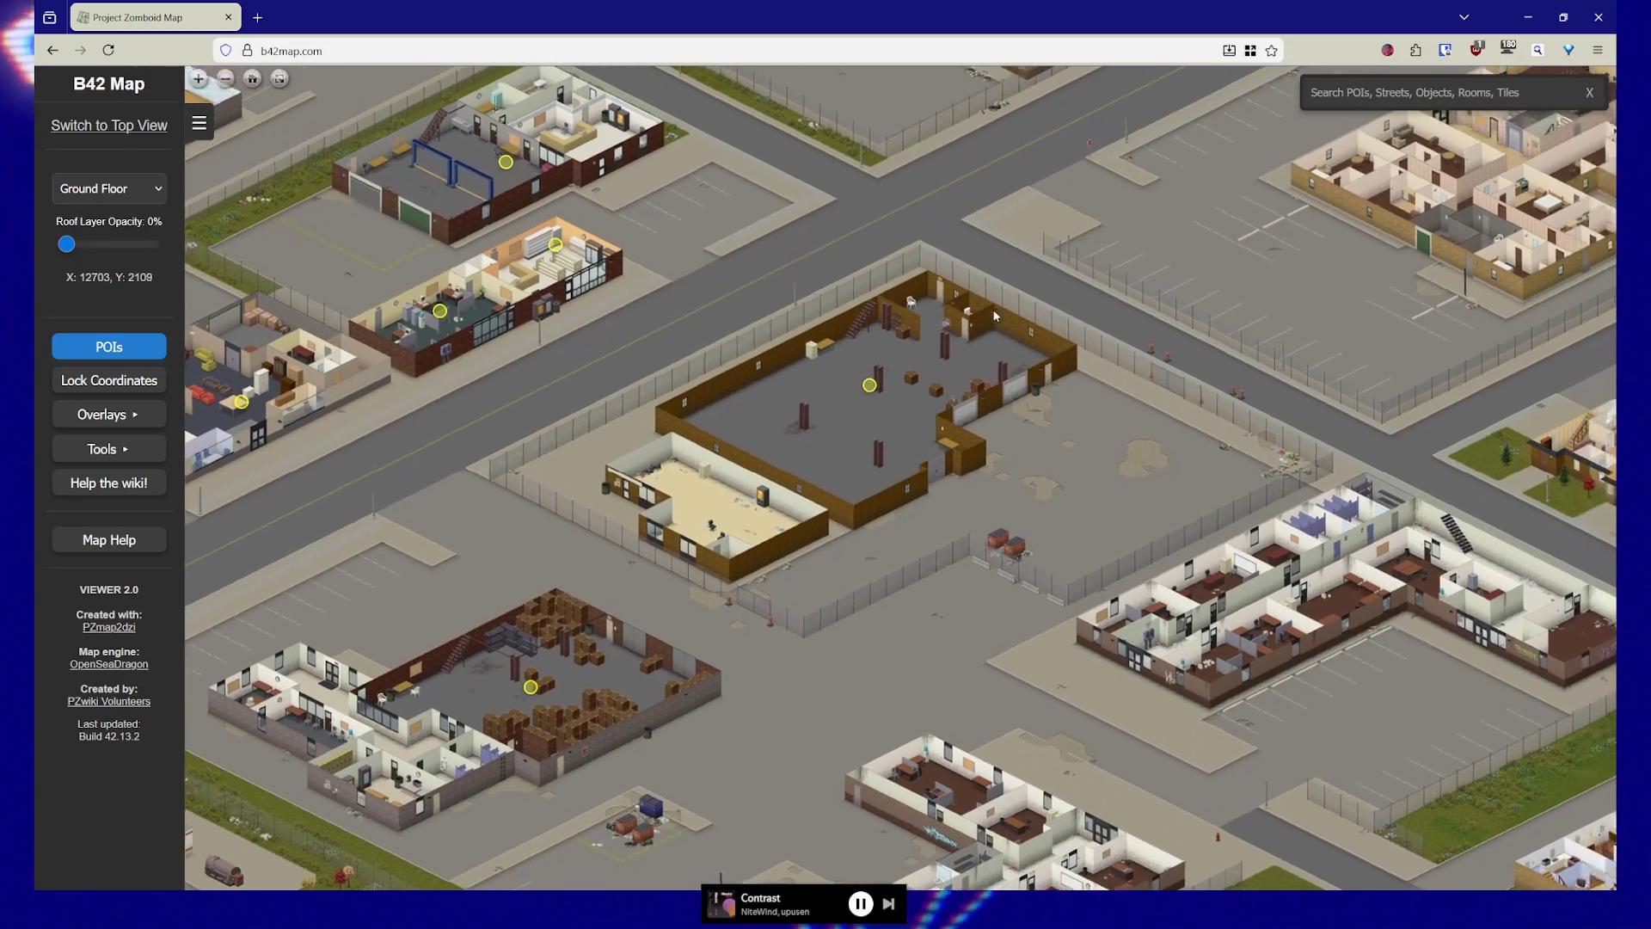
key("Right")
key("Up")
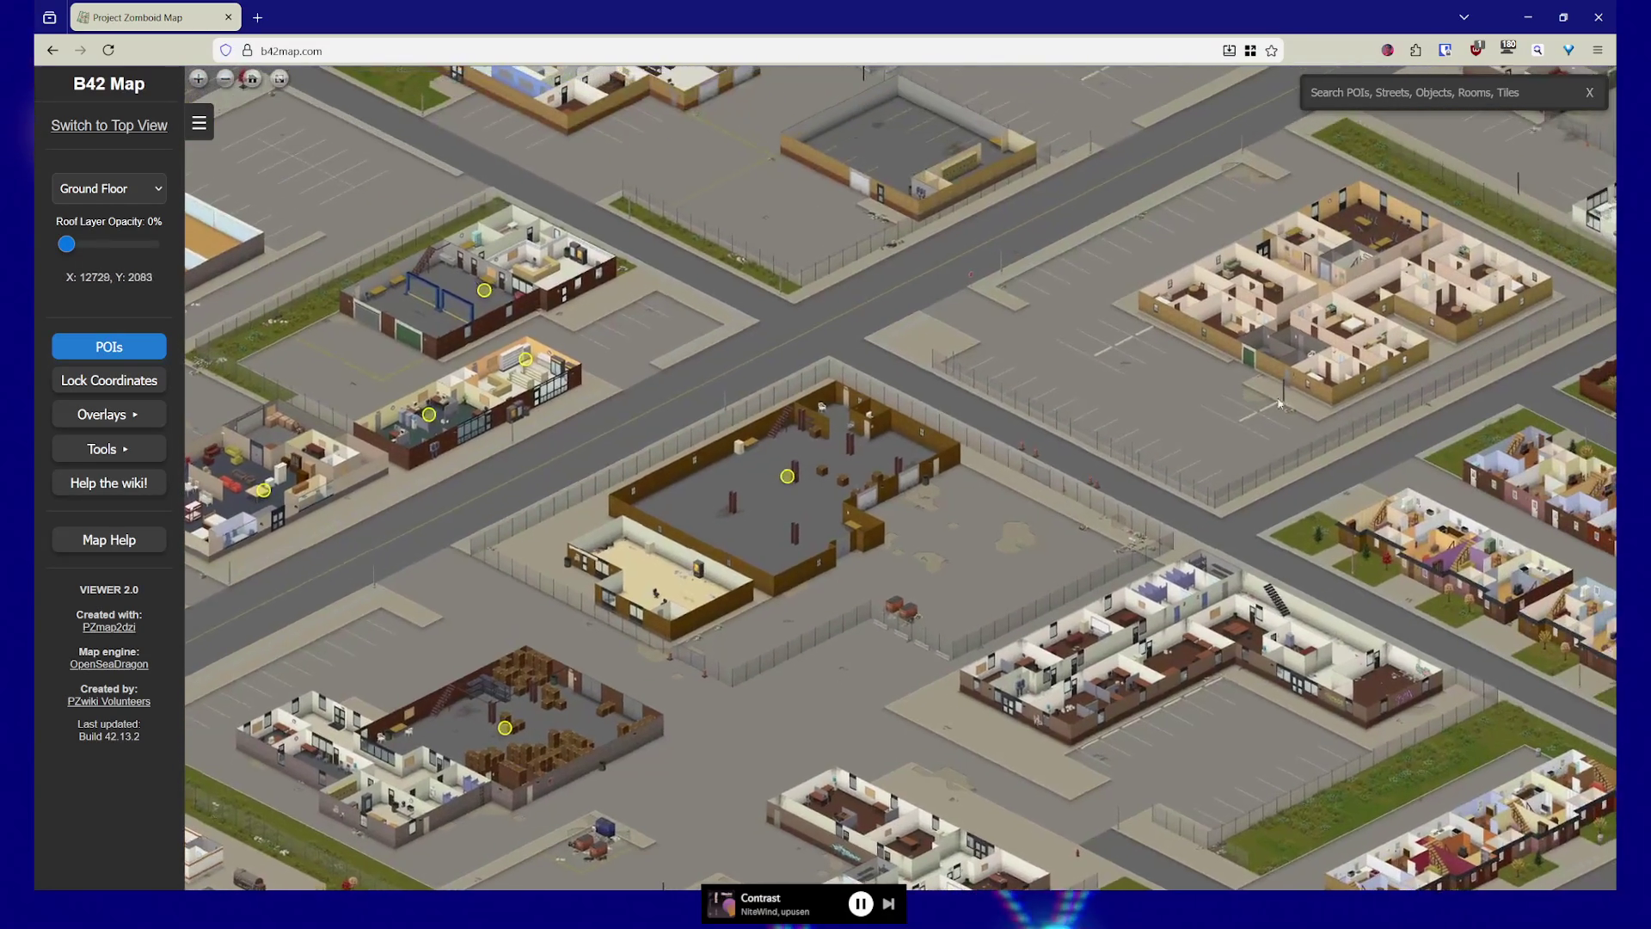
left_click(150, 190)
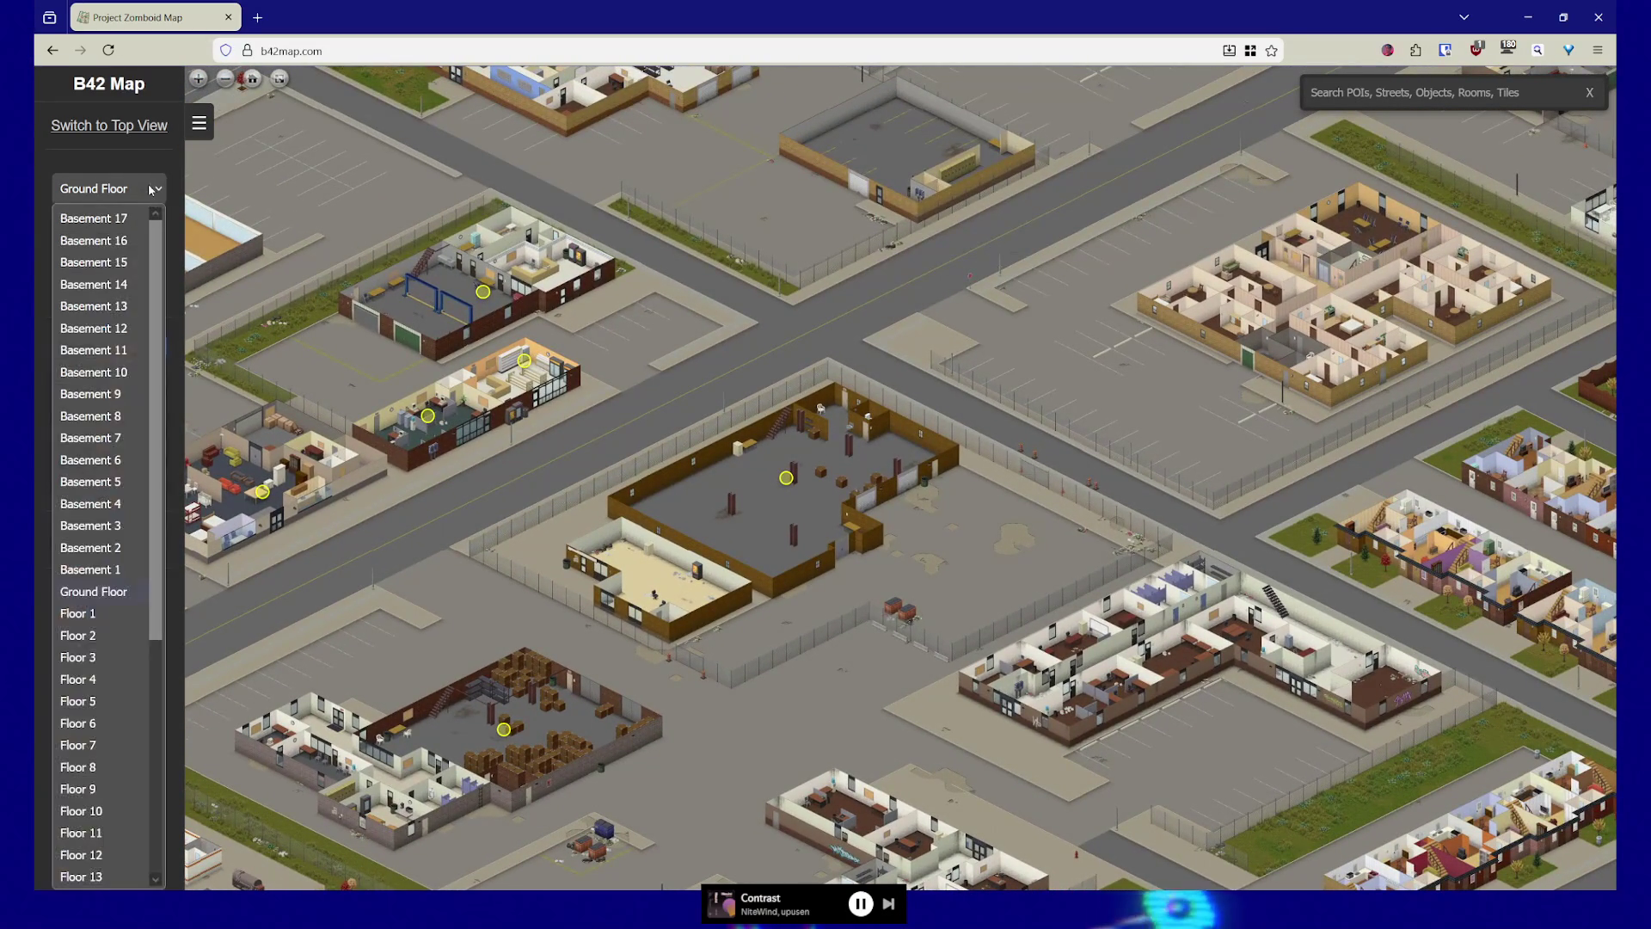
Show the map at Floor 29 and pan around the Louisville warehouse rooftops
scroll(147, 737, "down", 5)
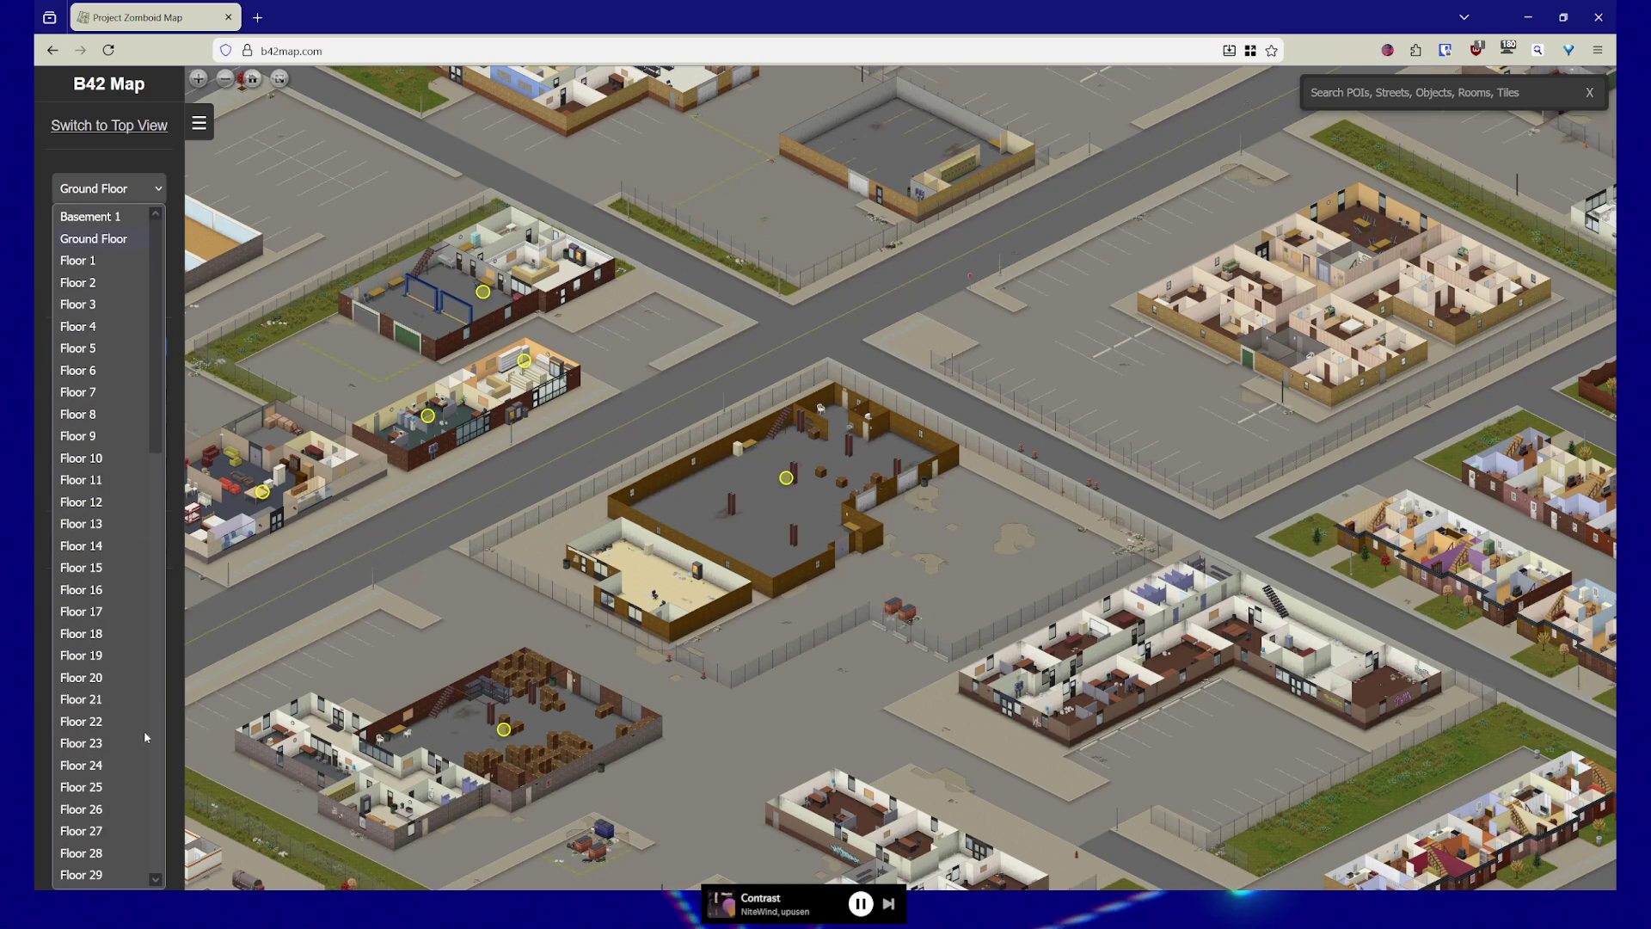
left_click(82, 875)
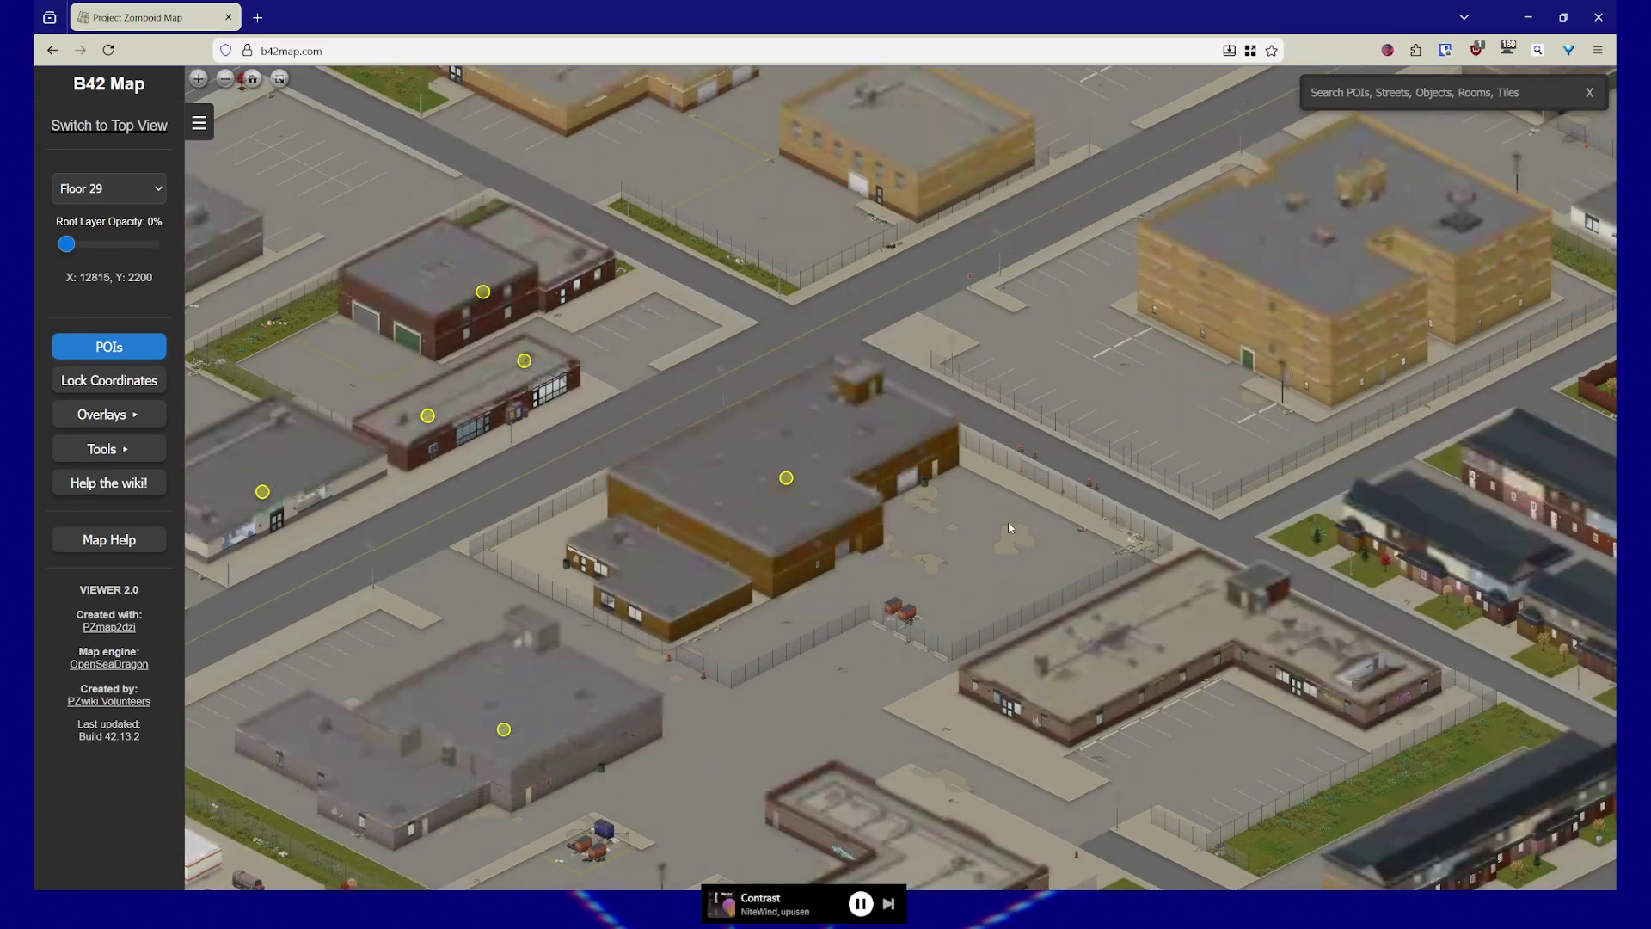
scroll(1011, 528, "up", 3)
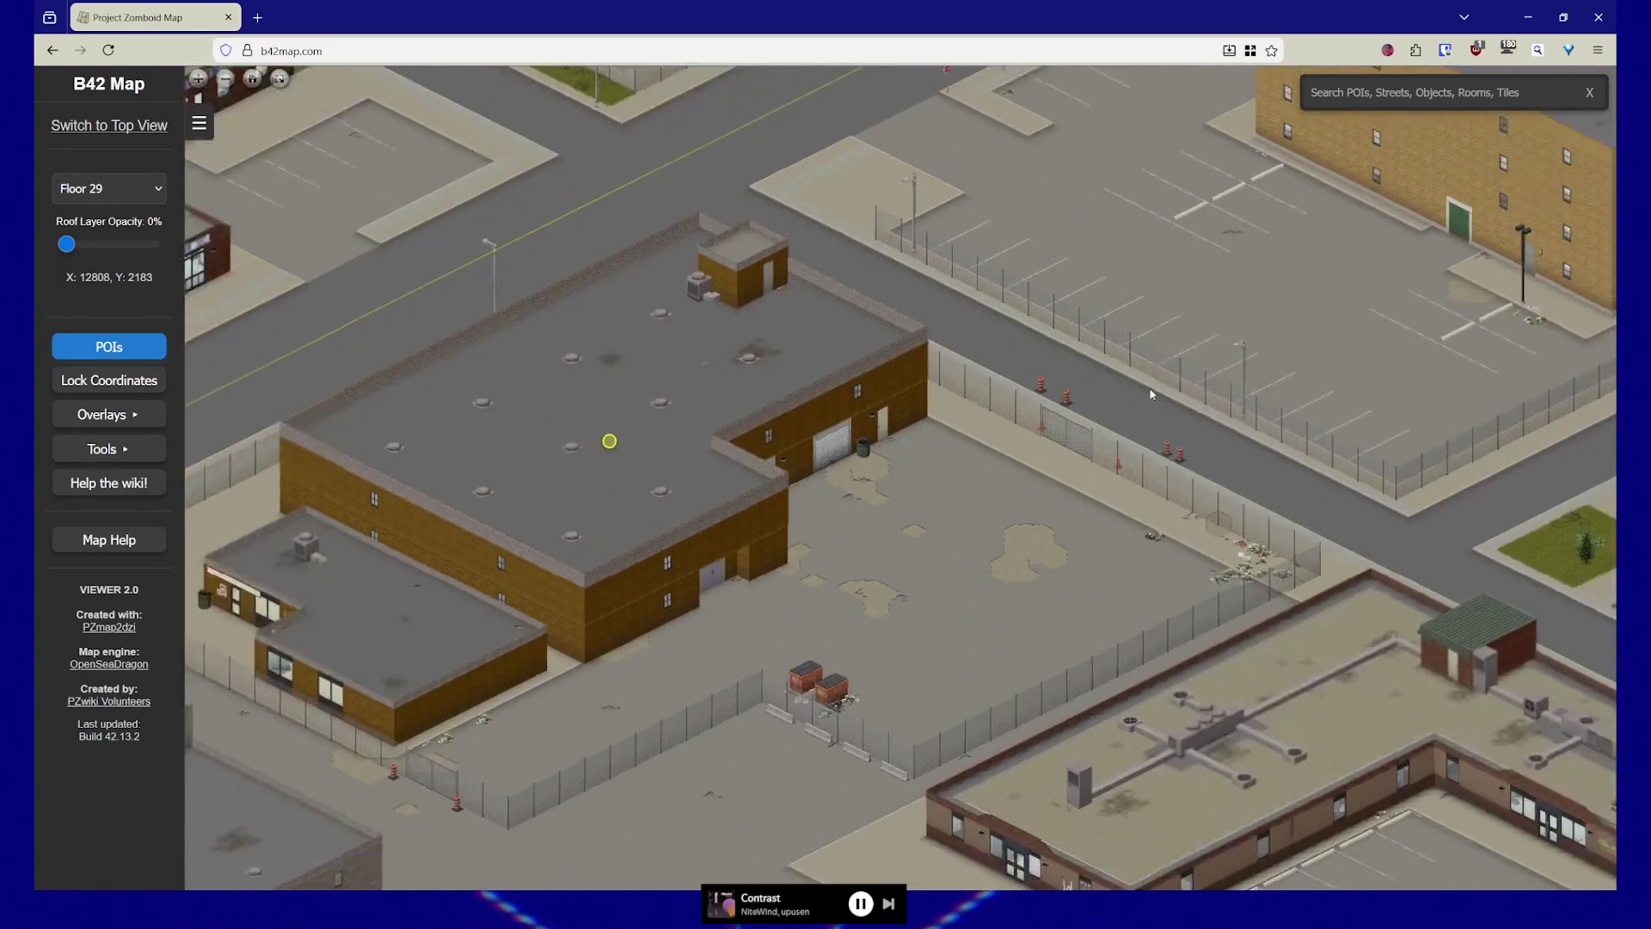
scroll(1155, 392, "down", 5)
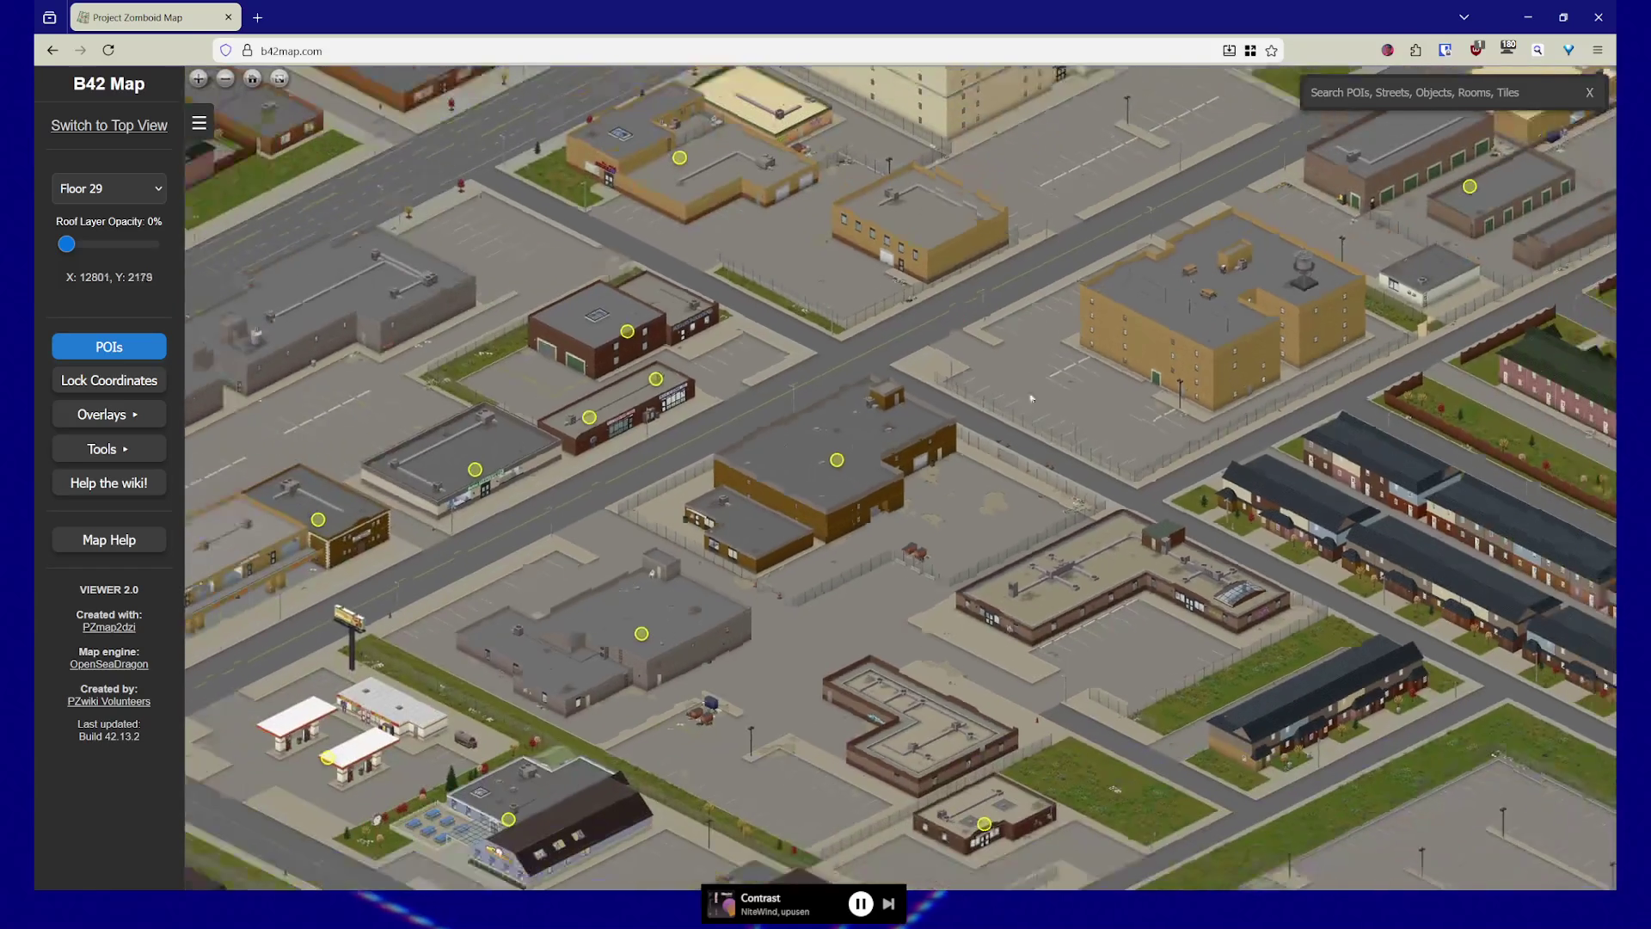
left_click_drag(1019, 82, 987, 178)
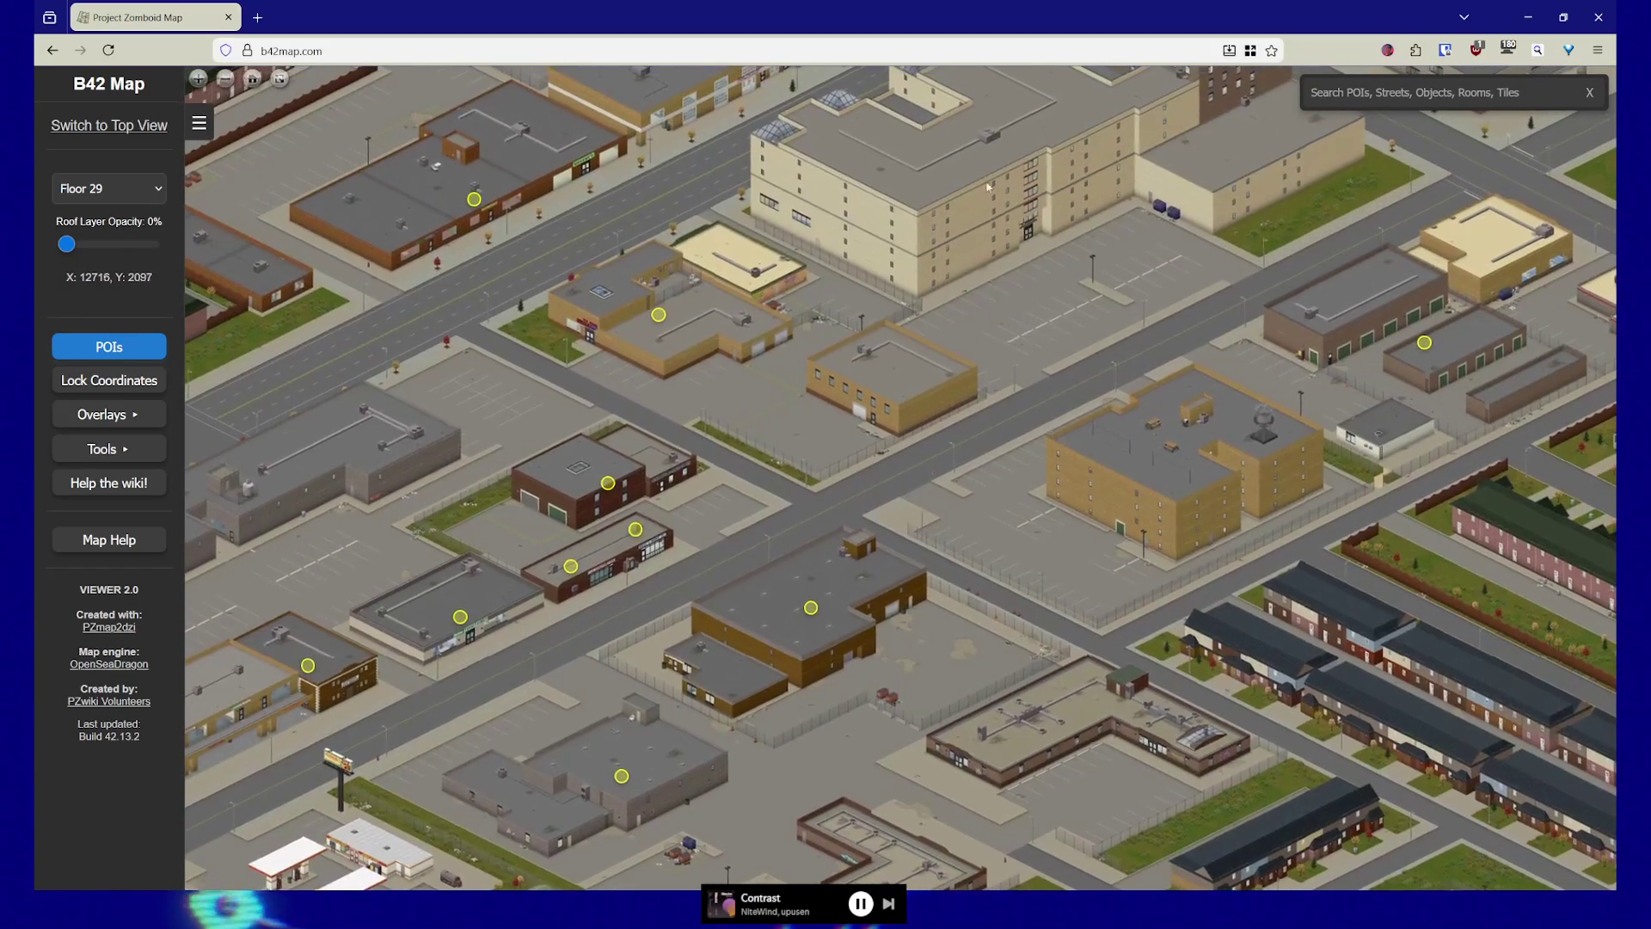
left_click_drag(1128, 621, 1049, 533)
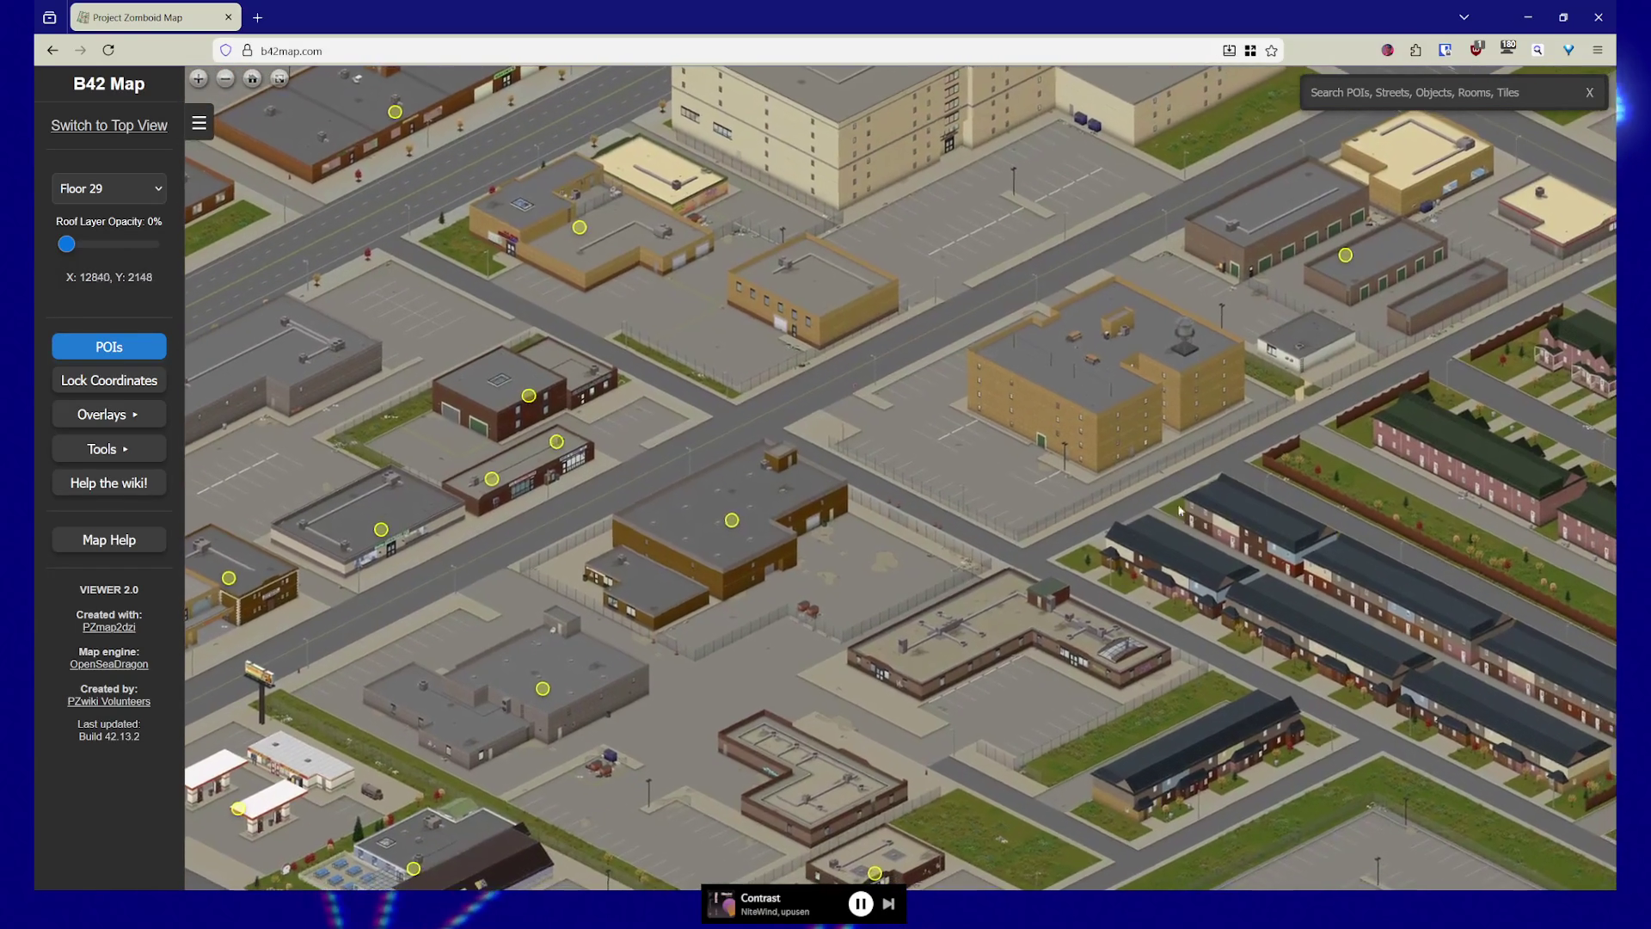
left_click_drag(729, 488, 820, 566)
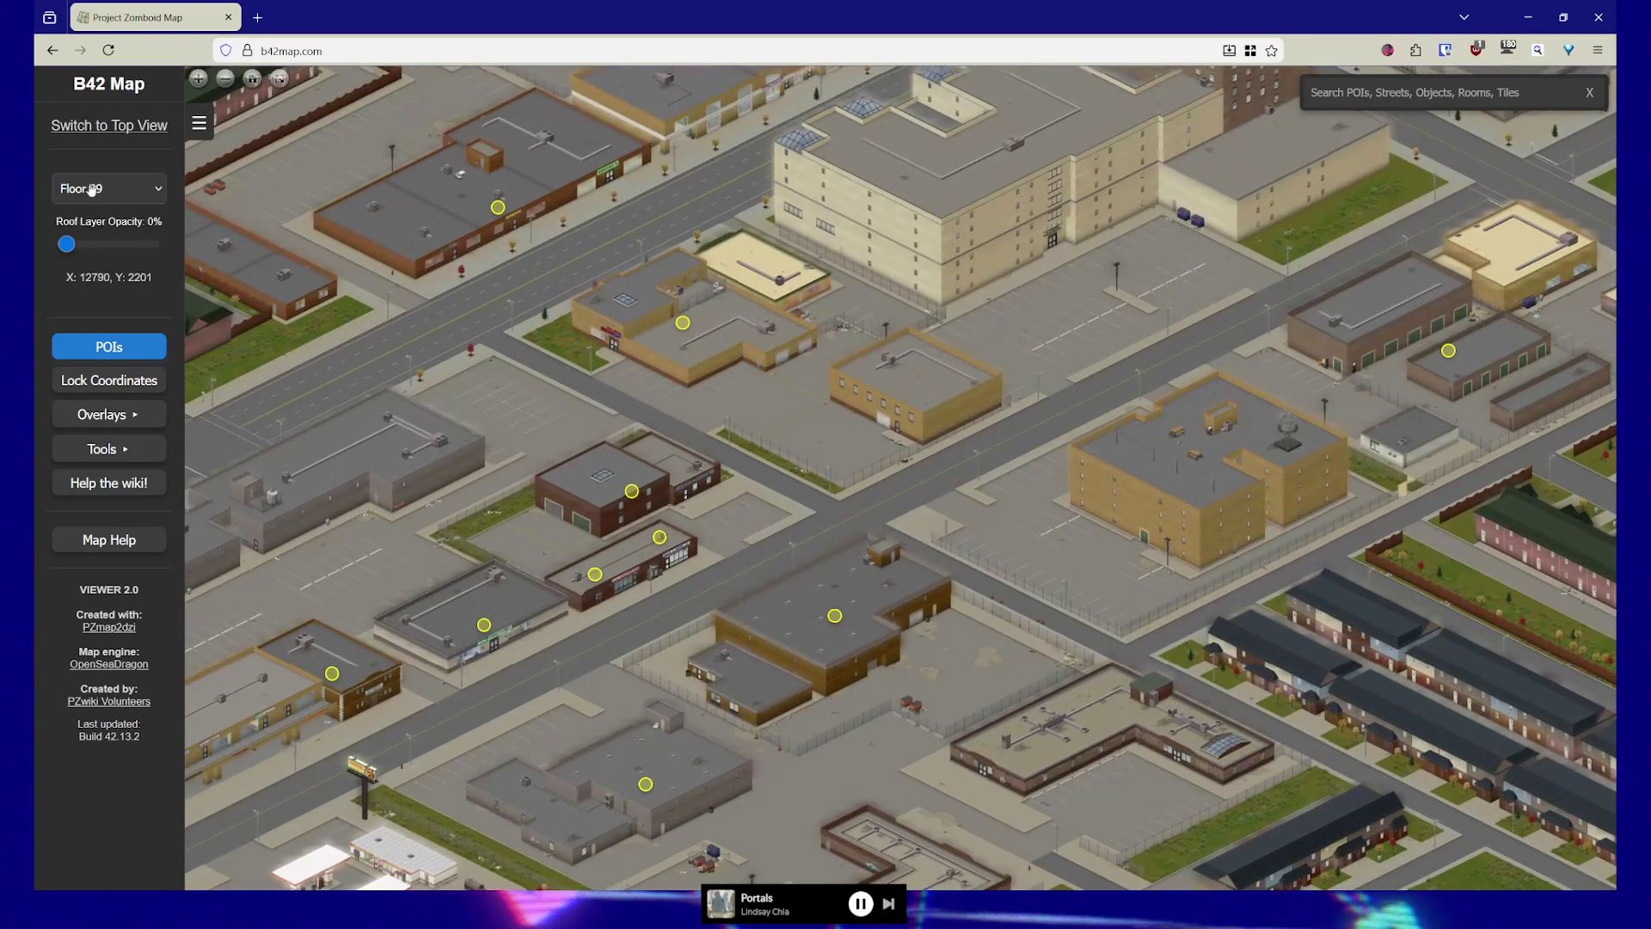
left_click(90, 189)
scroll(97, 399, "up", 5)
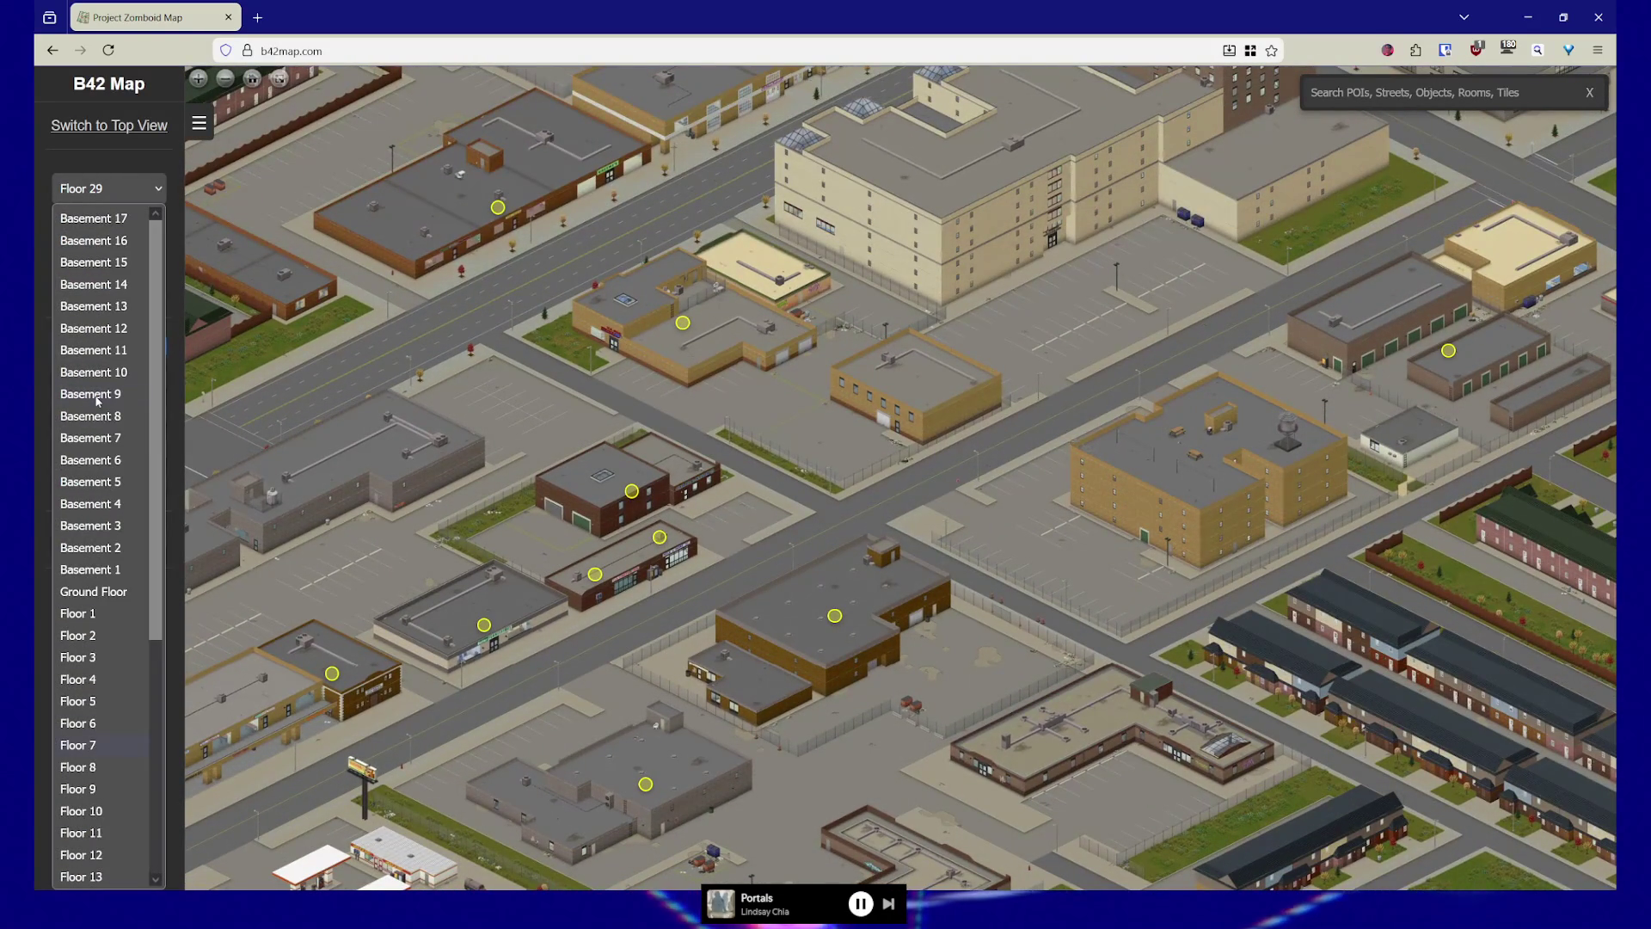
Return the map to the Ground Floor level so interiors show again
left_click(97, 599)
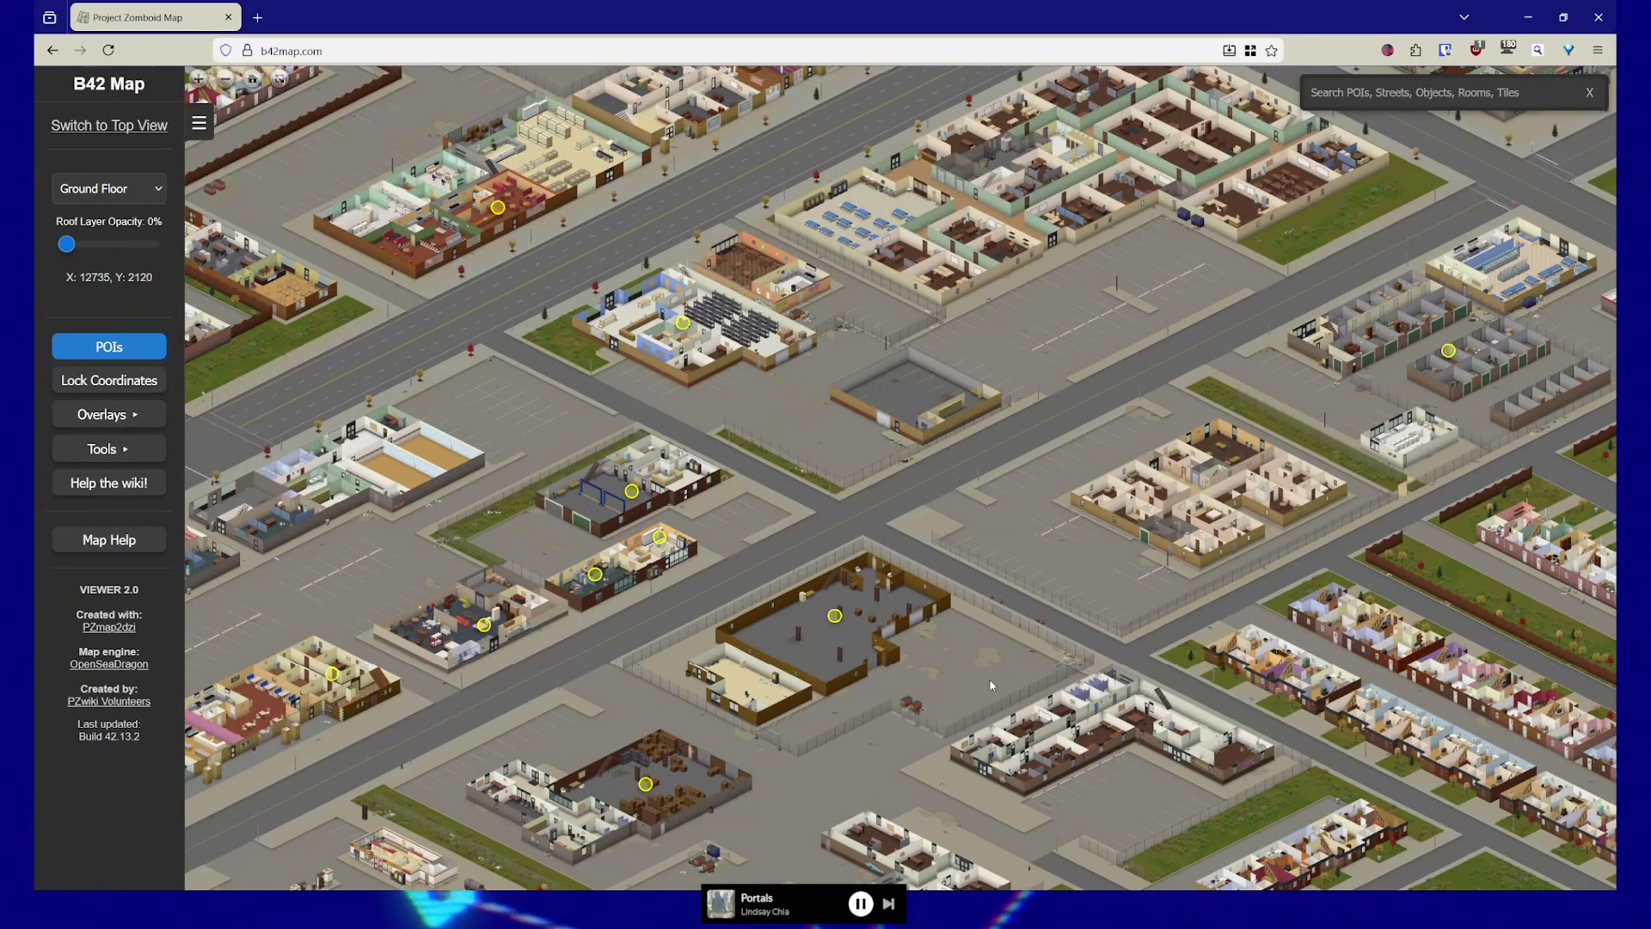
scroll(991, 685, "down", 5)
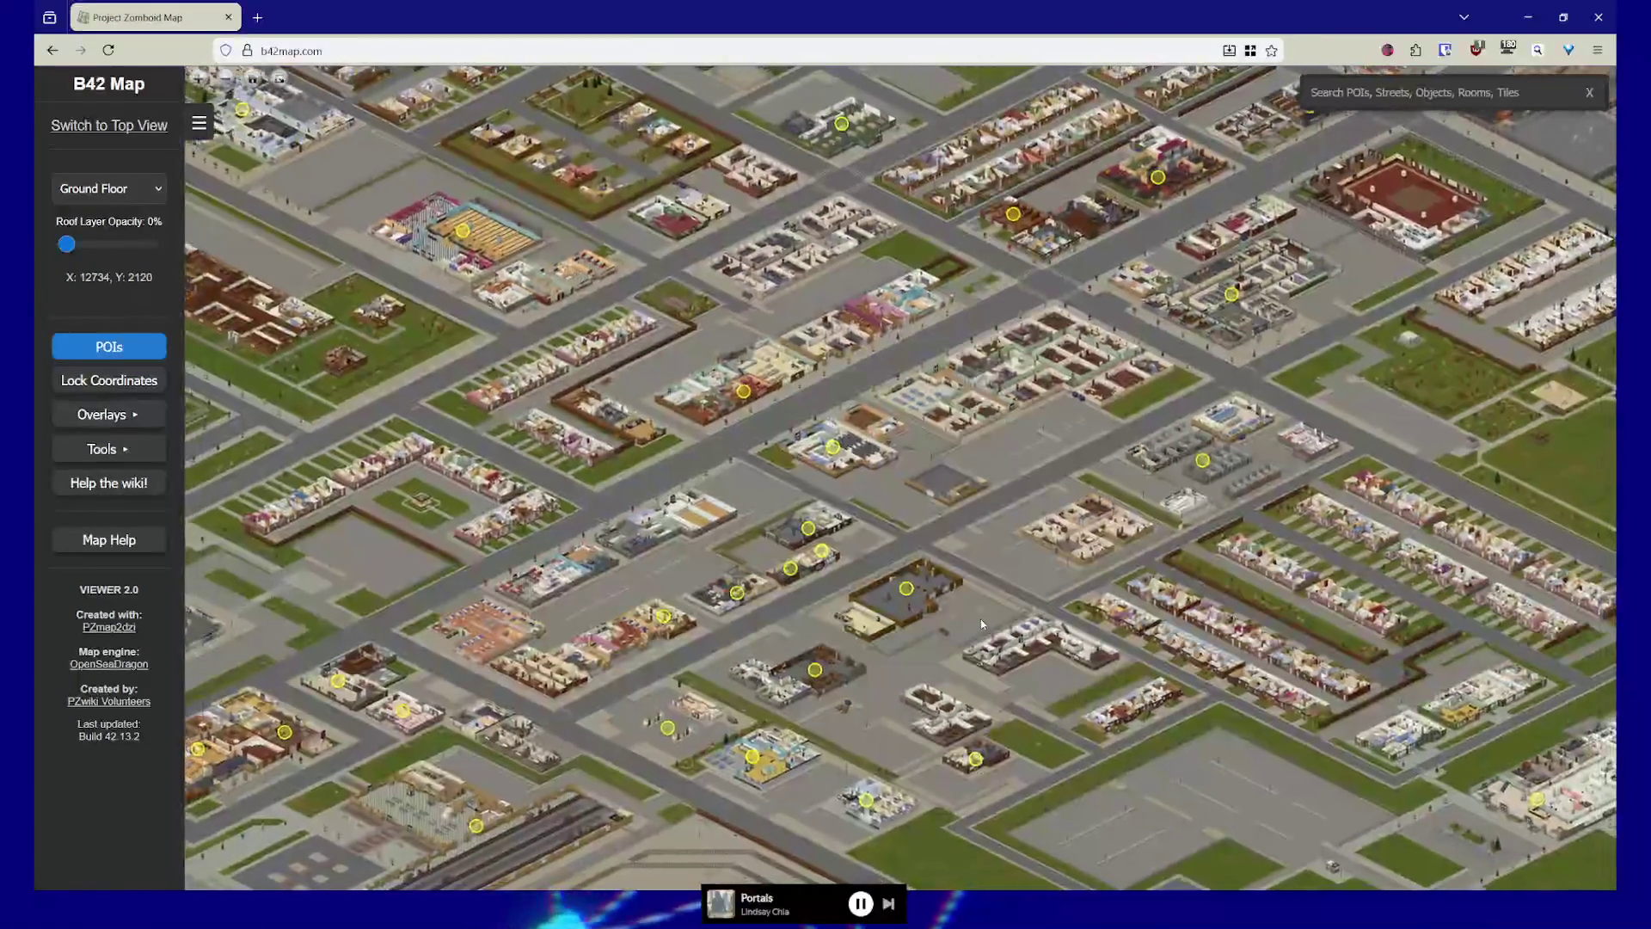
scroll(982, 624, "up", 5)
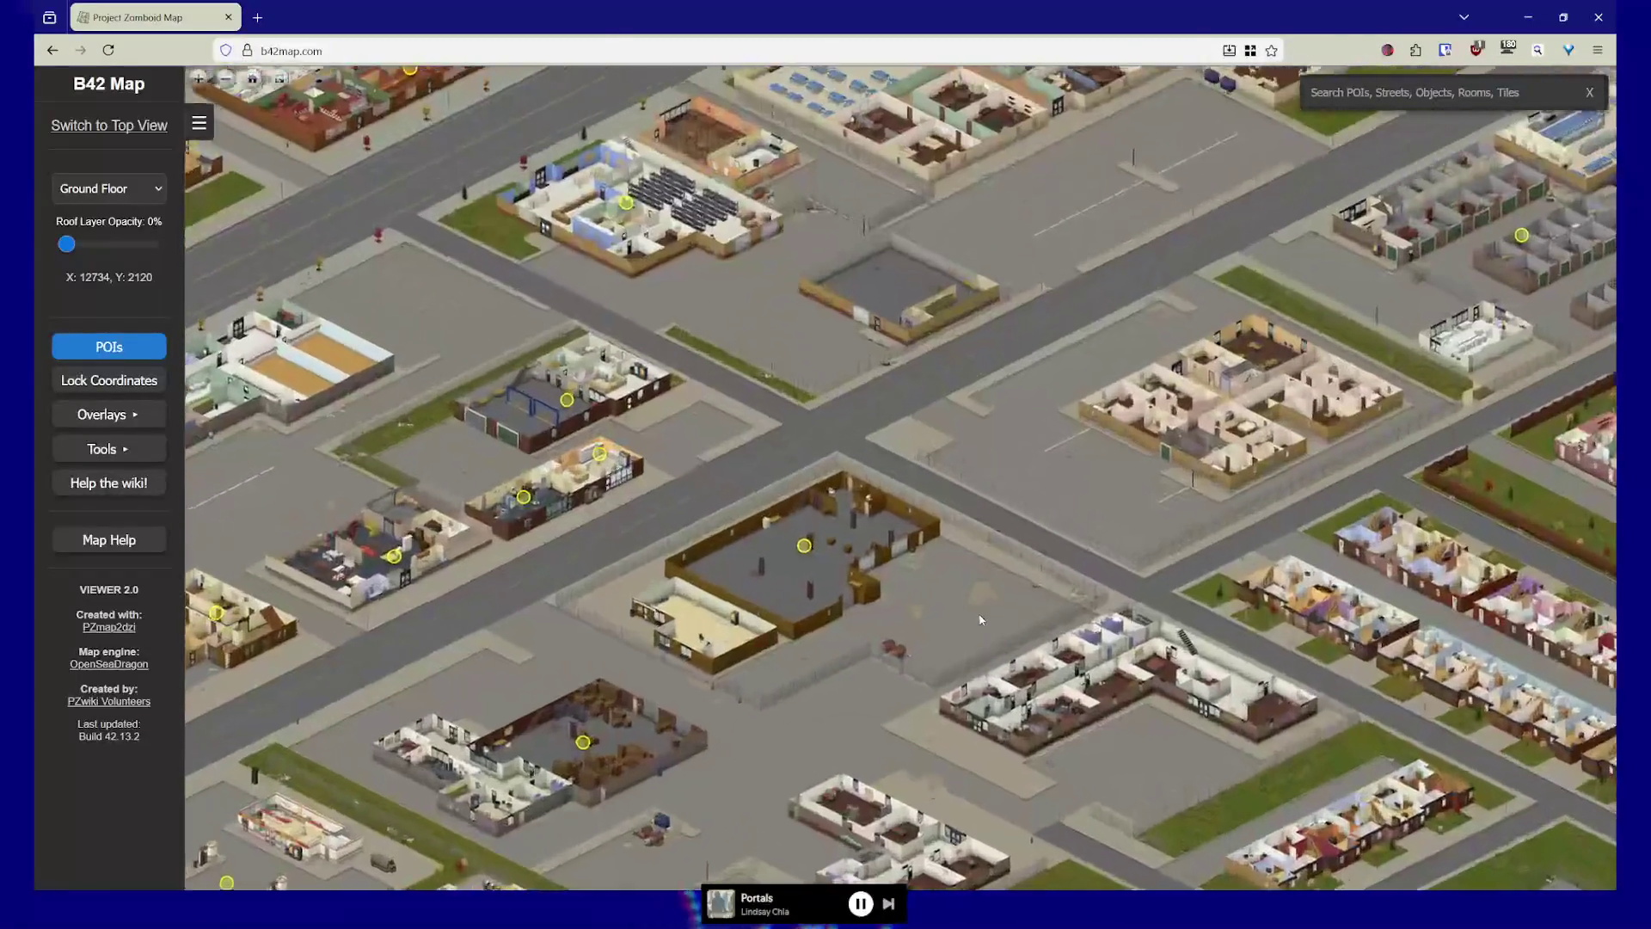
scroll(980, 624, "down", 3)
scroll(1115, 578, "up", 3)
Pan north through the town, then across the riverside industrial buildings
left_click_drag(1116, 578, 976, 659)
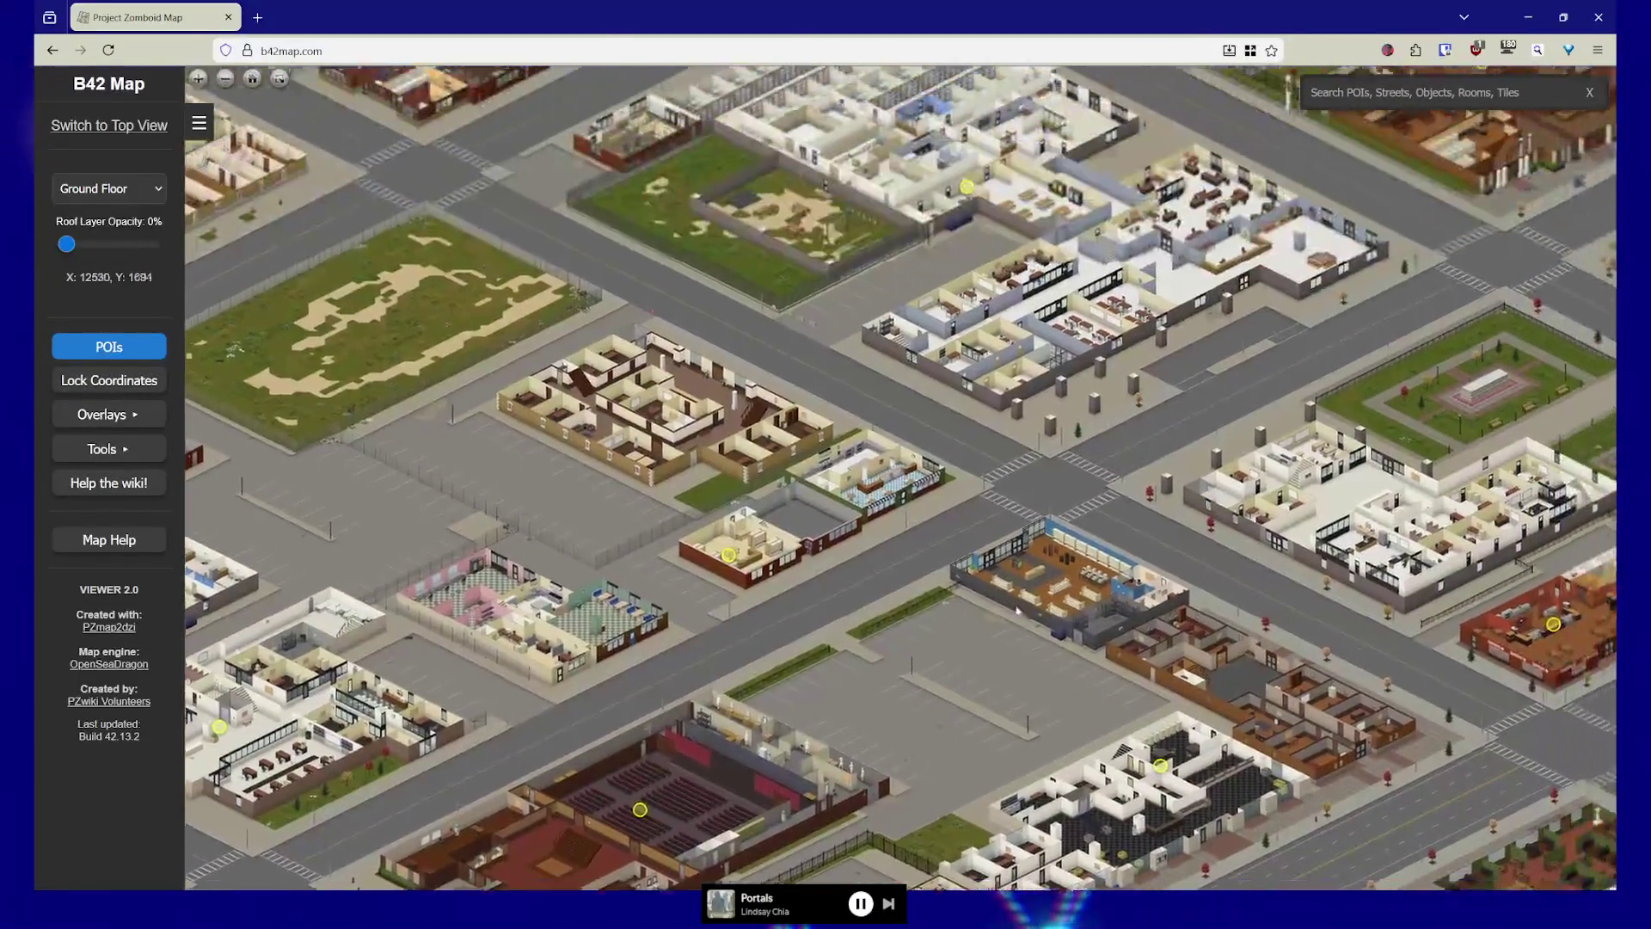
key("Up")
key("Up")
key("Up")
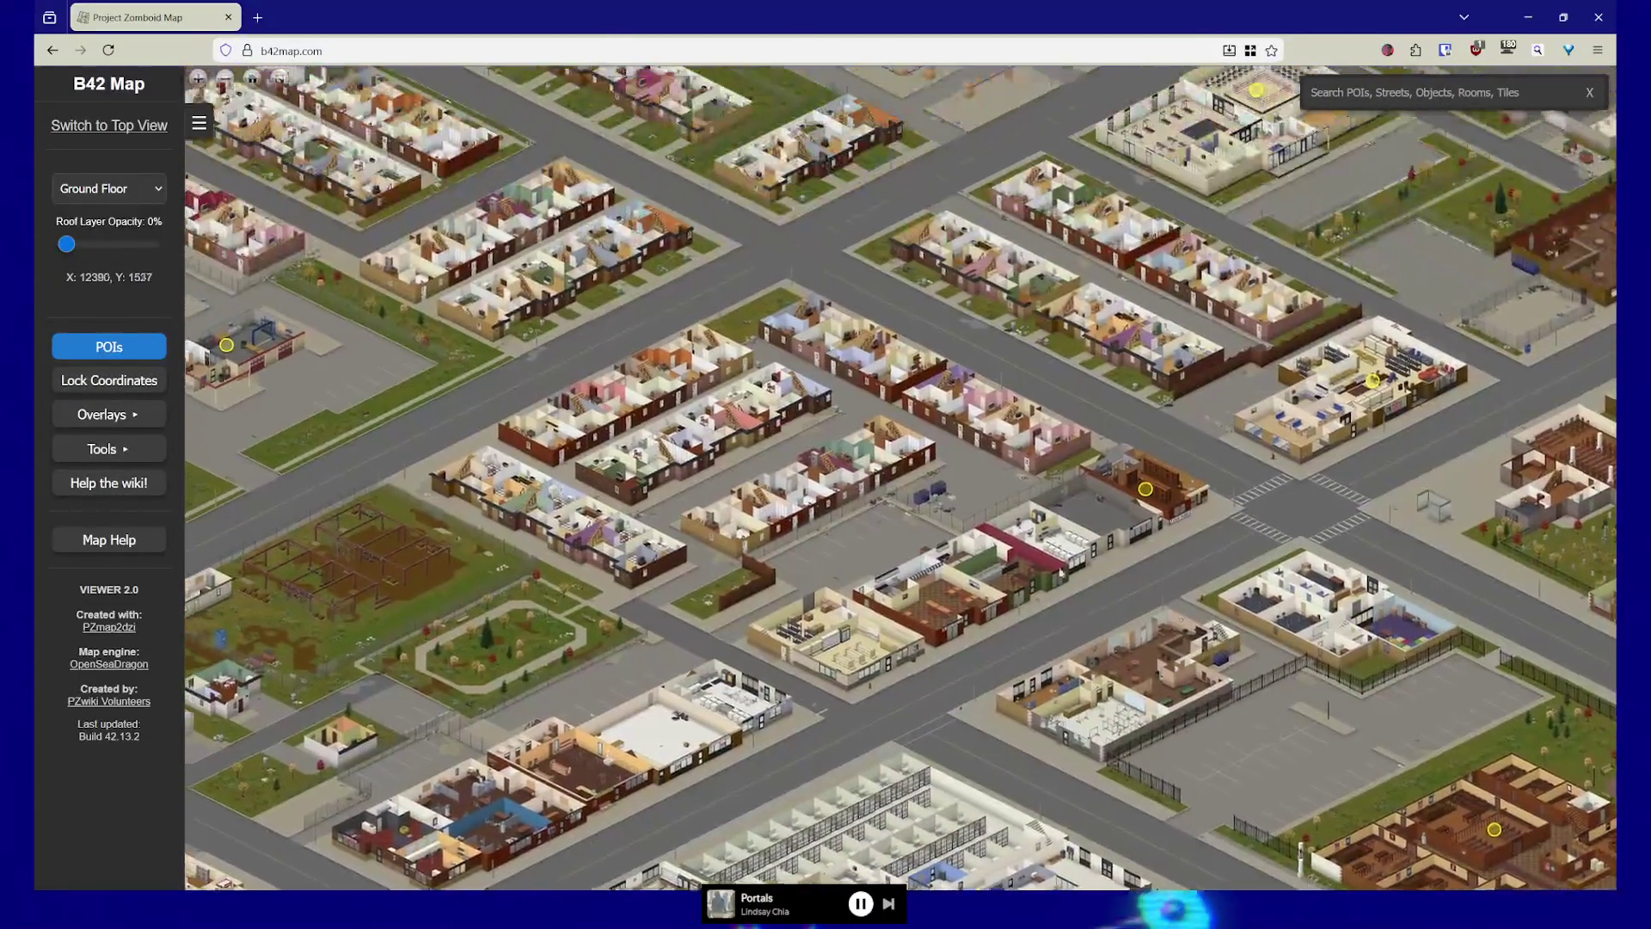
key("Up")
key("Right")
key("Up")
key("Right")
key("Up")
key("Right")
key("Up")
key("Right")
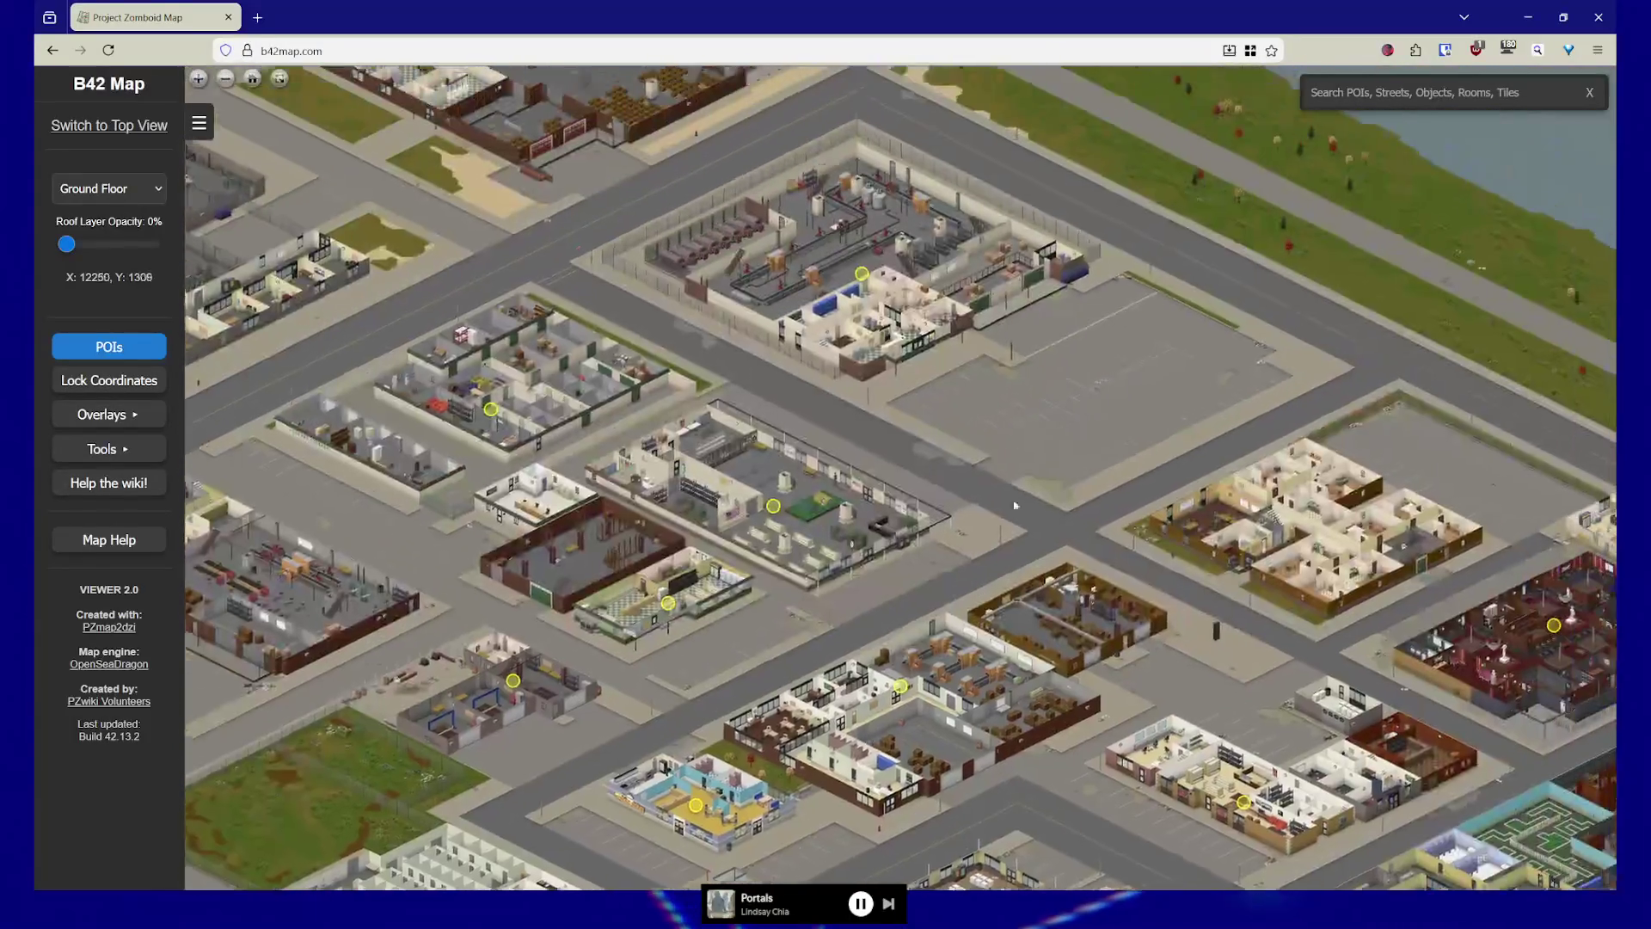
left_click_drag(1015, 506, 1298, 594)
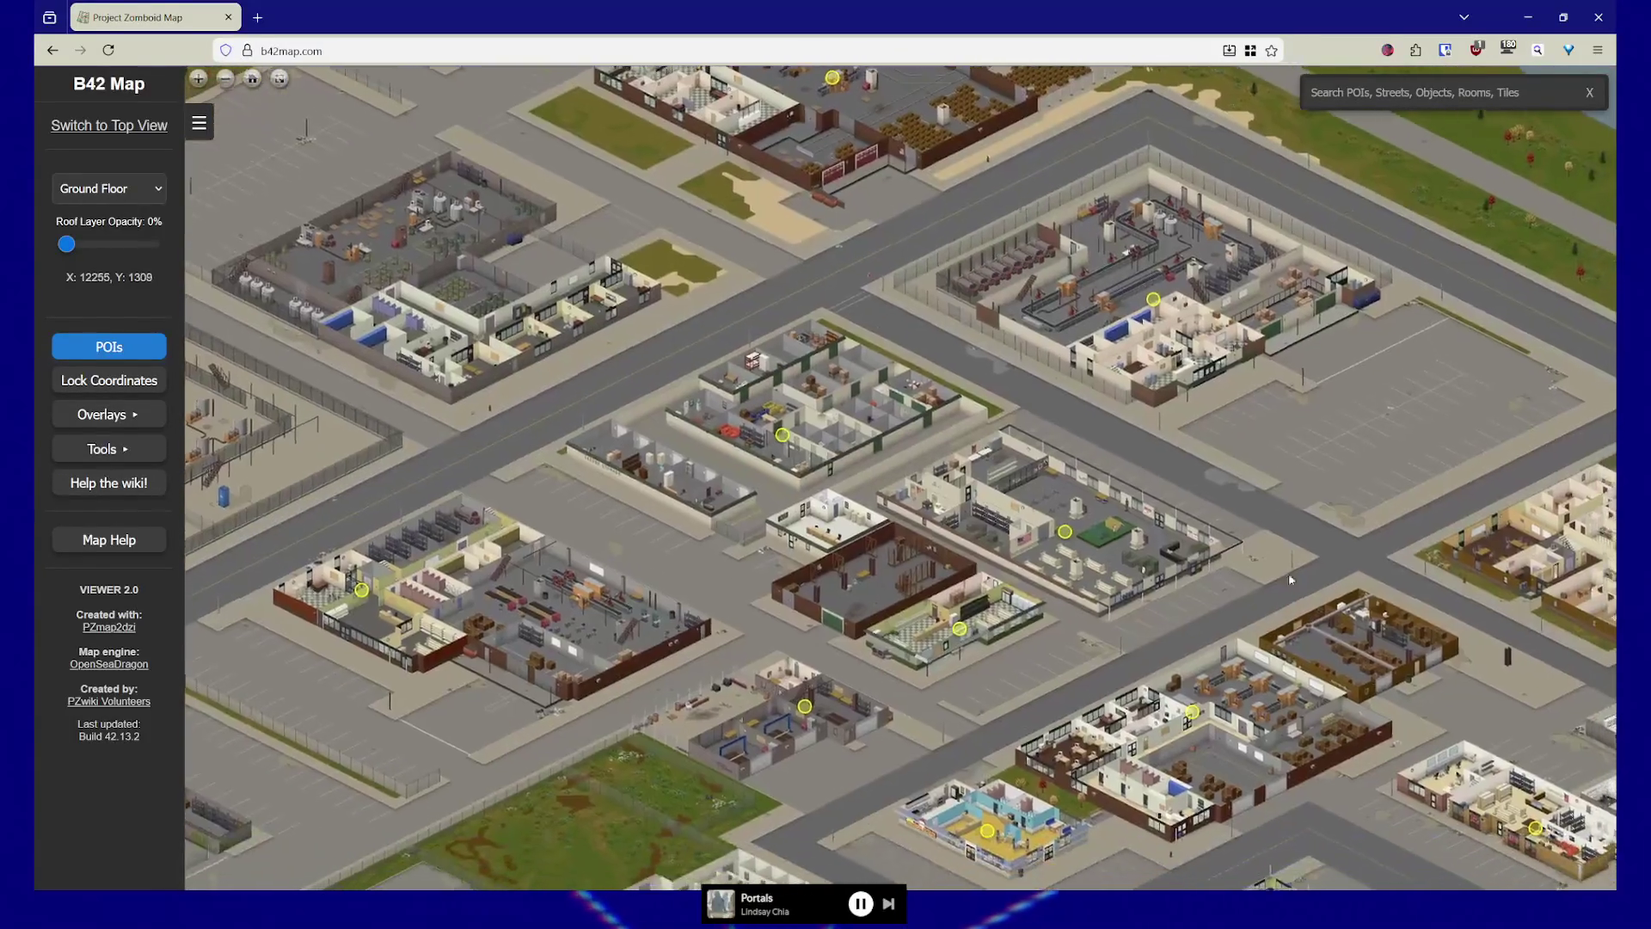
key("Down")
key("Right")
key("Down")
key("Right")
key("Down")
key("Right")
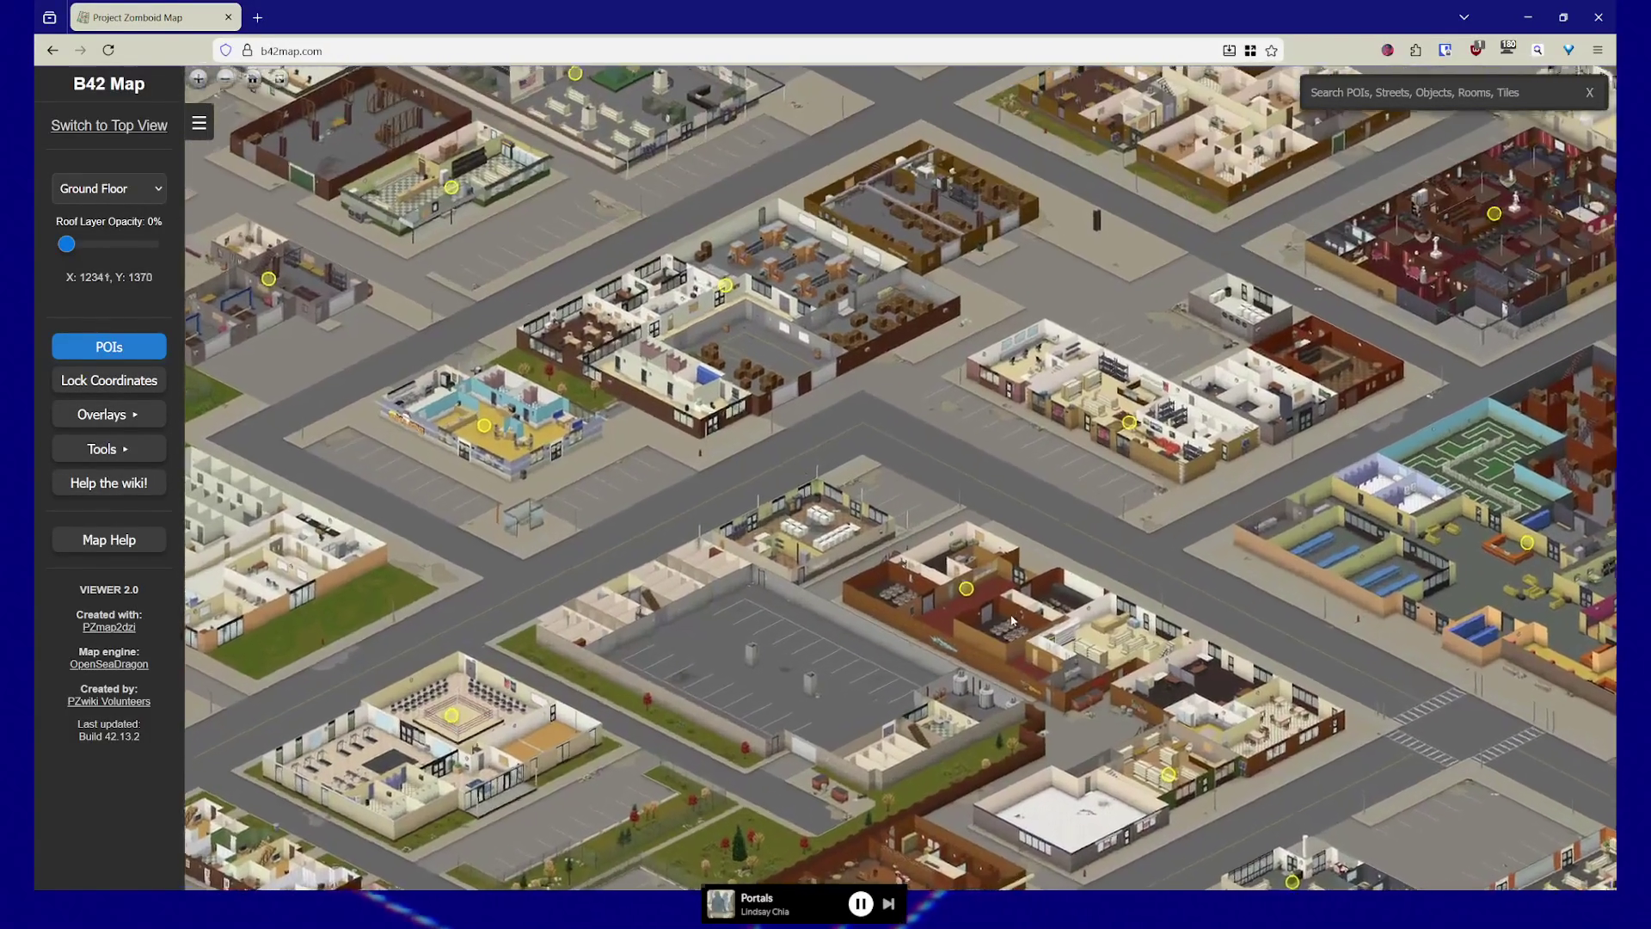
Step the map's floor level from Floor 3 through Floor 2 down to Floor 1
left_click(112, 188)
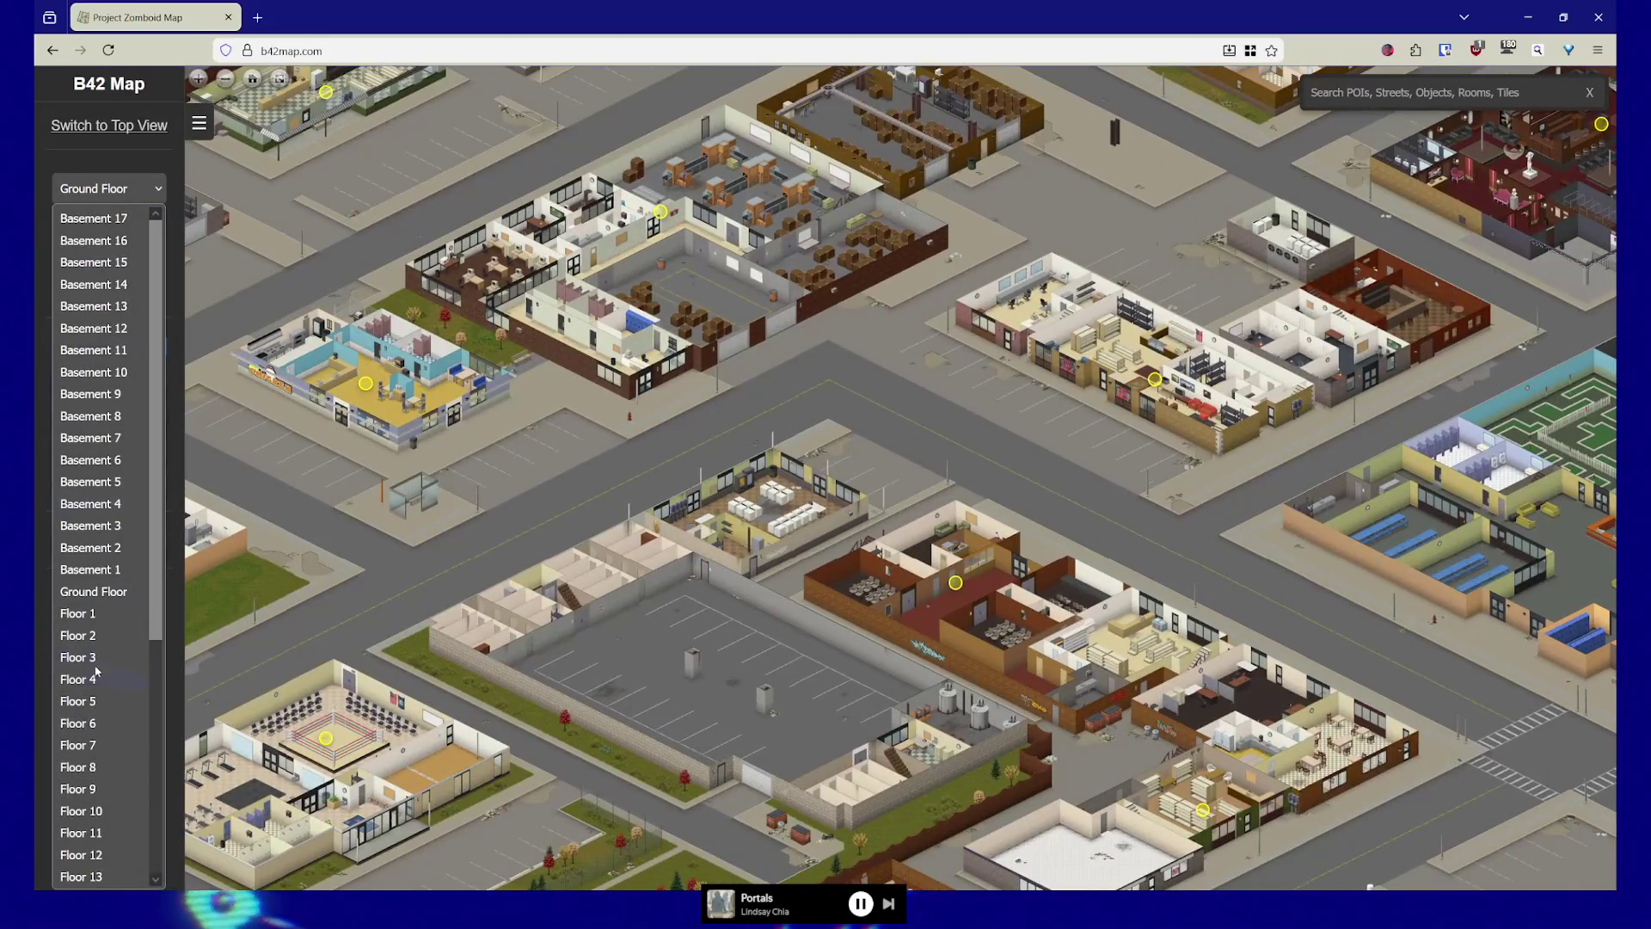
left_click(86, 657)
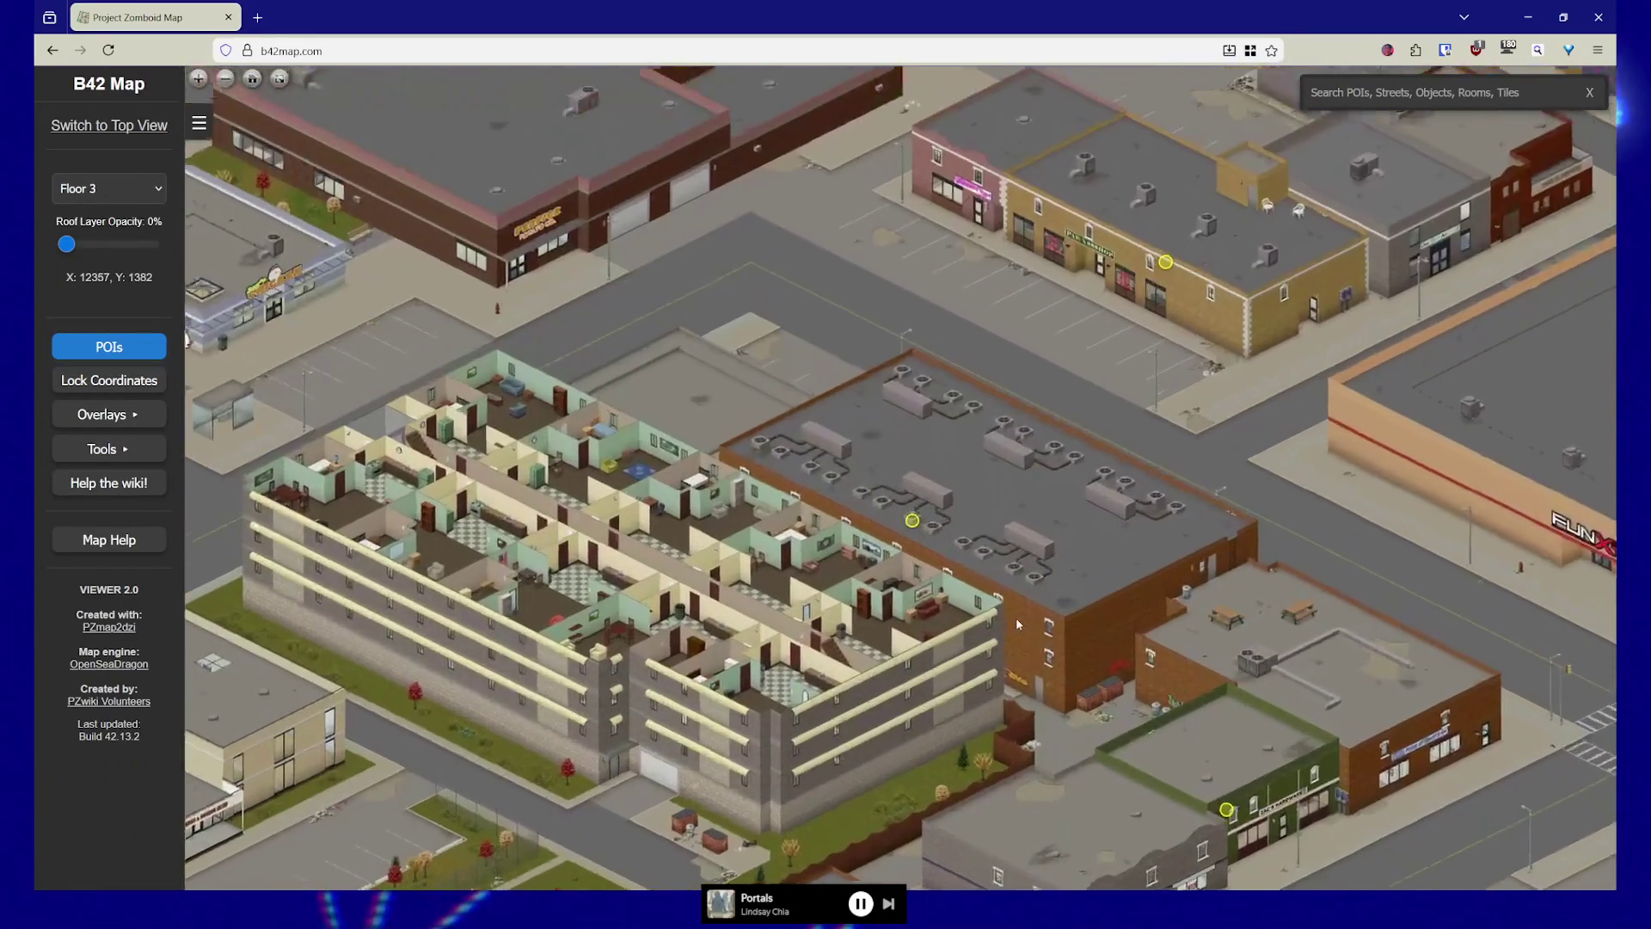
scroll(1016, 623, "up", 1)
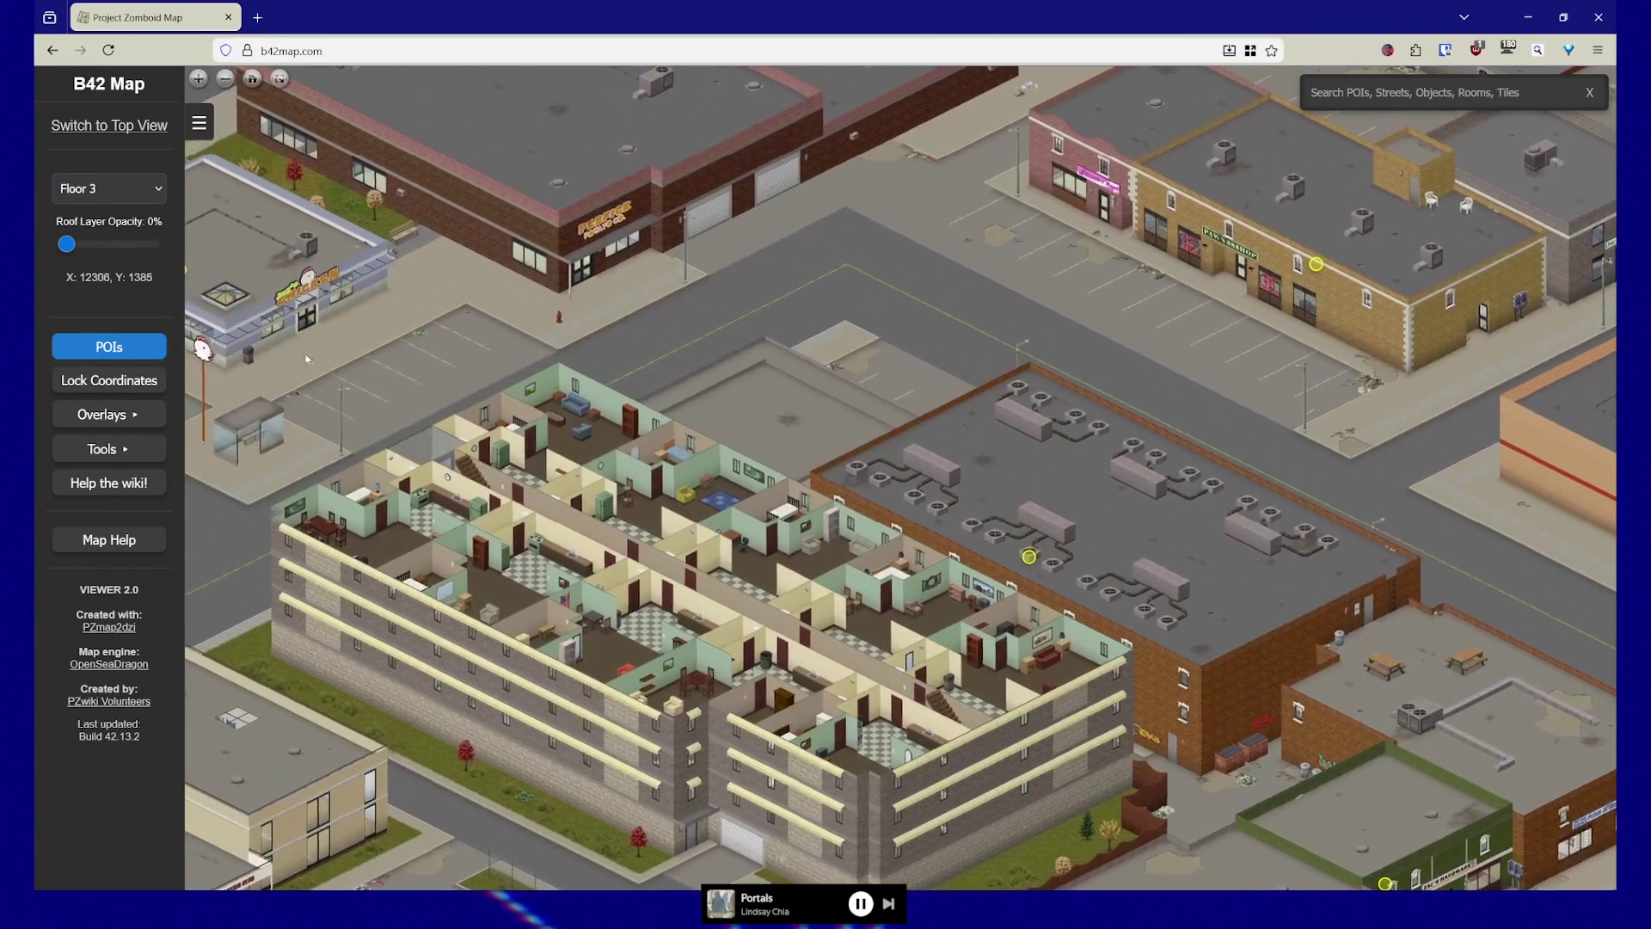
left_click(103, 191)
left_click(105, 644)
left_click(103, 191)
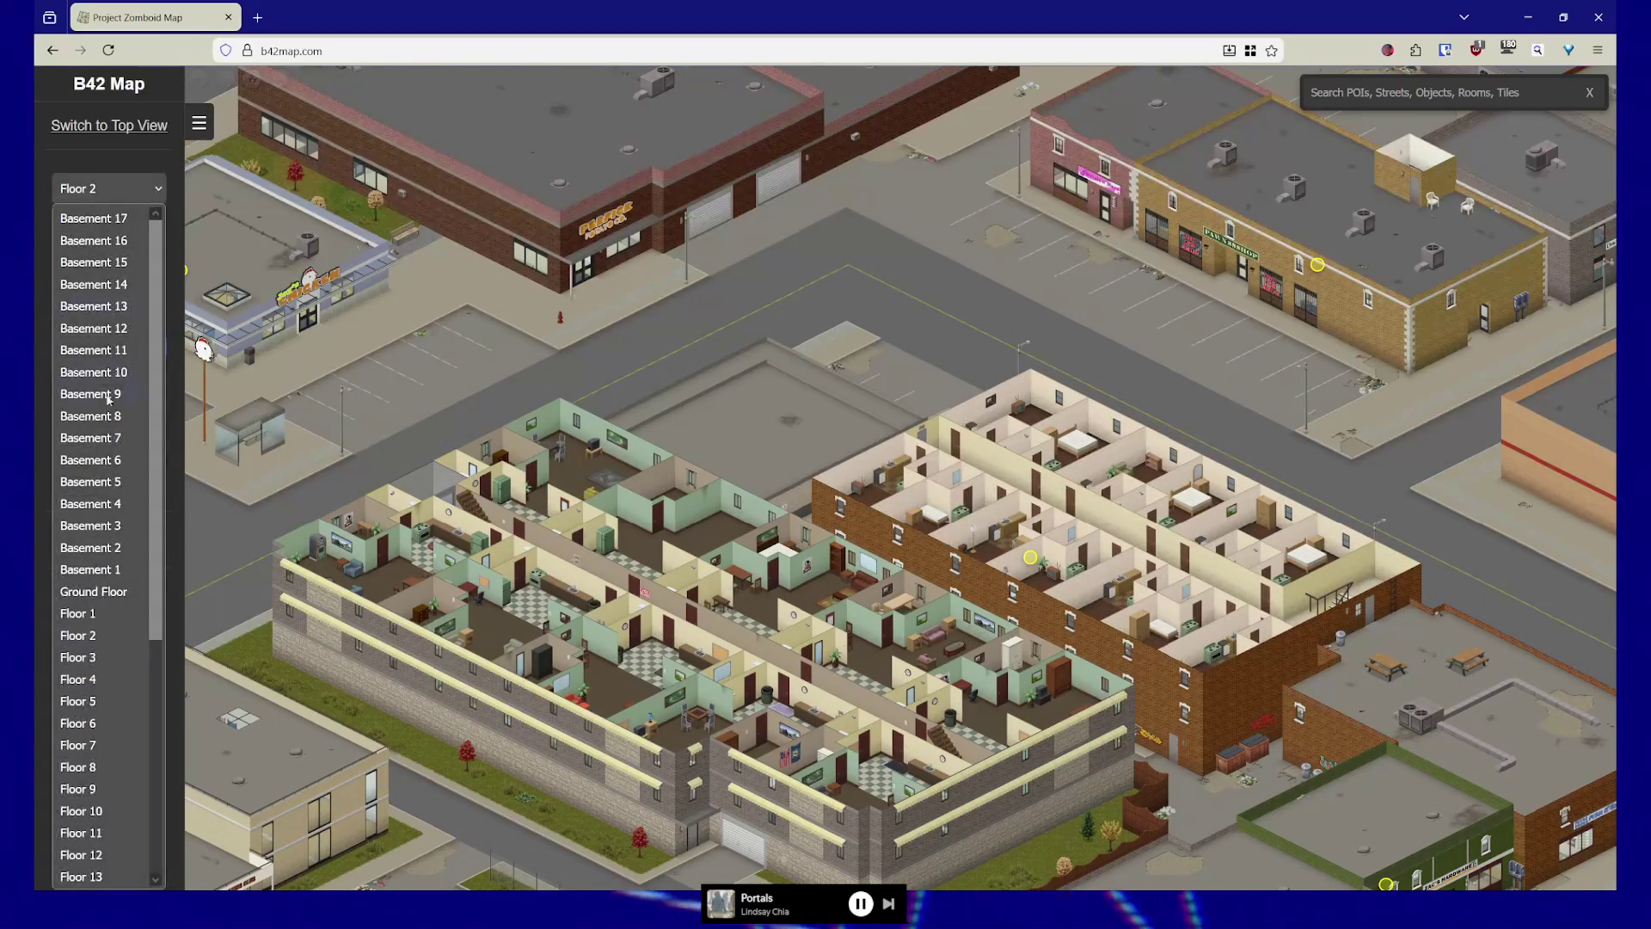
left_click(104, 623)
key("Up")
Pan past the parking lot to centre the flat roof with the marker
left_click_drag(1243, 439, 817, 207)
left_click_drag(1325, 860, 1041, 584)
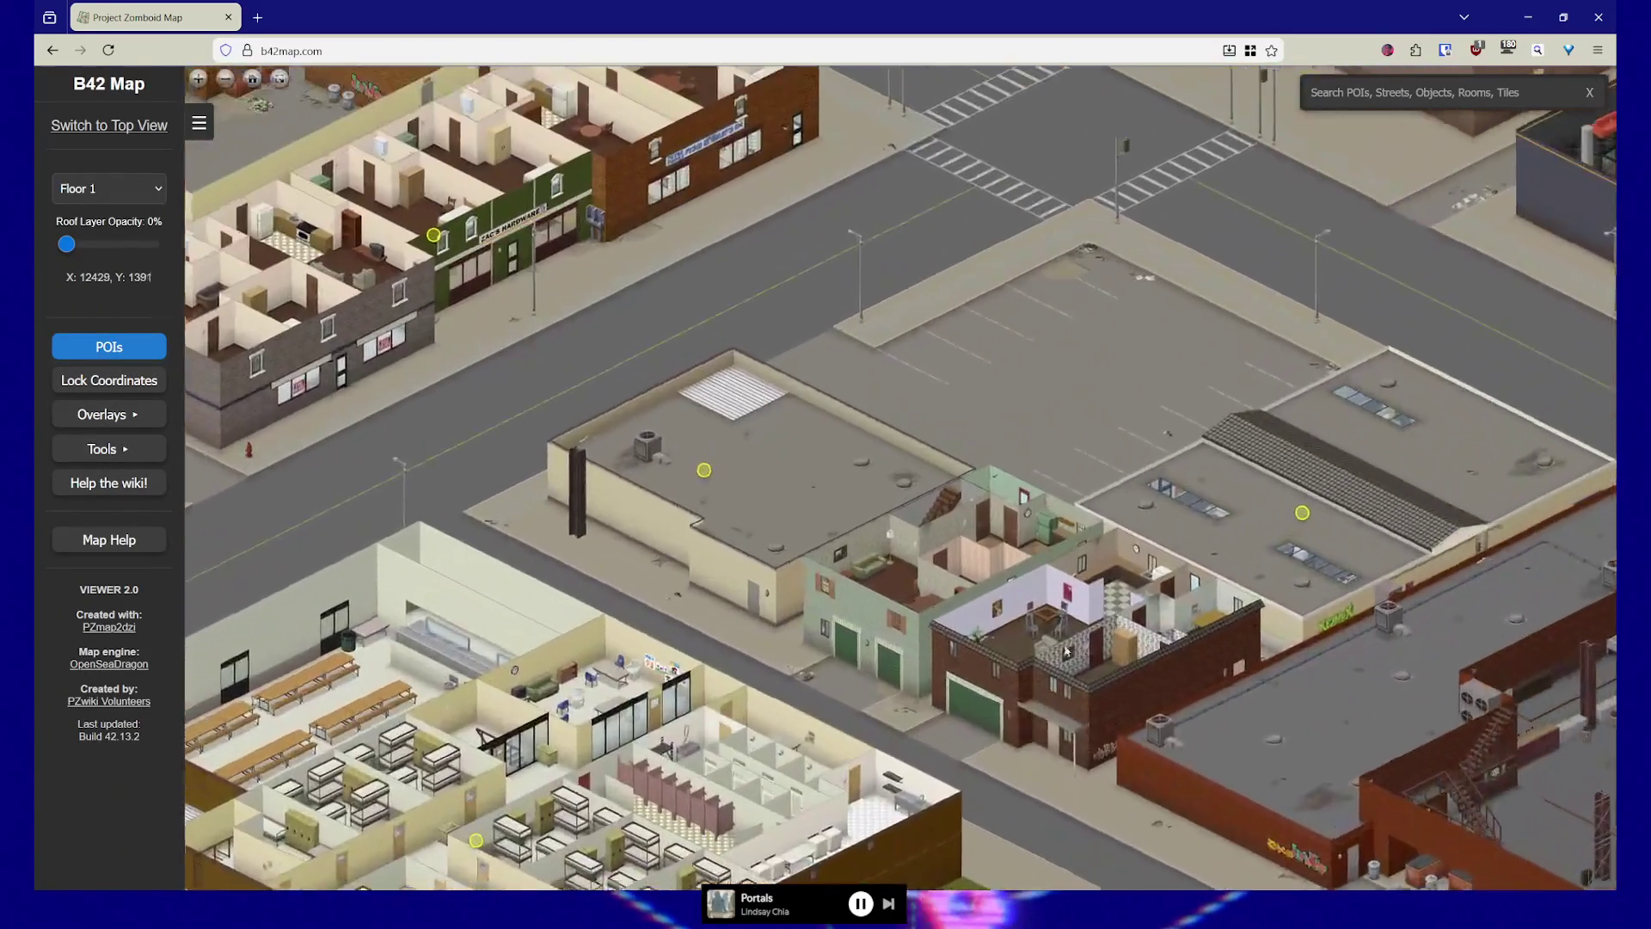
left_click_drag(1066, 651, 945, 535)
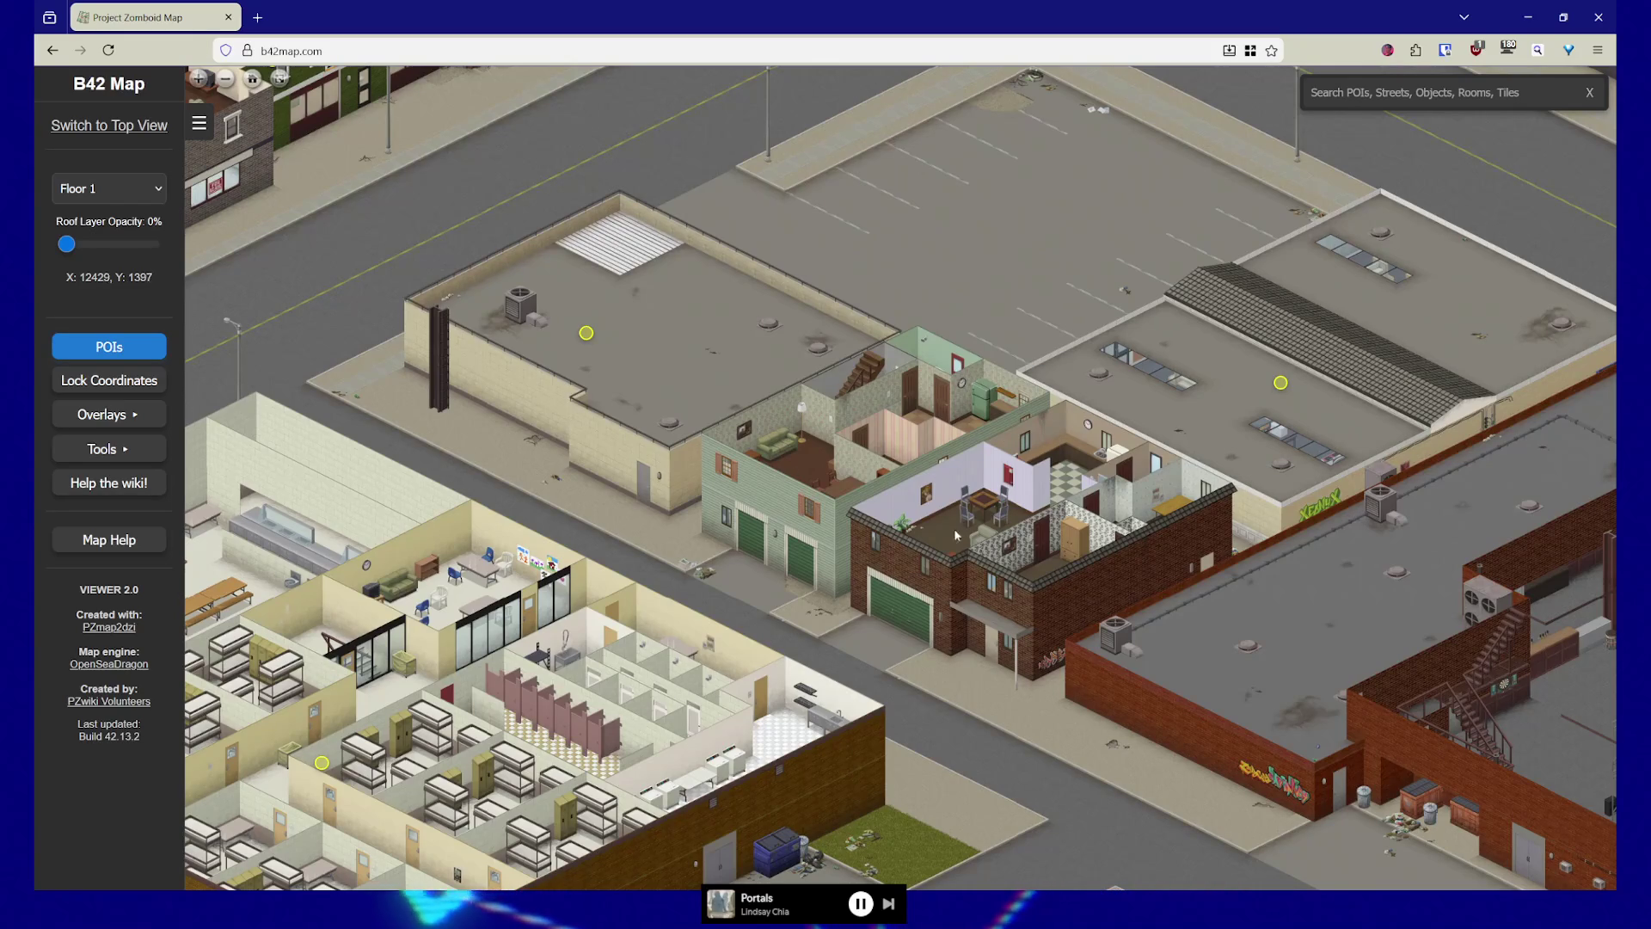
Inspect the green corner house at Floor 3, then at Floor 2
left_click(123, 197)
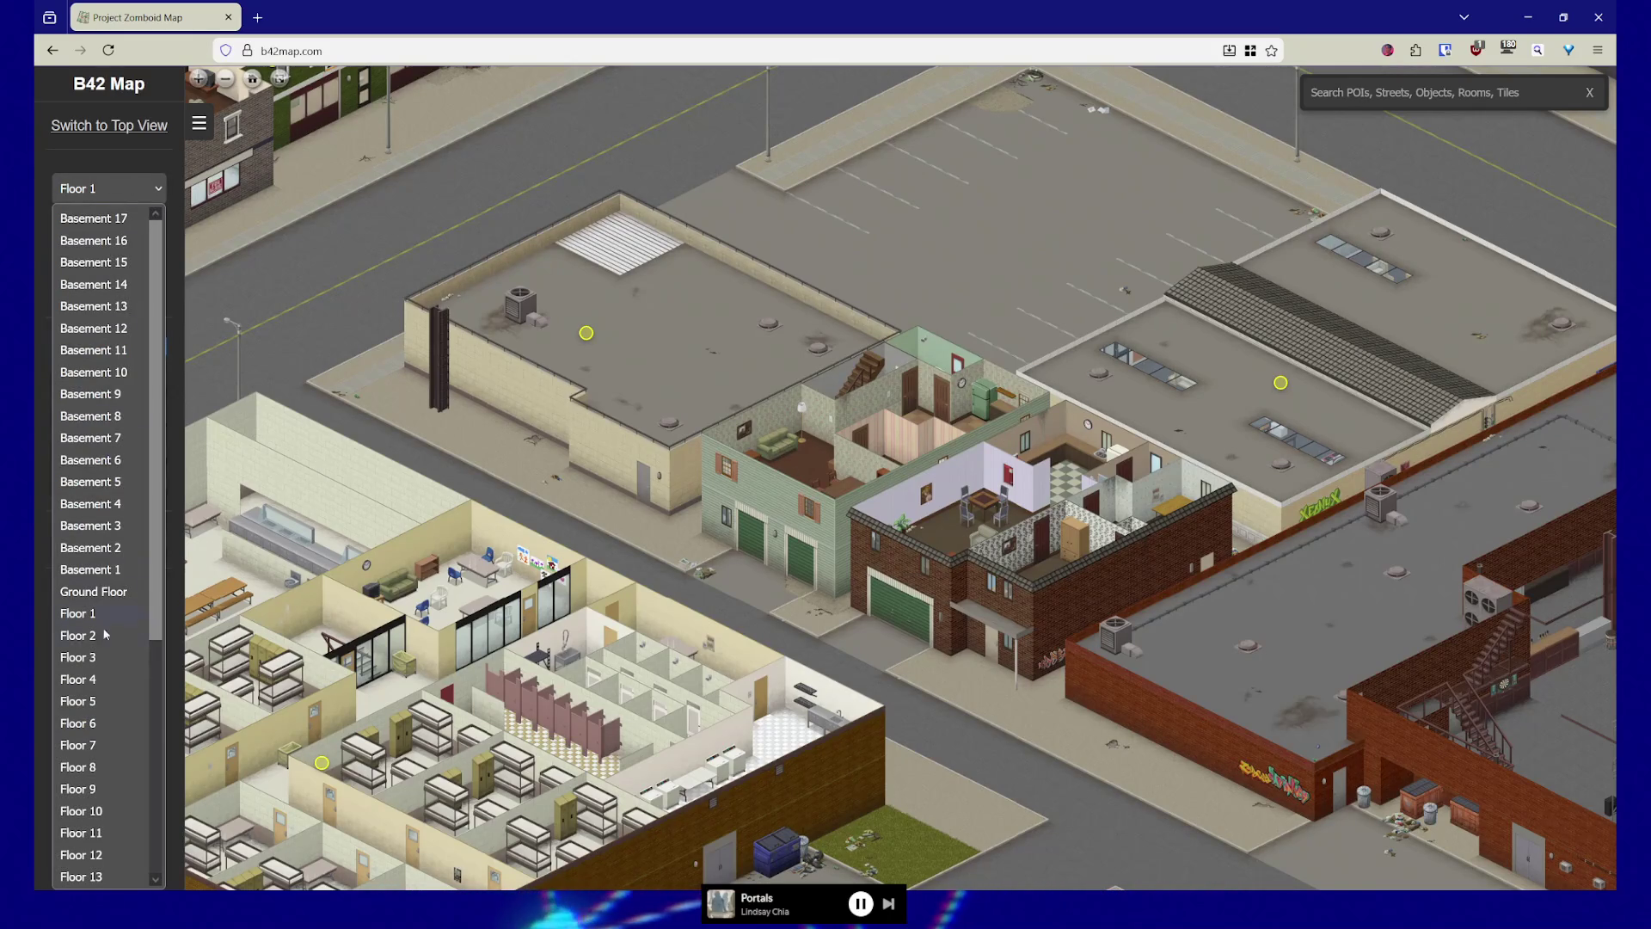
left_click(95, 664)
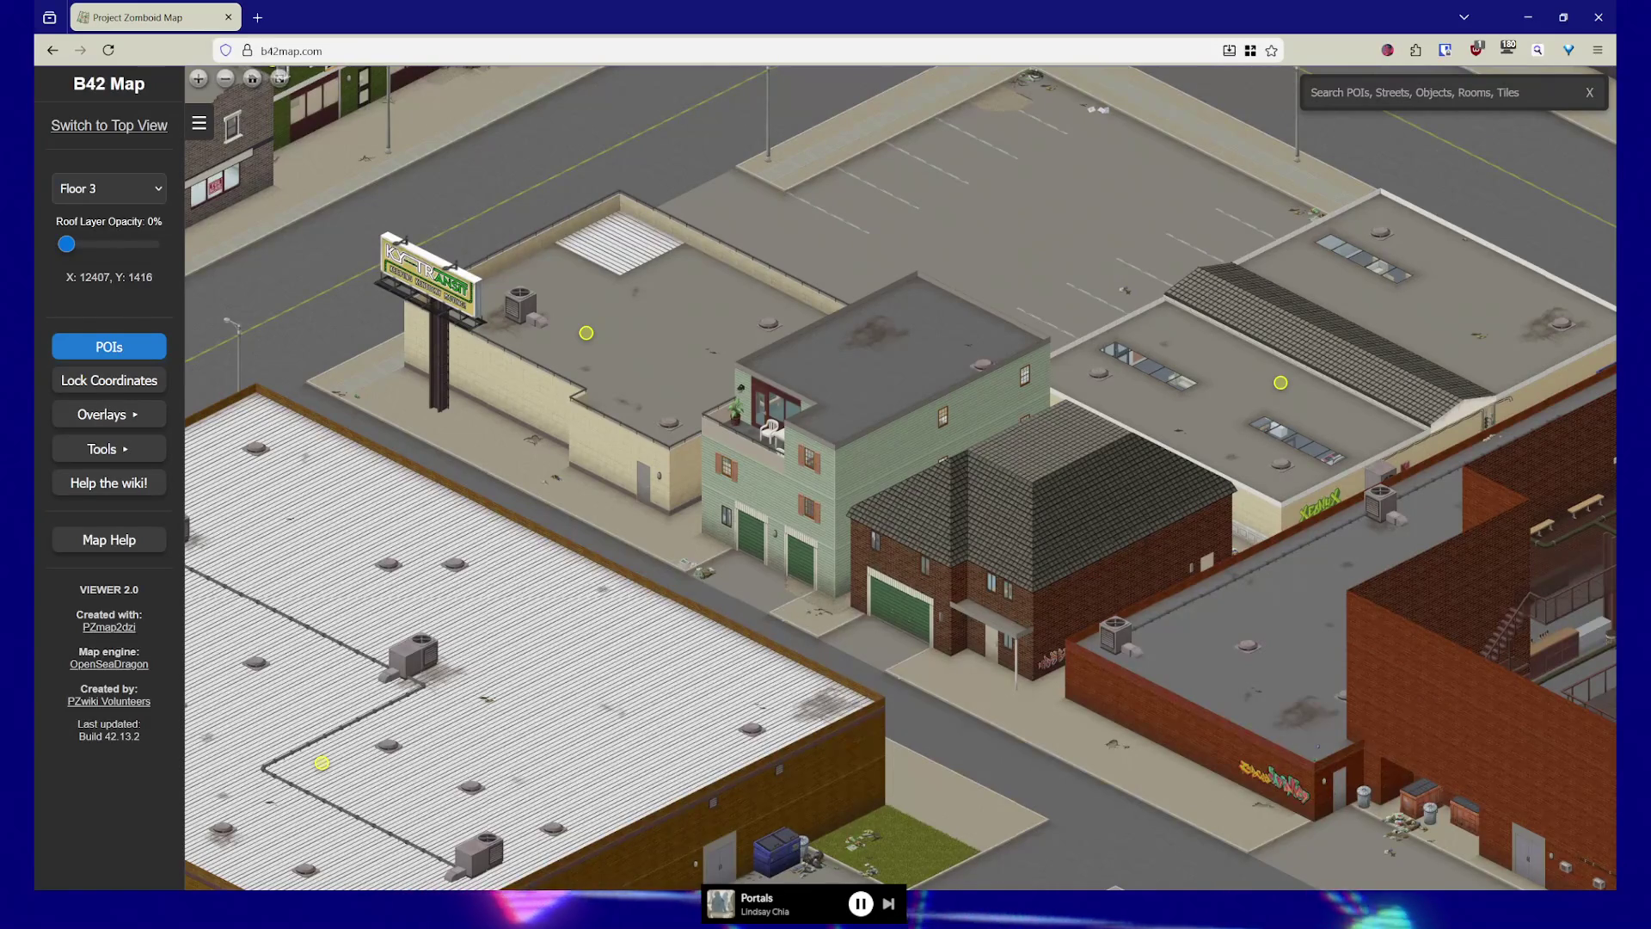
left_click(120, 188)
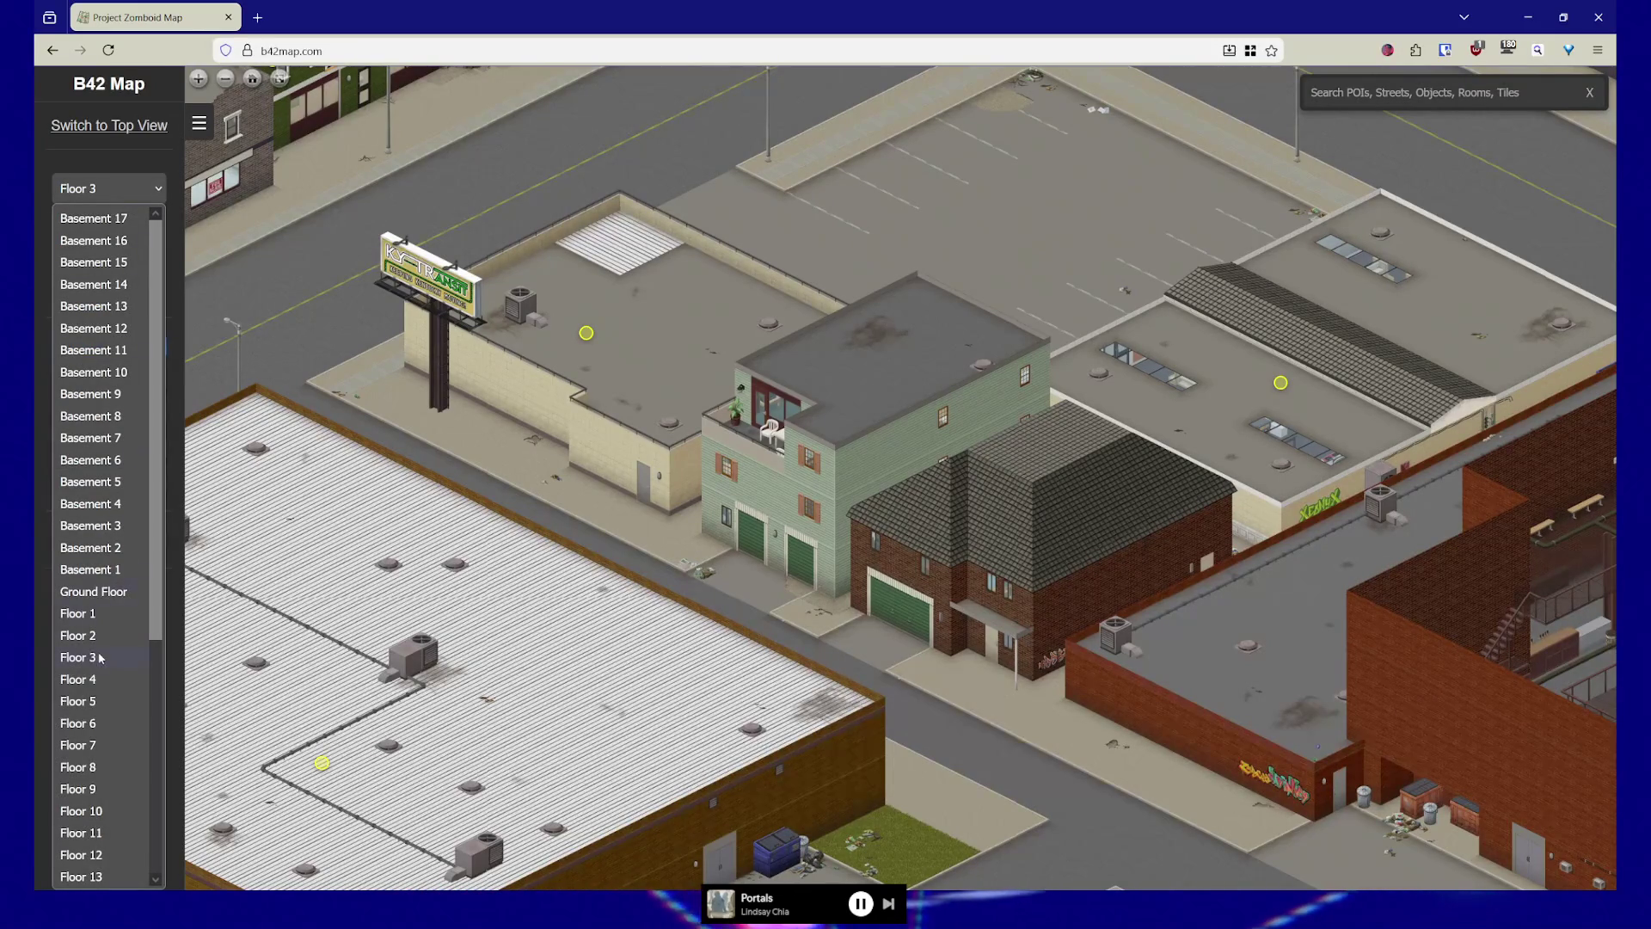
left_click(78, 635)
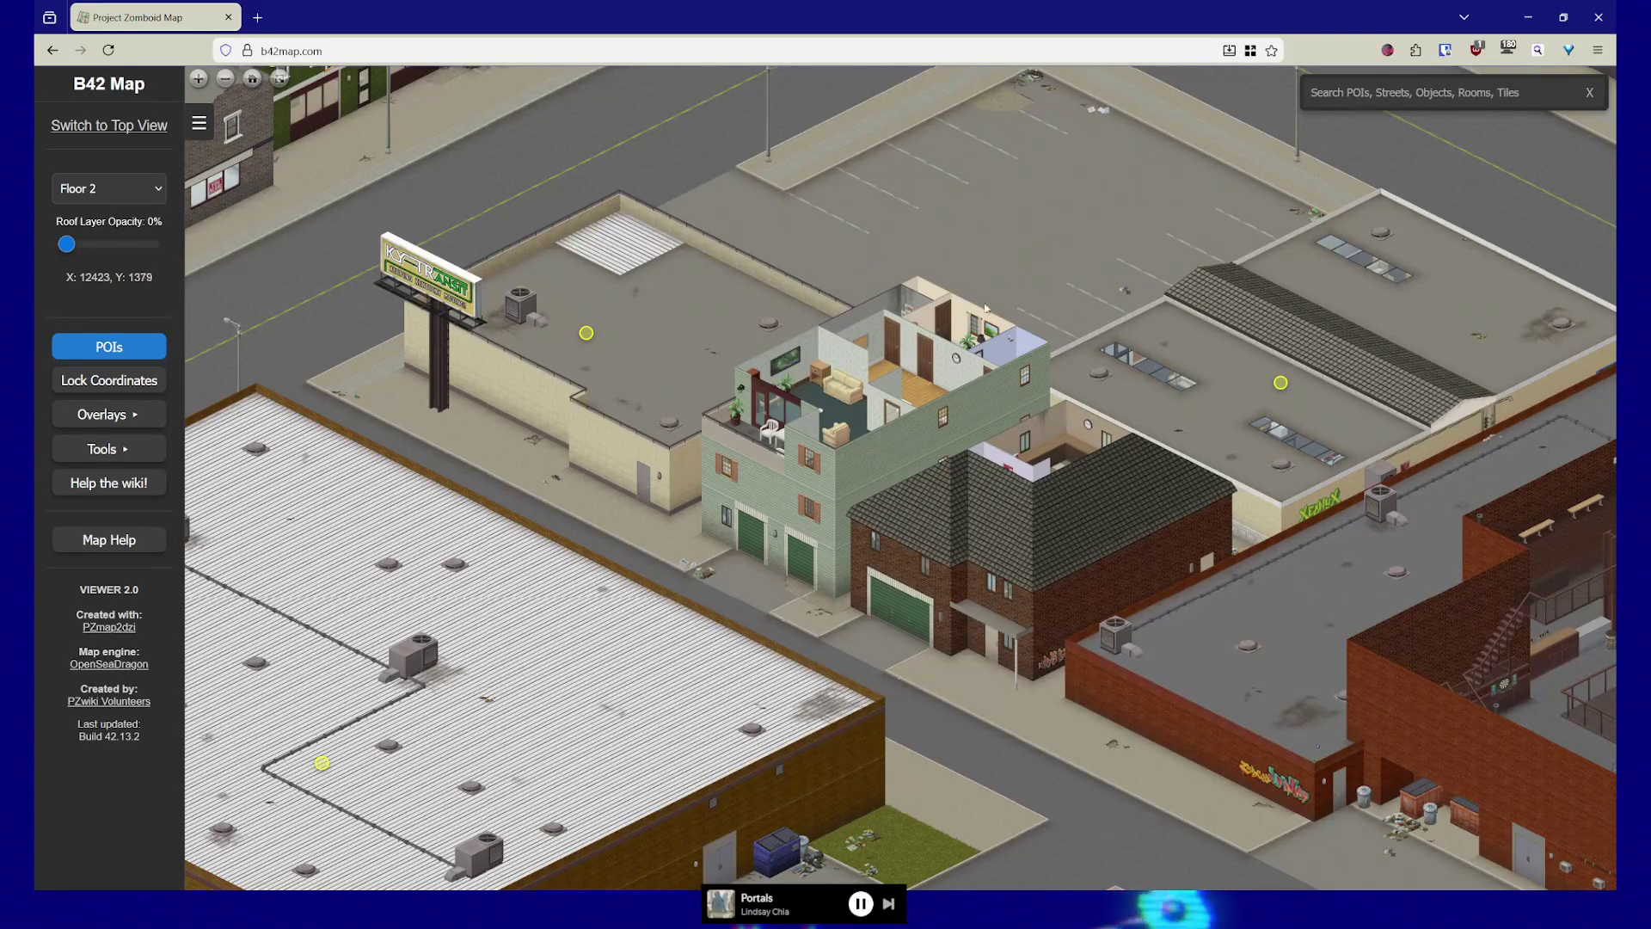
Return the map to Ground Floor and shift it toward nearby stores
left_click(119, 192)
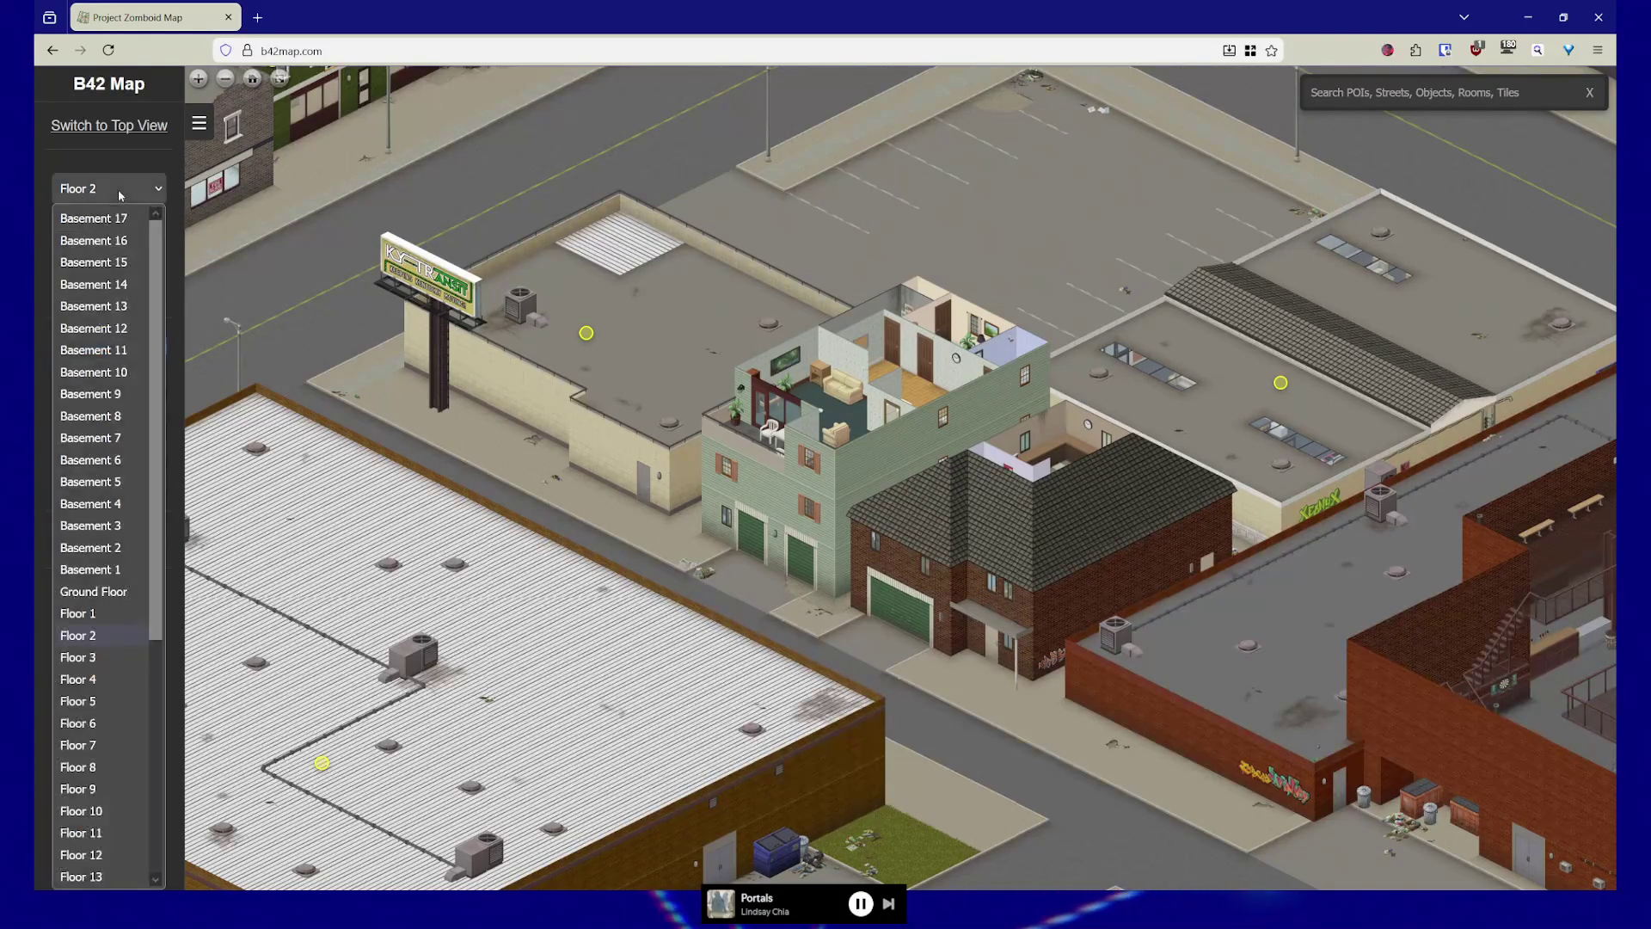
left_click(93, 592)
left_click_drag(1265, 542, 1192, 688)
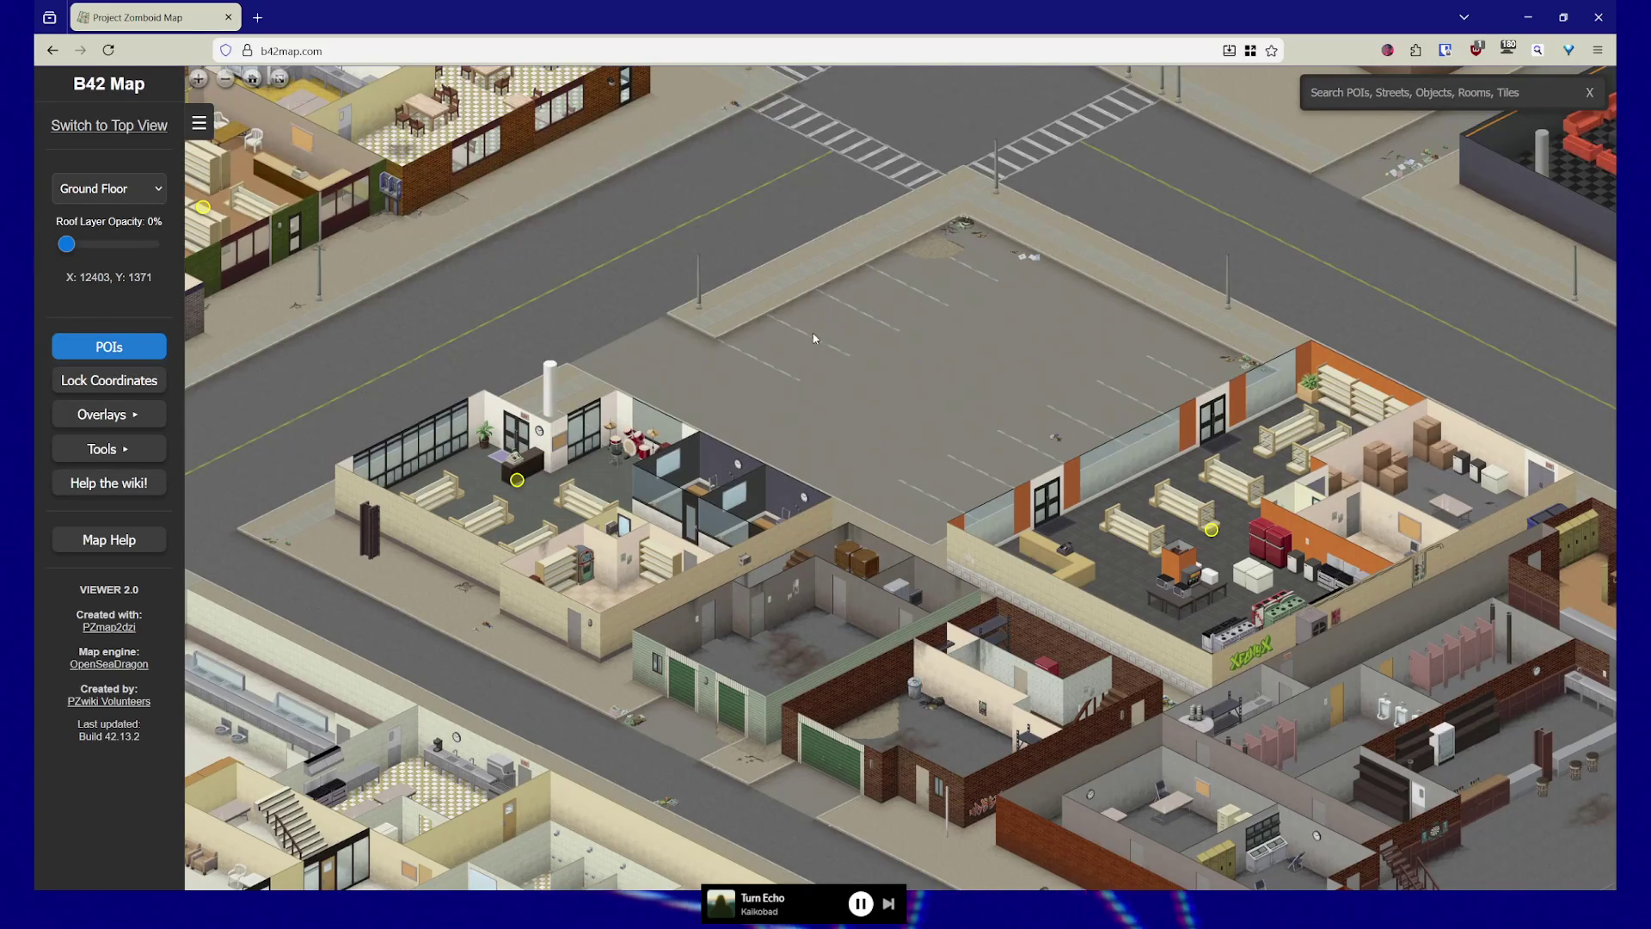
Frame the two ground-floor stores with shelving and counters around the parking lot
right_click(900, 351)
Zoom far out and pan past the river toward Fallas Lake and Rosewood
scroll(671, 423, "down", 3)
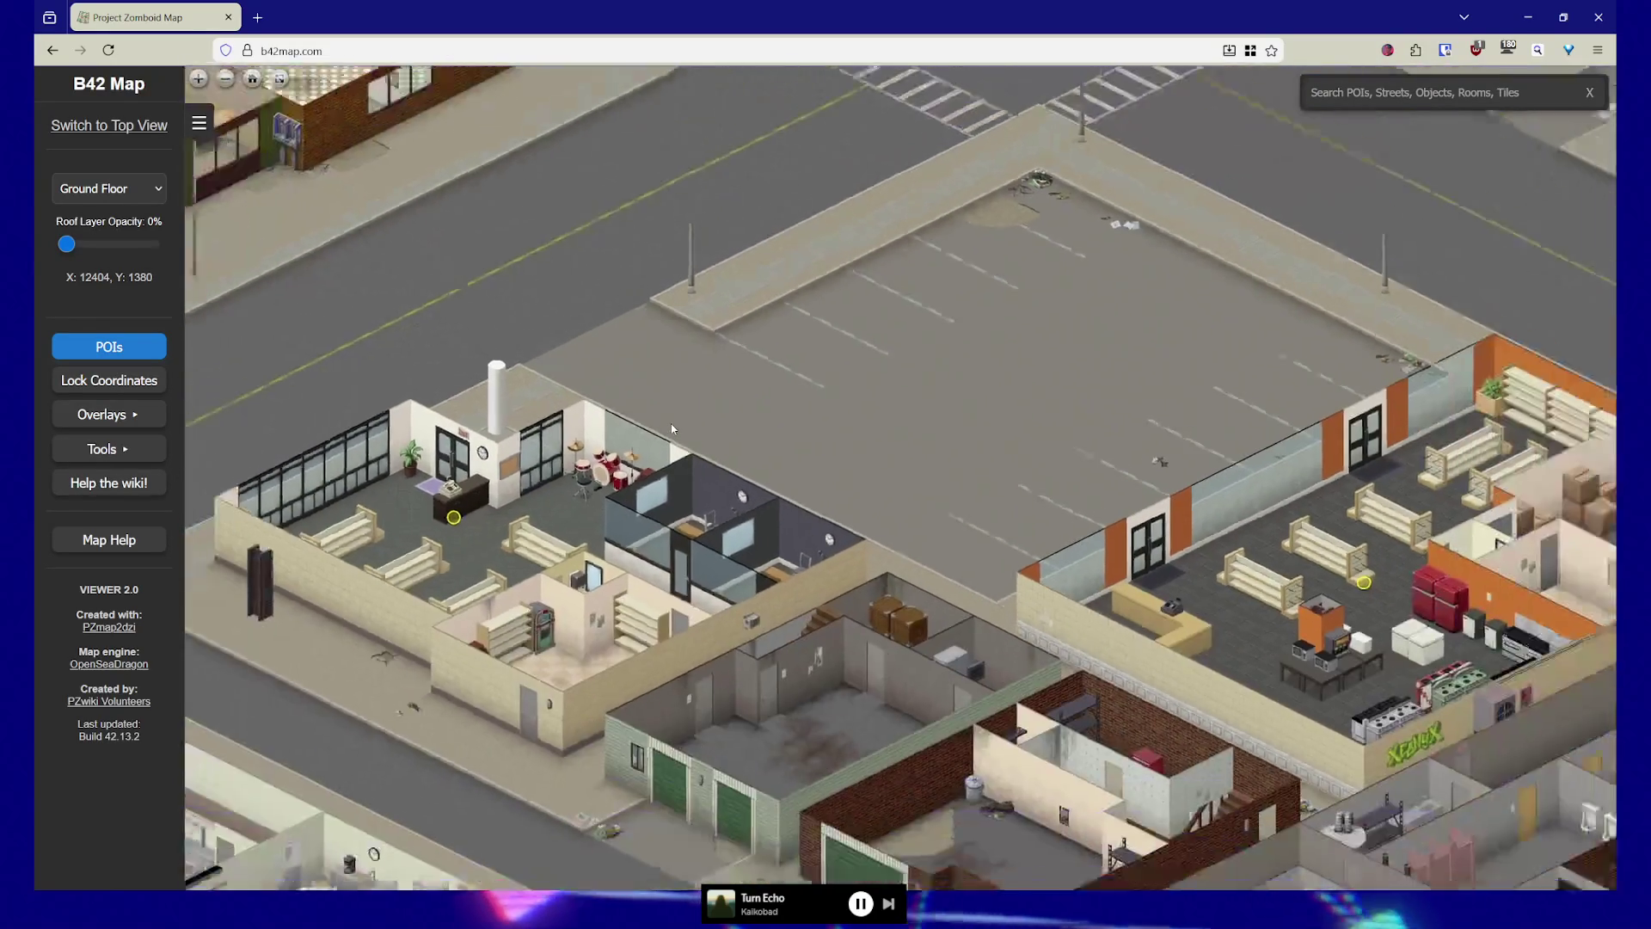
scroll(673, 427, "down", 3)
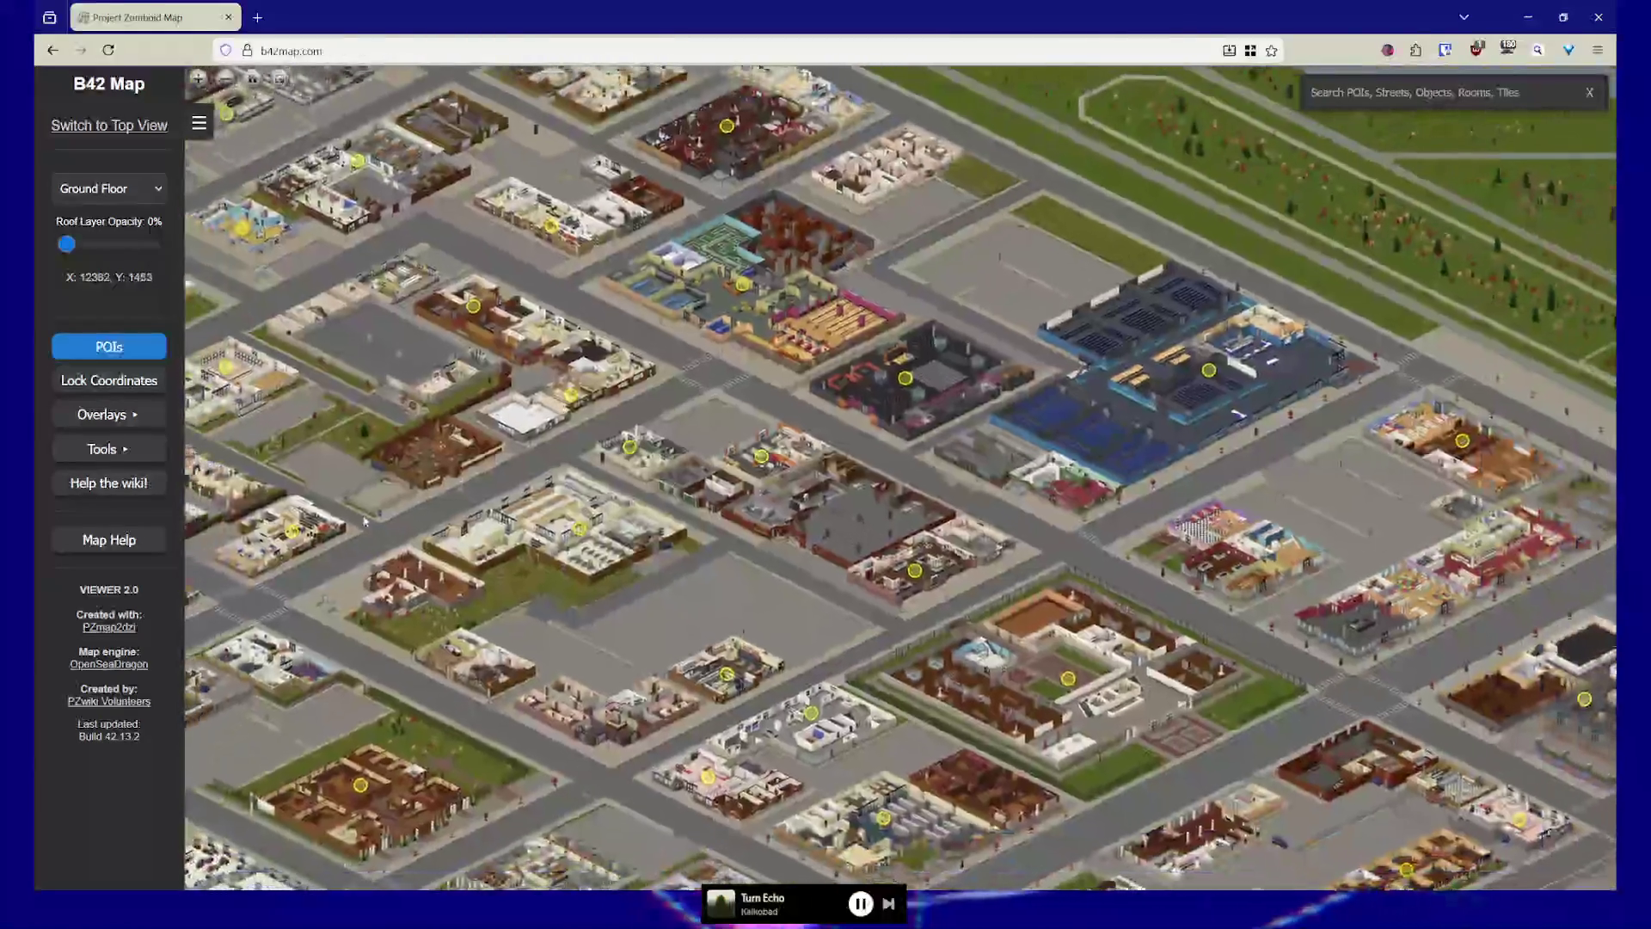
scroll(361, 522, "down", 5)
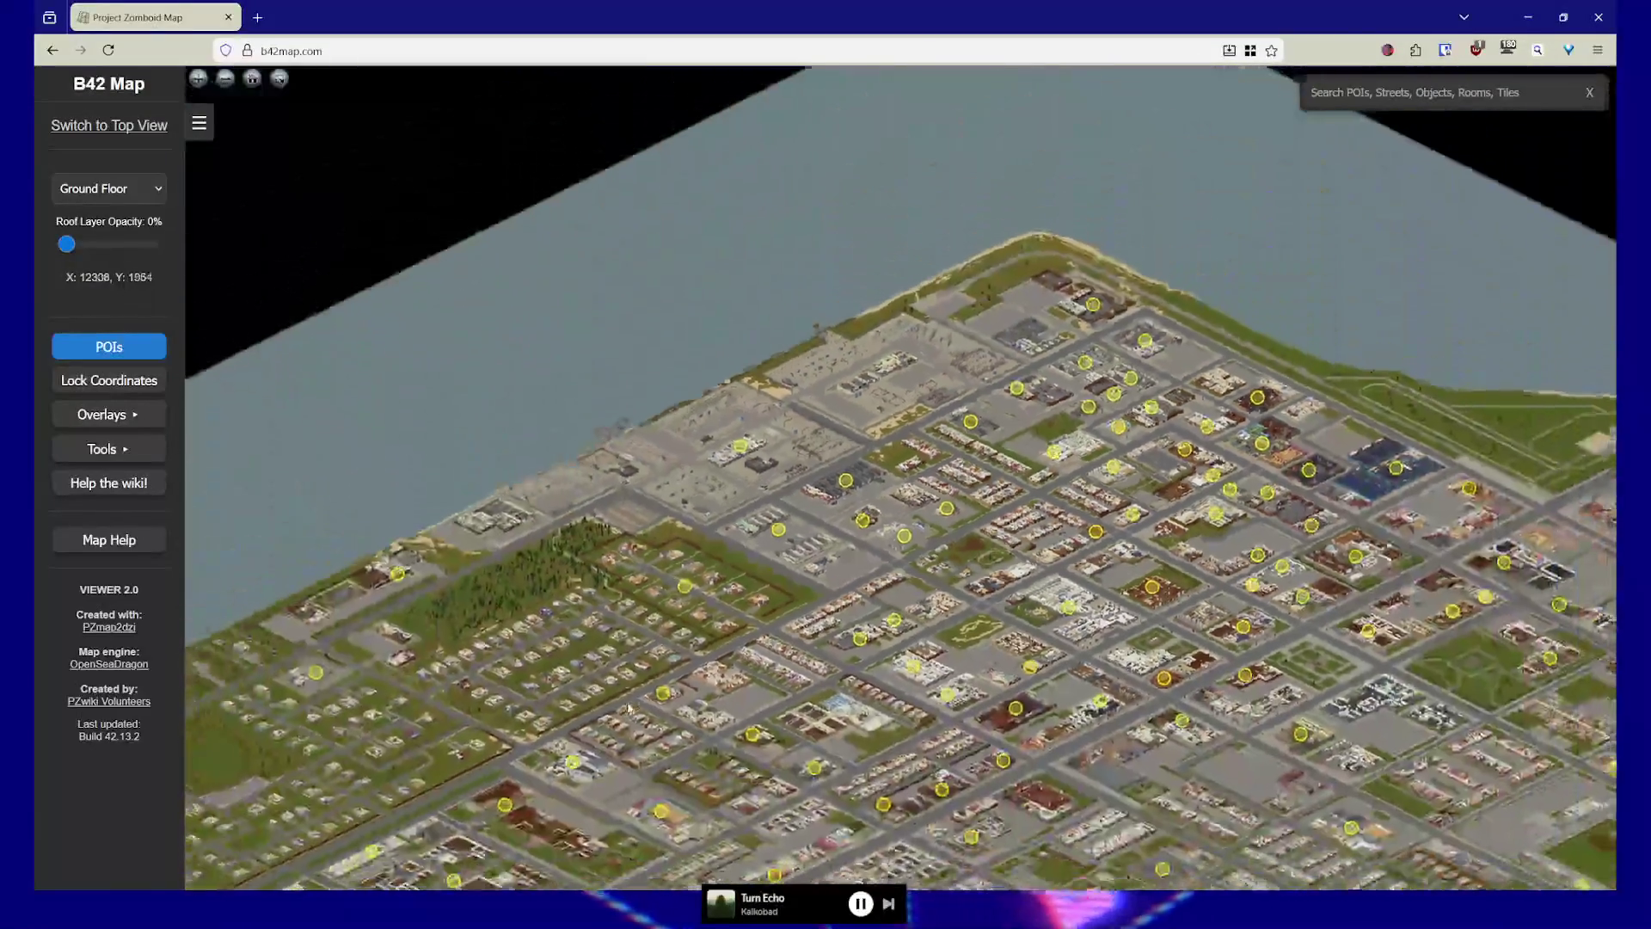
mouse_move(628, 707)
left_mouse_down()
mouse_move(792, 528)
mouse_move(855, 559)
mouse_move(645, 653)
mouse_move(362, 704)
mouse_move(1555, 176)
left_mouse_up()
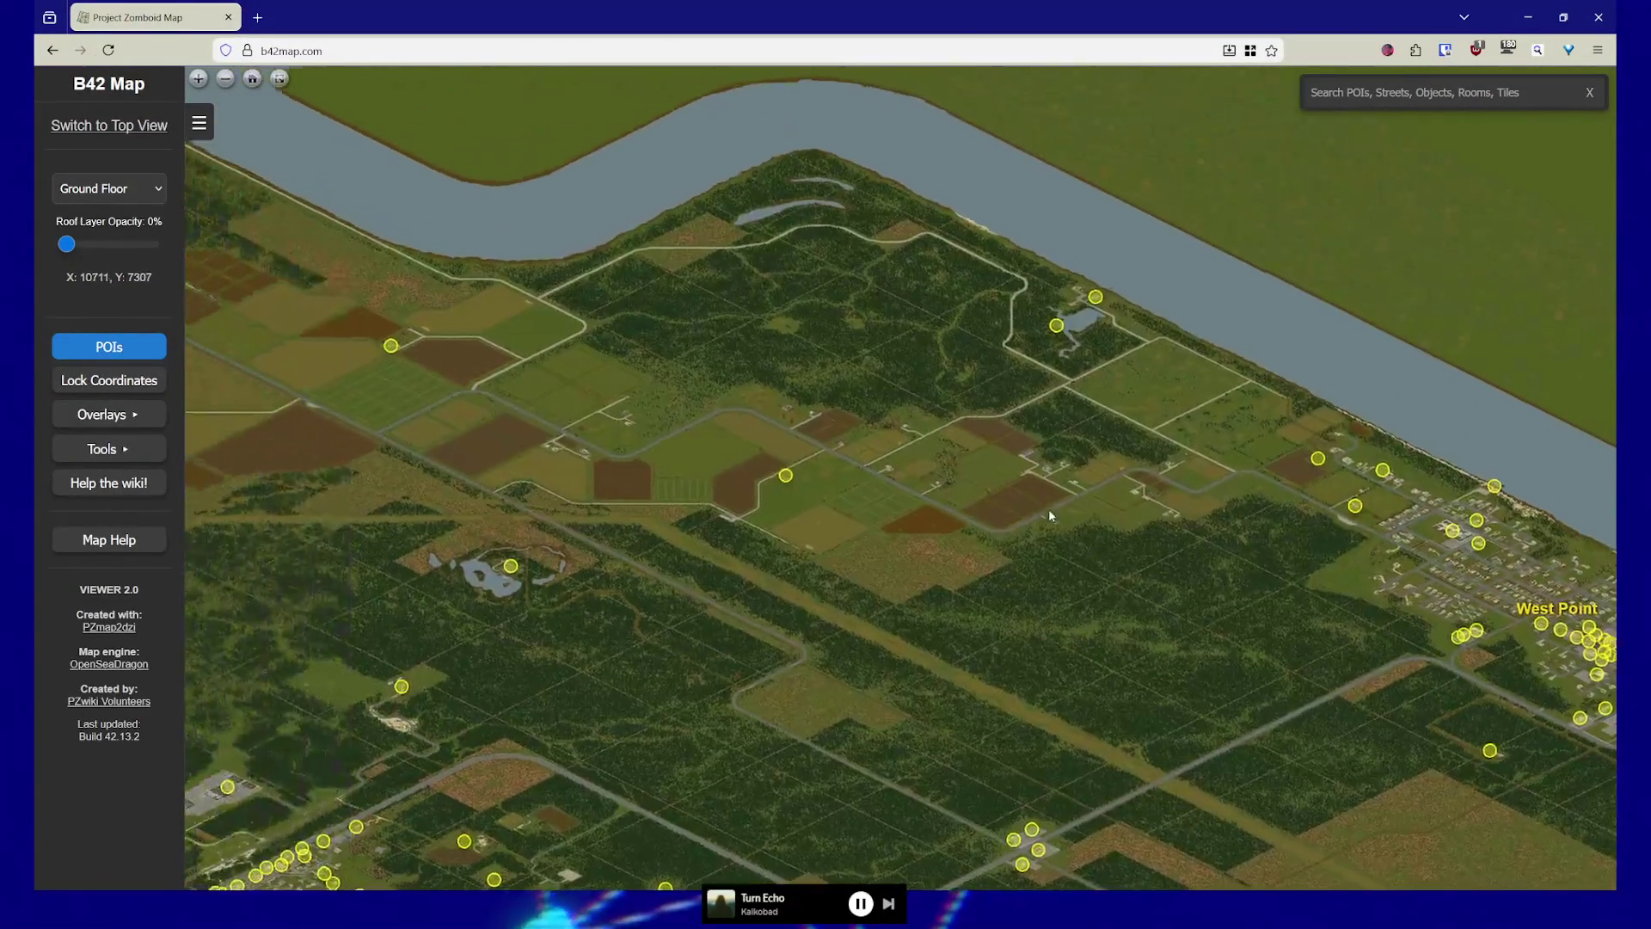
mouse_move(870, 517)
left_mouse_down()
mouse_move(922, 415)
mouse_move(1173, 508)
left_mouse_up()
Pan across the farmland to bring Ekron and Echo Creek into view
scroll(1171, 503, "down", 2)
mouse_move(482, 404)
left_mouse_down()
mouse_move(654, 582)
mouse_move(1077, 492)
left_mouse_up()
scroll(1032, 516, "up", 2)
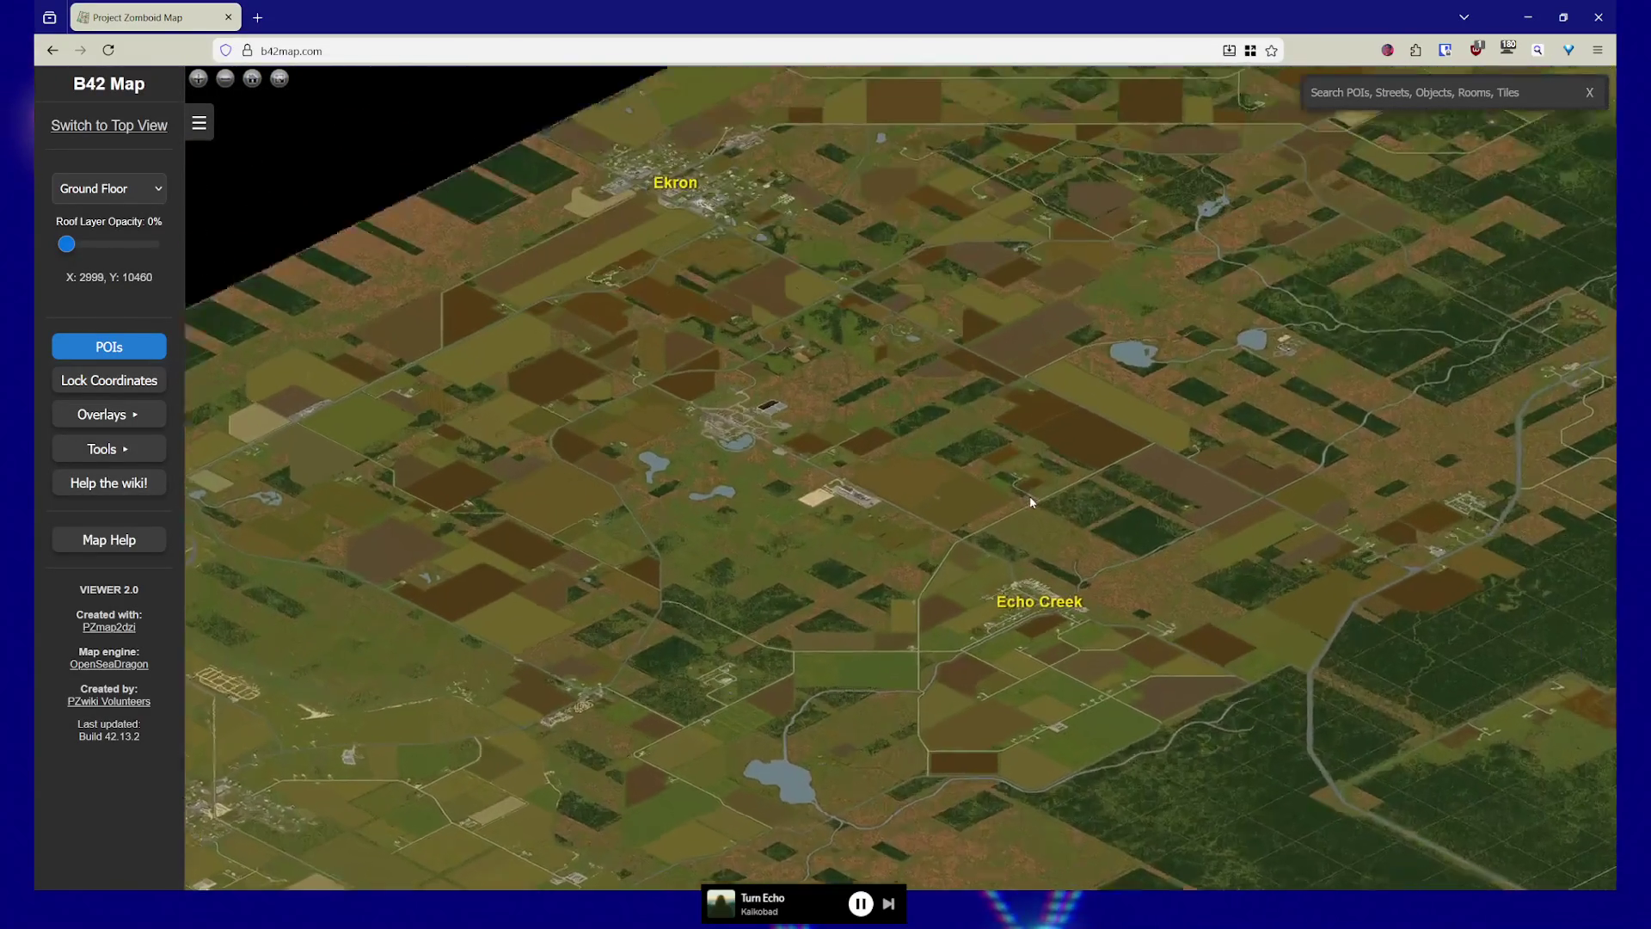
mouse_move(884, 362)
left_mouse_down()
mouse_move(903, 461)
mouse_move(967, 462)
mouse_move(927, 334)
mouse_move(942, 415)
left_mouse_up()
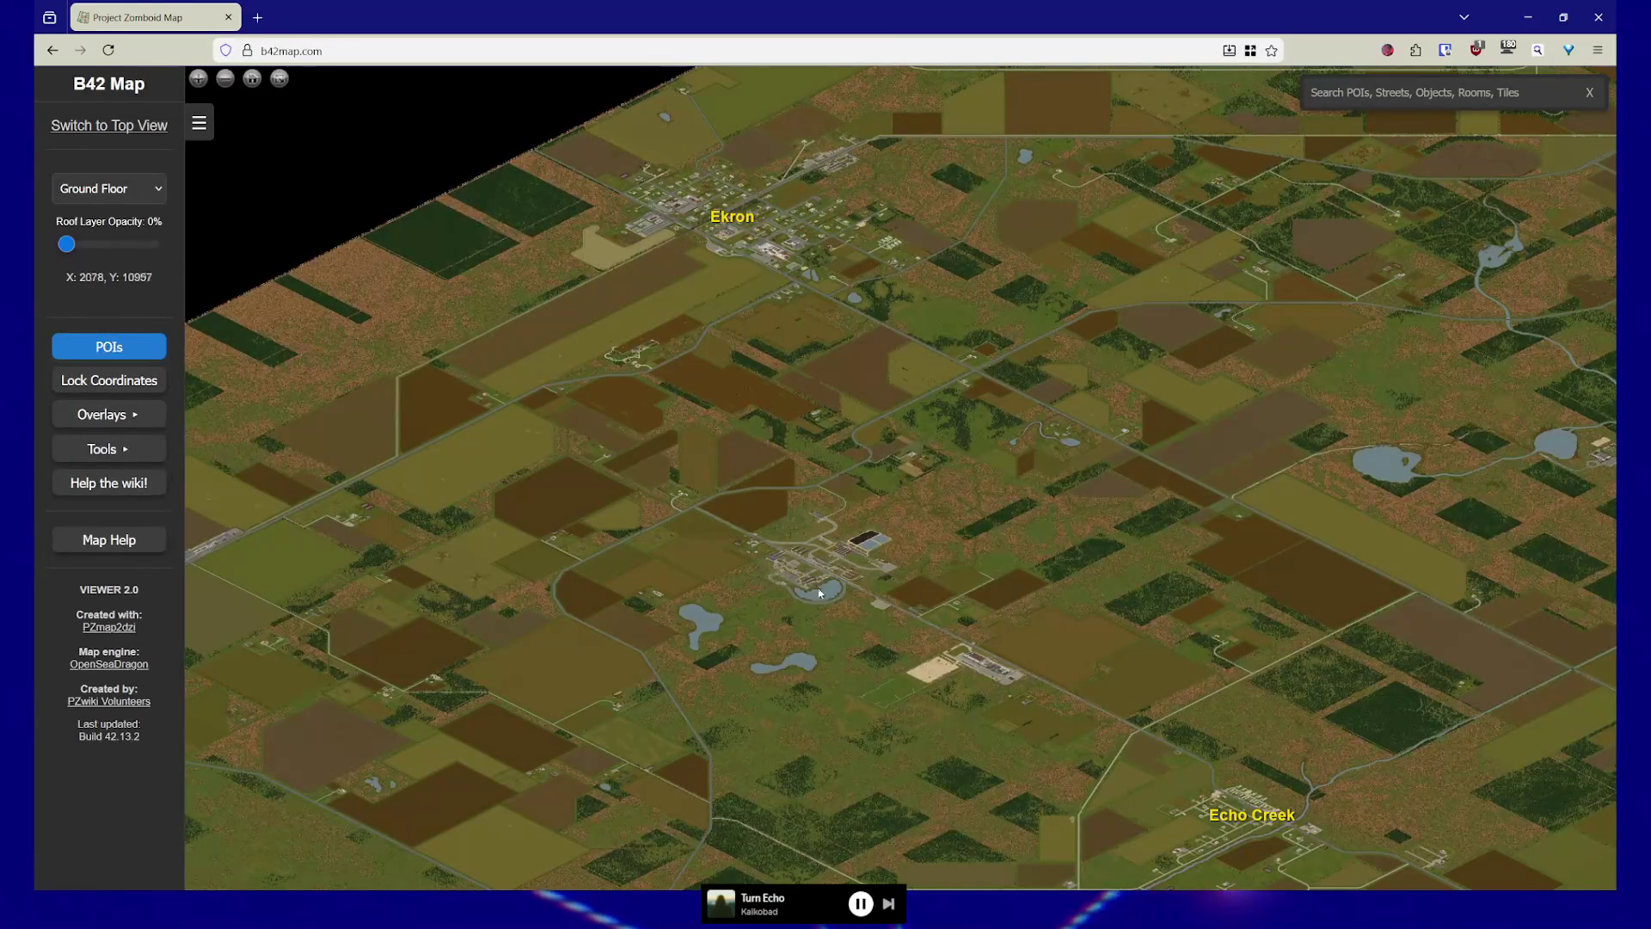
right_click(757, 484)
Nudge the countryside map, then close the B42 map browser window
left_click_drag(579, 549, 547, 447)
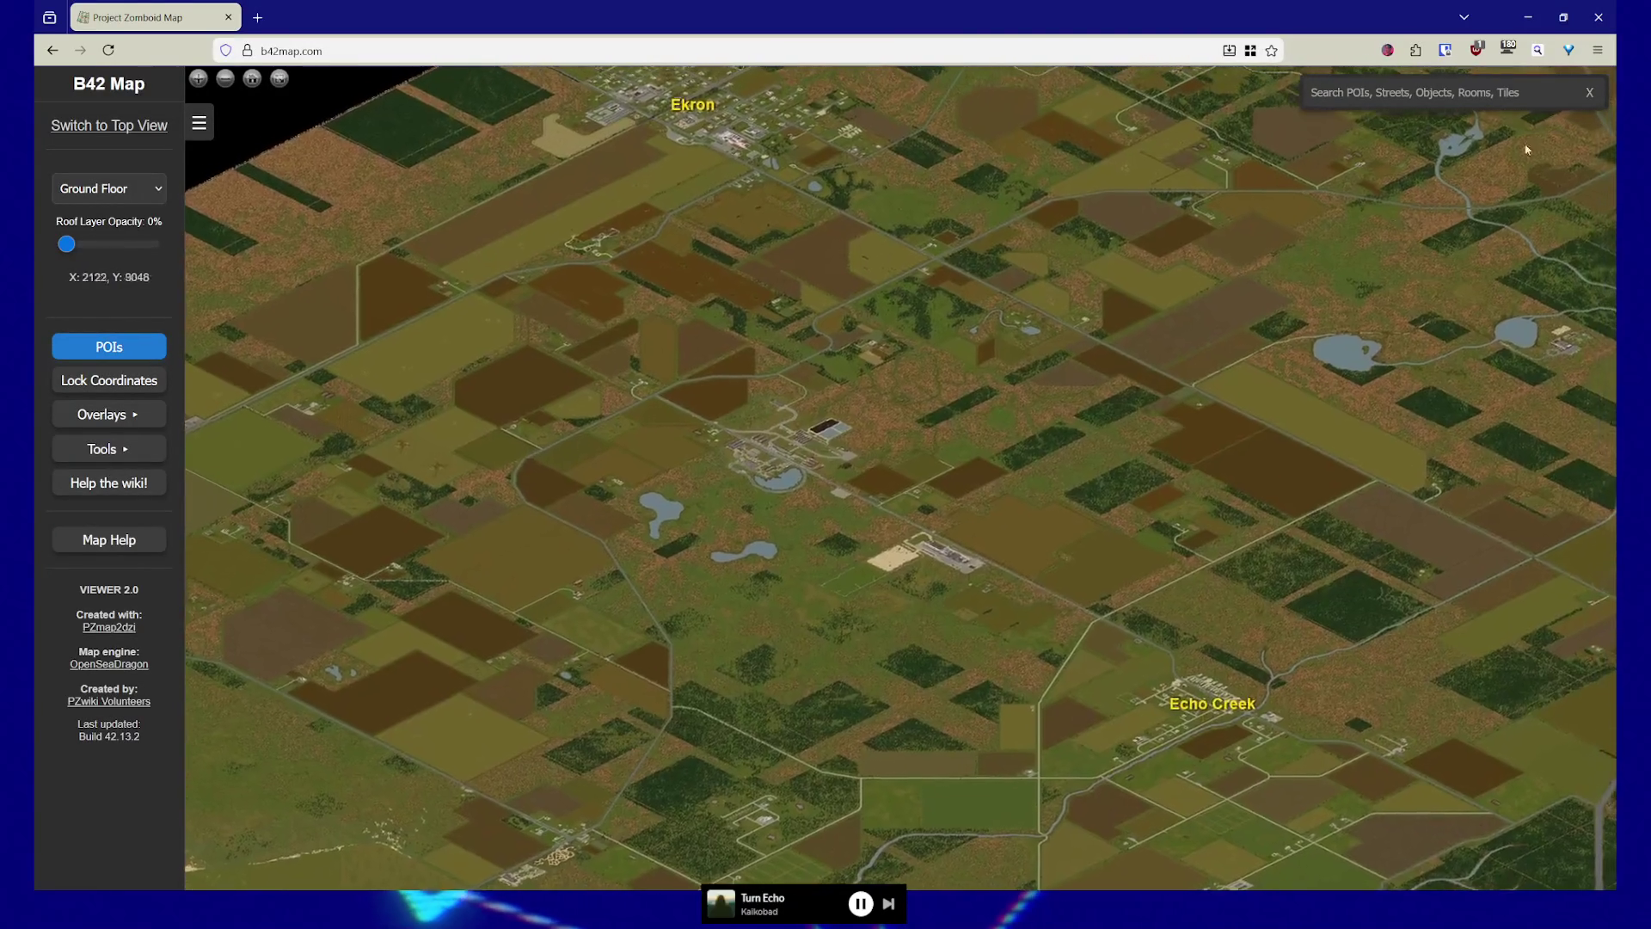
left_click(1598, 17)
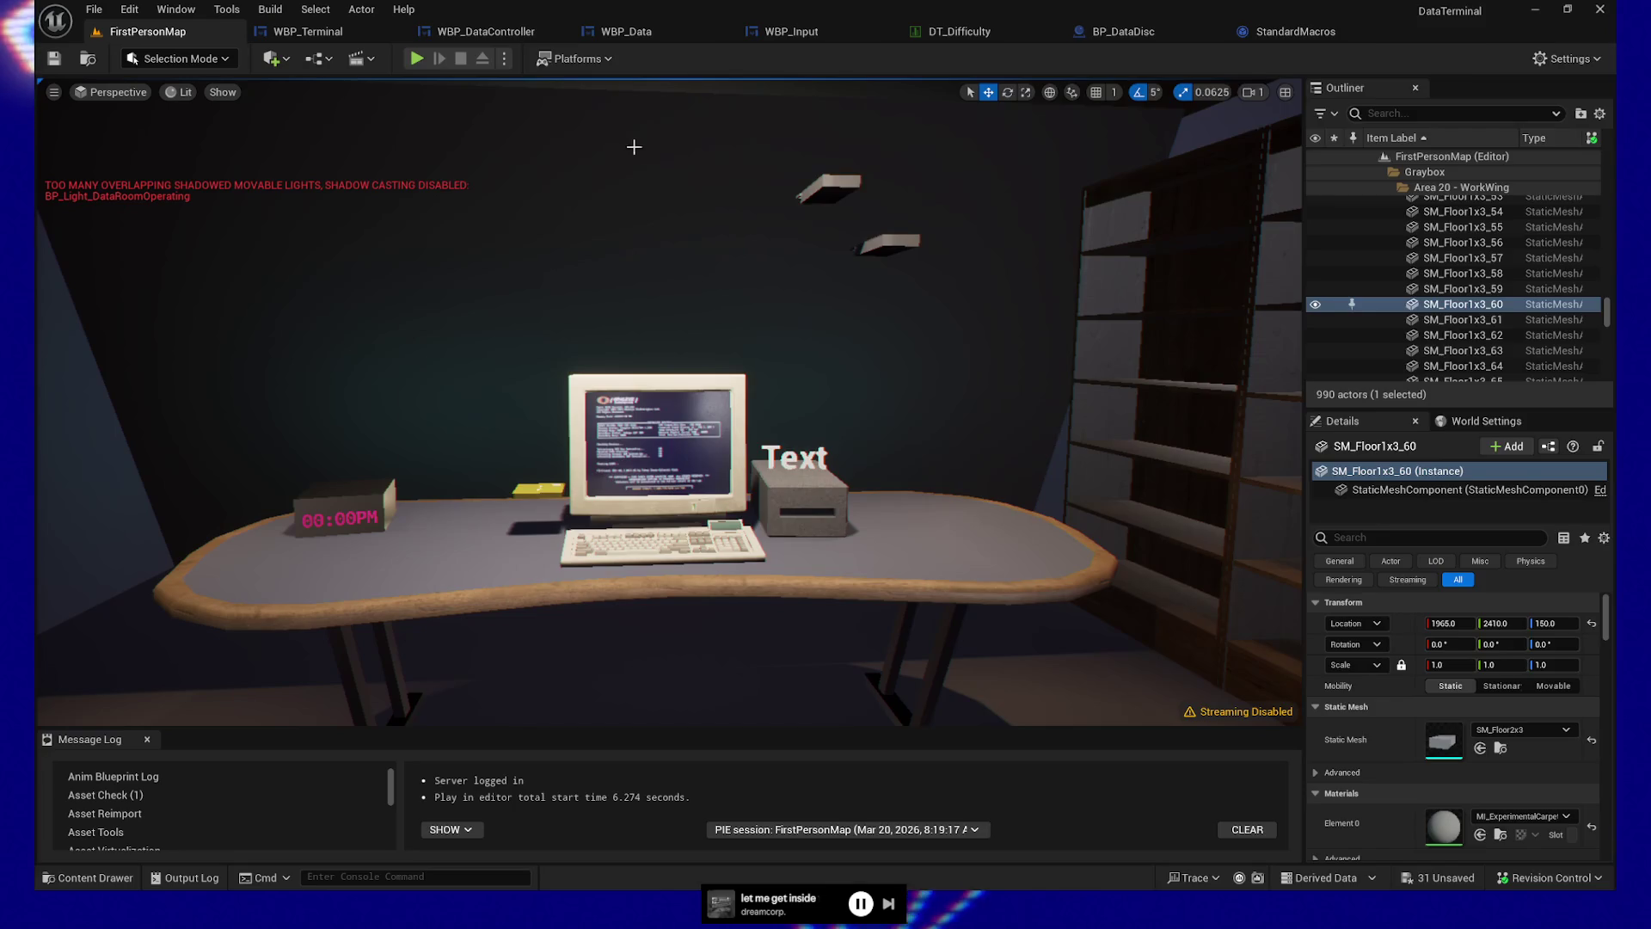
Switch from the Unreal play test back to the B42 map browser
key("alt+Tab")
Zoom in near Echo Creek and pan onto the large facility's ground-floor rooms
scroll(930, 412, "up", 5)
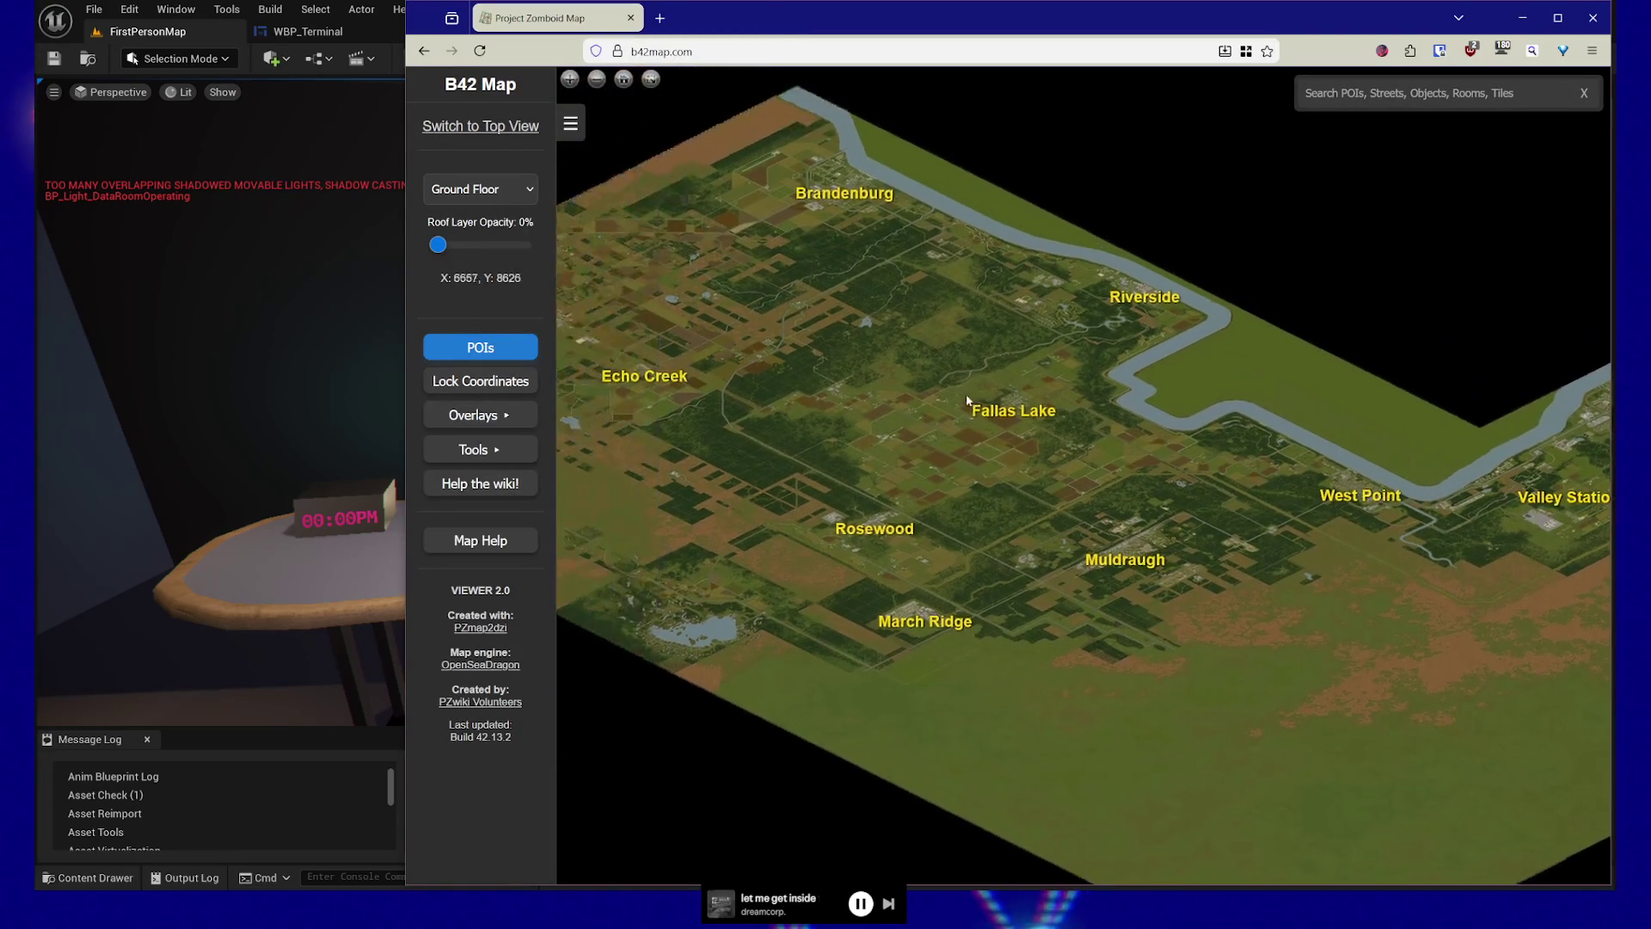
scroll(974, 376, "up", 5)
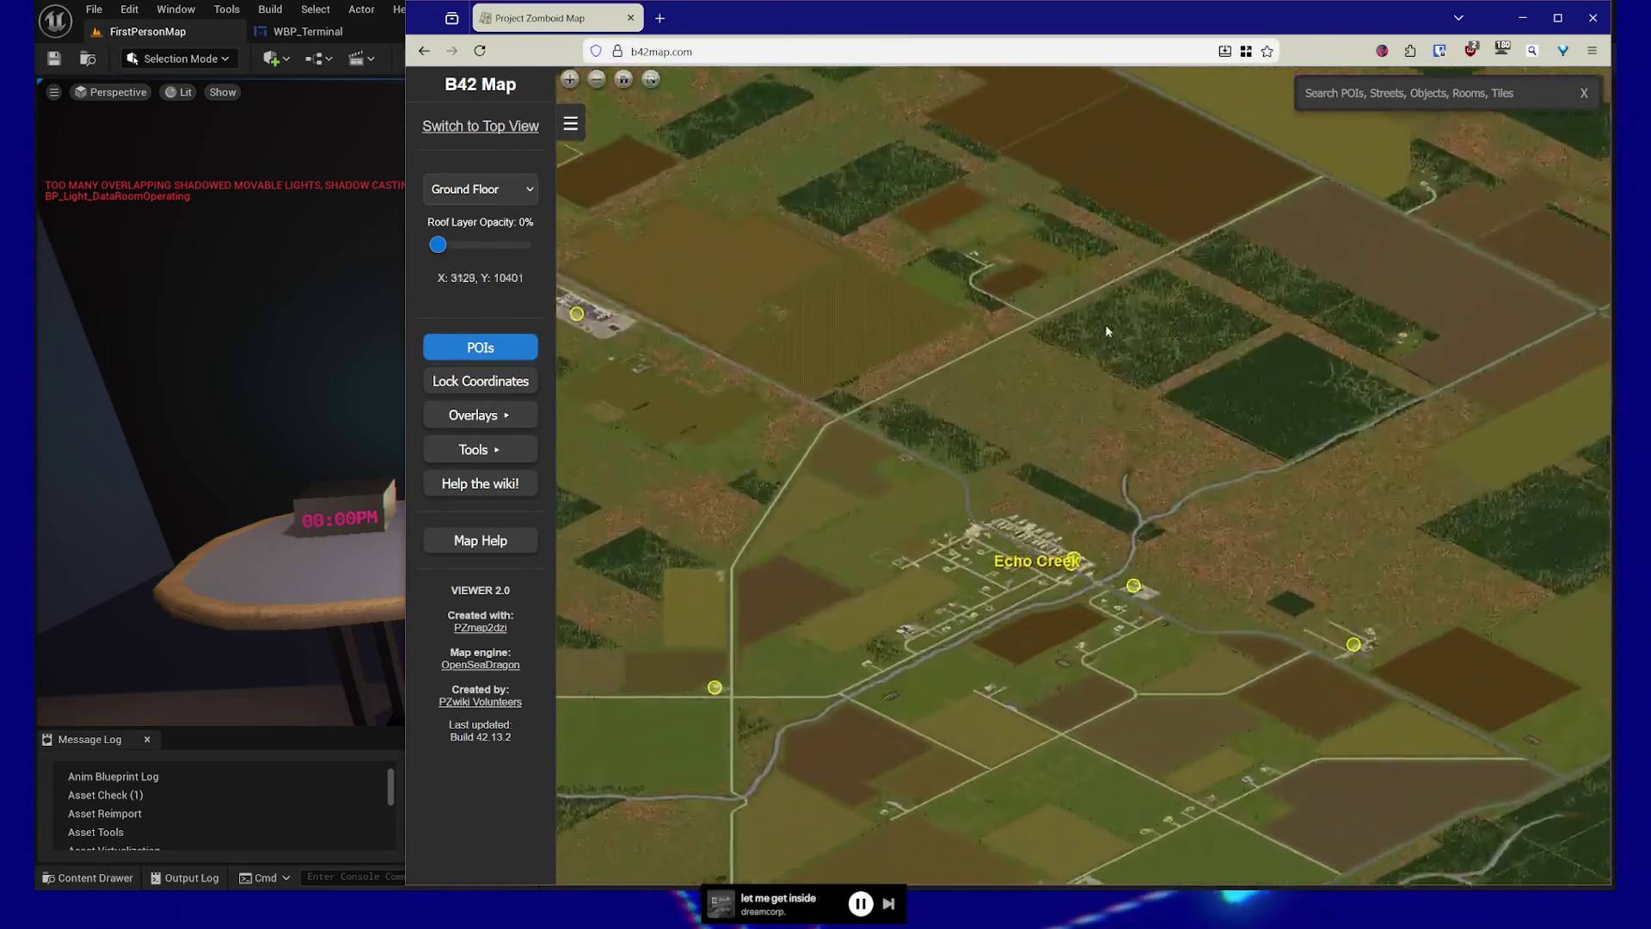
scroll(974, 380, "up", 3)
left_click_drag(973, 380, 1158, 442)
scroll(1157, 442, "up", 6)
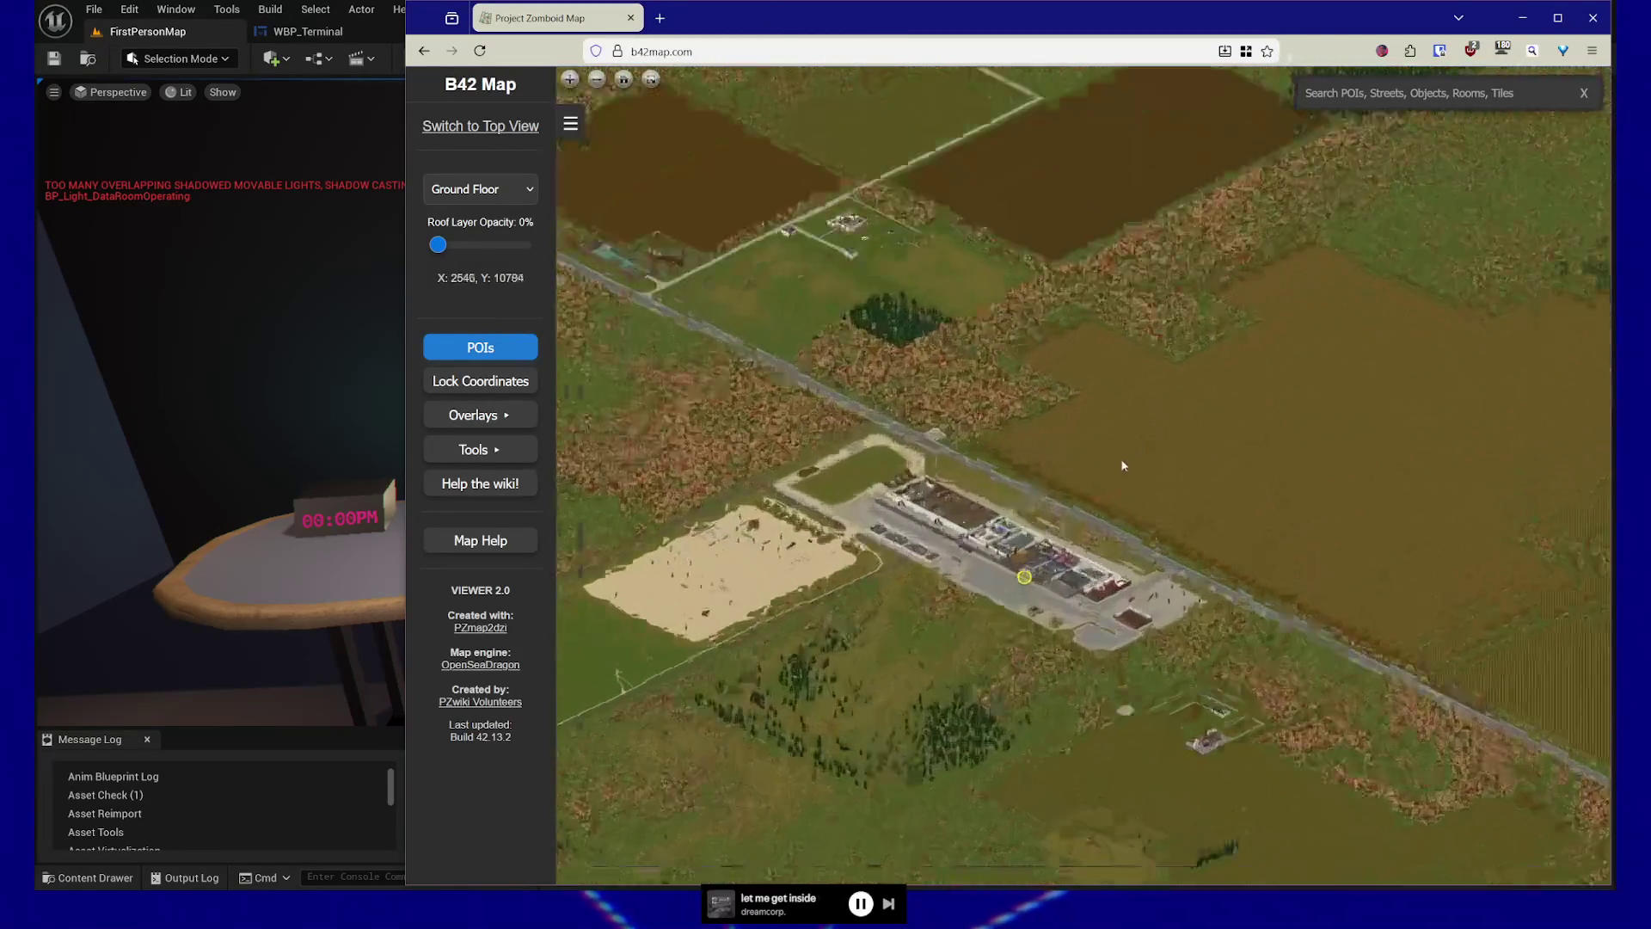
scroll(1078, 308, "up", 3)
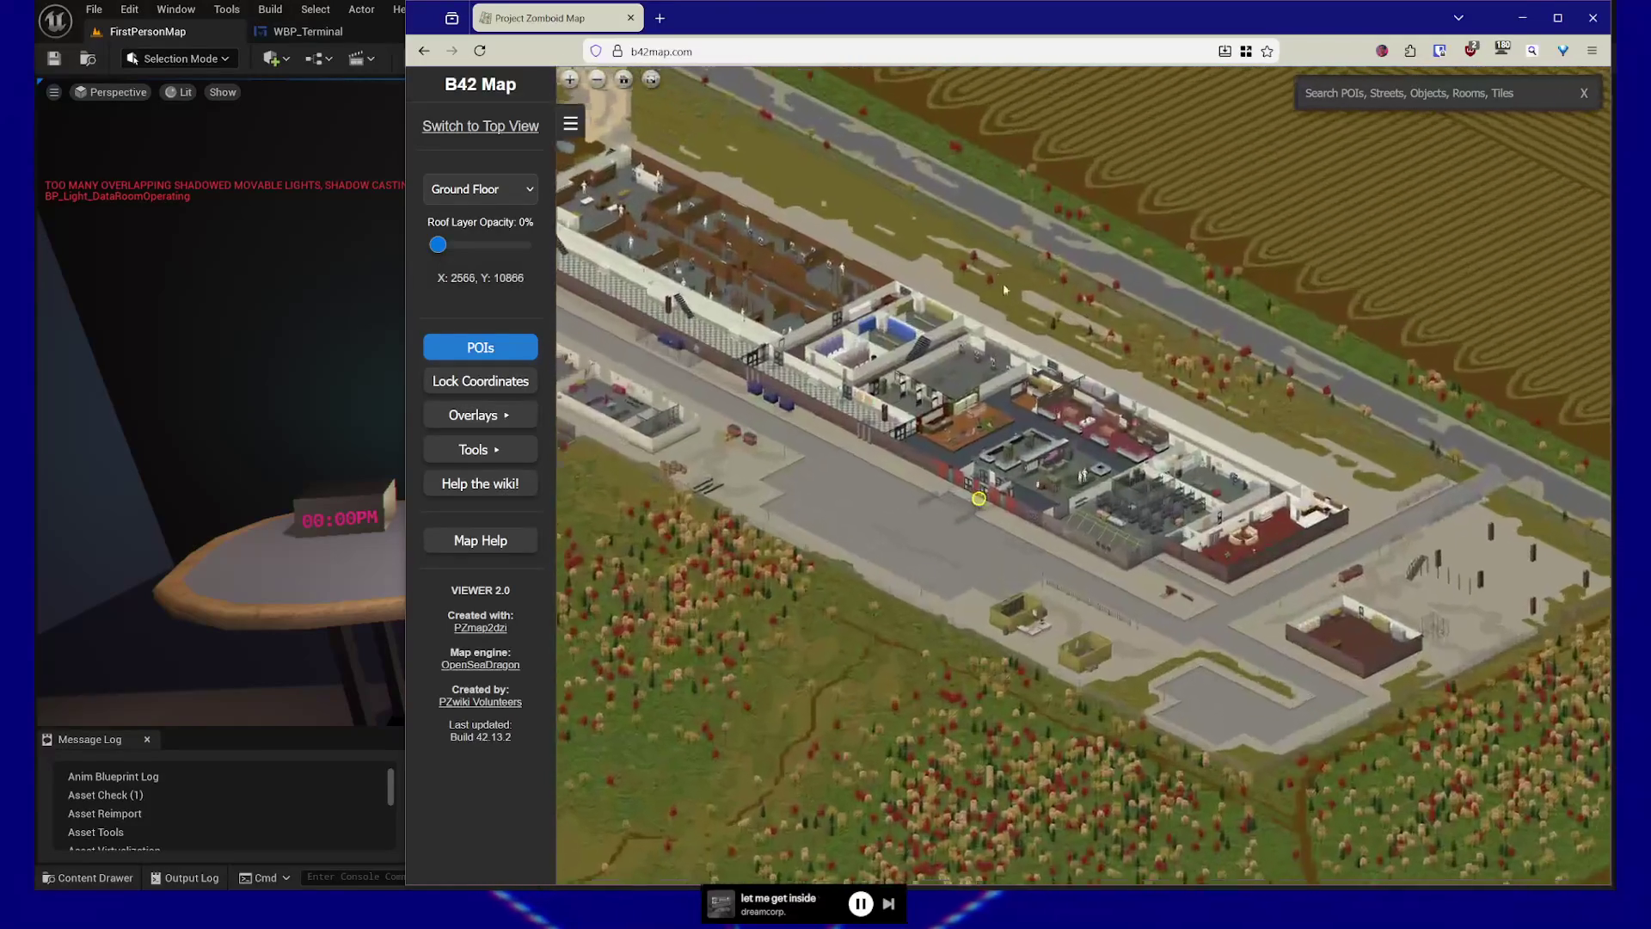
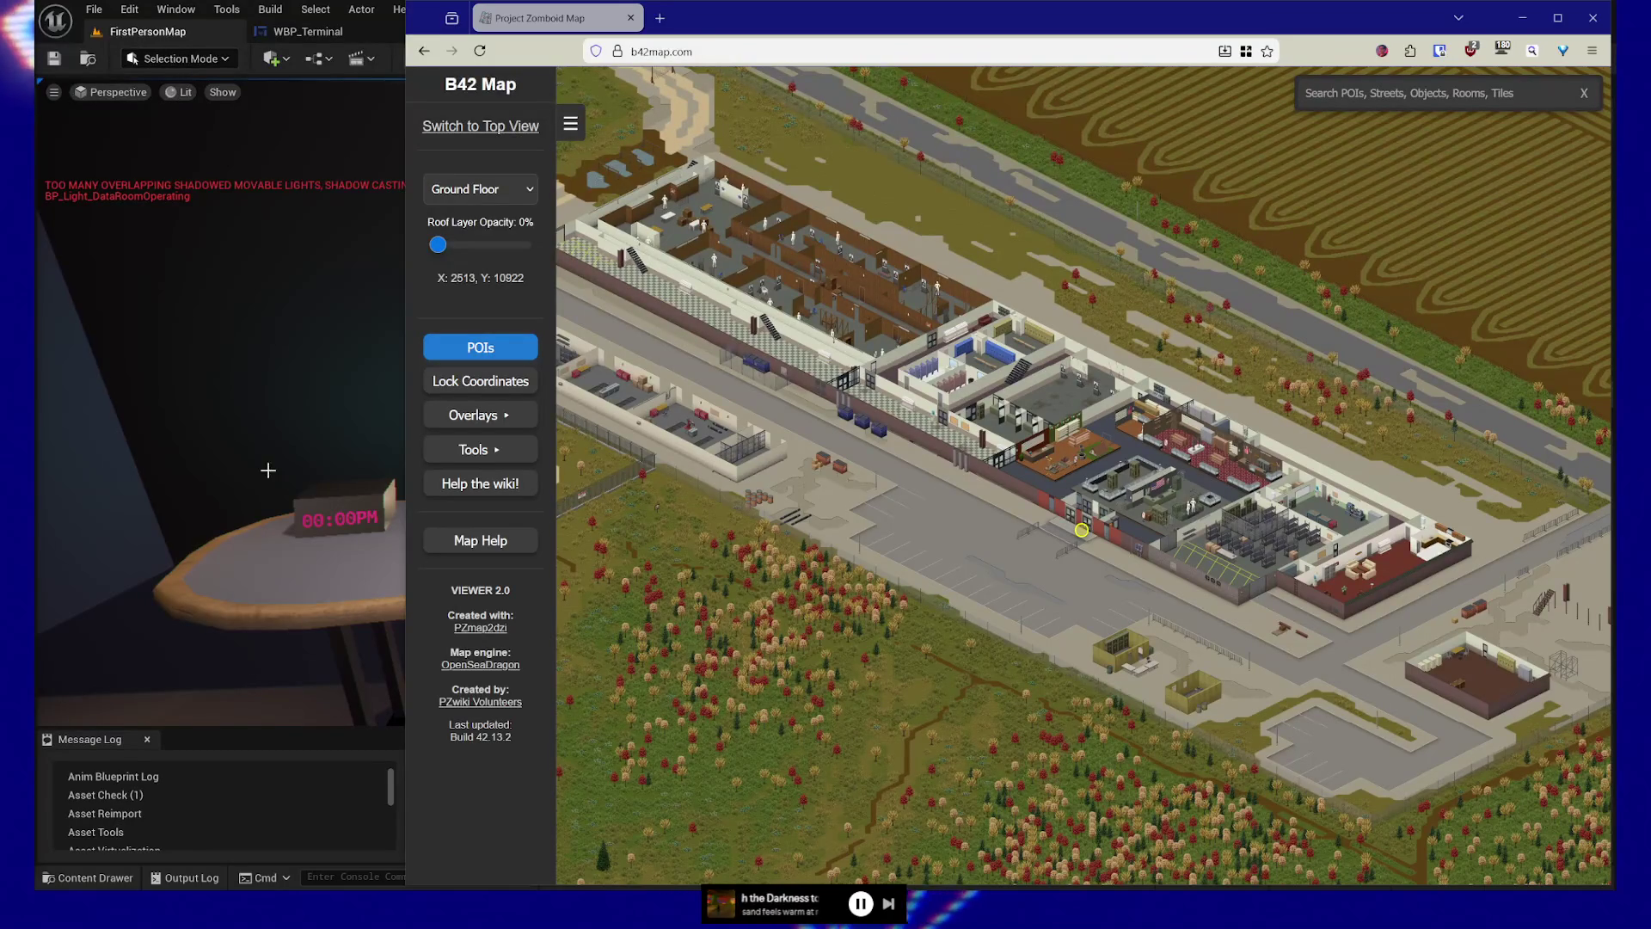
Zoom and pan the B42 map until both Ekron and Echo Creek are in view
scroll(847, 430, "up", 3)
scroll(944, 681, "down", 5)
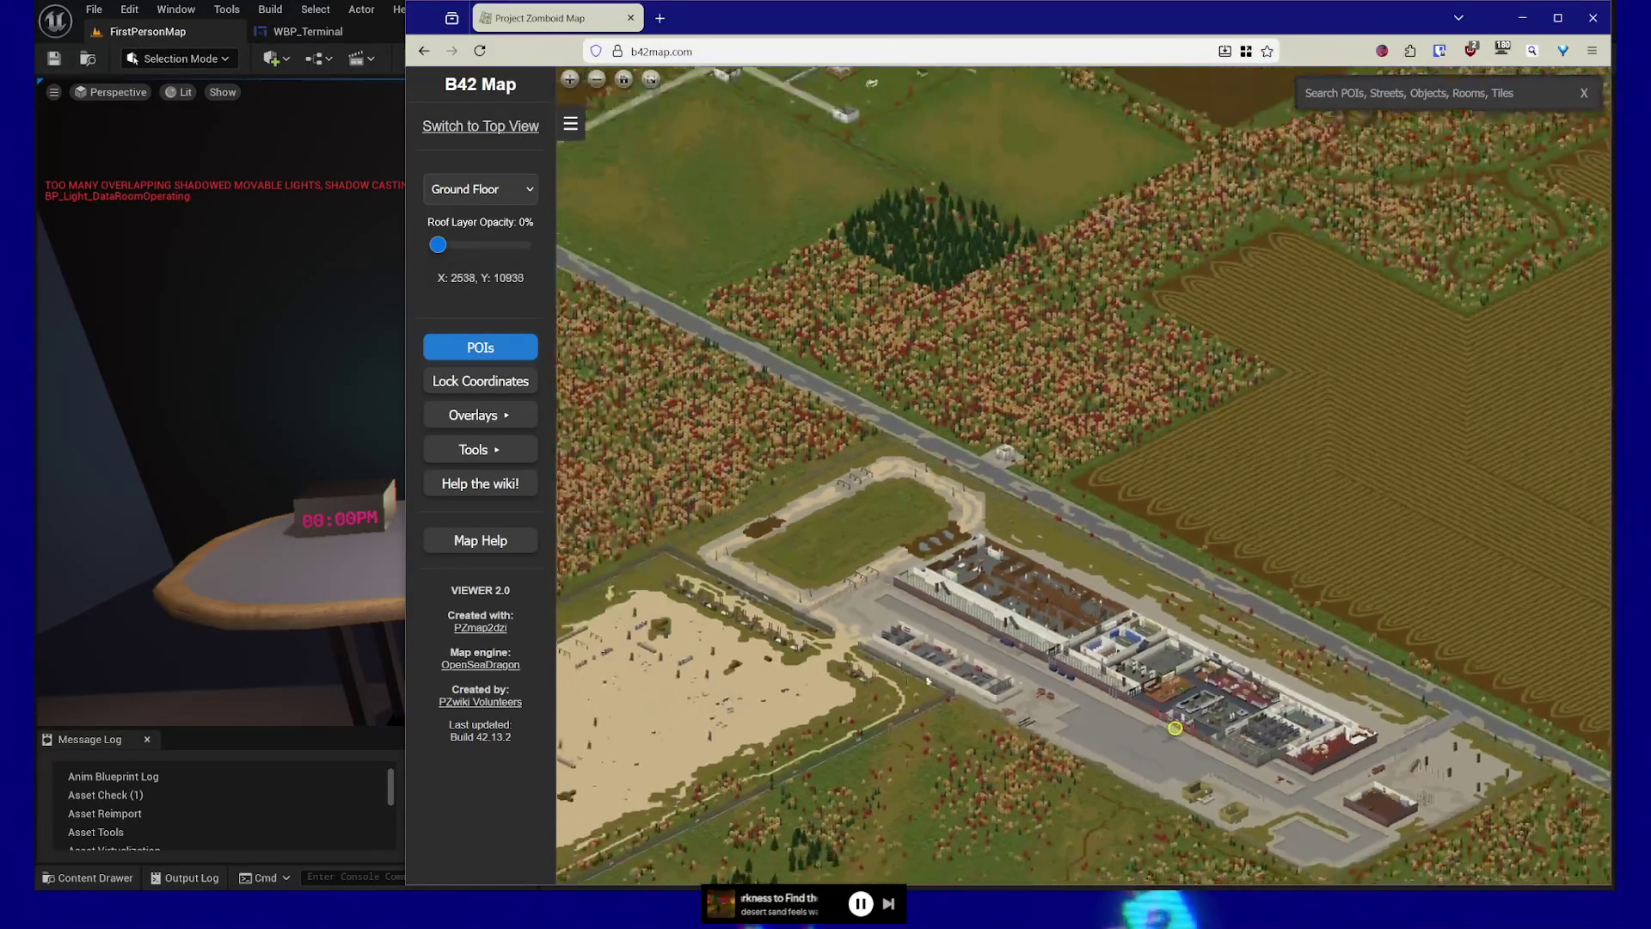
scroll(946, 681, "down", 3)
scroll(654, 416, "up", 3)
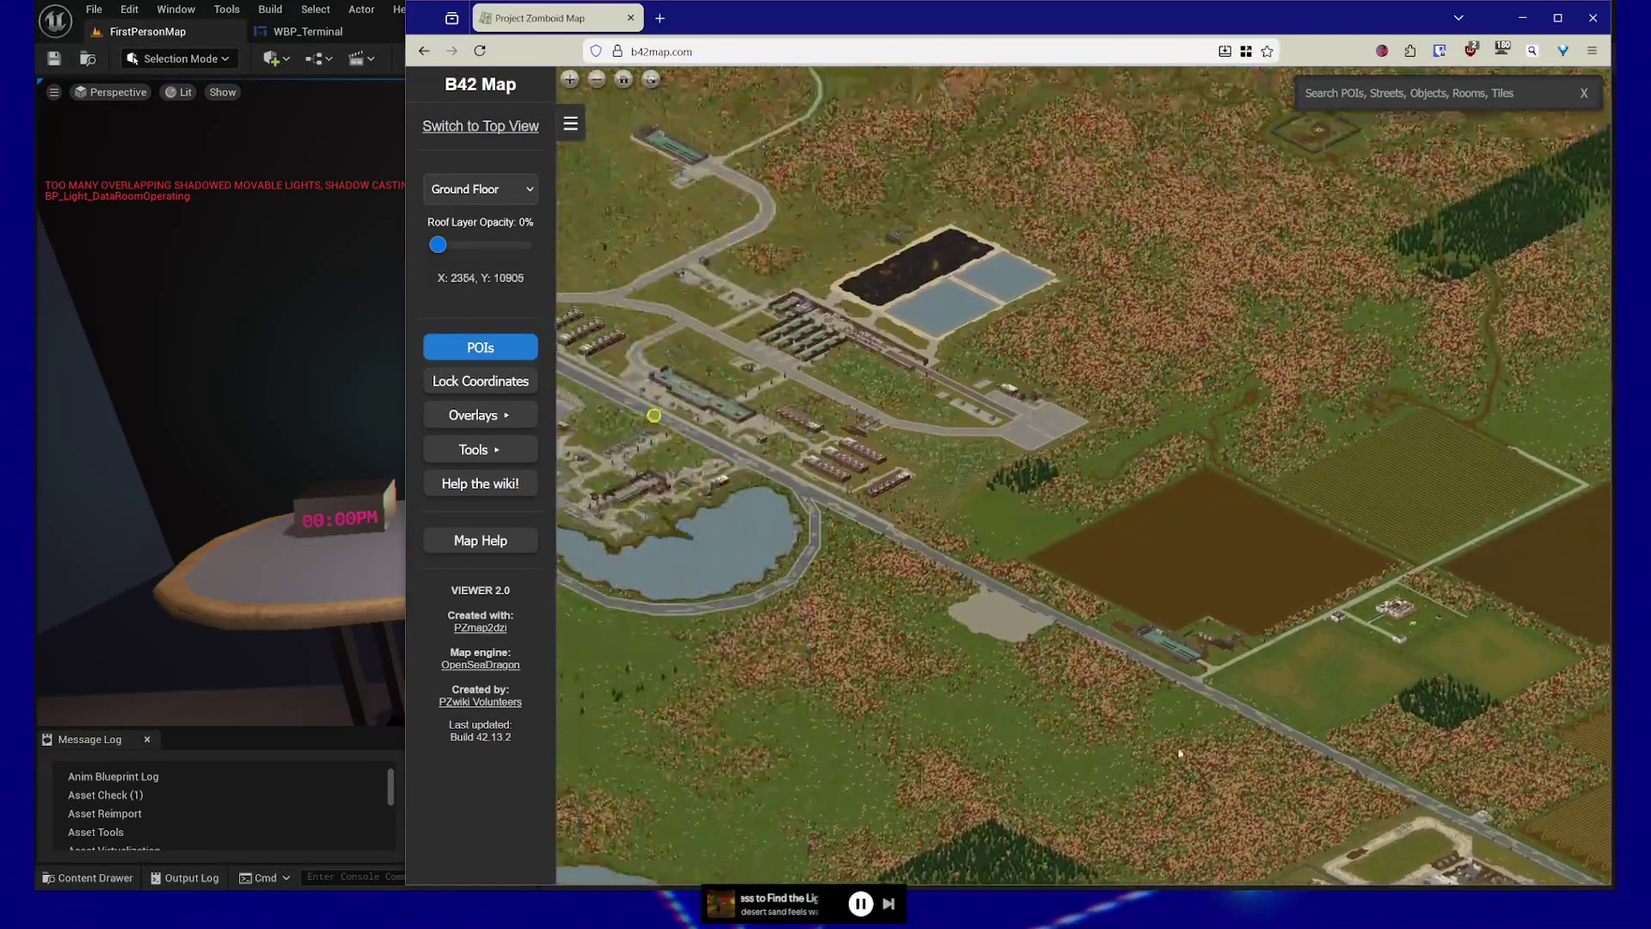
left_click_drag(654, 416, 1066, 633)
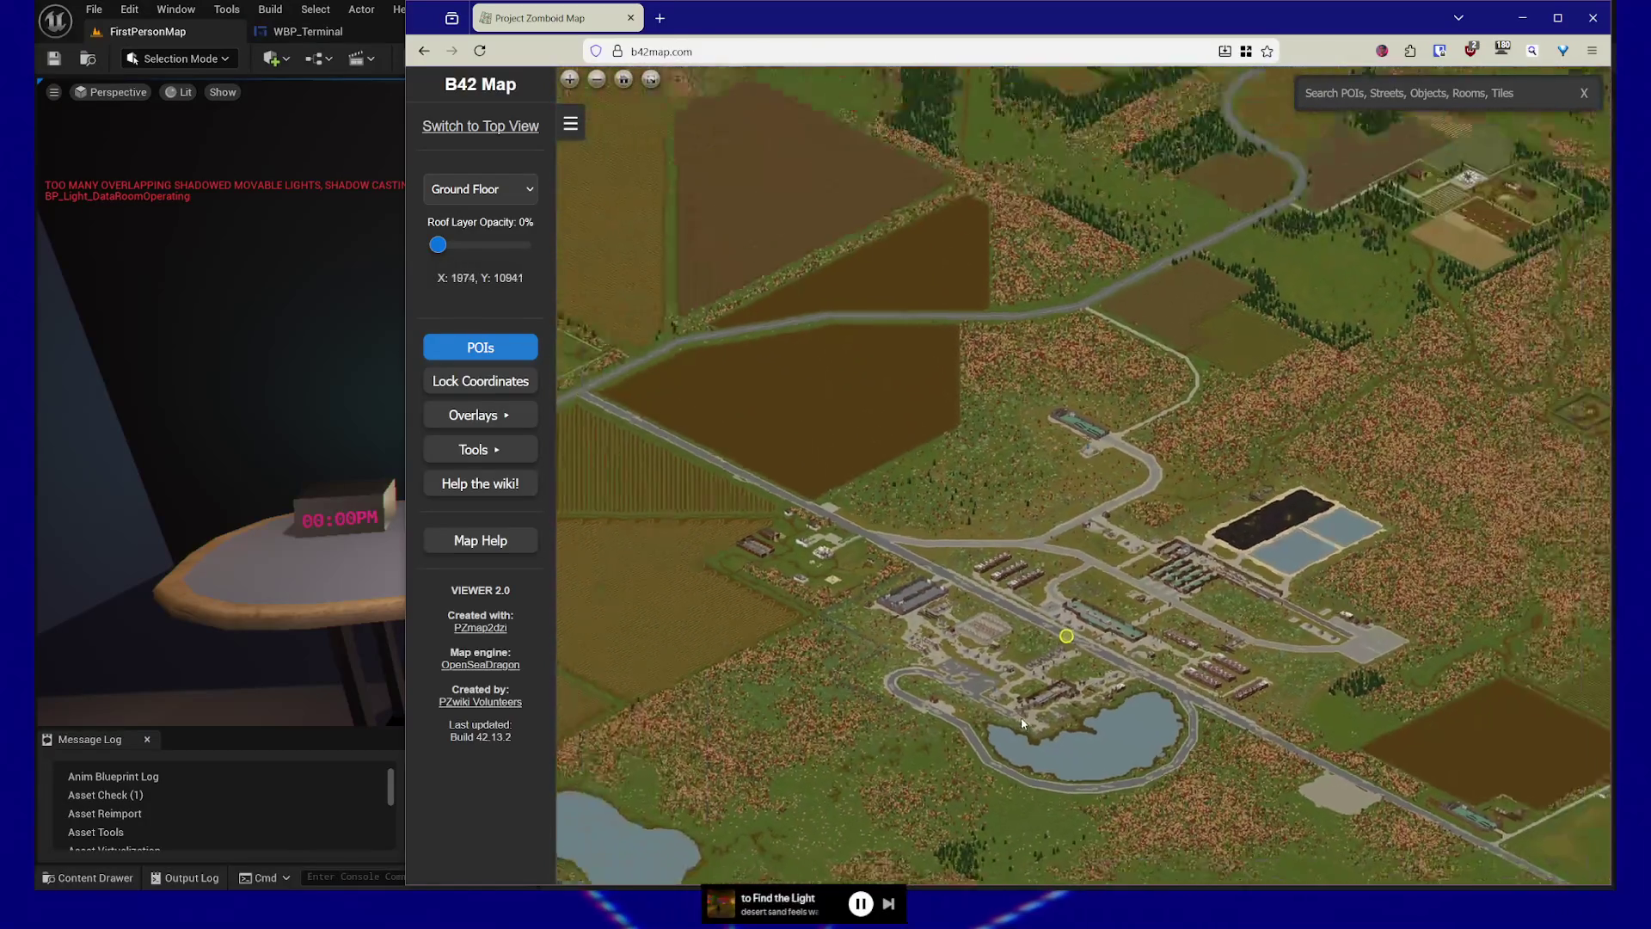
scroll(1023, 724, "down", 4)
scroll(1130, 711, "up", 2)
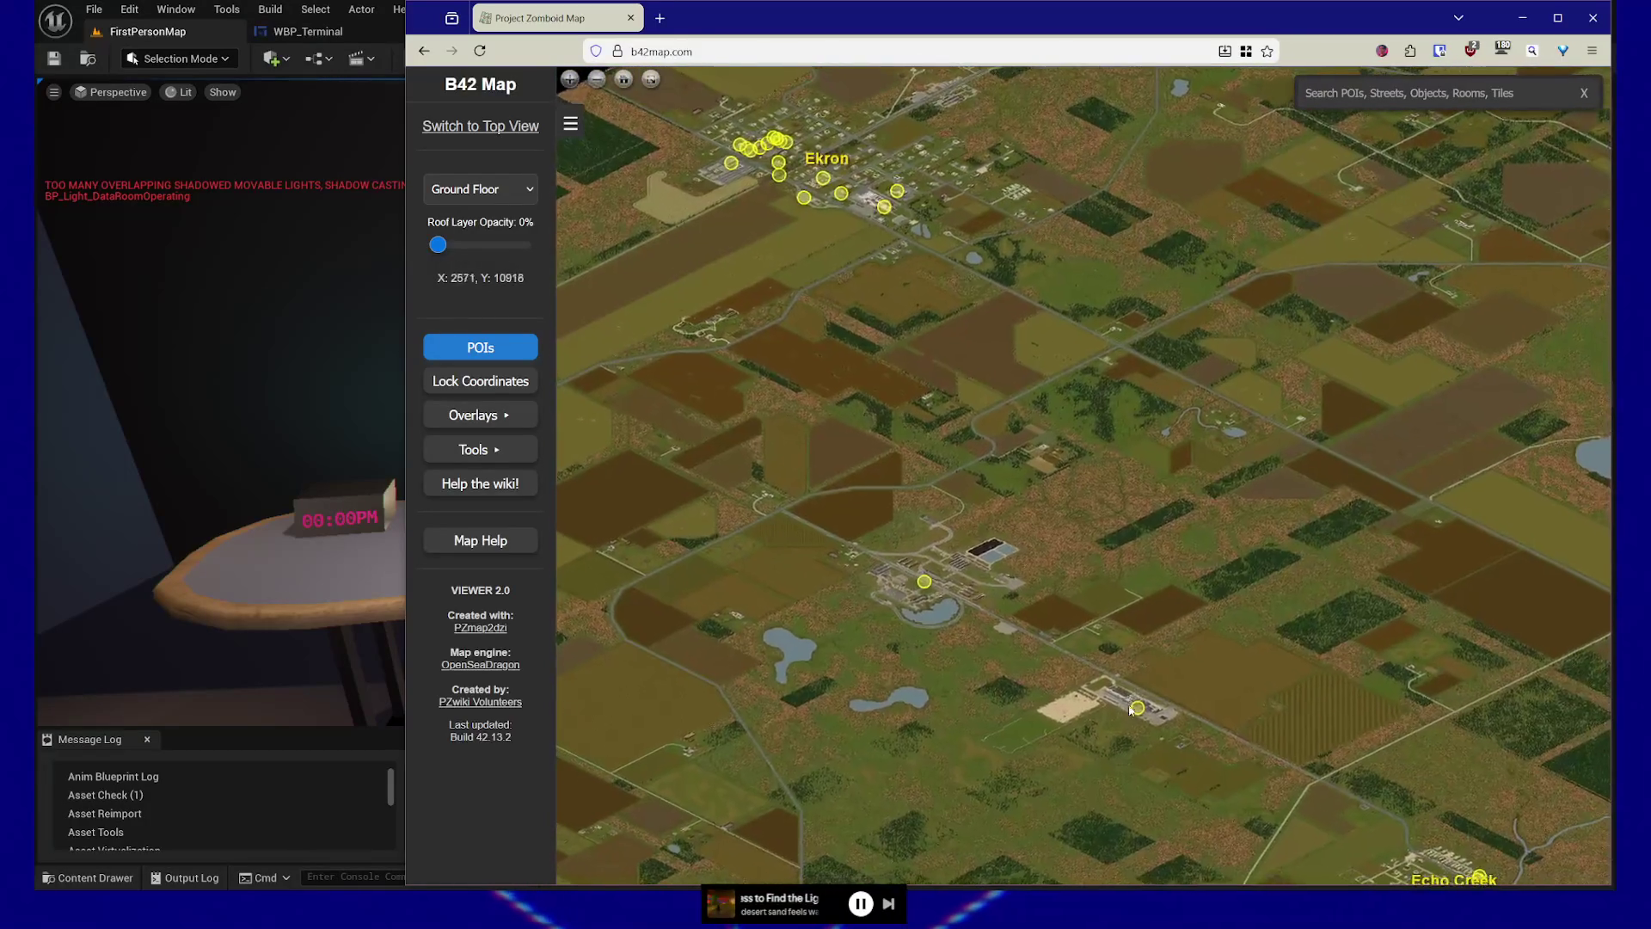
left_click_drag(1125, 647, 1148, 683)
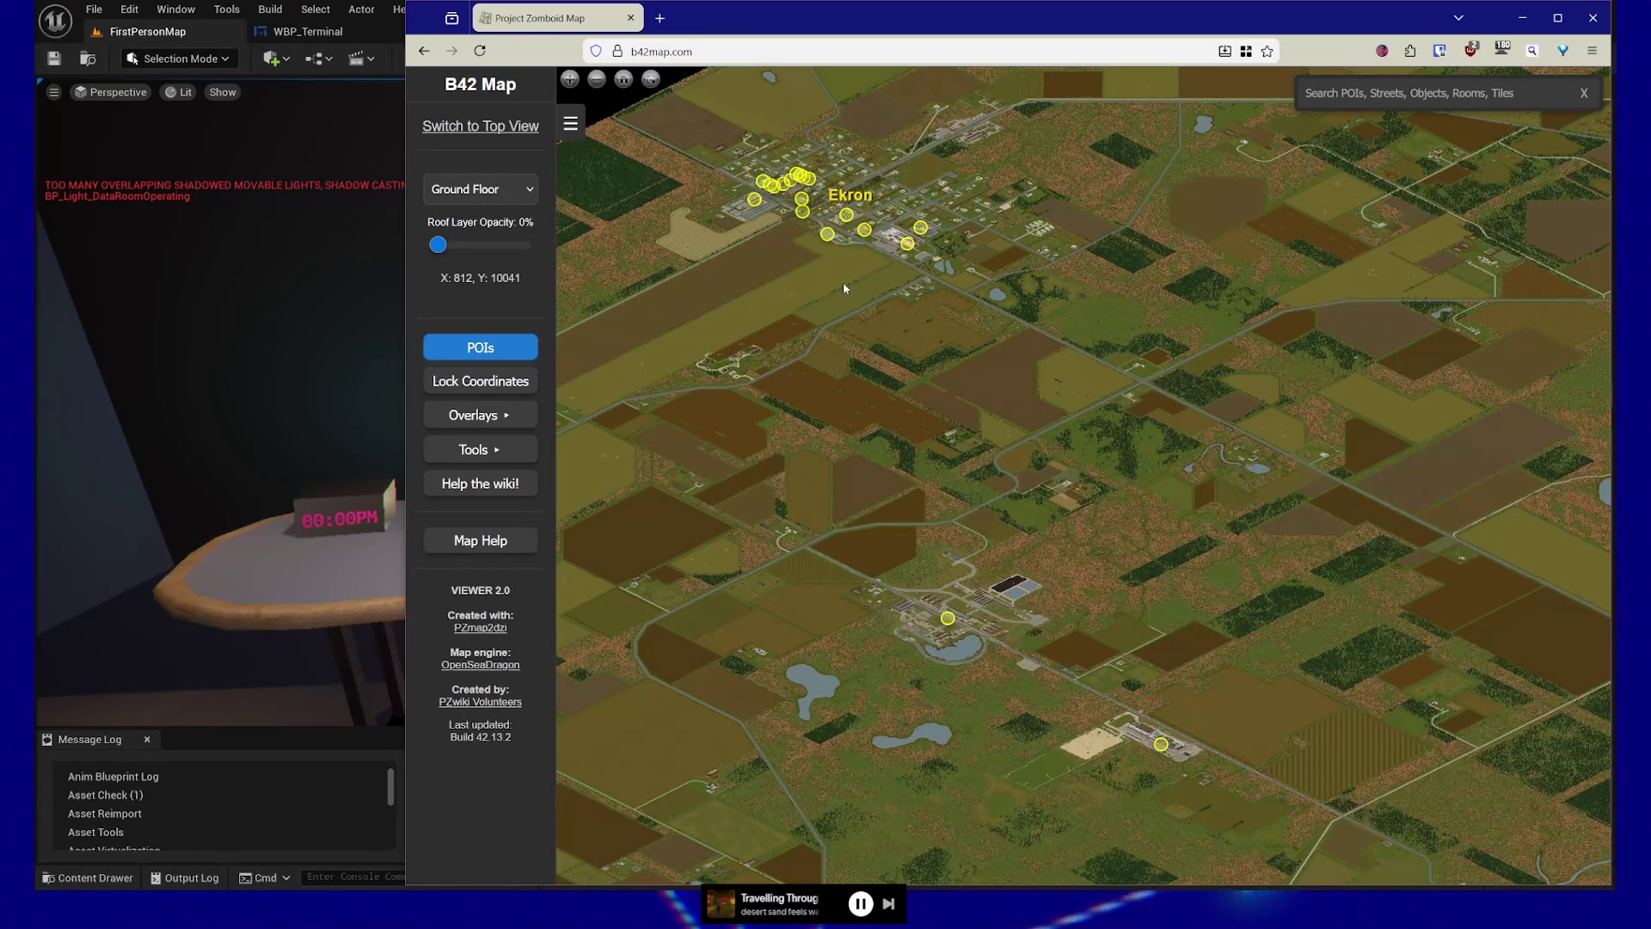
left_click(276, 817)
Look over the desk in the level, then the WBP_Data and WBP_DataController graphs
left_click(607, 534)
left_click_drag(607, 534, 551, 527)
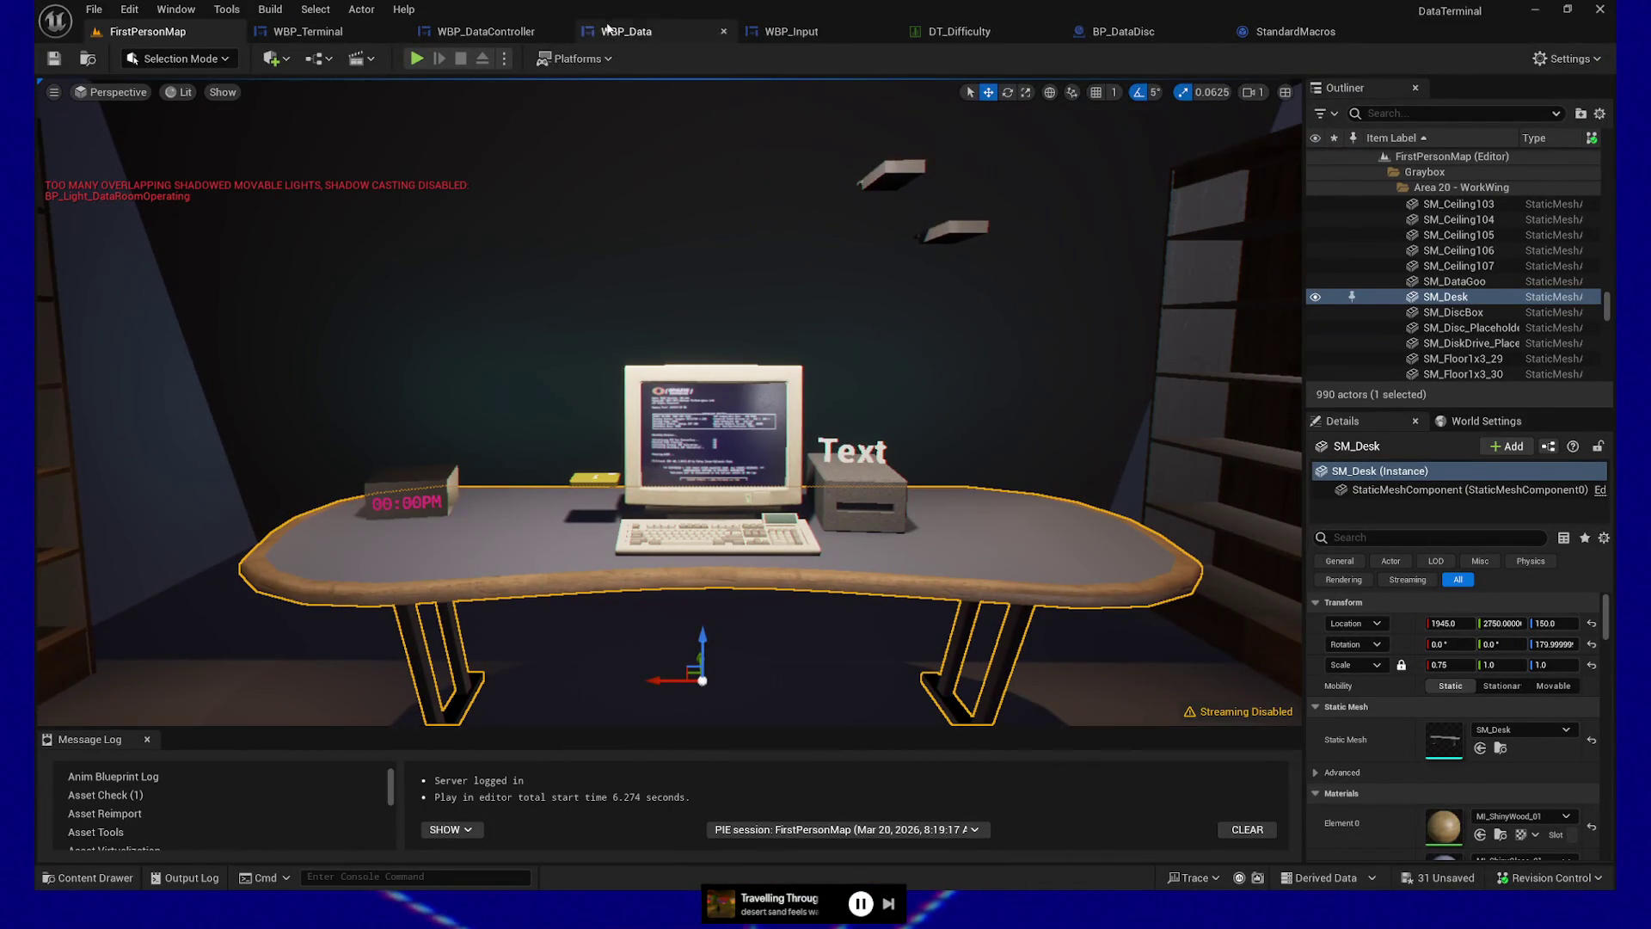
left_click(644, 32)
mouse_move(475, 349)
left_mouse_down()
mouse_move(545, 527)
mouse_move(682, 565)
left_mouse_up()
left_click(478, 31)
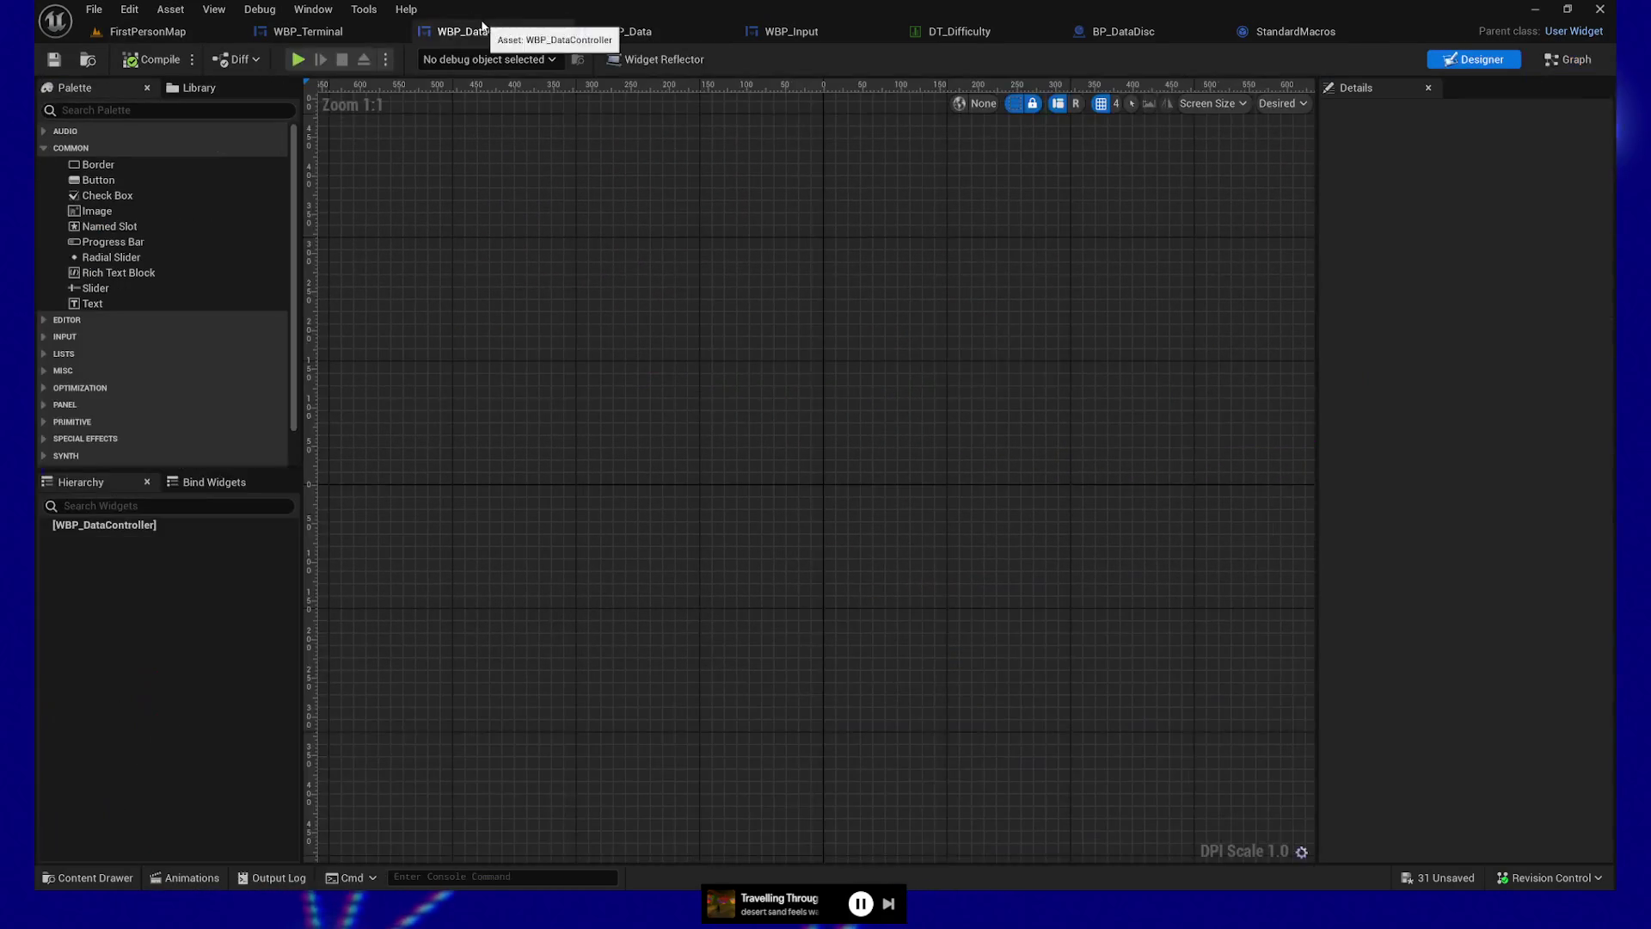
left_click(684, 32)
In WBP_Input, inspect the All Menu Items getter in Create Active Menu, then go to the Event Graph
left_click(791, 32)
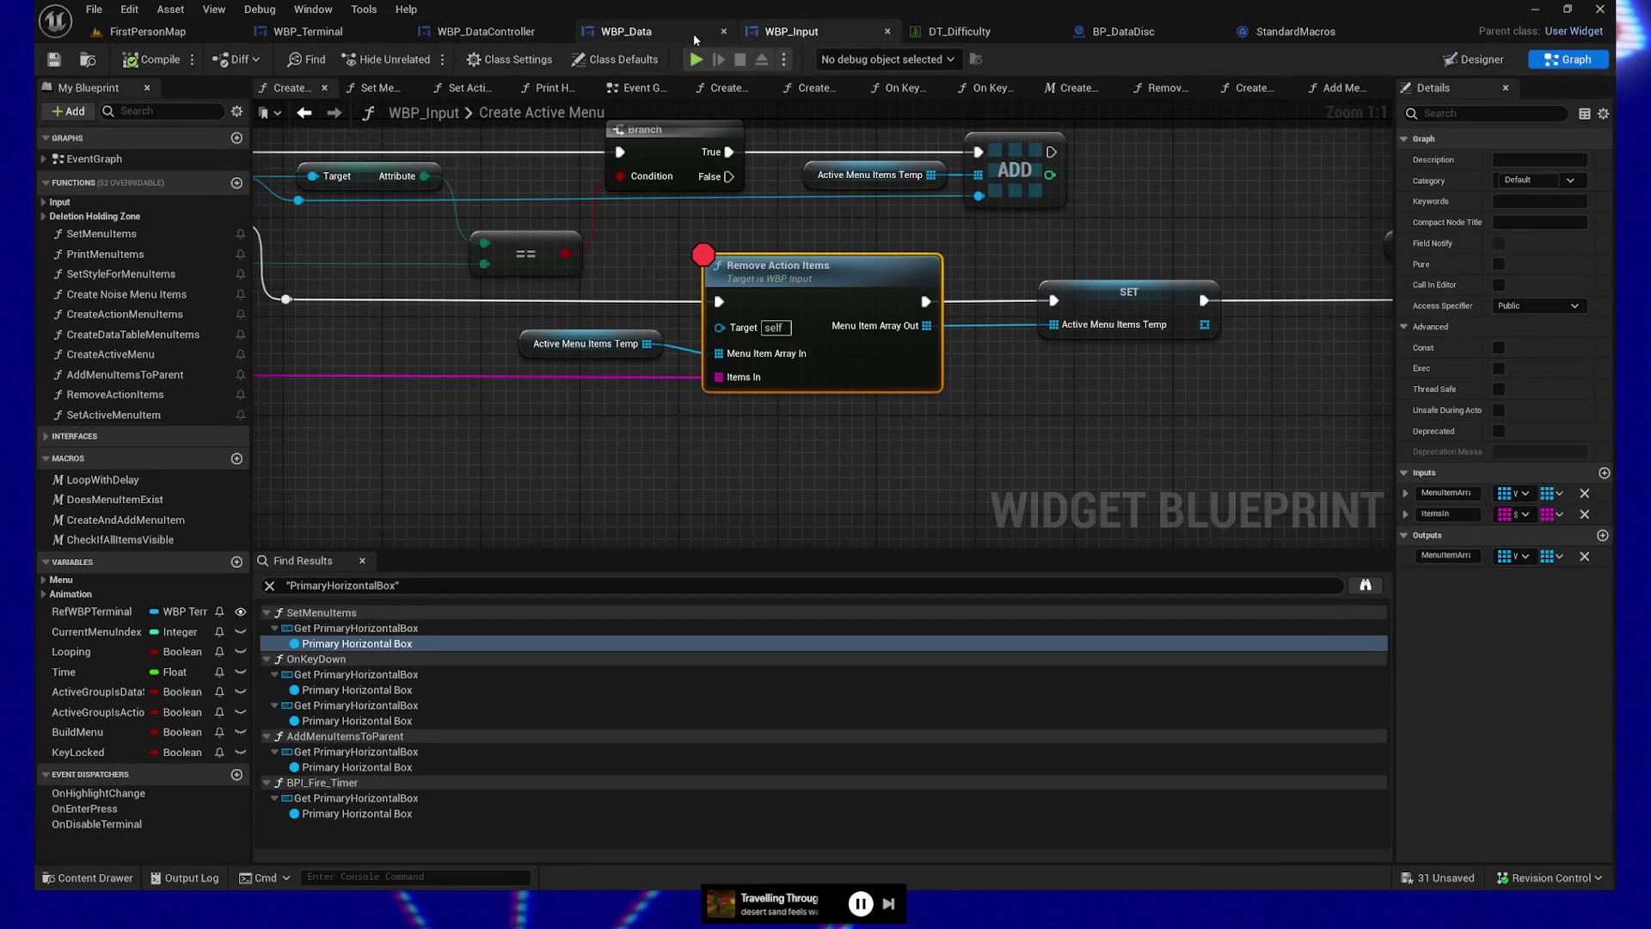
left_click_drag(264, 235, 847, 286)
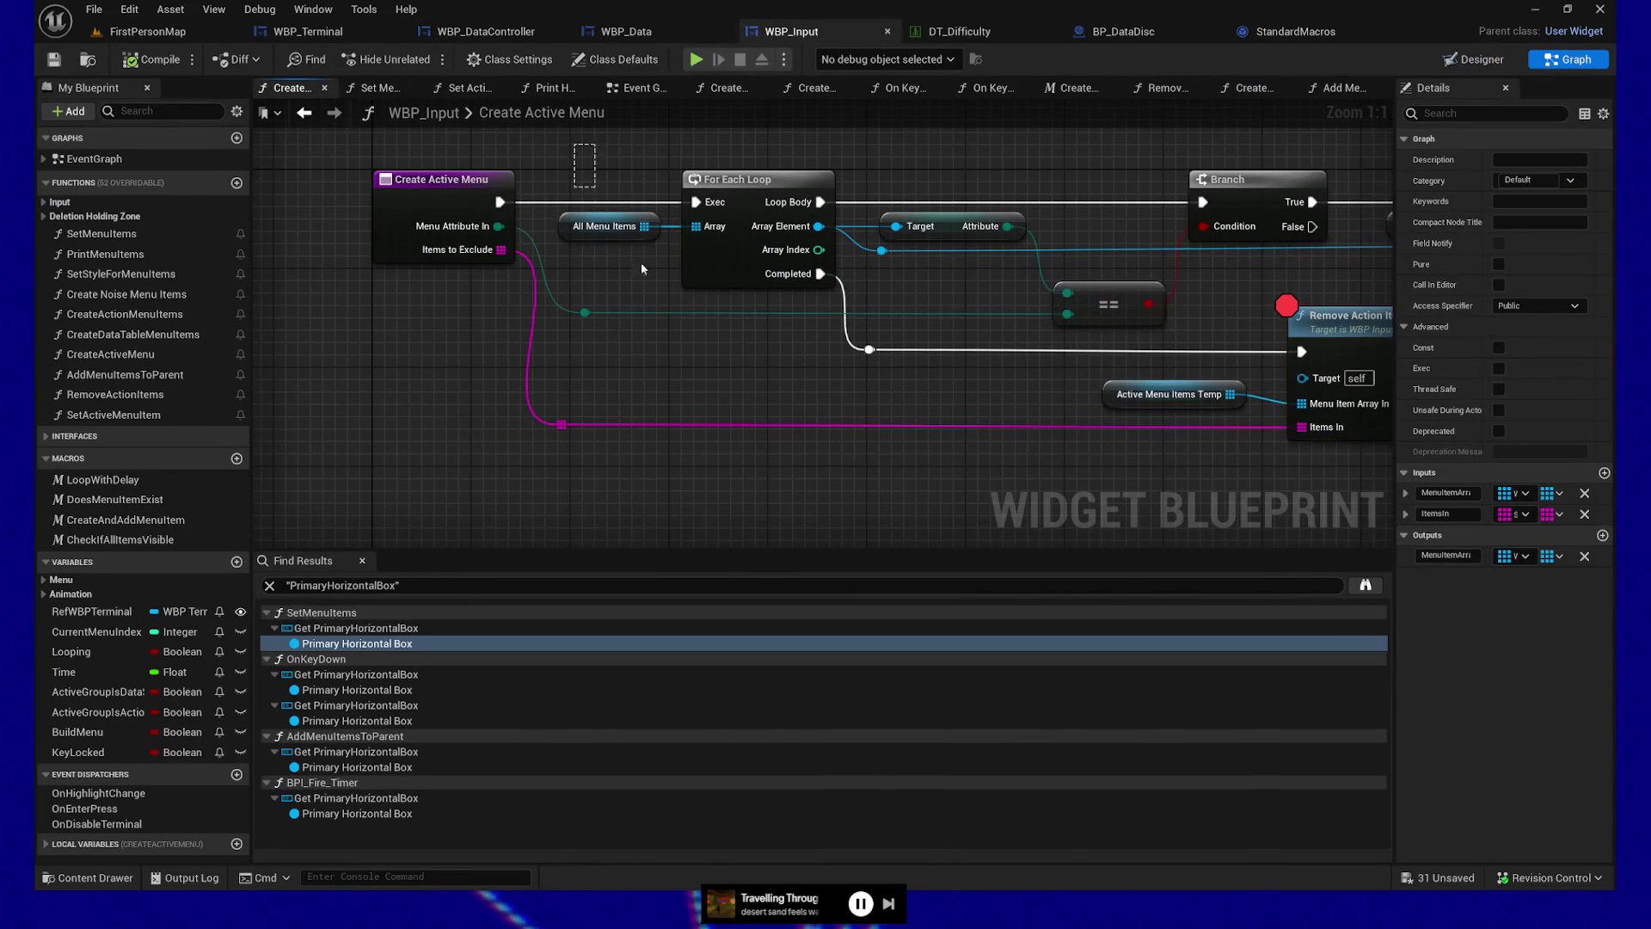
left_click(610, 229)
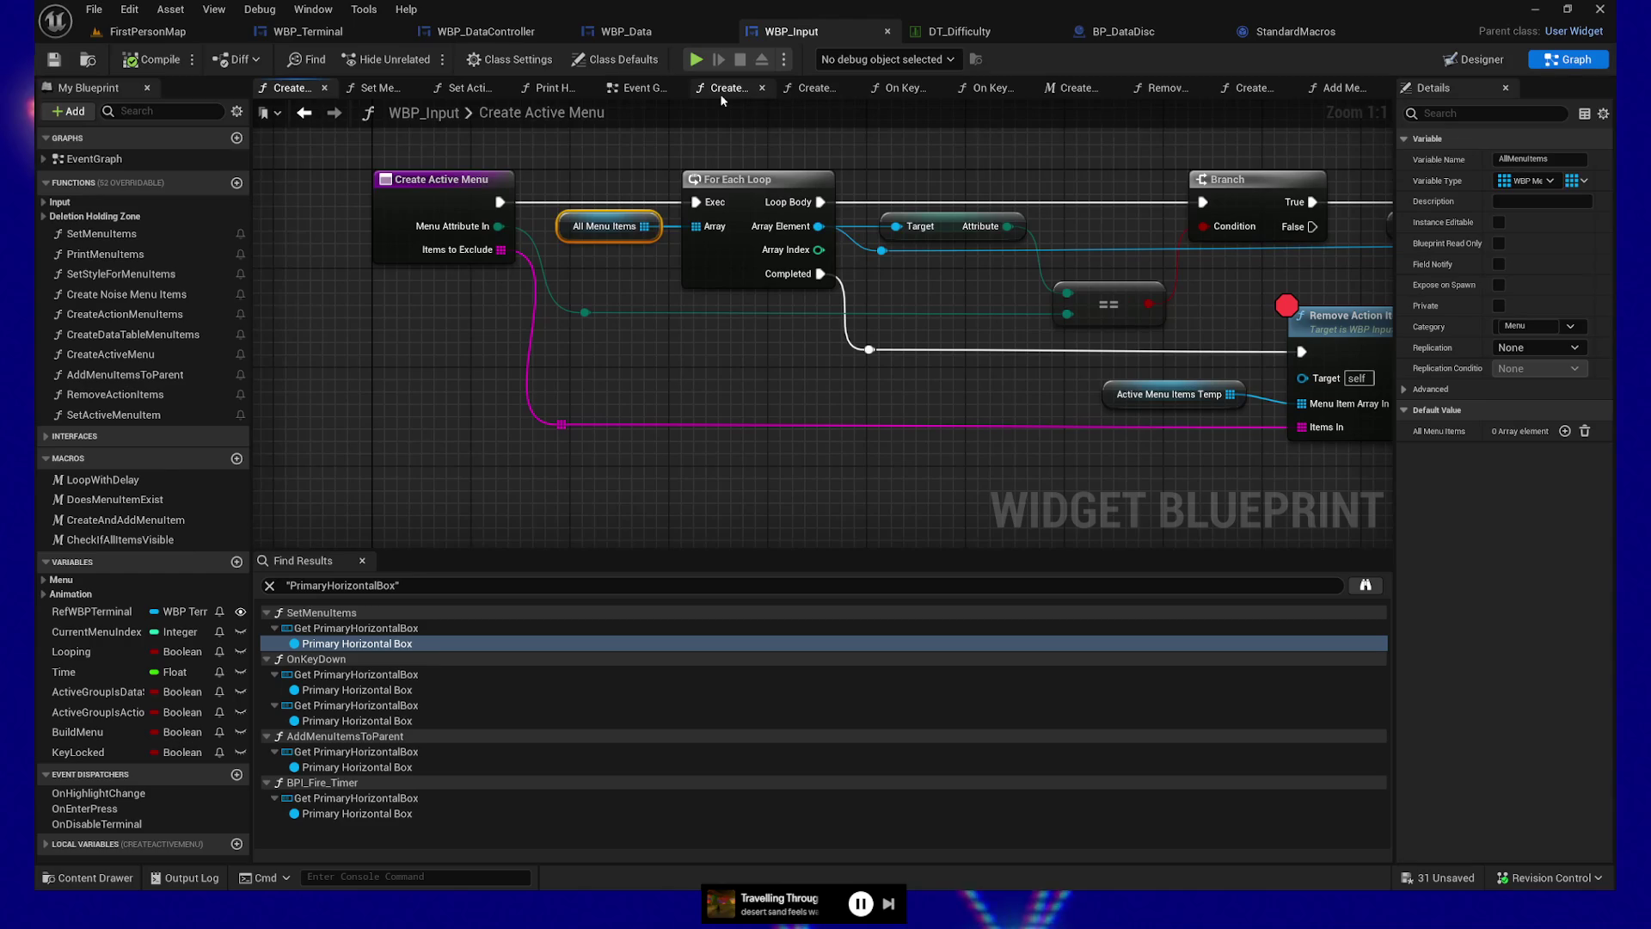
left_click(641, 87)
scroll(602, 188, "down", 6)
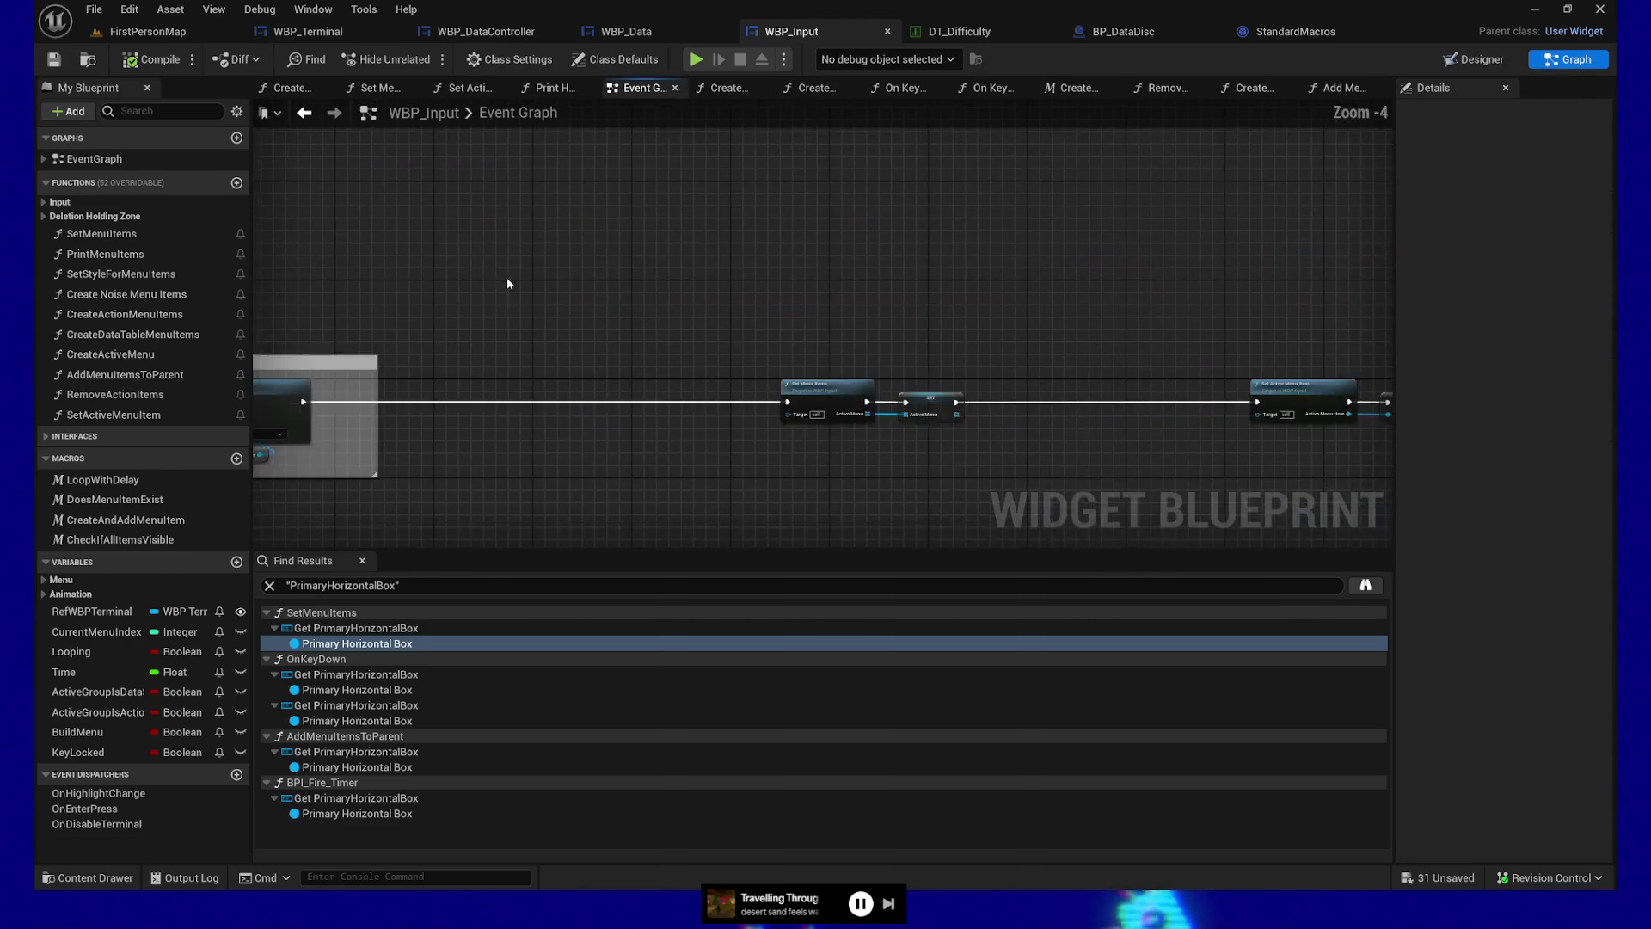
Add an Event Tick node wired to a new Print String node
scroll(700, 294, "up", 6)
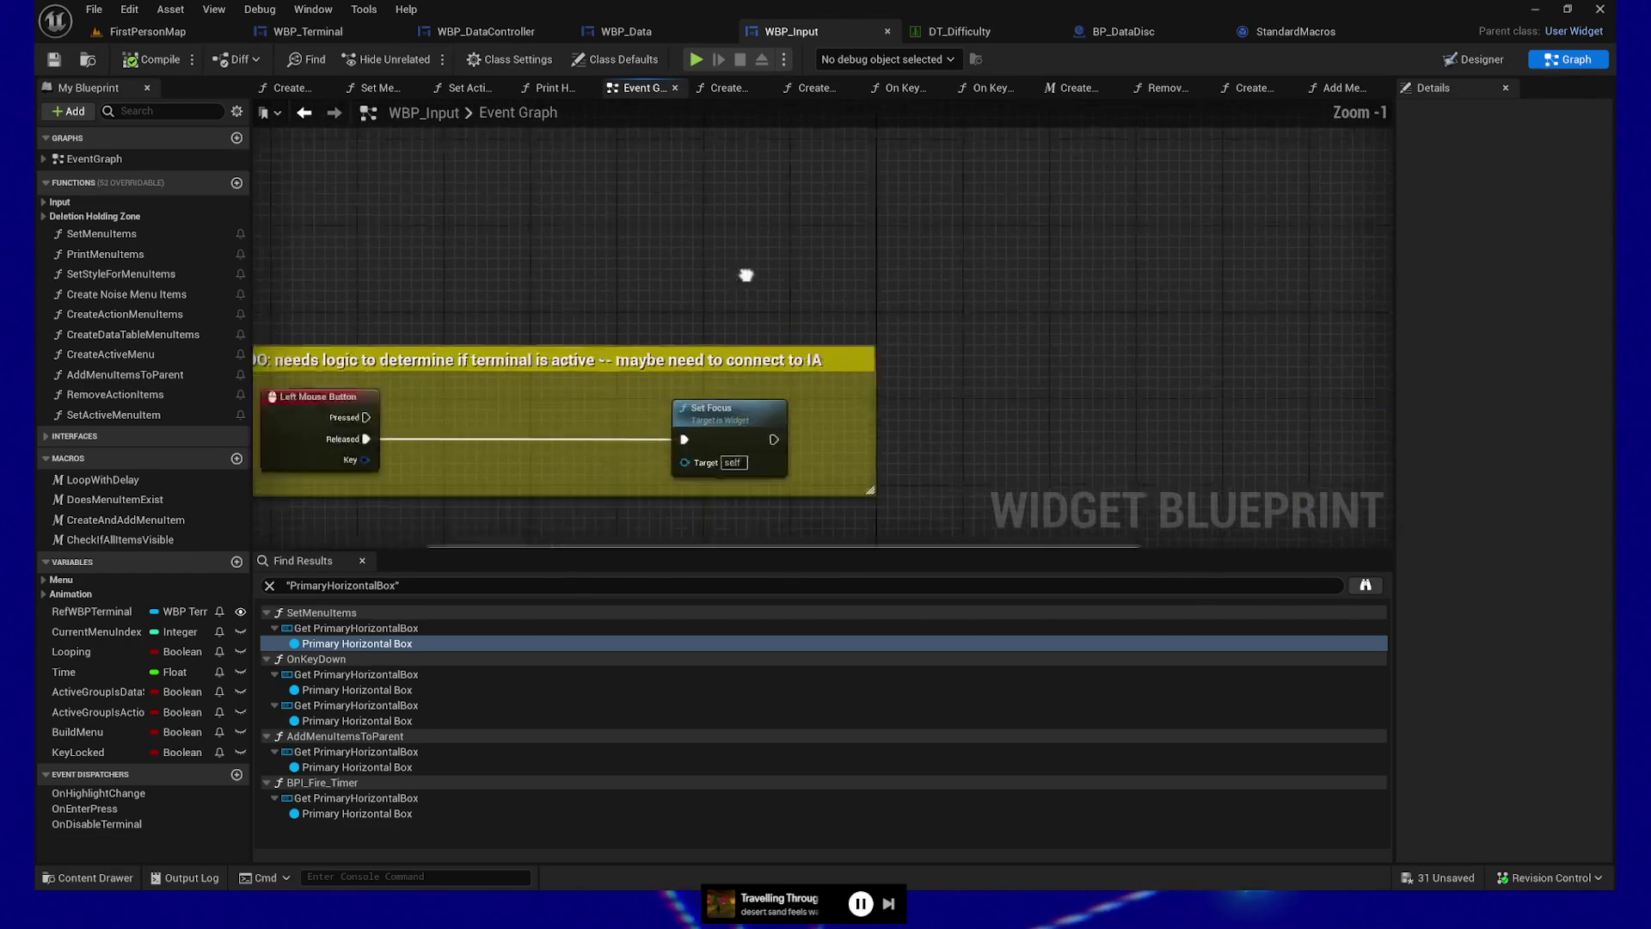
mouse_move(907, 204)
left_mouse_down()
mouse_move(874, 202)
mouse_move(1165, 192)
mouse_move(1093, 196)
mouse_move(1107, 324)
left_mouse_up()
right_click(576, 265)
type("event tick")
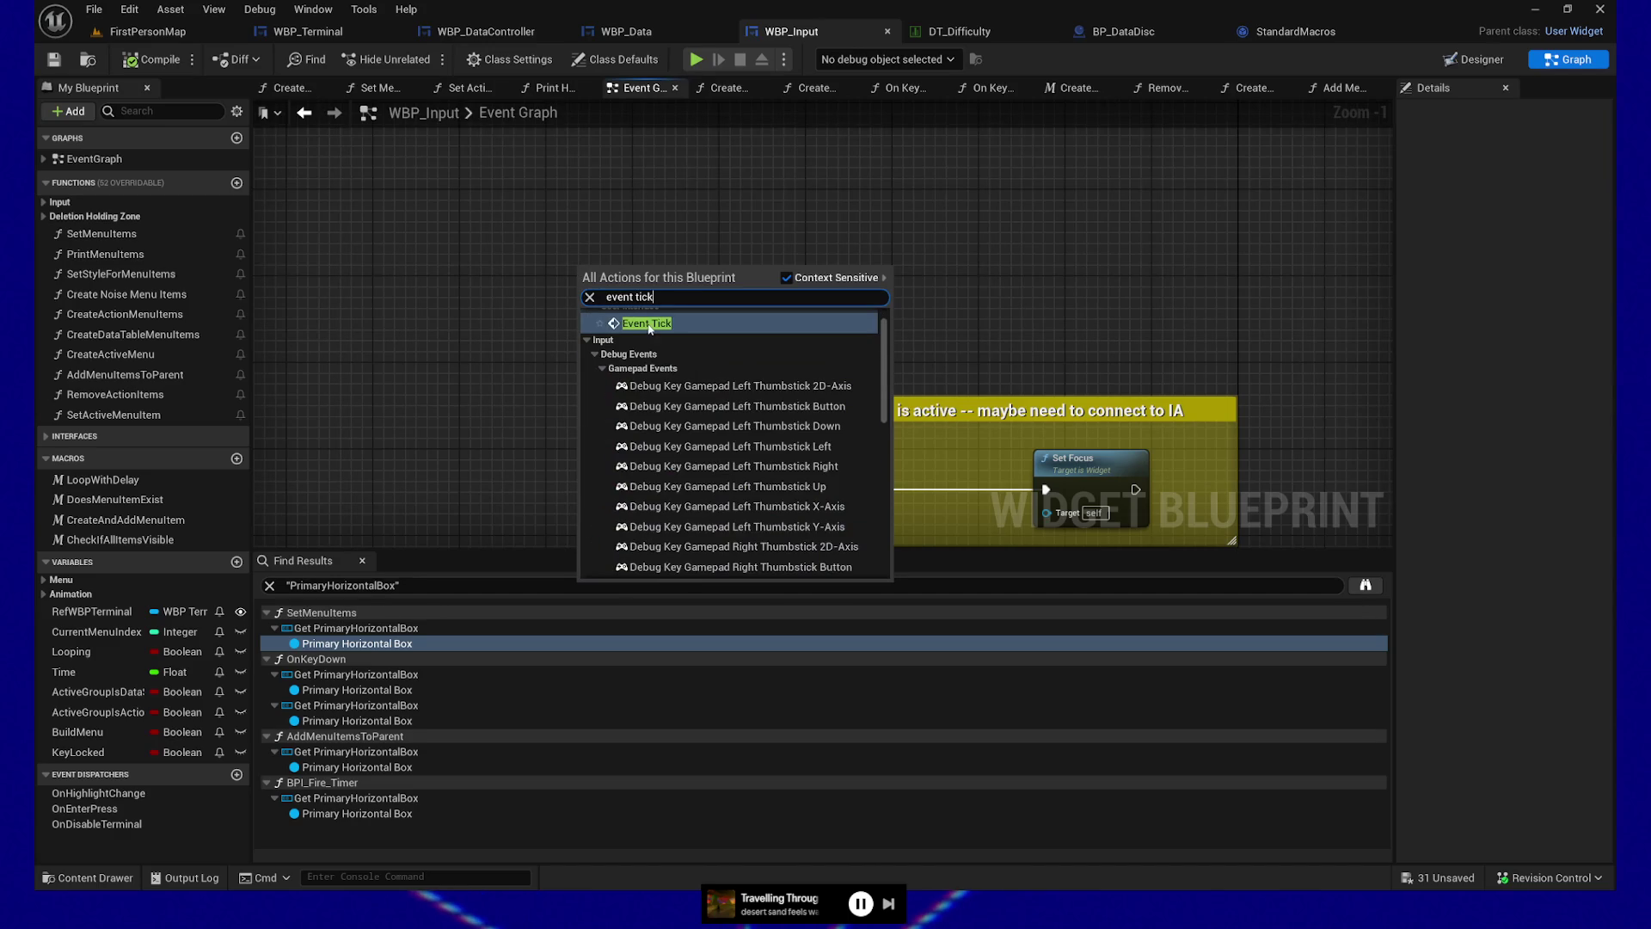
left_click(649, 324)
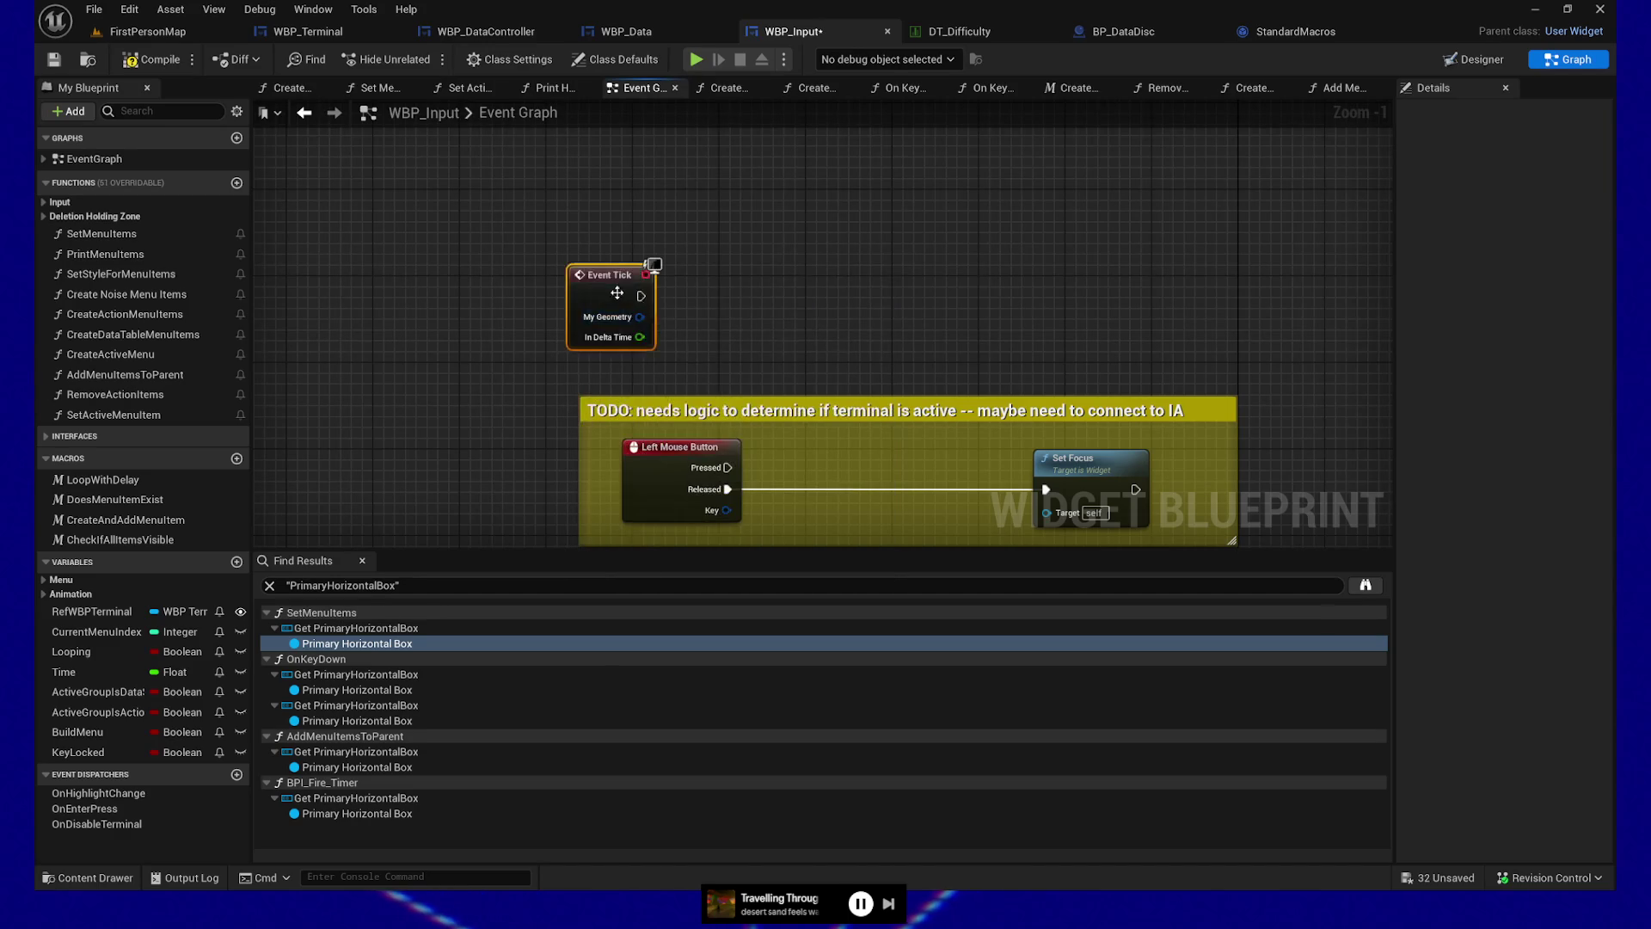
left_click_drag(602, 274, 501, 236)
mouse_move(673, 355)
left_mouse_down()
mouse_move(744, 220)
mouse_move(770, 367)
left_mouse_up()
left_click_drag(633, 273, 1070, 259)
type("print string")
key("Return")
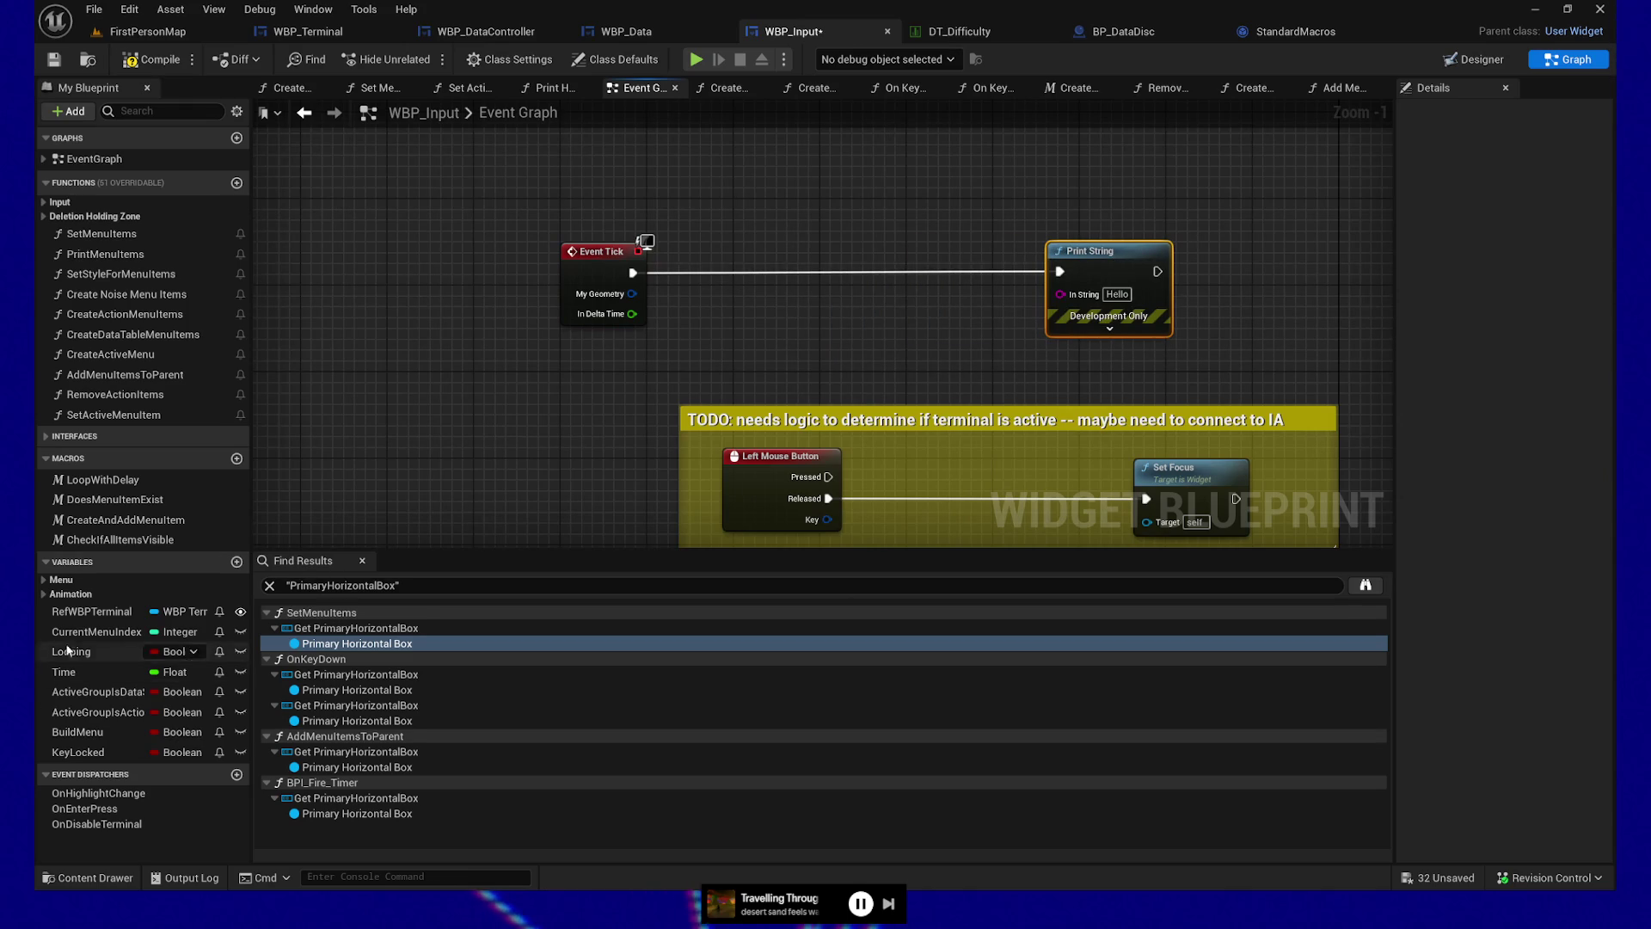
Place a Get AllMenuItems node from the Menu variables and attach a Length node
left_click(48, 561)
left_click(48, 562)
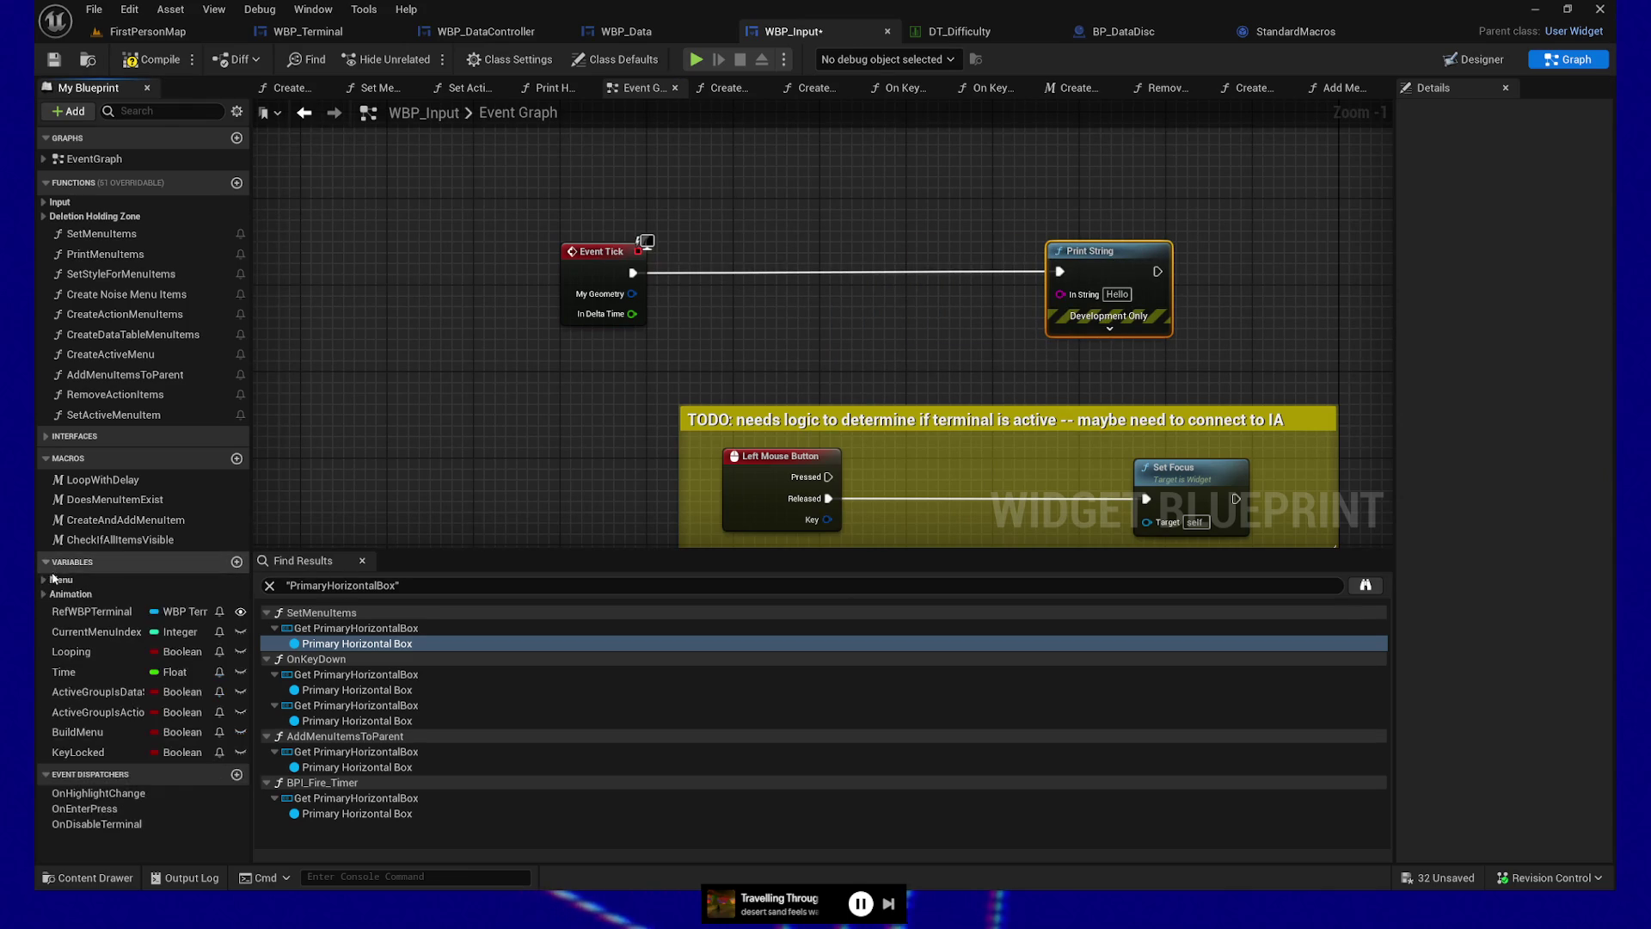
left_click(43, 580)
mouse_move(92, 649)
left_mouse_down()
mouse_move(430, 533)
mouse_move(720, 301)
mouse_move(868, 323)
mouse_move(829, 315)
left_mouse_up()
left_click(796, 330)
type("length")
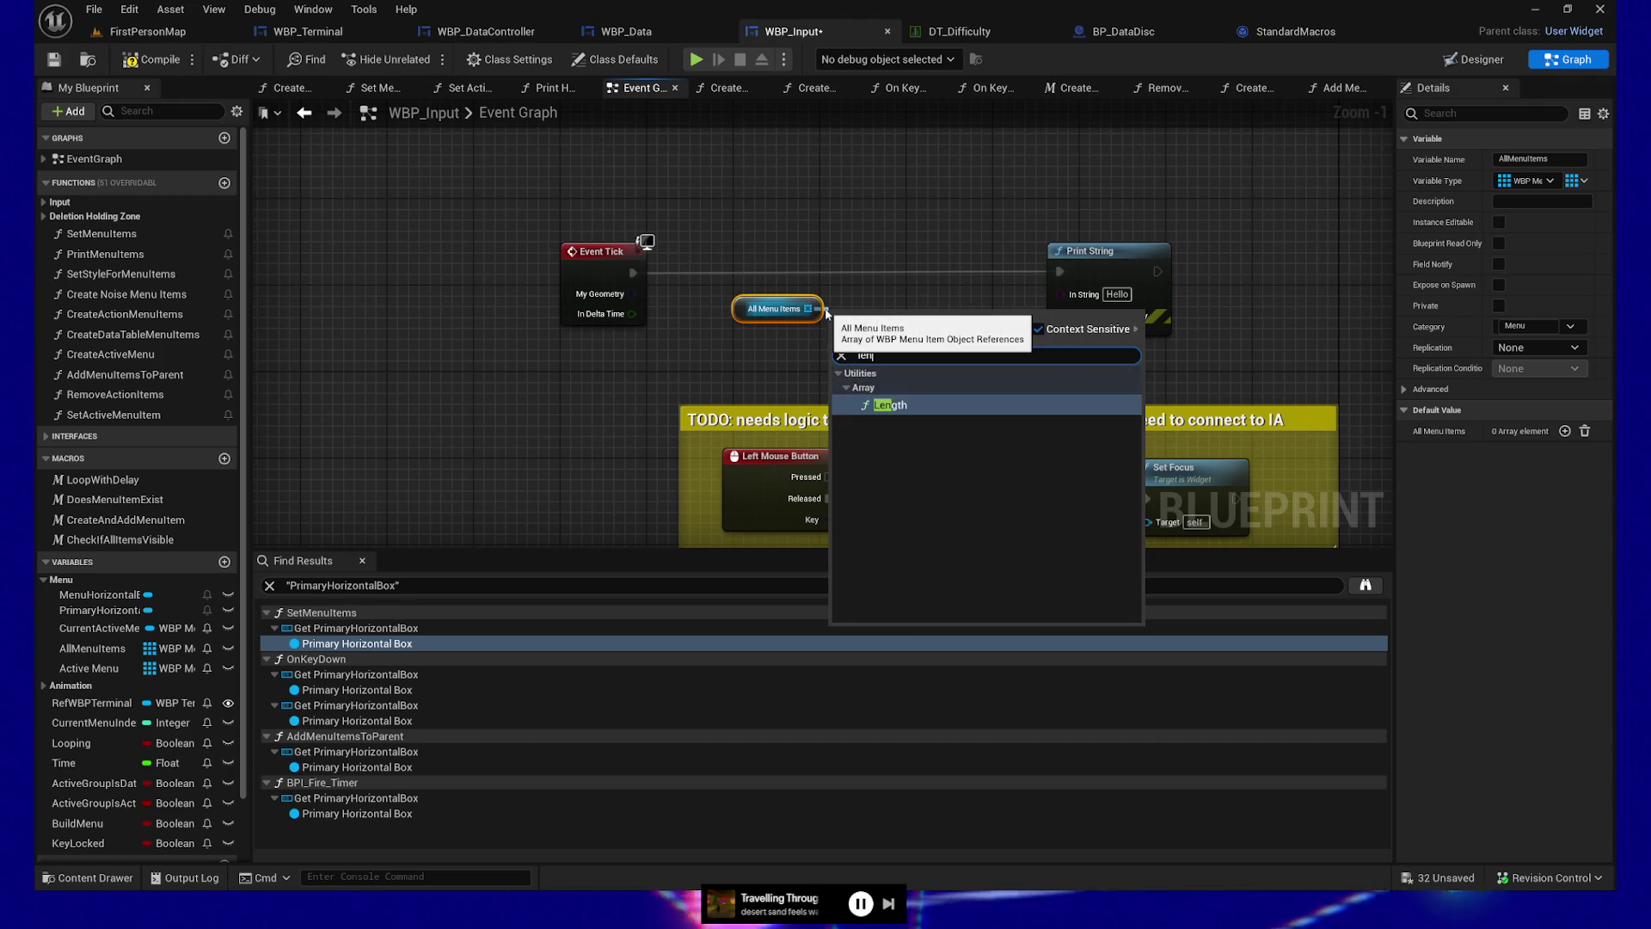
key("Return")
Feed the AllMenuItems Length into Print String's In String and straighten the nodes with Q
left_click_drag(956, 332, 1182, 264)
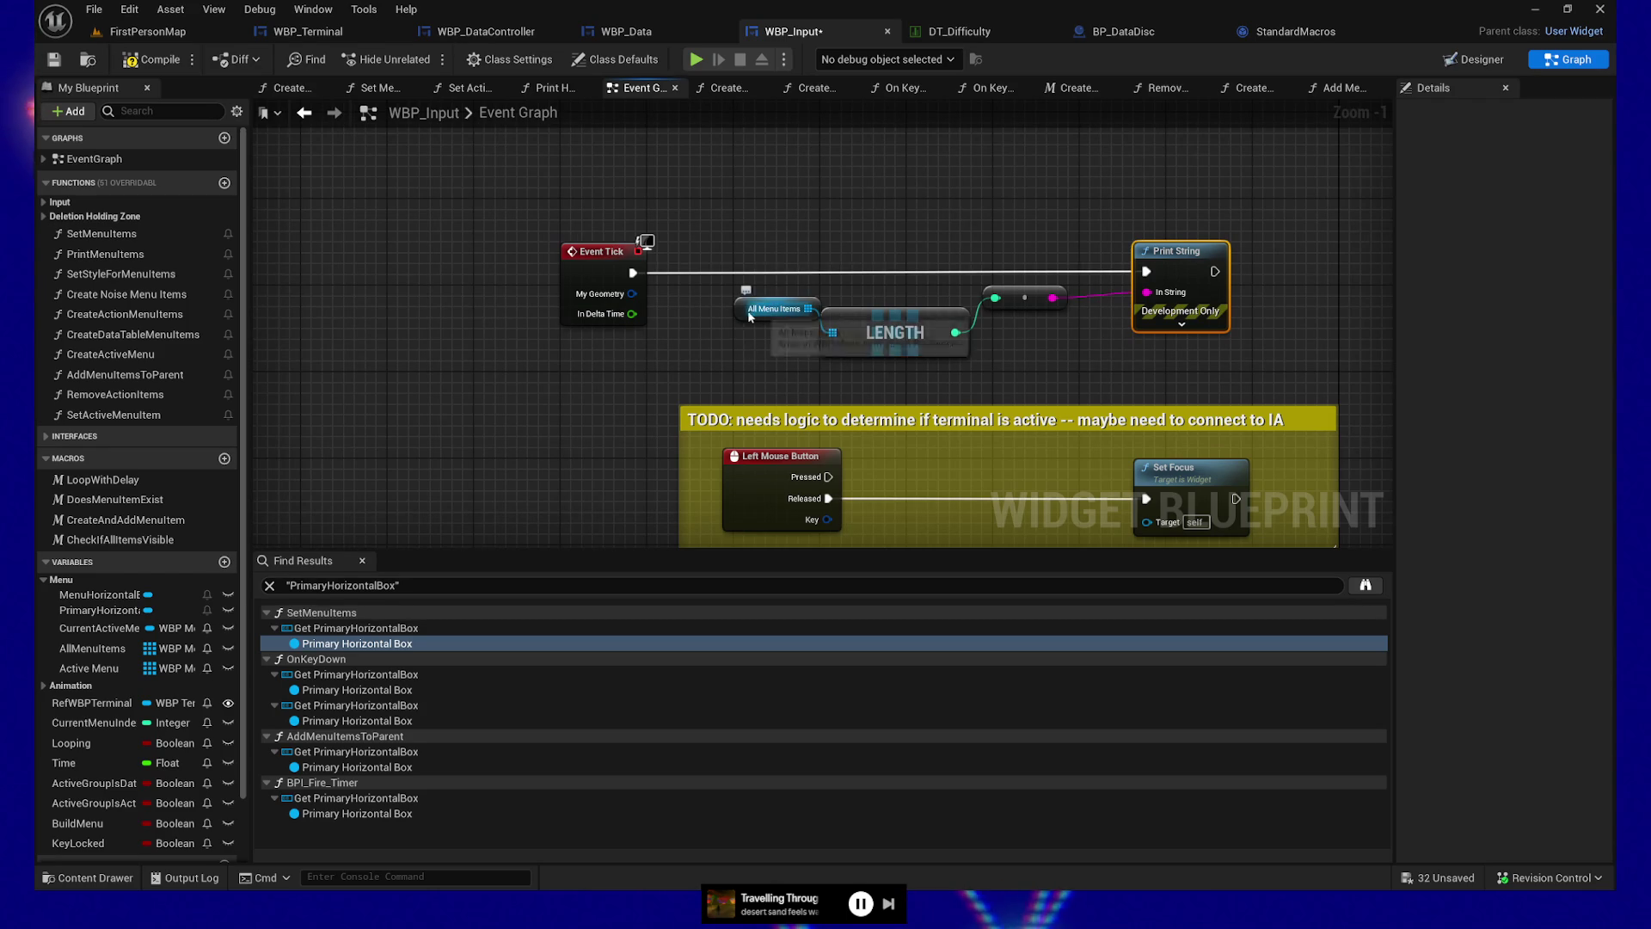
left_click_drag(752, 317, 733, 327)
left_click(949, 348, "ctrl")
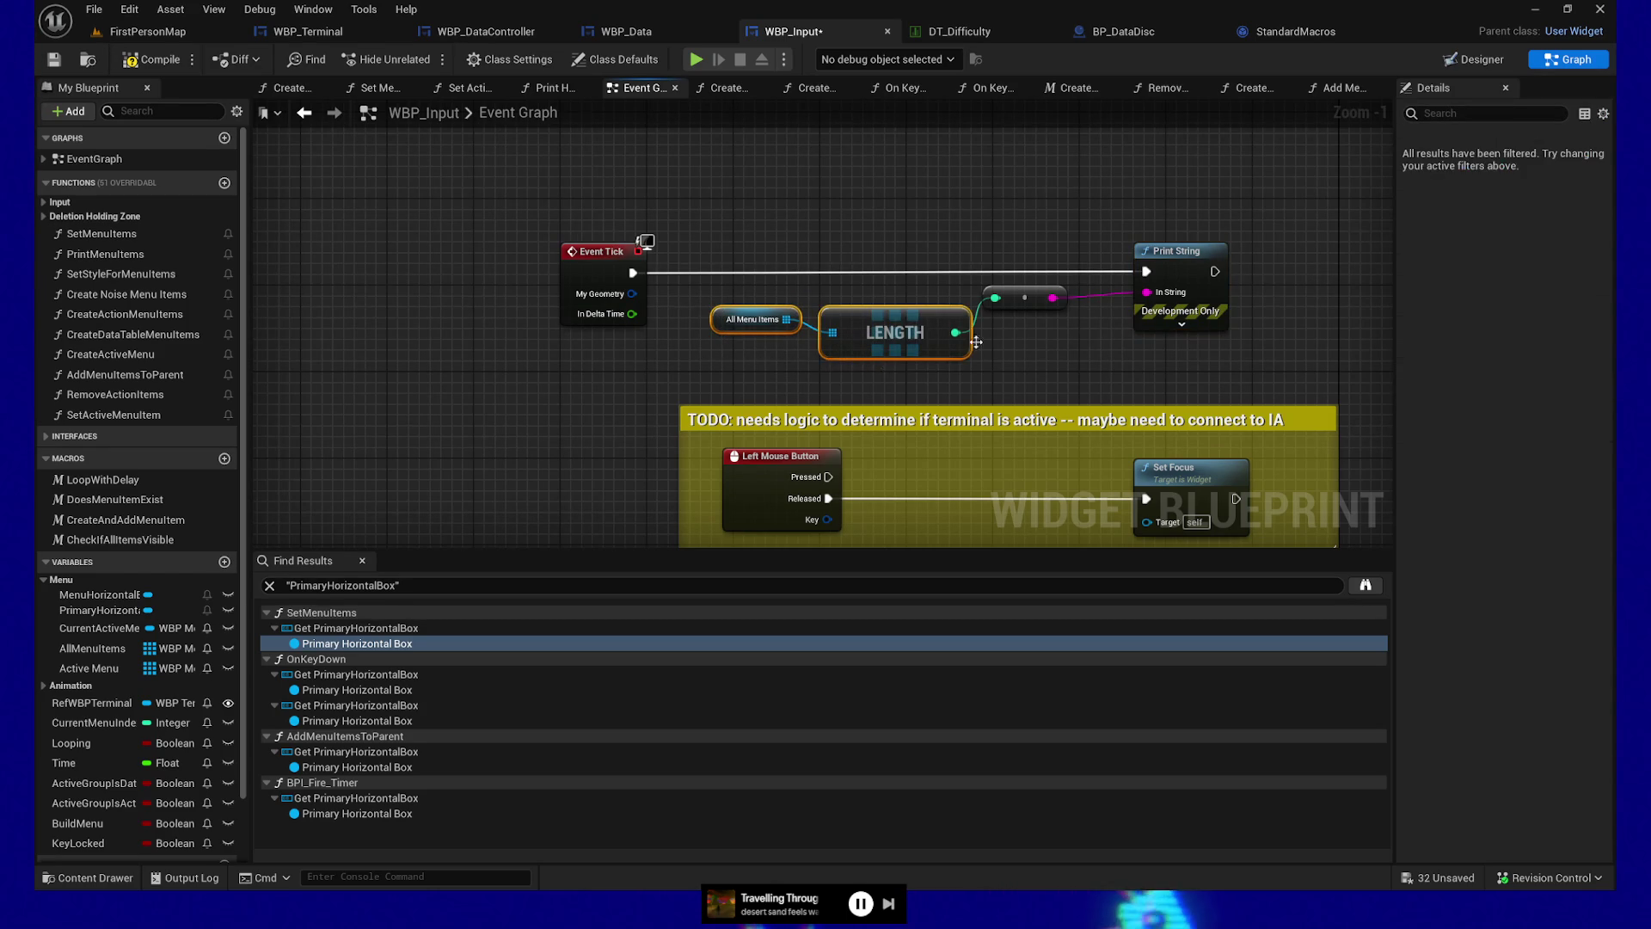
left_click(1023, 298, "ctrl")
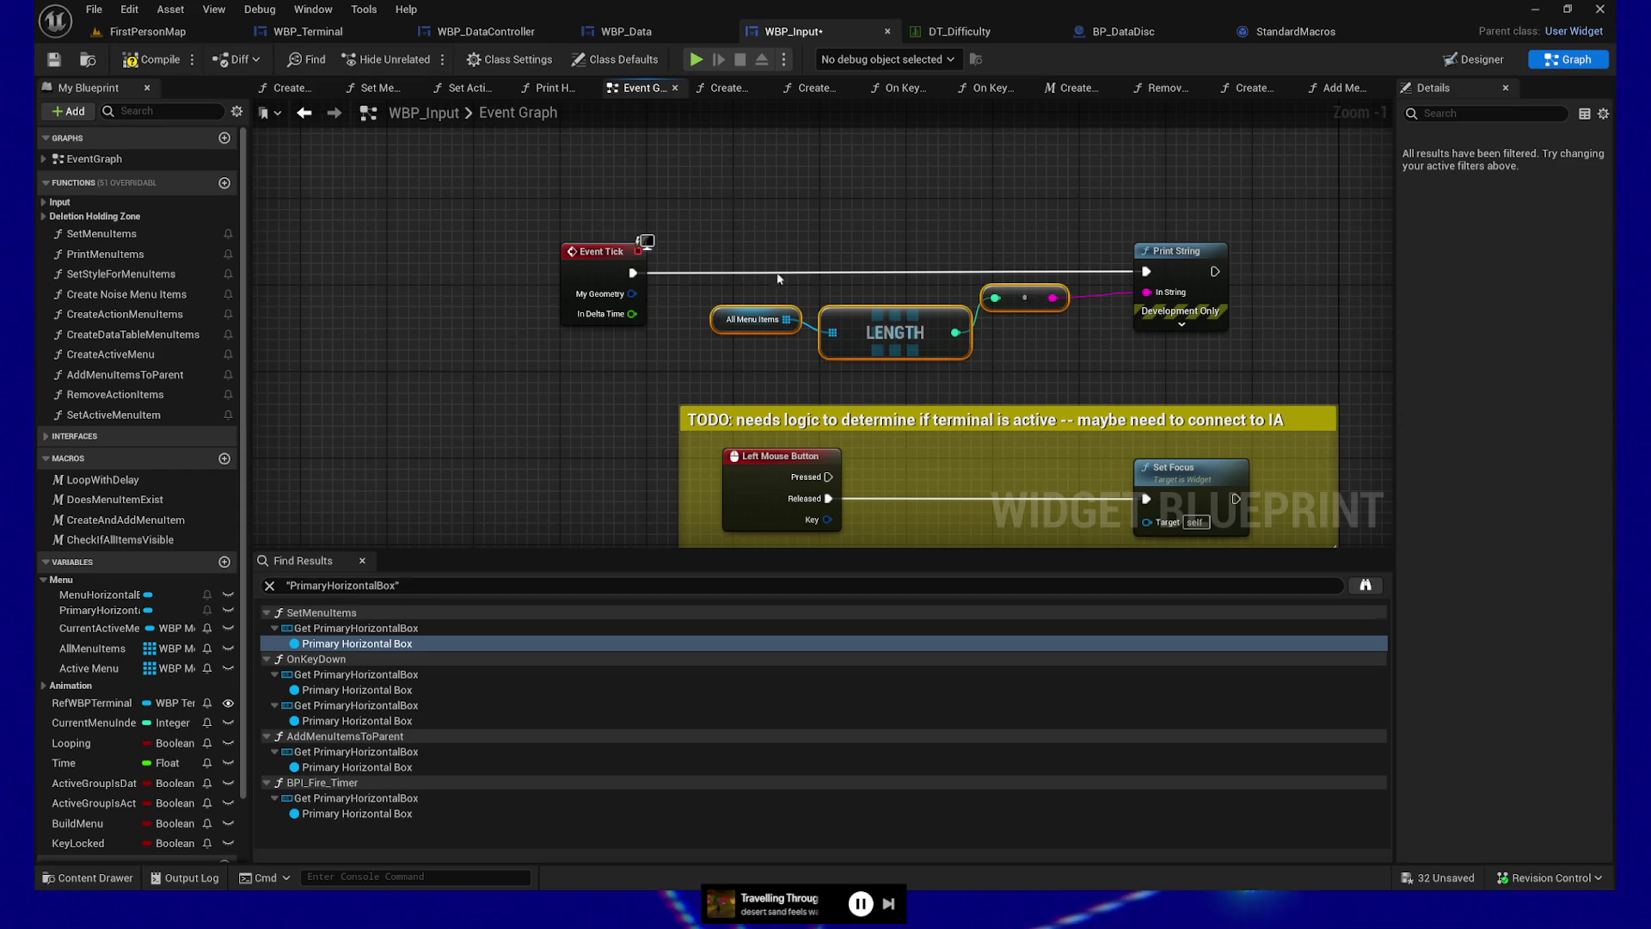
left_click(1204, 310, "ctrl")
key("q")
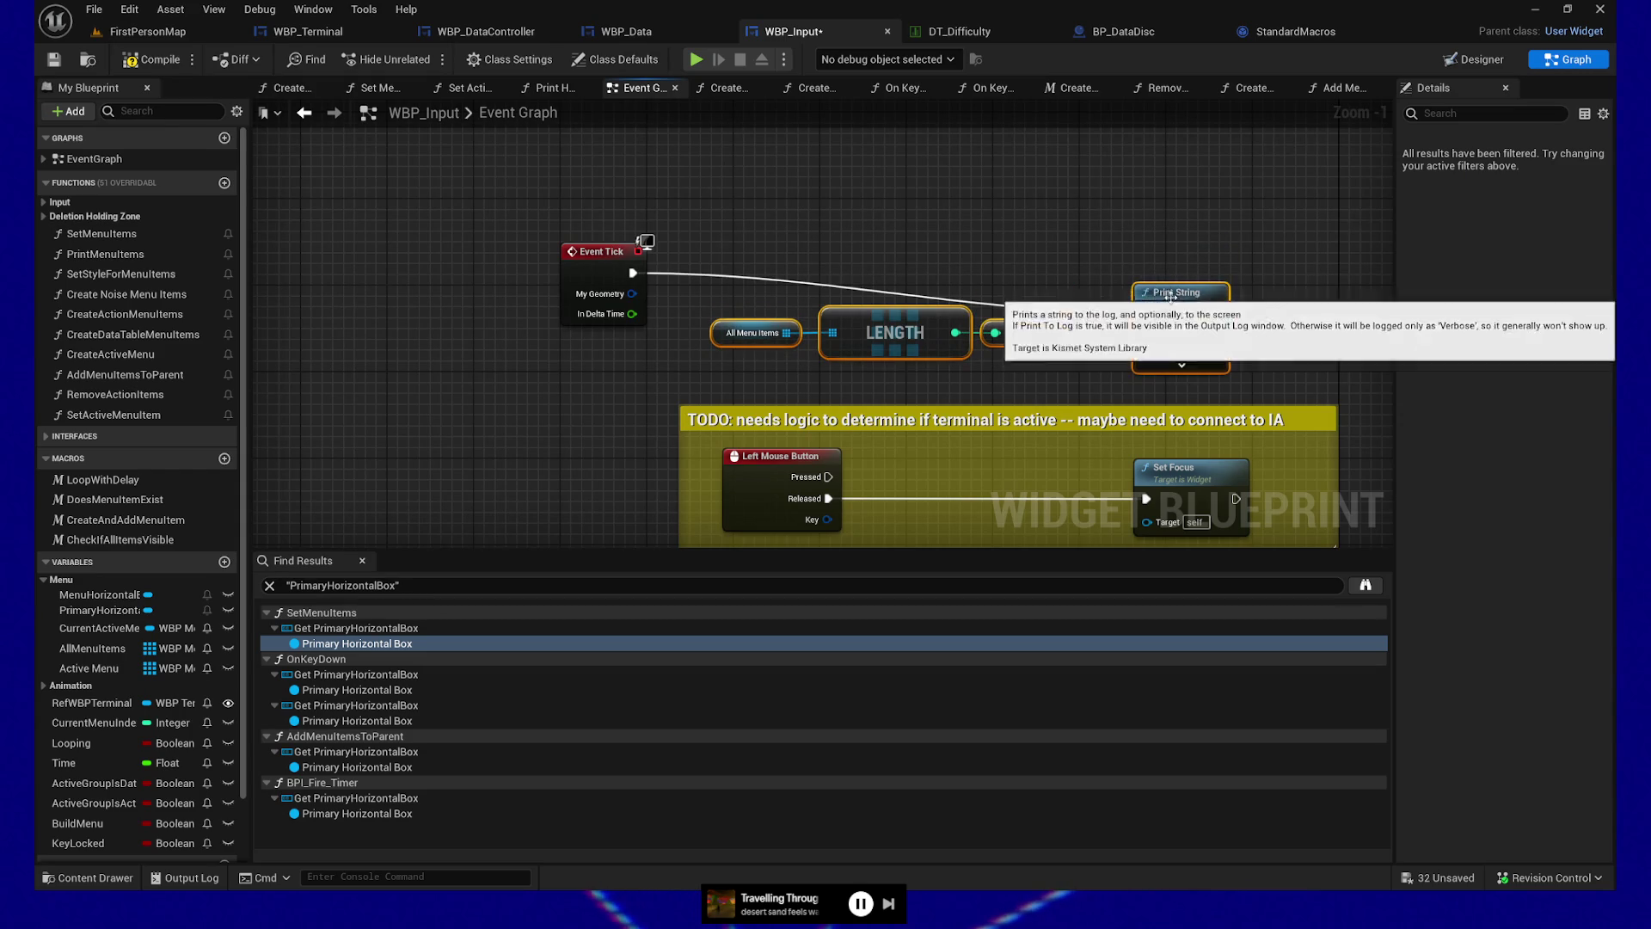
left_click(603, 251, "ctrl")
key("q")
mouse_move(700, 282)
left_mouse_down()
mouse_move(911, 340)
mouse_move(955, 302)
left_mouse_up()
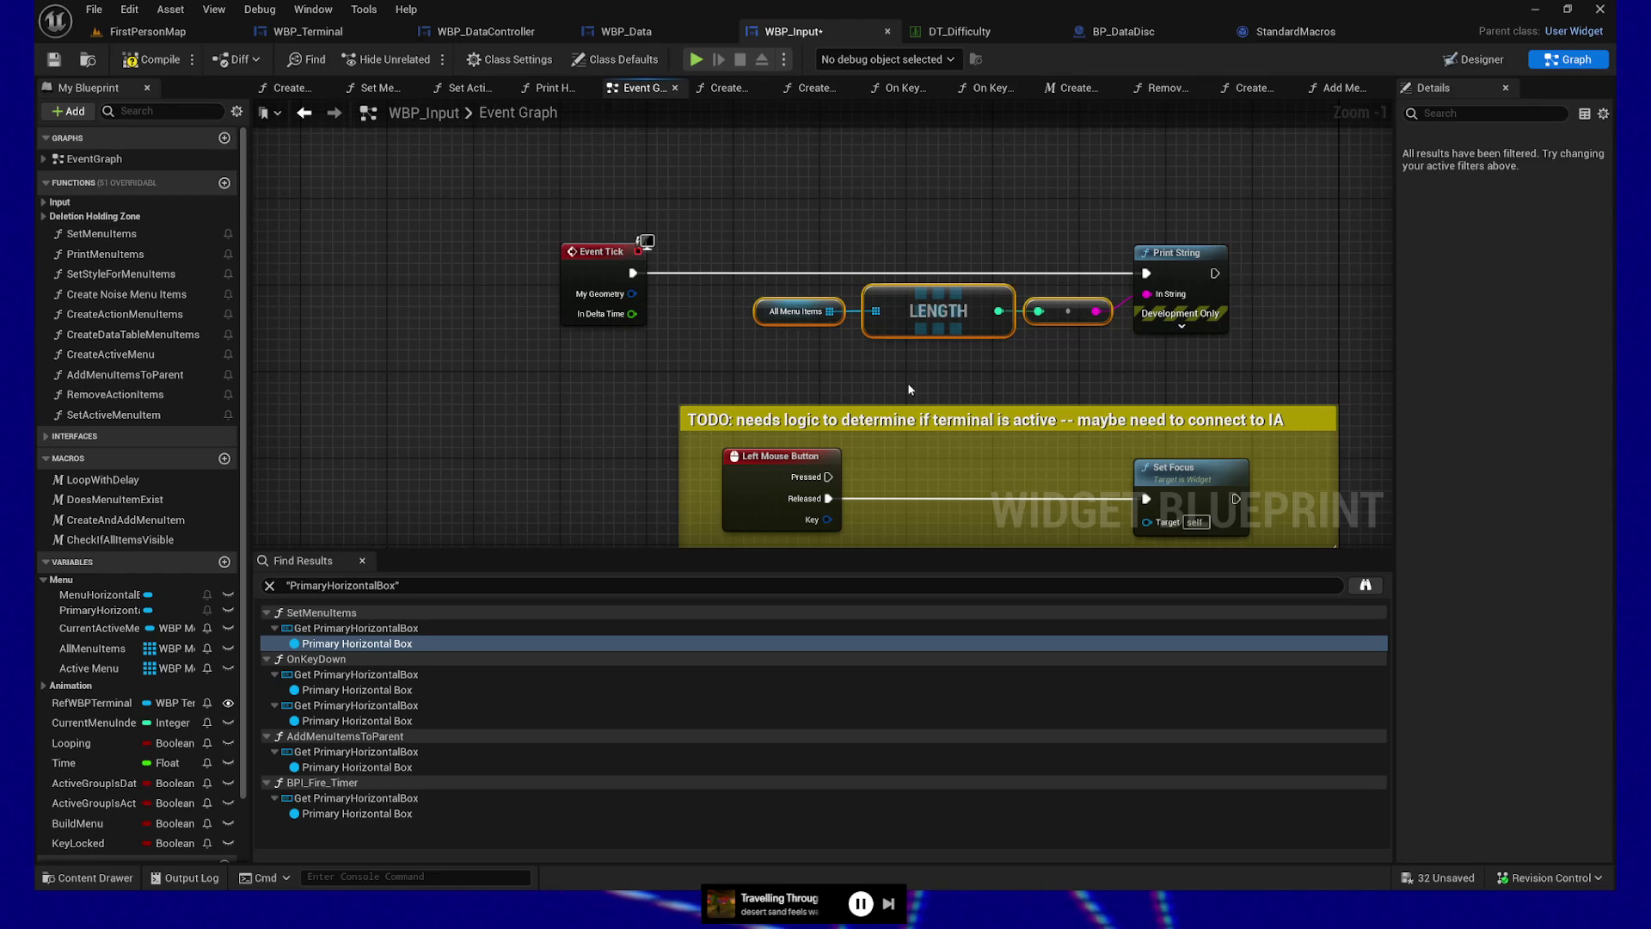
Select the Event Tick print chain and save WBP_Input
mouse_move(460, 213)
left_mouse_down()
mouse_move(835, 313)
mouse_move(1297, 380)
left_mouse_up()
scroll(1298, 383, "down", 5)
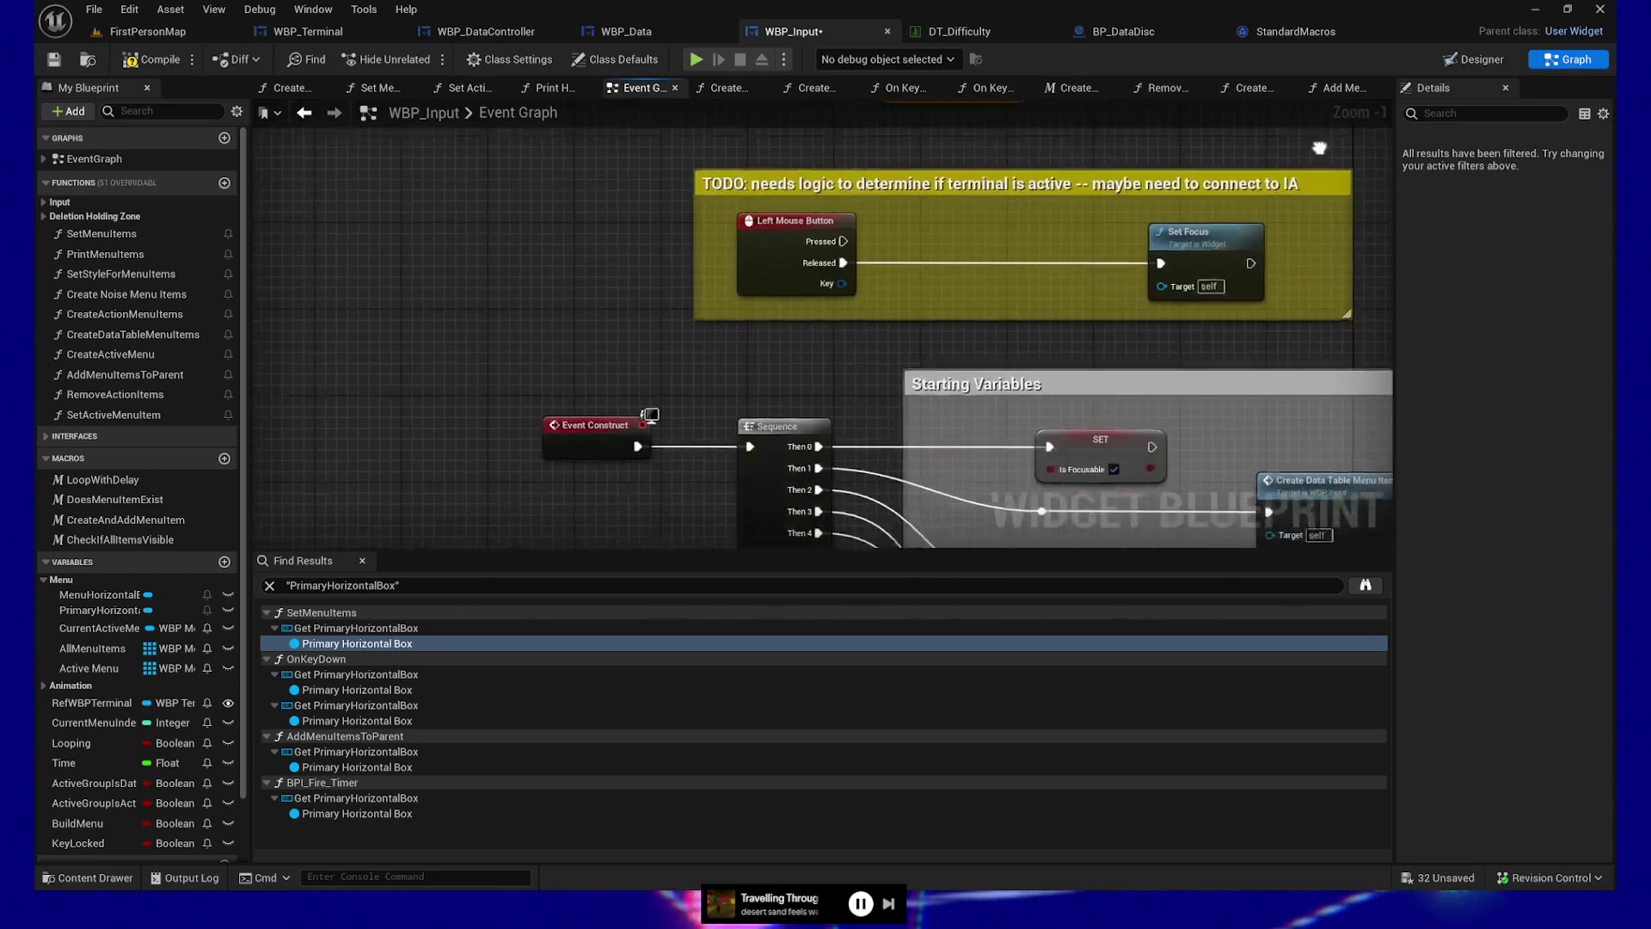
scroll(1297, 383, "up", 4)
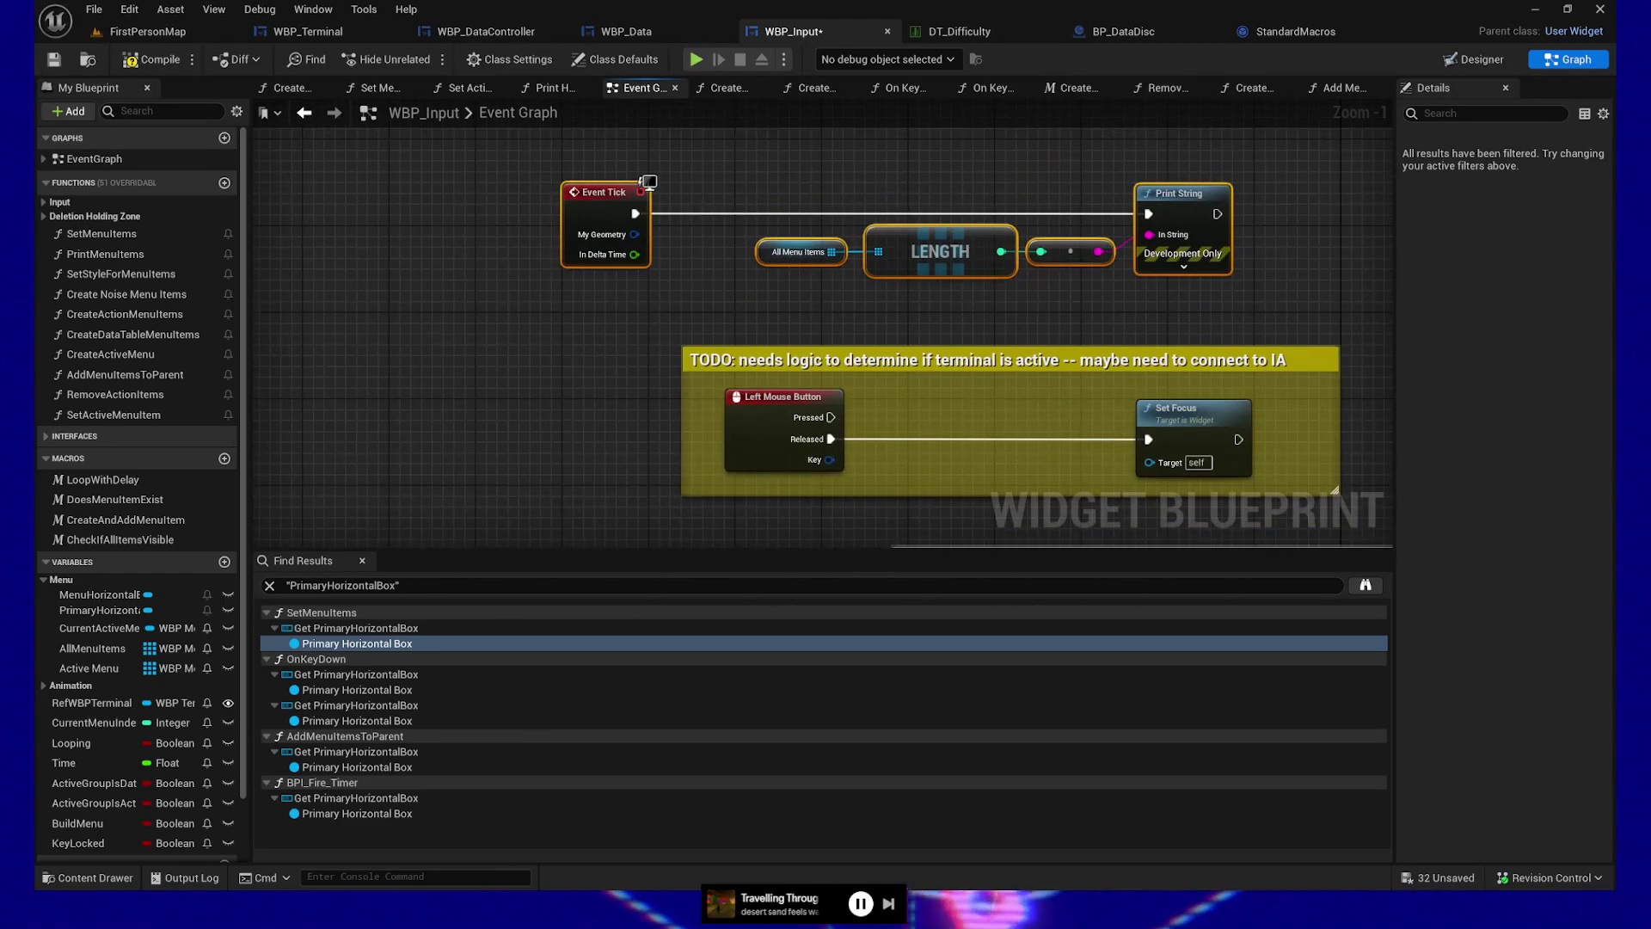
left_click(53, 59)
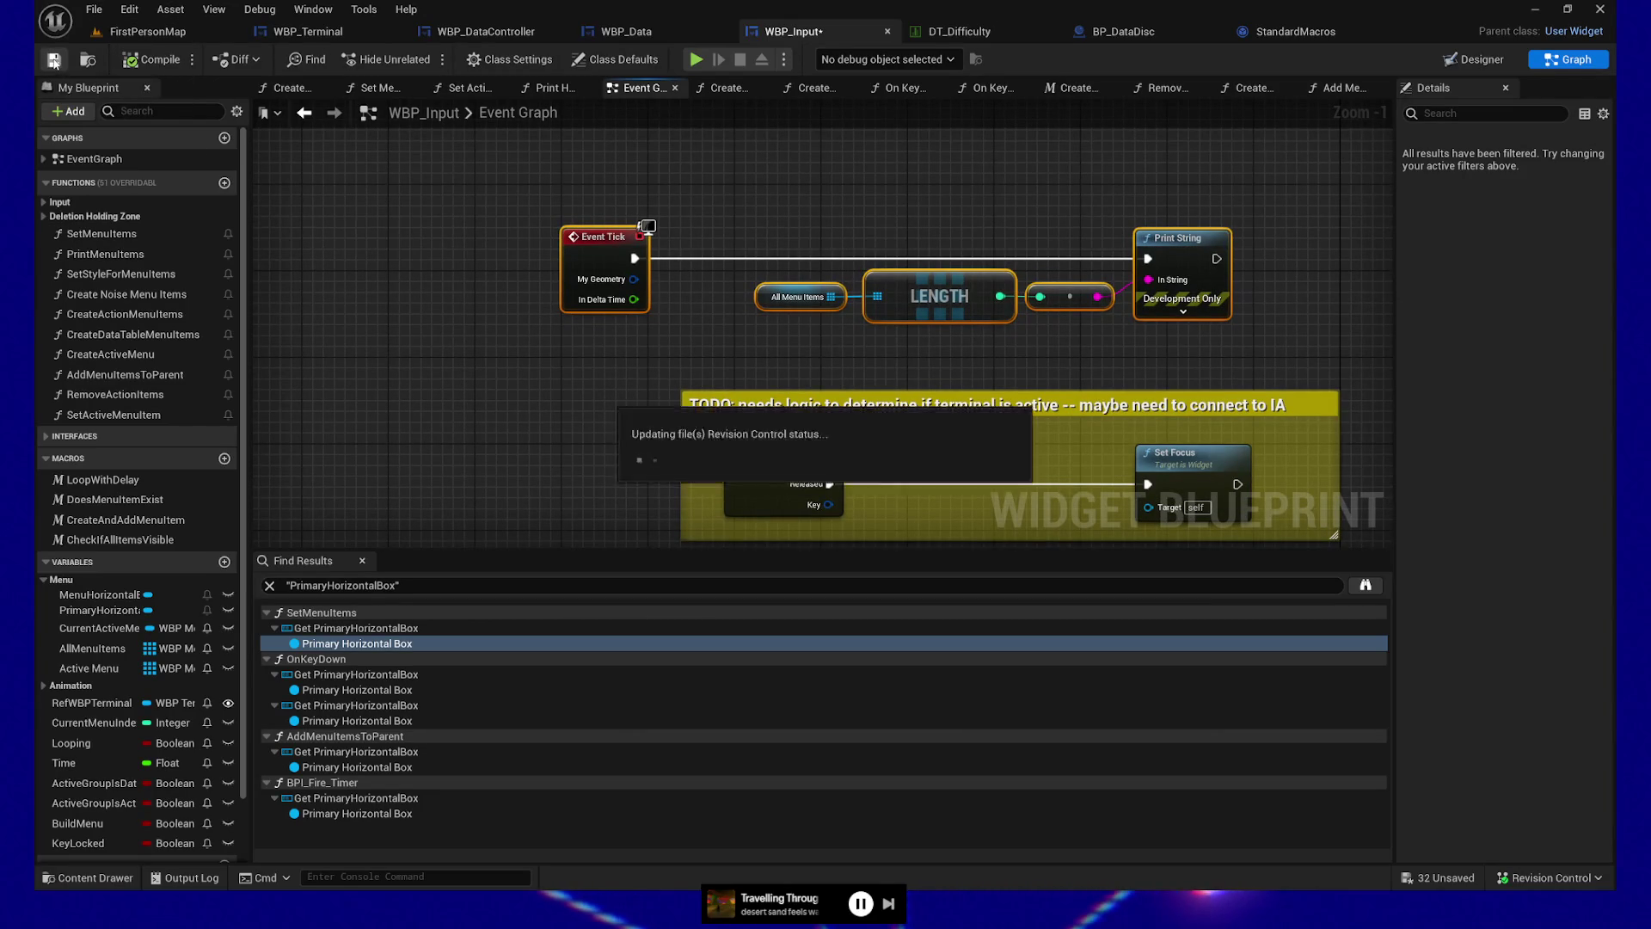
Shift Event Tick and Print String slightly left and reselect the chain
left_click_drag(354, 215, 387, 289)
scroll(638, 332, "down", 2)
left_click_drag(657, 226, 632, 226)
left_click_drag(554, 320, 548, 442)
left_click_drag(550, 290, 1205, 410)
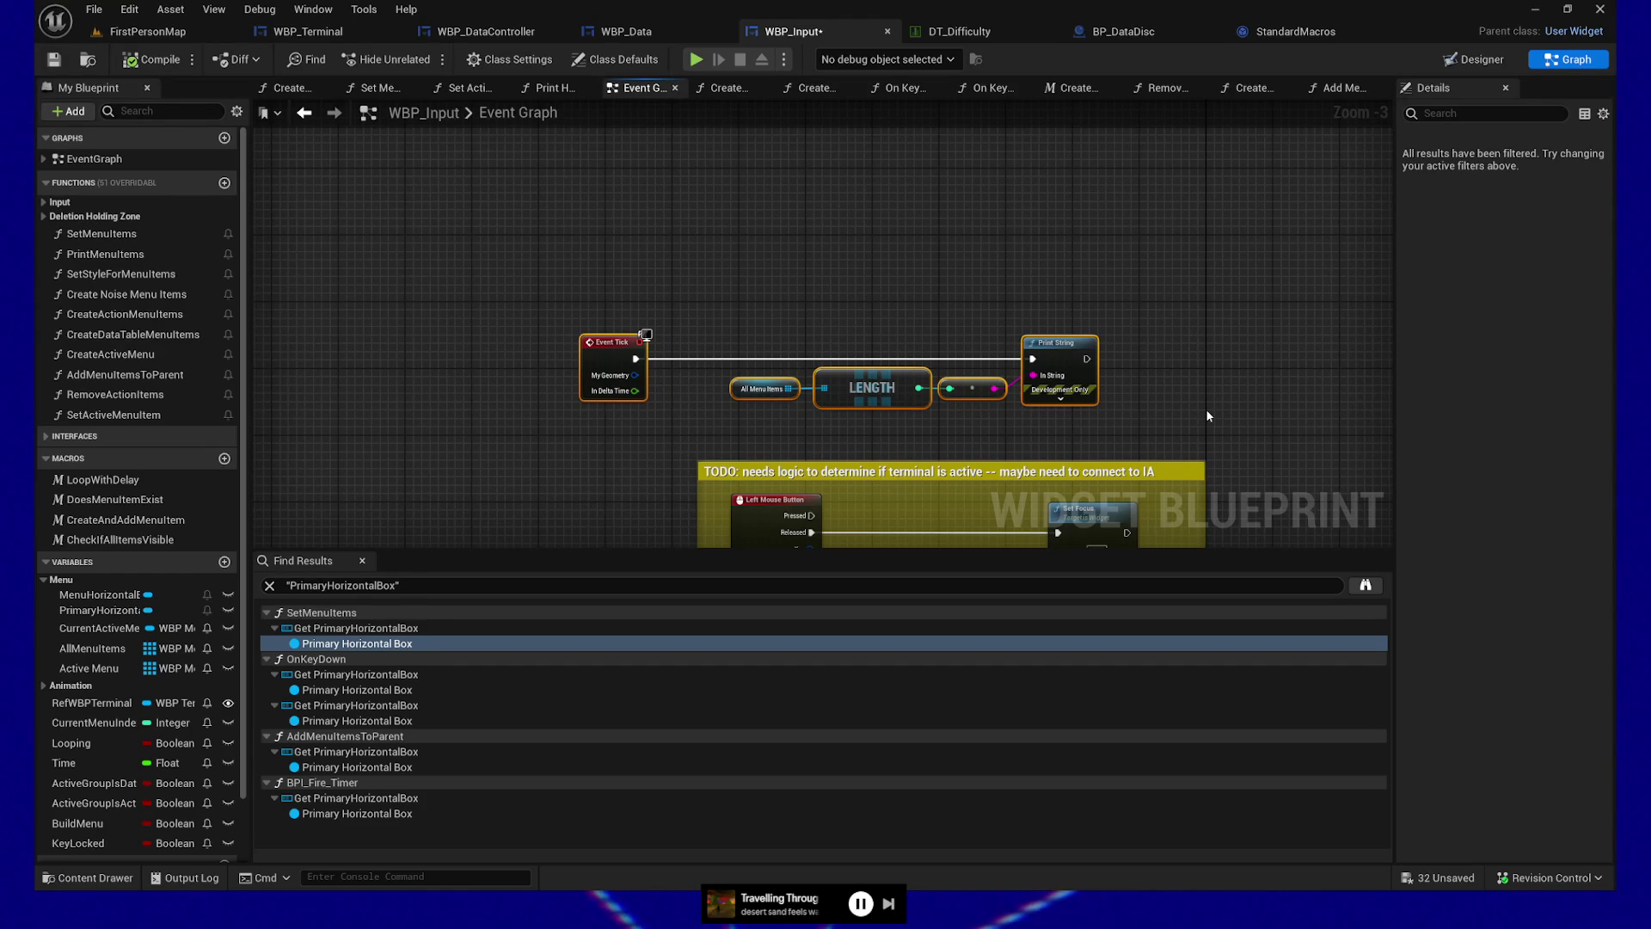
Clear the node selection and review the WBP_Input Event Graph
scroll(838, 246, "up", 2)
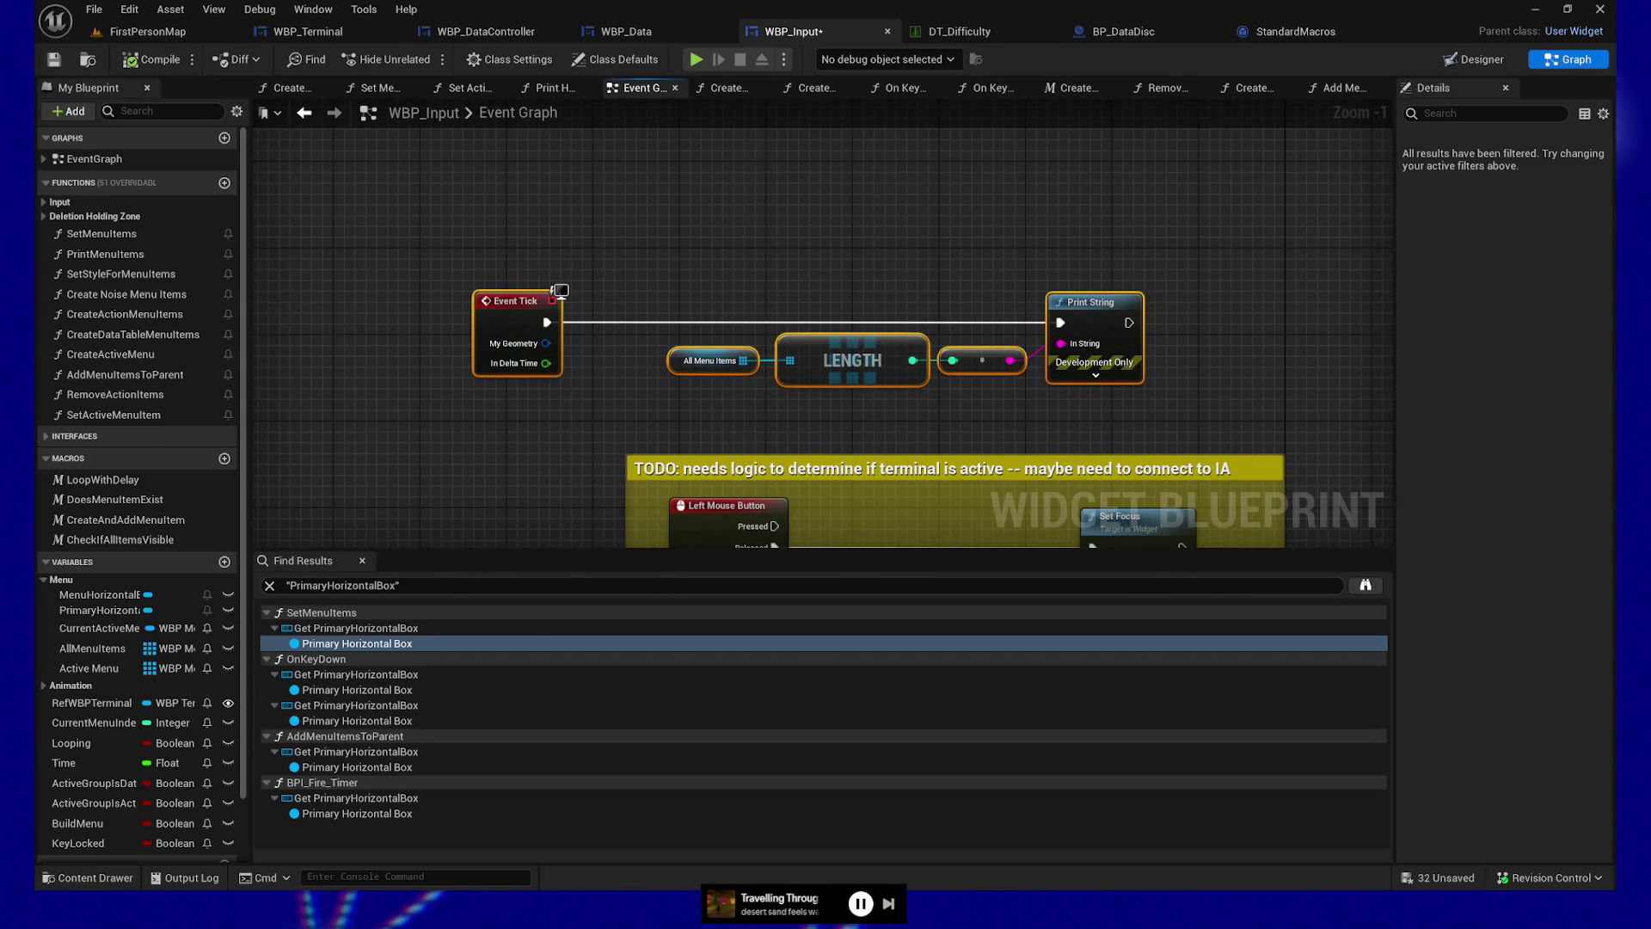
left_click(462, 442)
left_click_drag(491, 455, 491, 446)
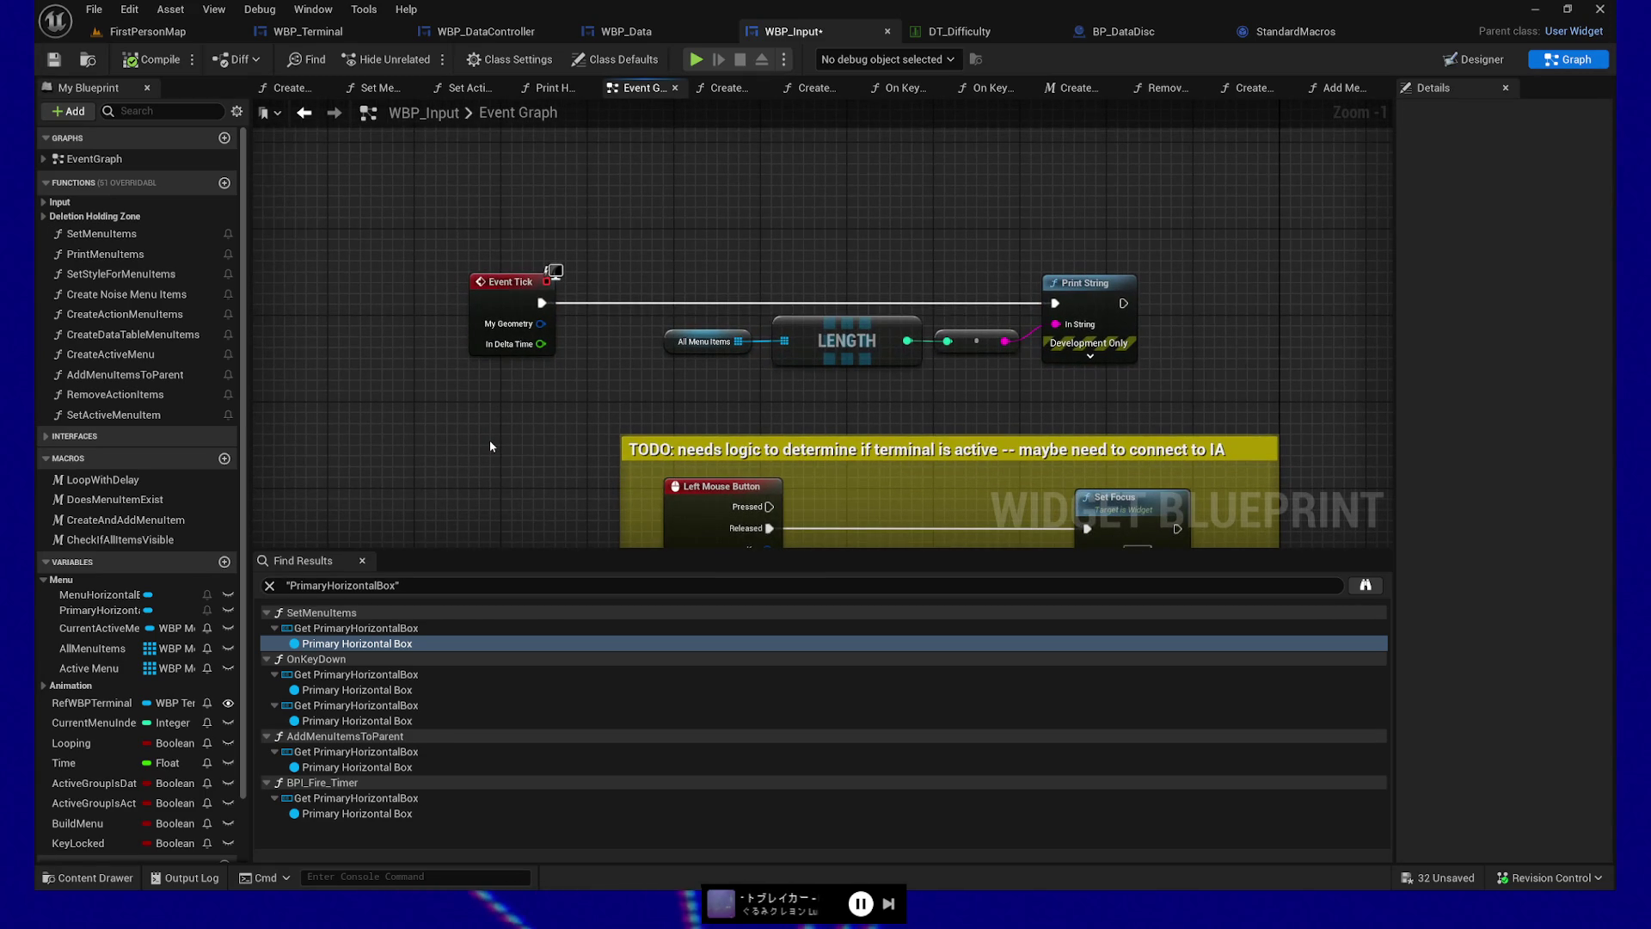
mouse_move(488, 437)
left_mouse_down()
mouse_move(442, 358)
mouse_move(454, 385)
mouse_move(558, 166)
mouse_move(546, 360)
mouse_move(525, 412)
left_mouse_up()
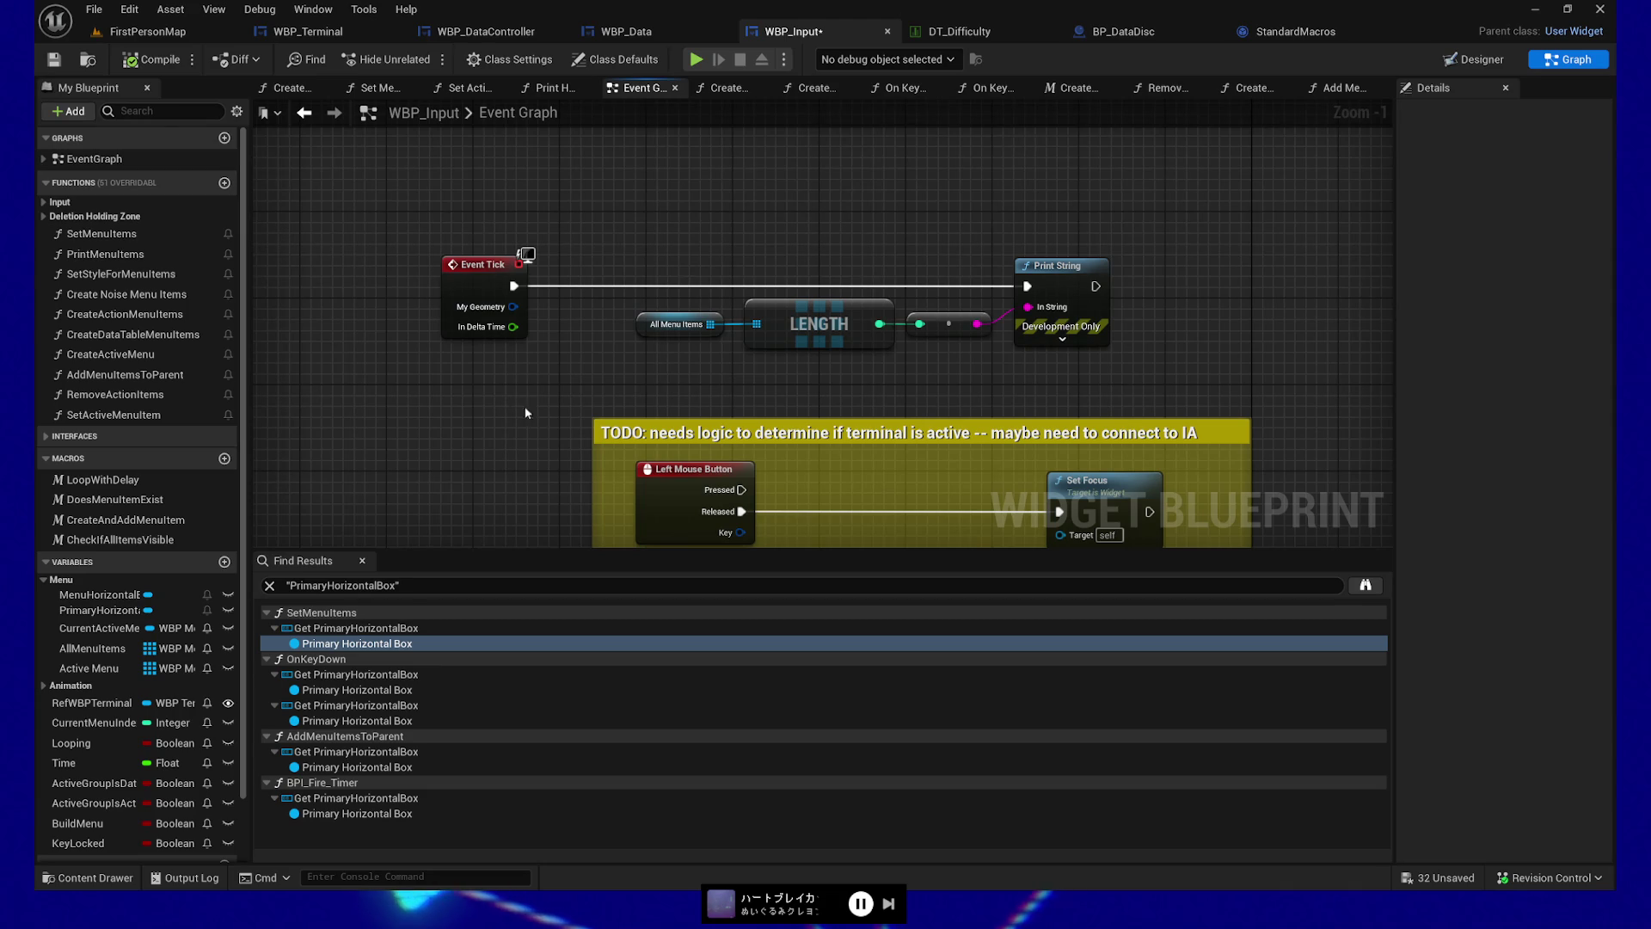
scroll(524, 413, "down", 2)
mouse_move(520, 341)
left_mouse_down()
mouse_move(530, 204)
mouse_move(557, 337)
left_mouse_up()
Save WBP_Input again and start a play test
left_click(54, 59)
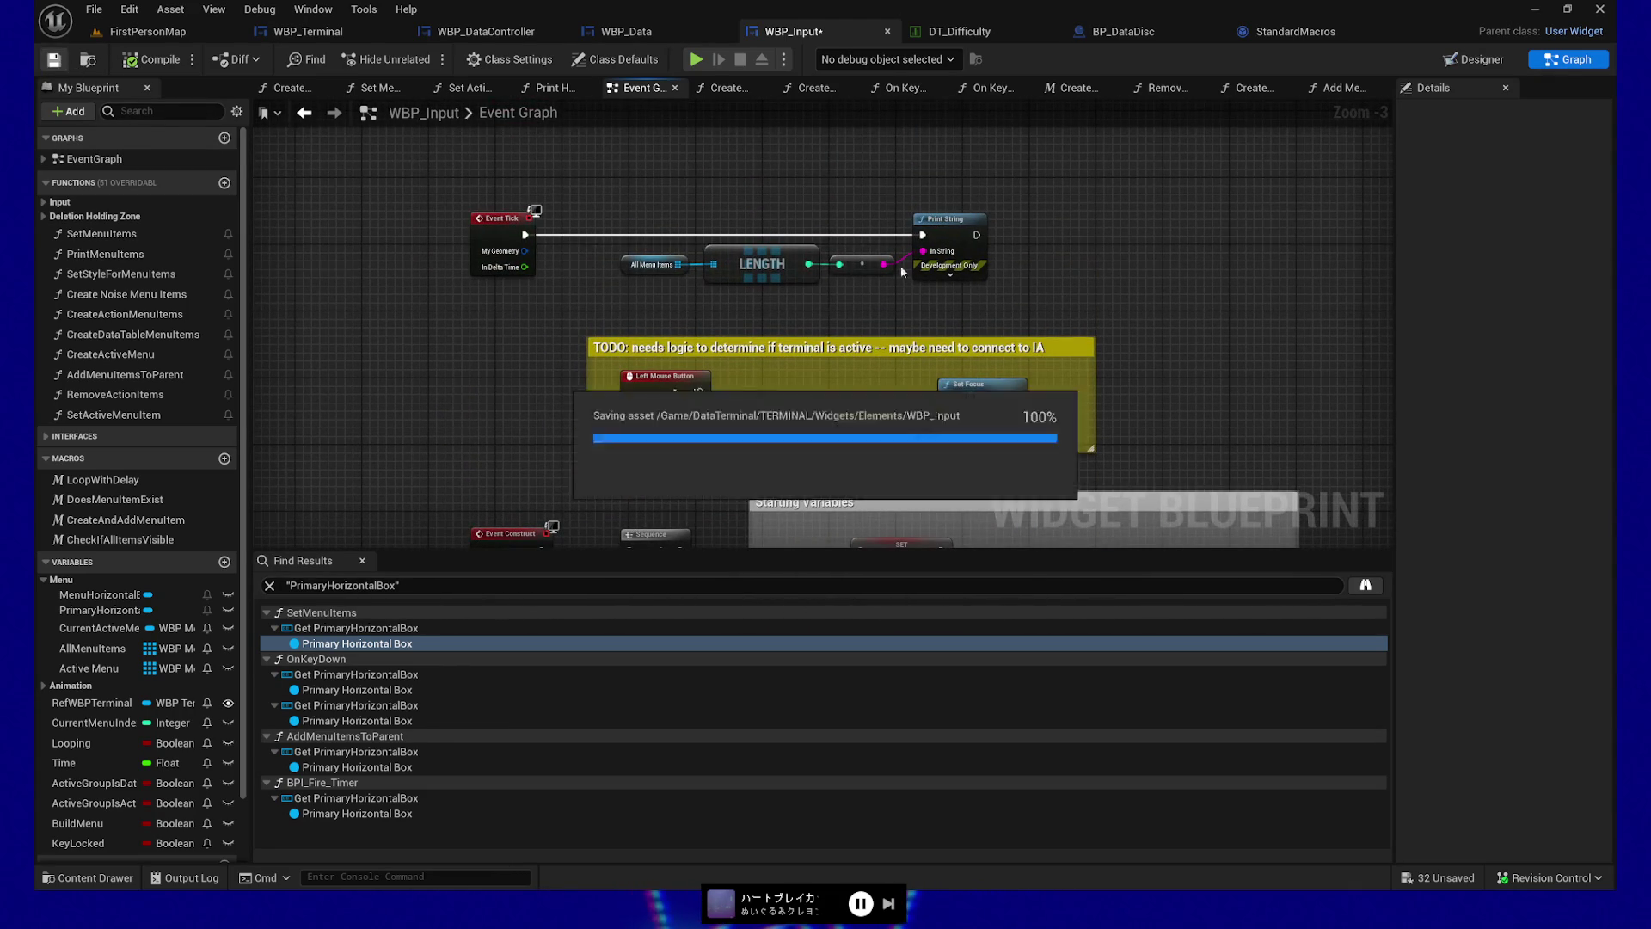
left_click_drag(1130, 226, 1126, 276)
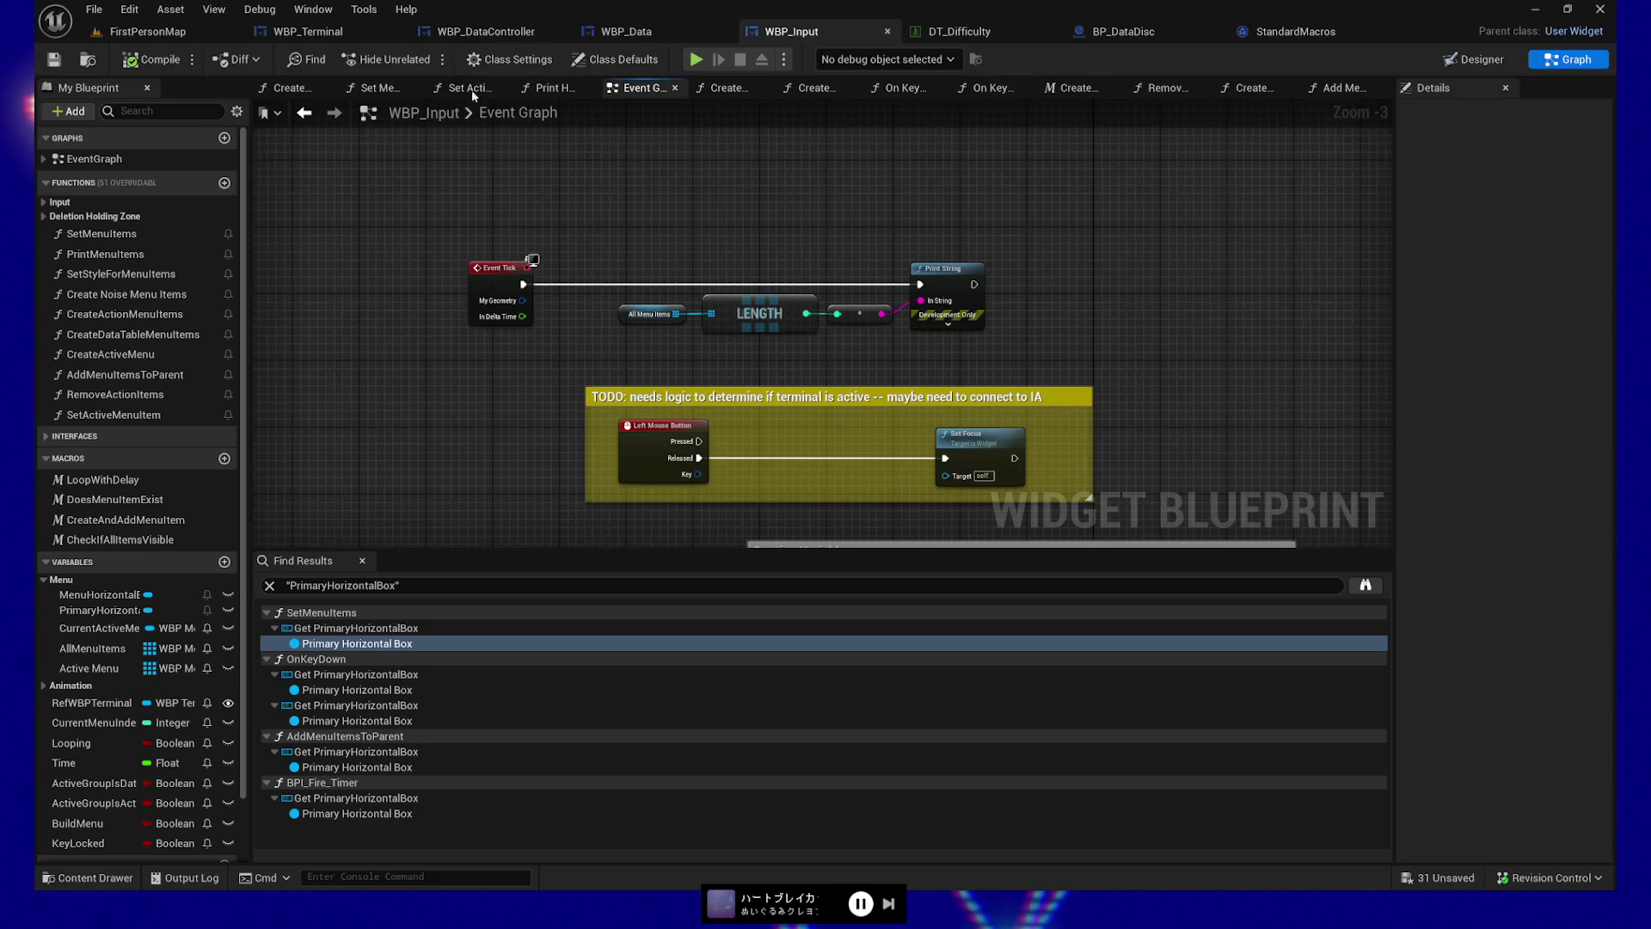
left_click(706, 61)
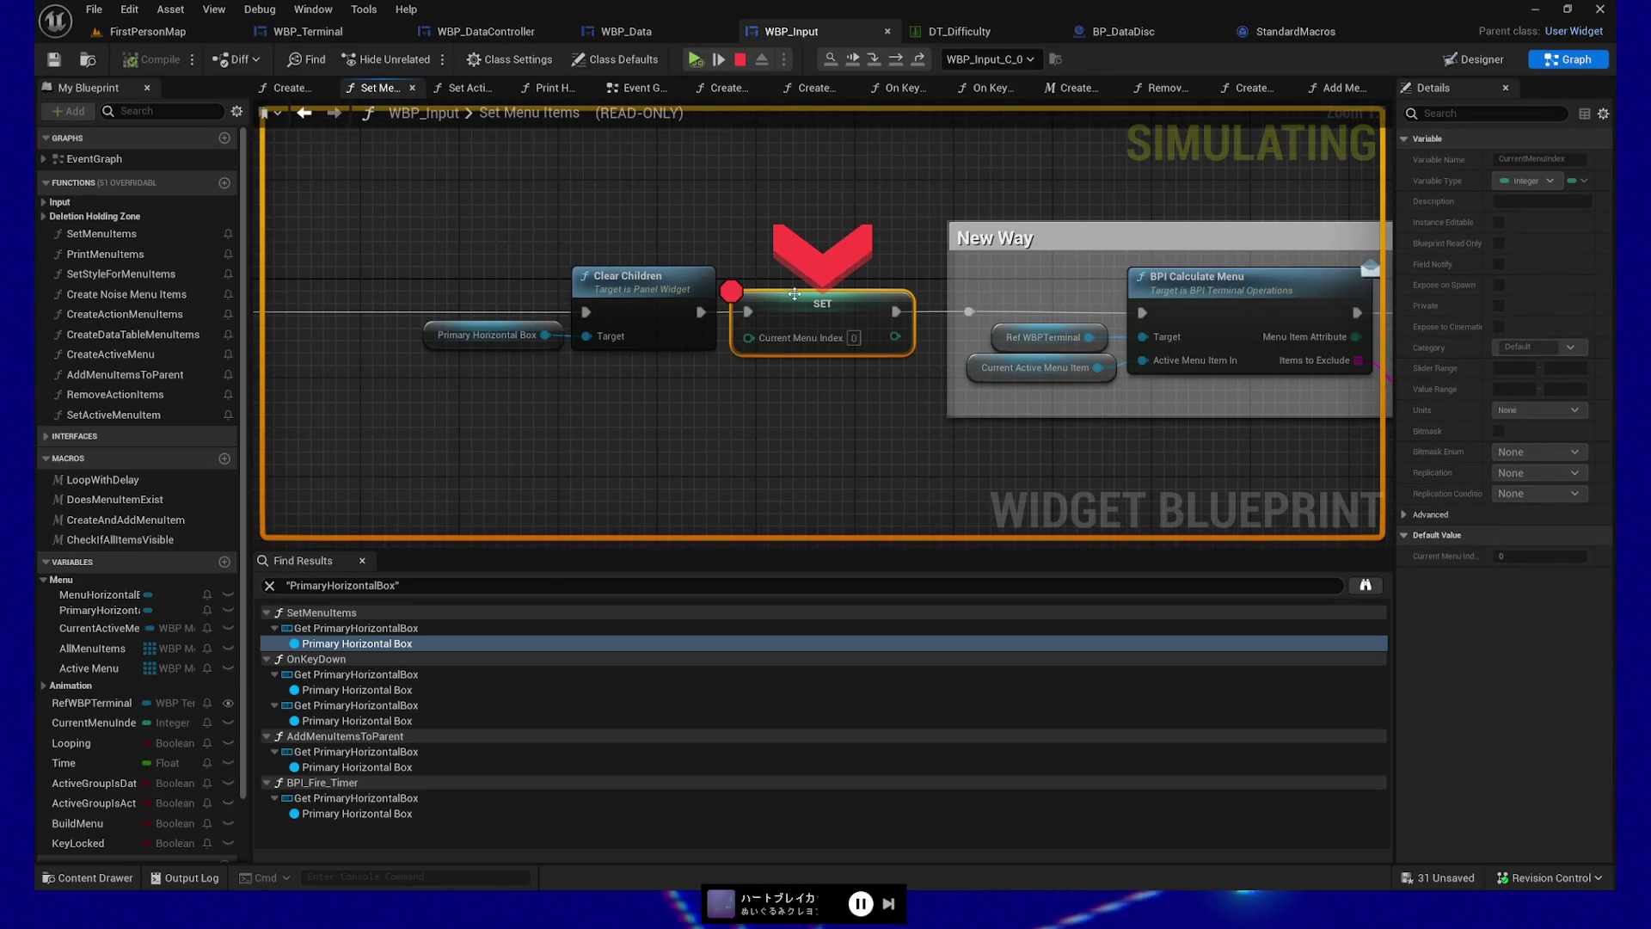
Resume past two breakpoints, insert the Raw Data disc, reach the terminal dashboard, then stop play
left_click(695, 60)
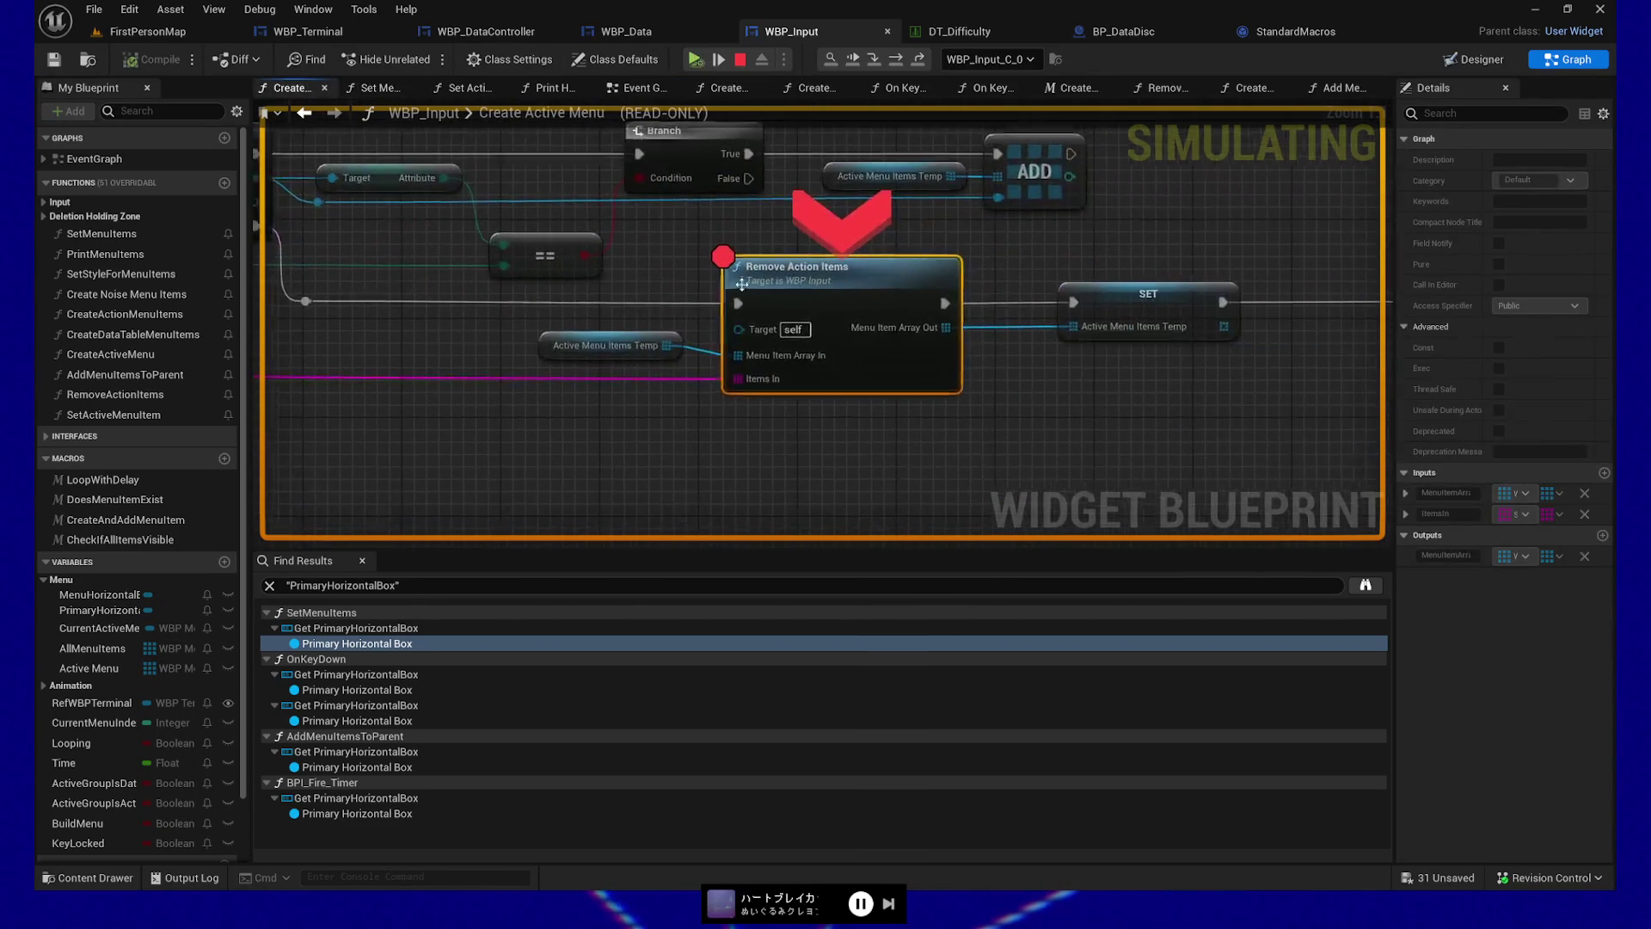
left_click(695, 60)
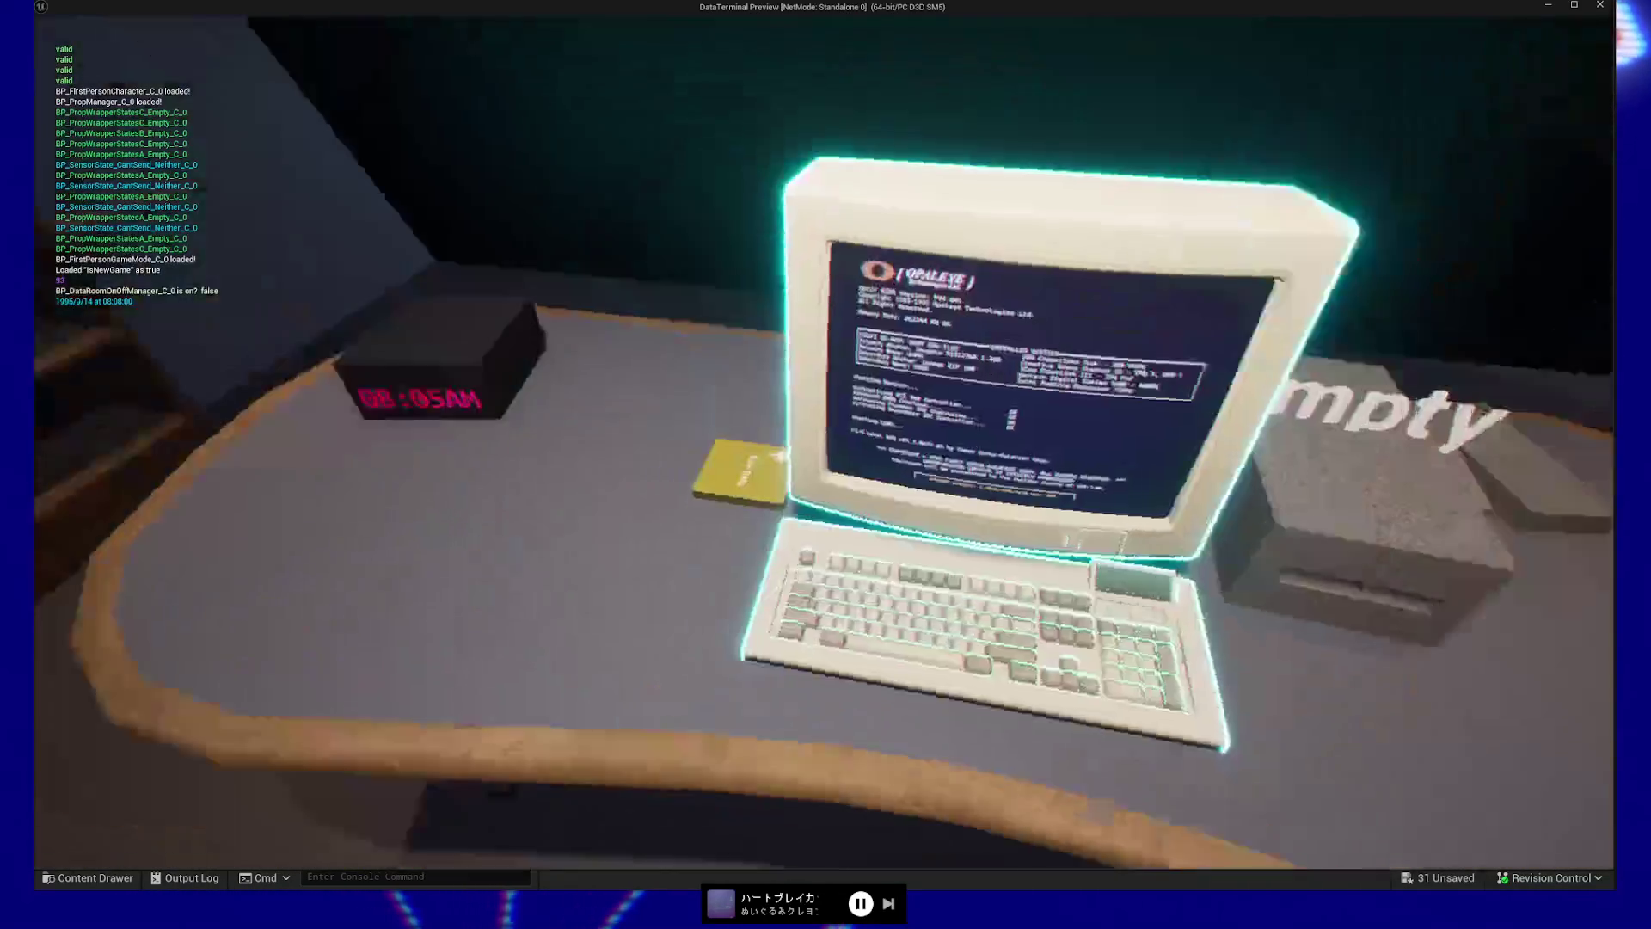
left_click(821, 442)
left_click(822, 442)
left_click(822, 442)
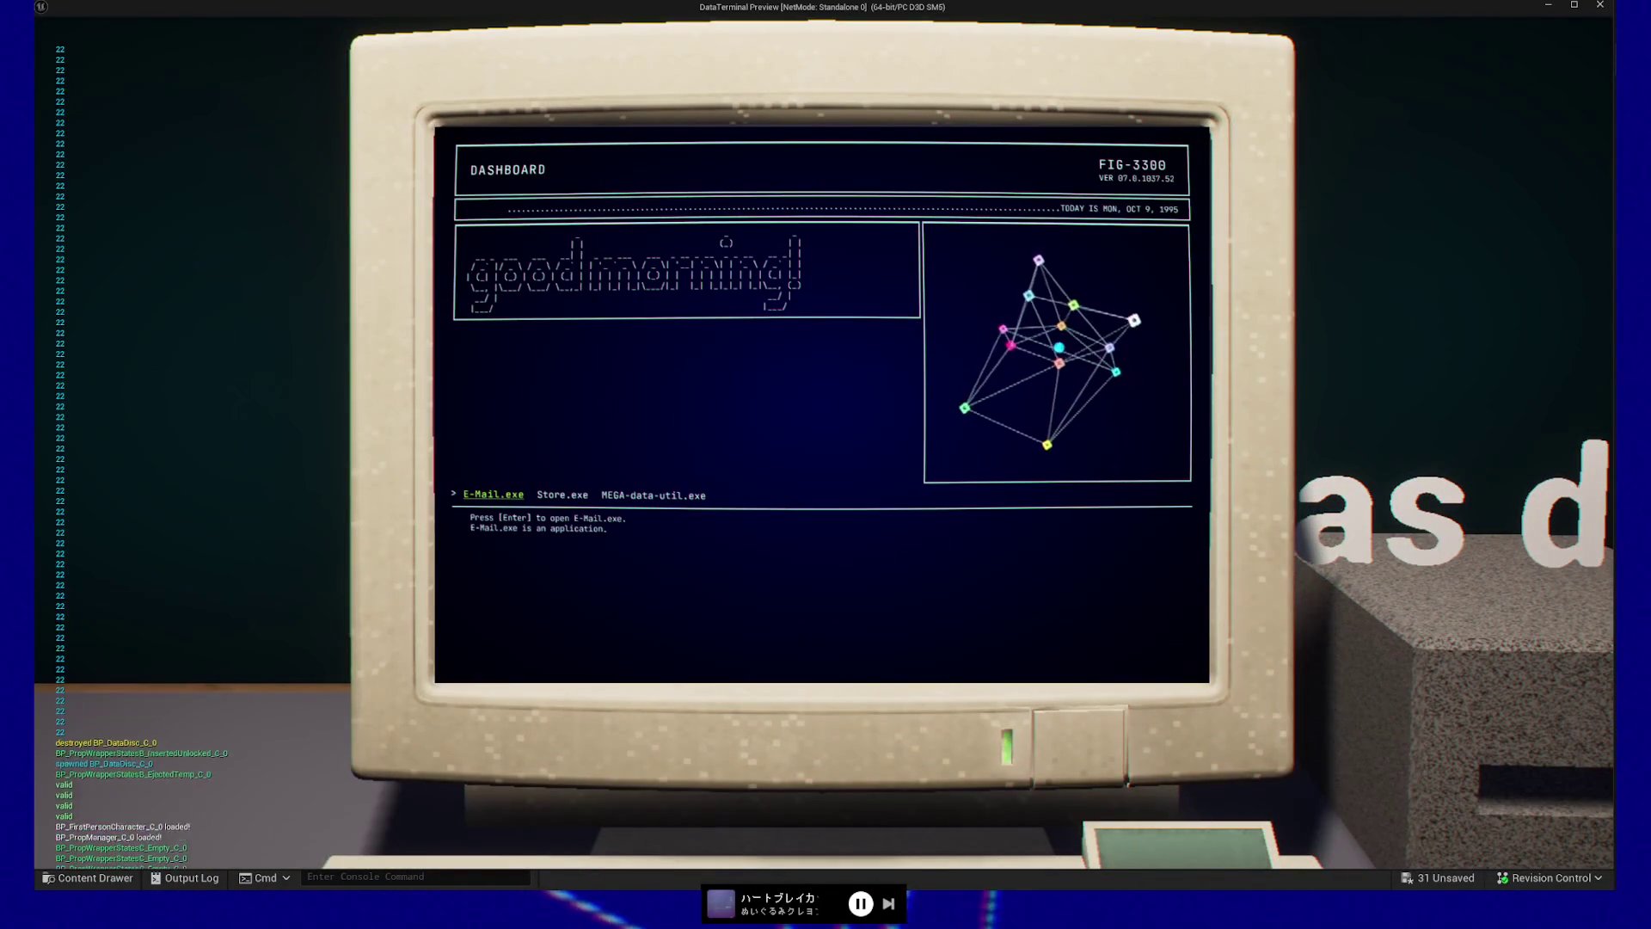
key("Escape")
key("Escape")
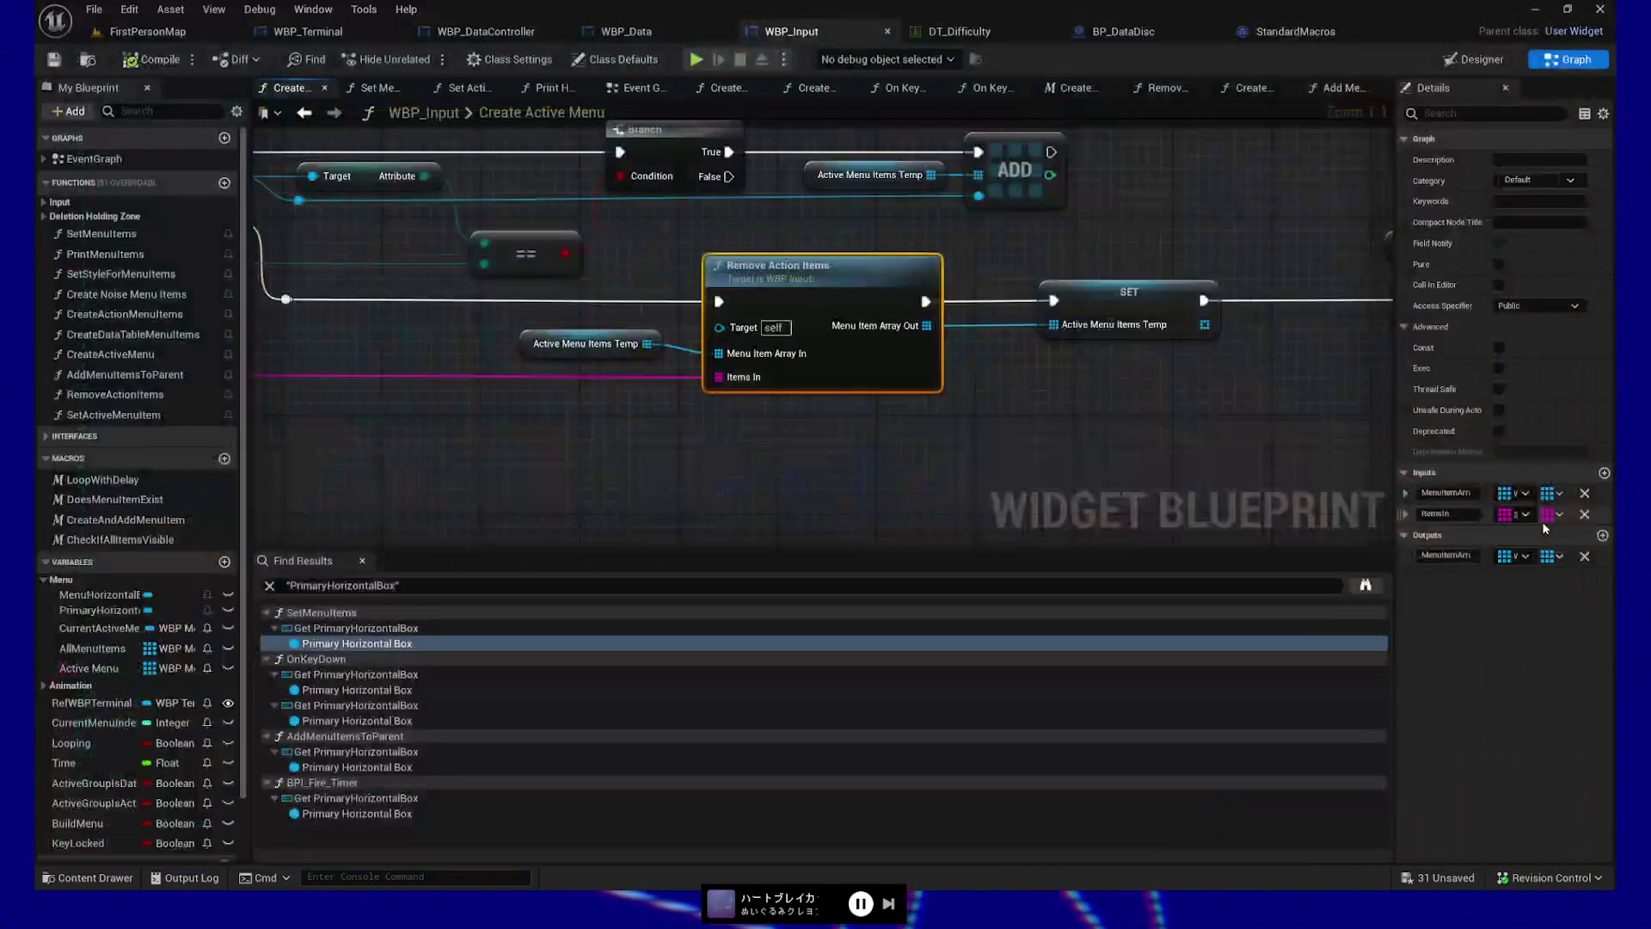
Expand the Event Tick Print String node, move it up, and enter a Key value
mouse_move(468, 156)
left_mouse_down()
mouse_move(562, 174)
mouse_move(866, 485)
left_mouse_up()
scroll(866, 485, "down", 4)
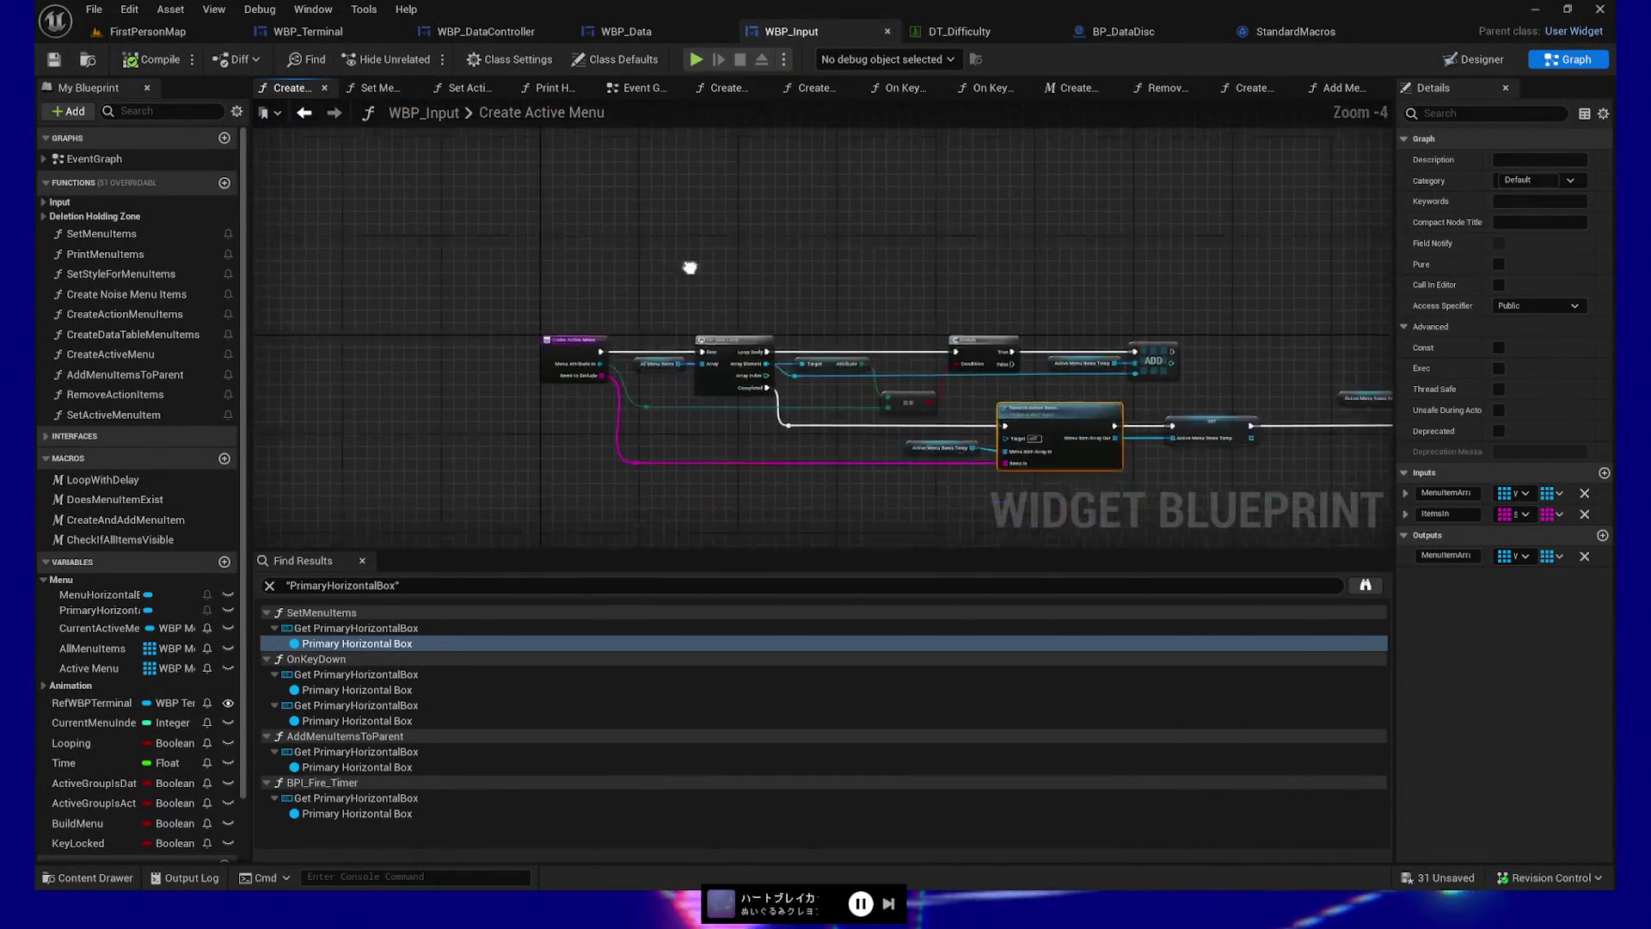
left_click(637, 88)
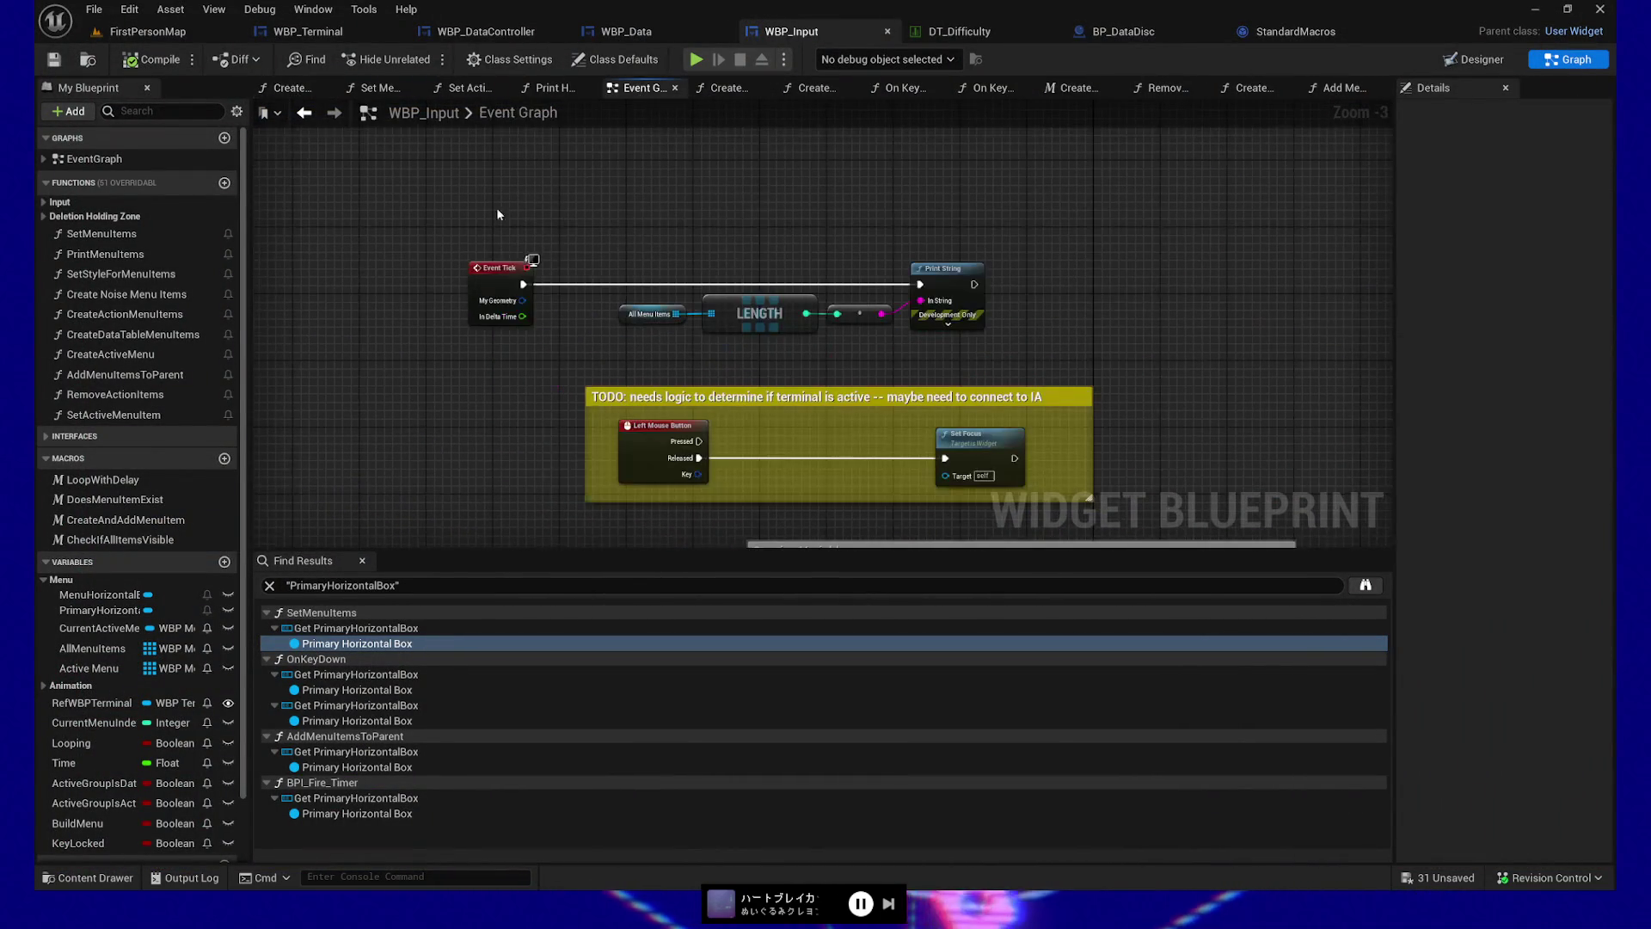
left_click(954, 322)
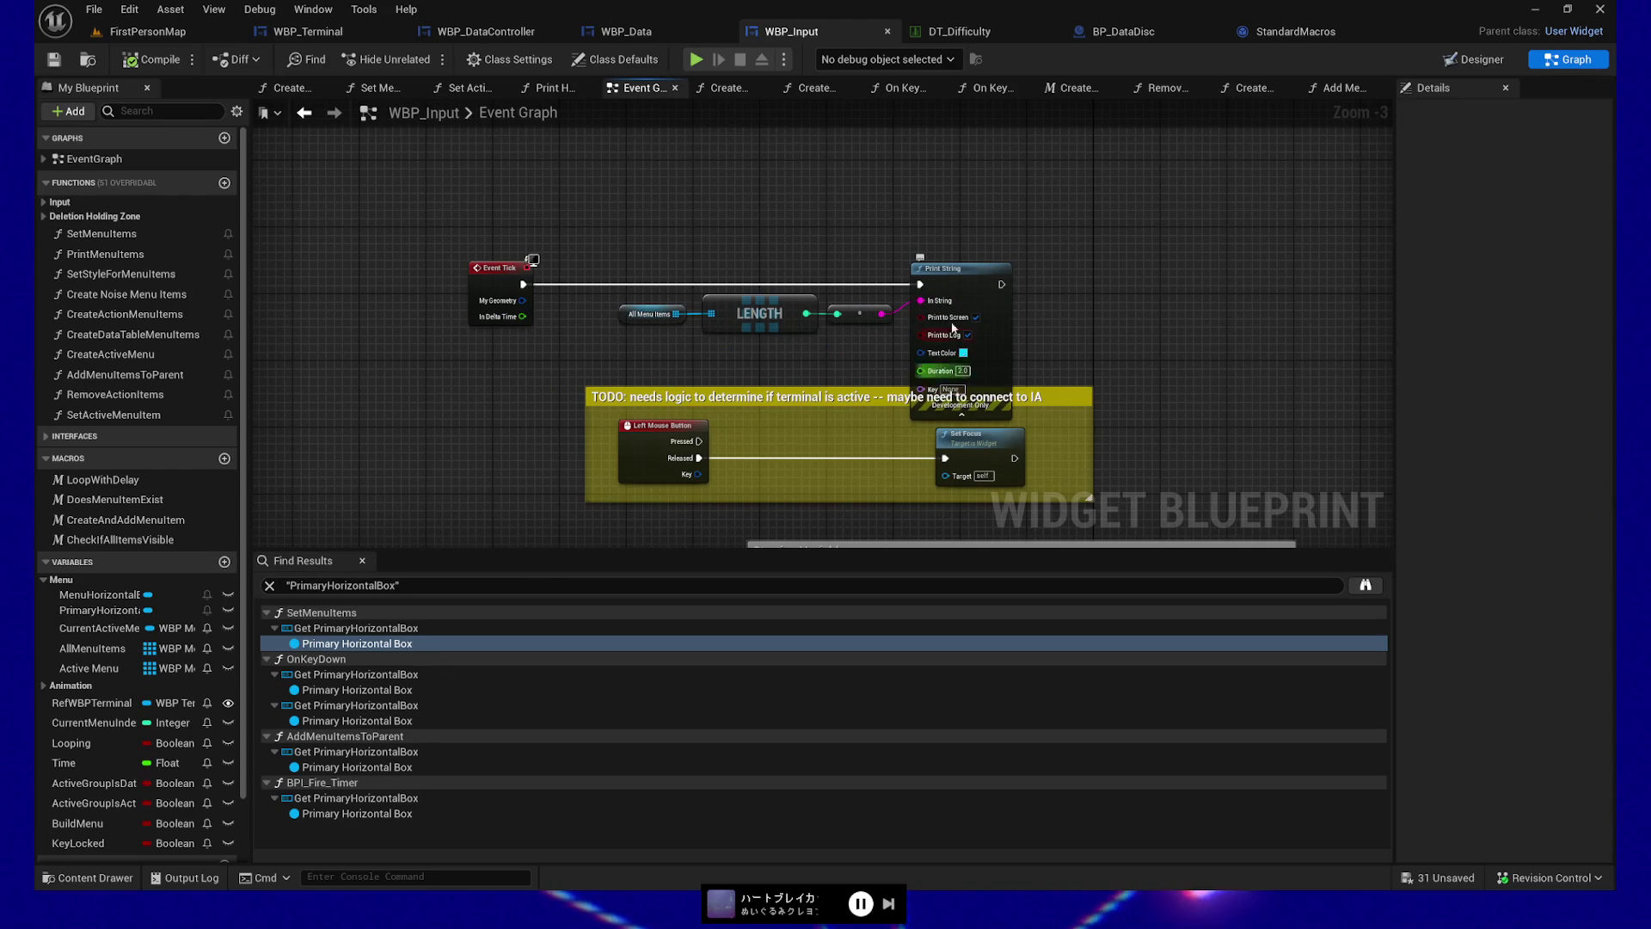
left_click(988, 297)
mouse_move(988, 297)
left_mouse_down()
mouse_move(958, 249)
mouse_move(958, 196)
left_mouse_up()
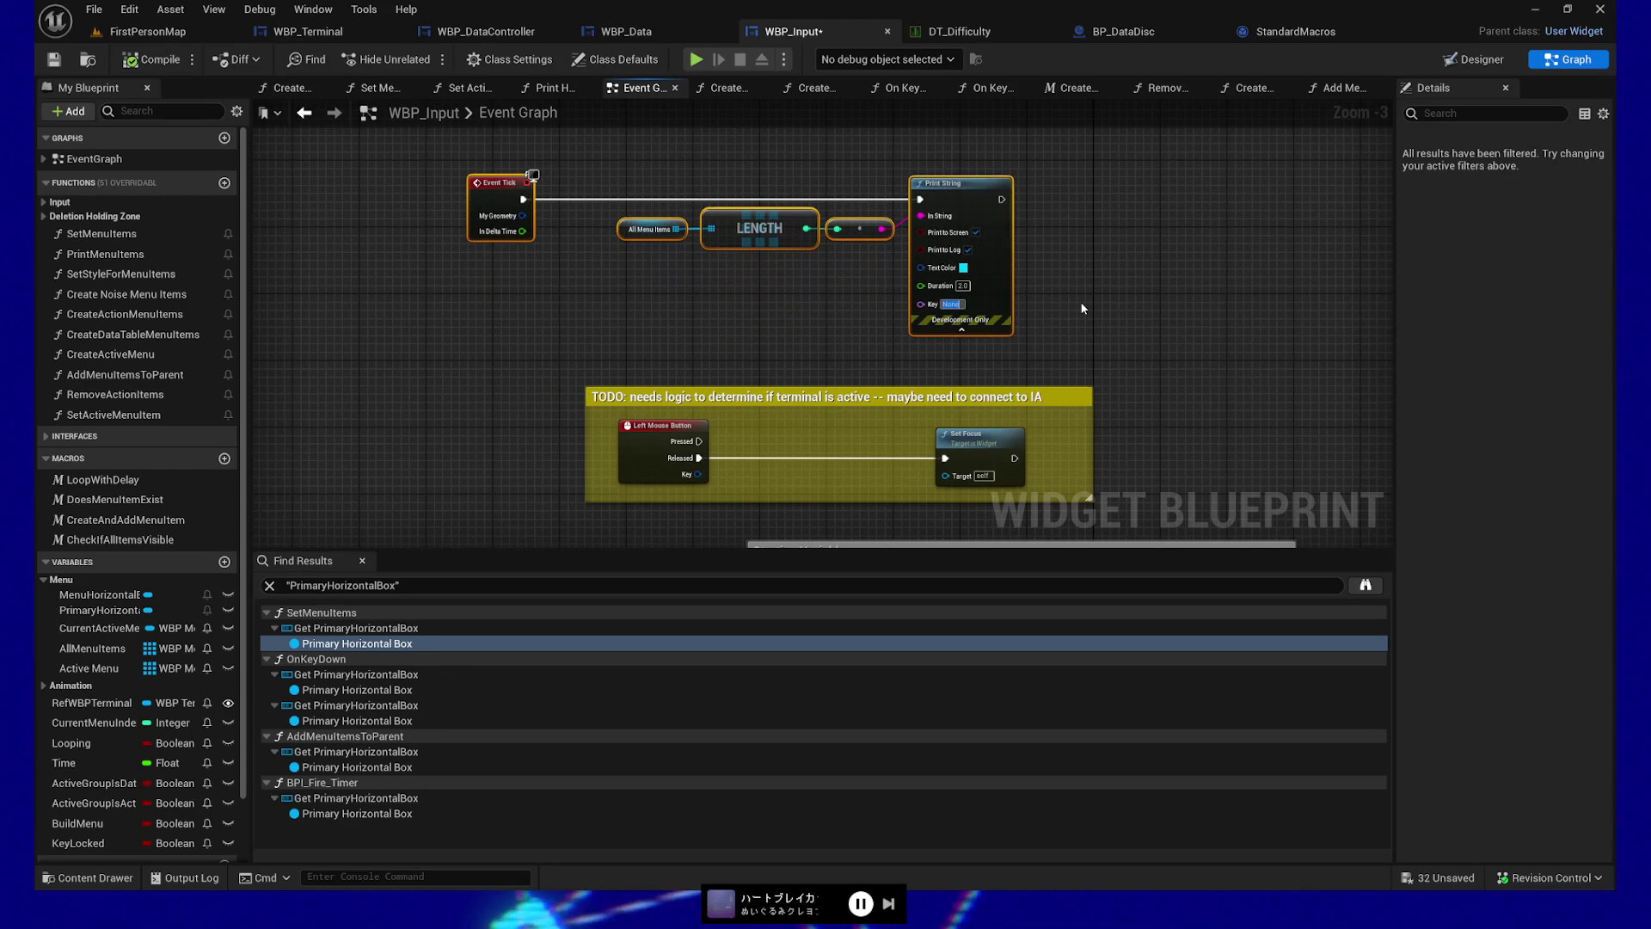
type("piamky_")
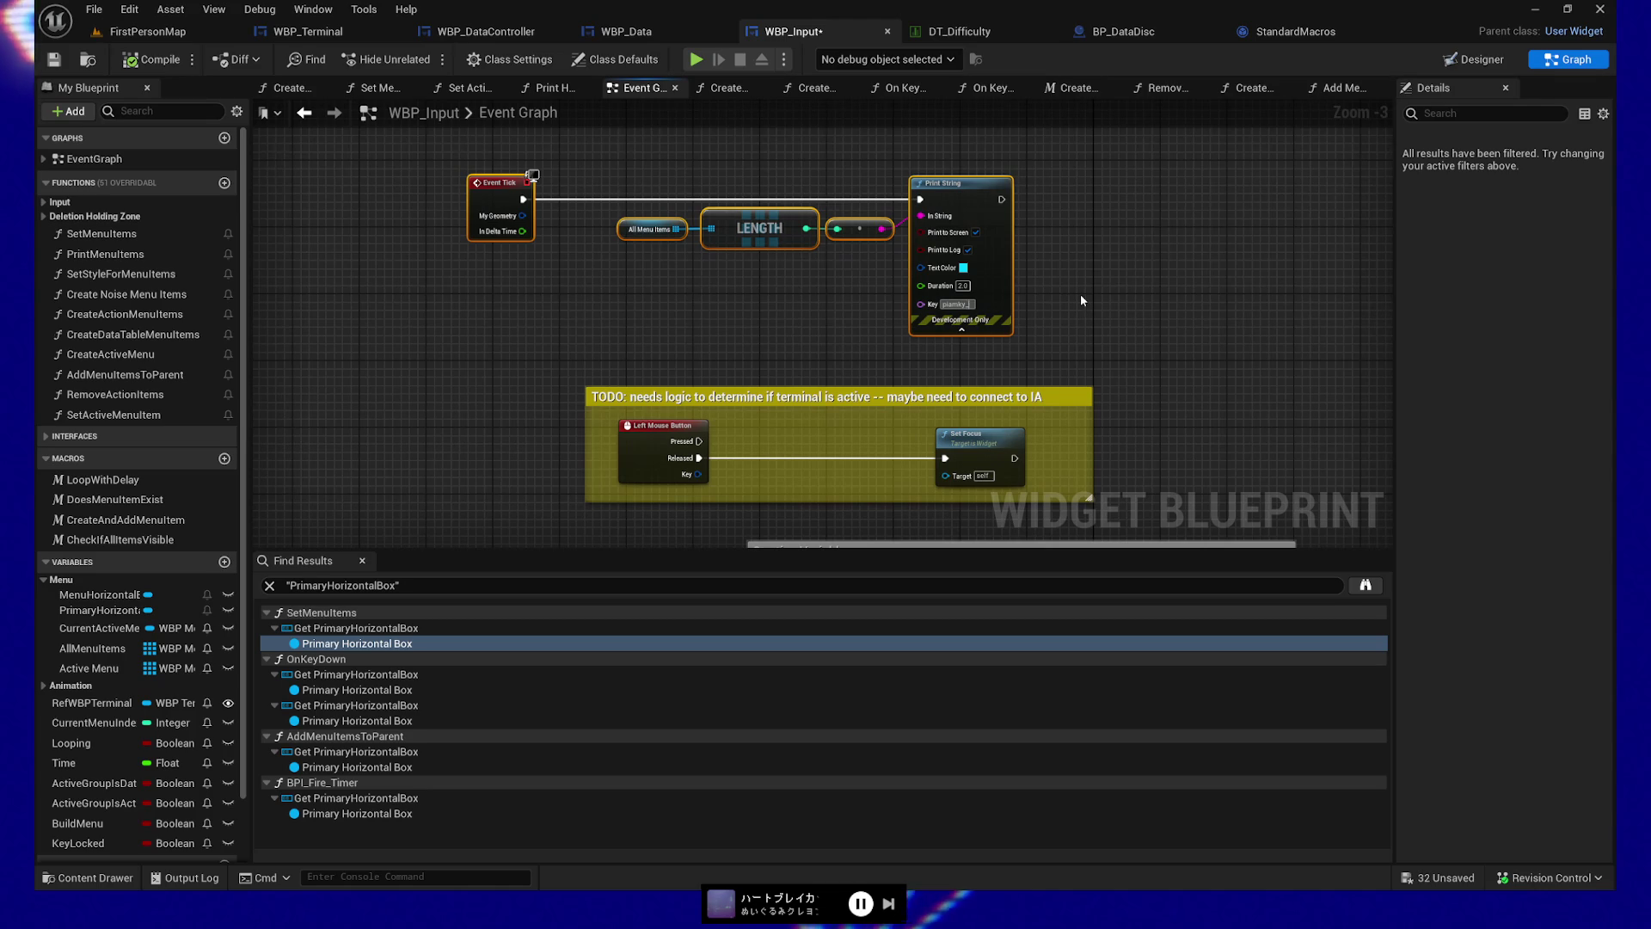
left_click(1080, 297)
scroll(1080, 298, "up", 3)
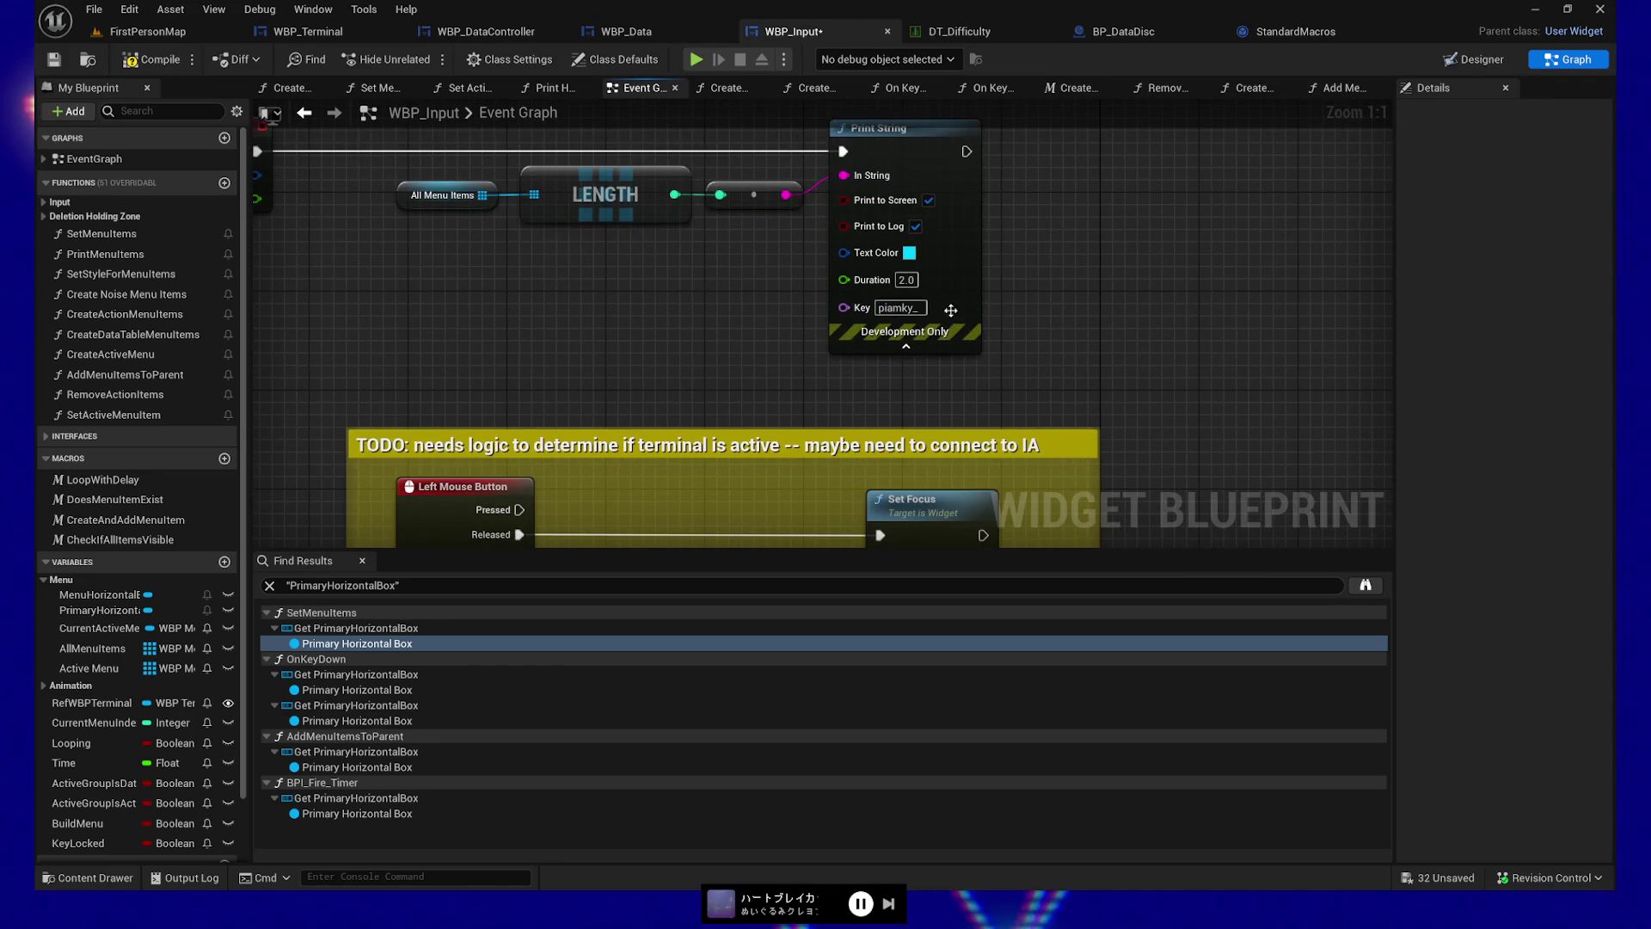
left_click(898, 307)
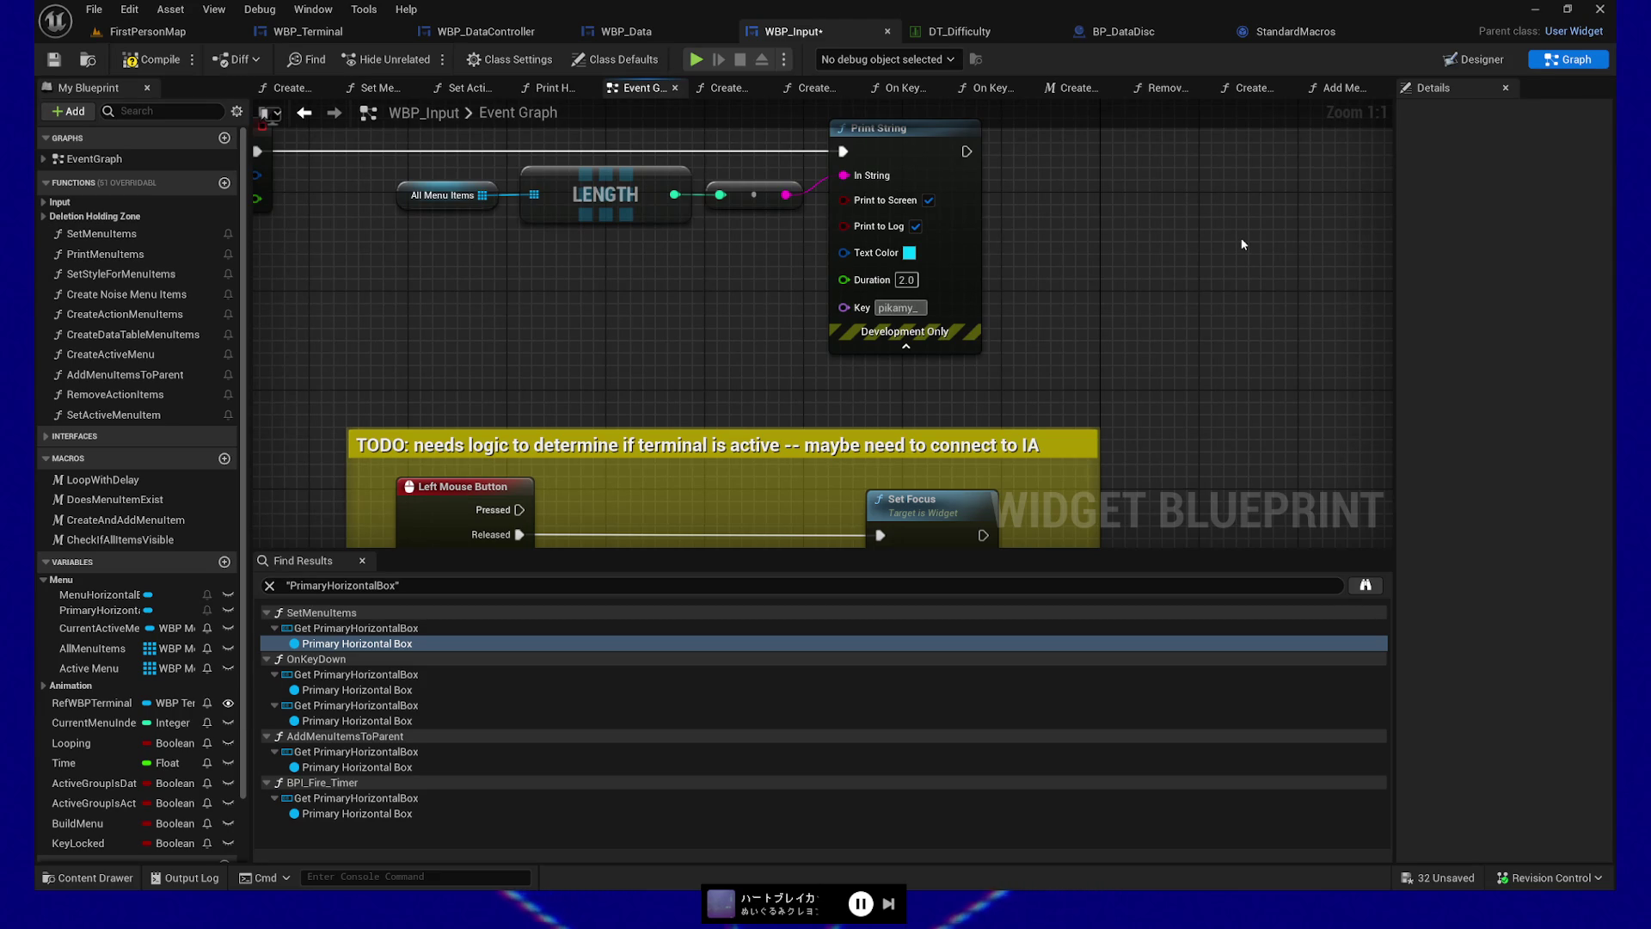
Compile and save WBP_Input, then launch a standalone play test
left_click(165, 65)
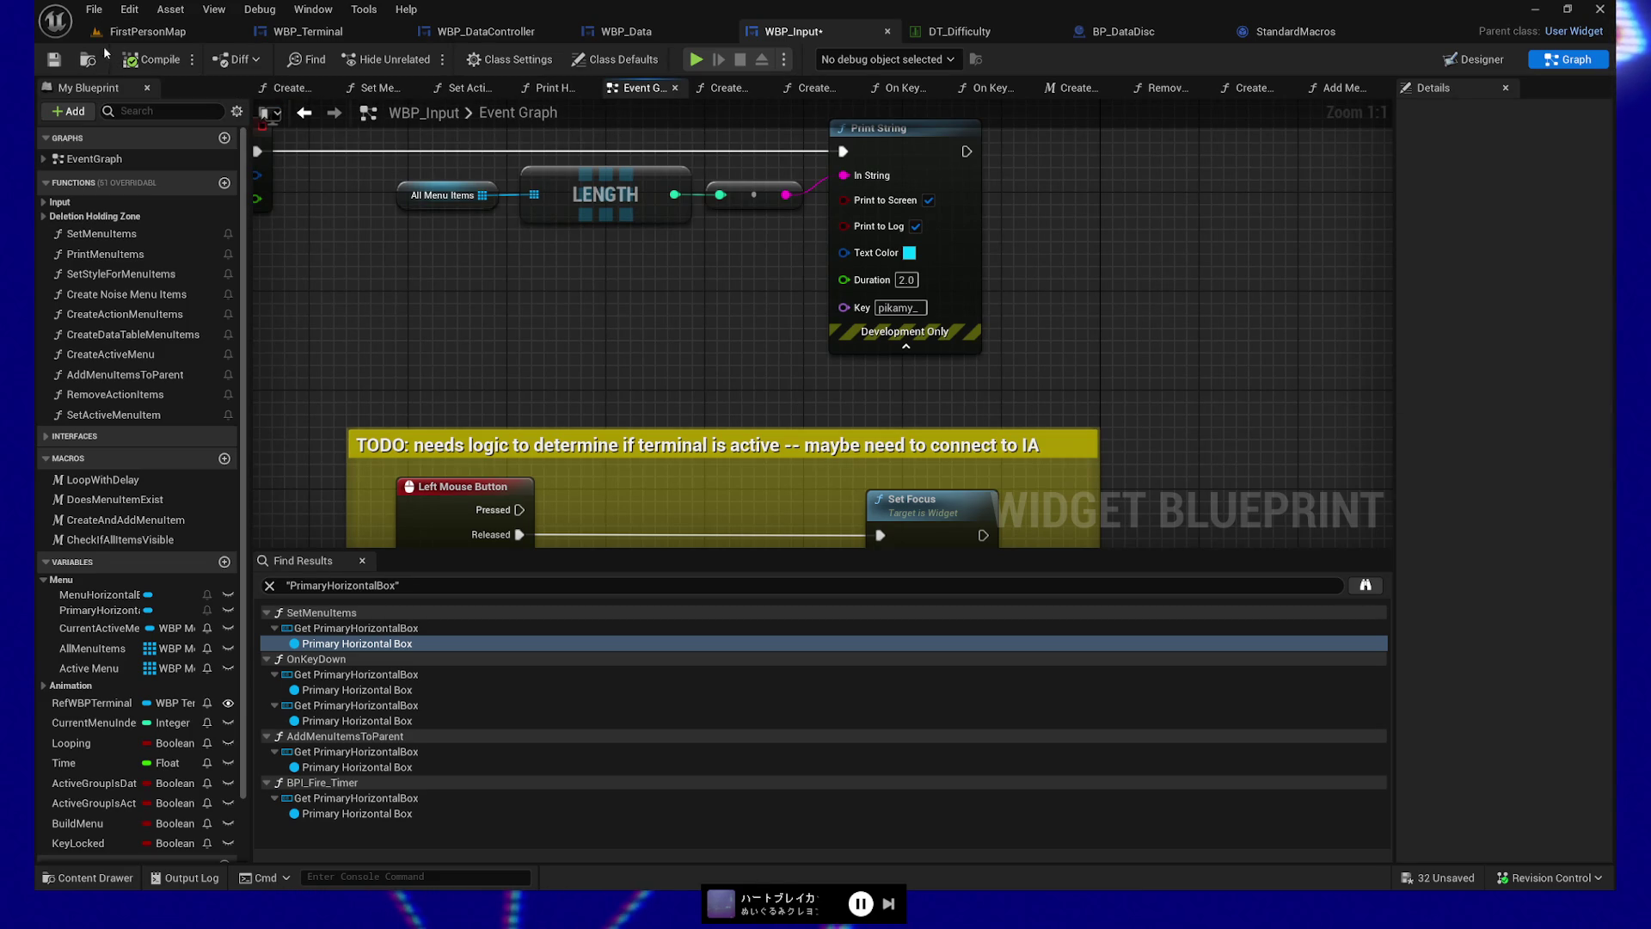
left_click(53, 59)
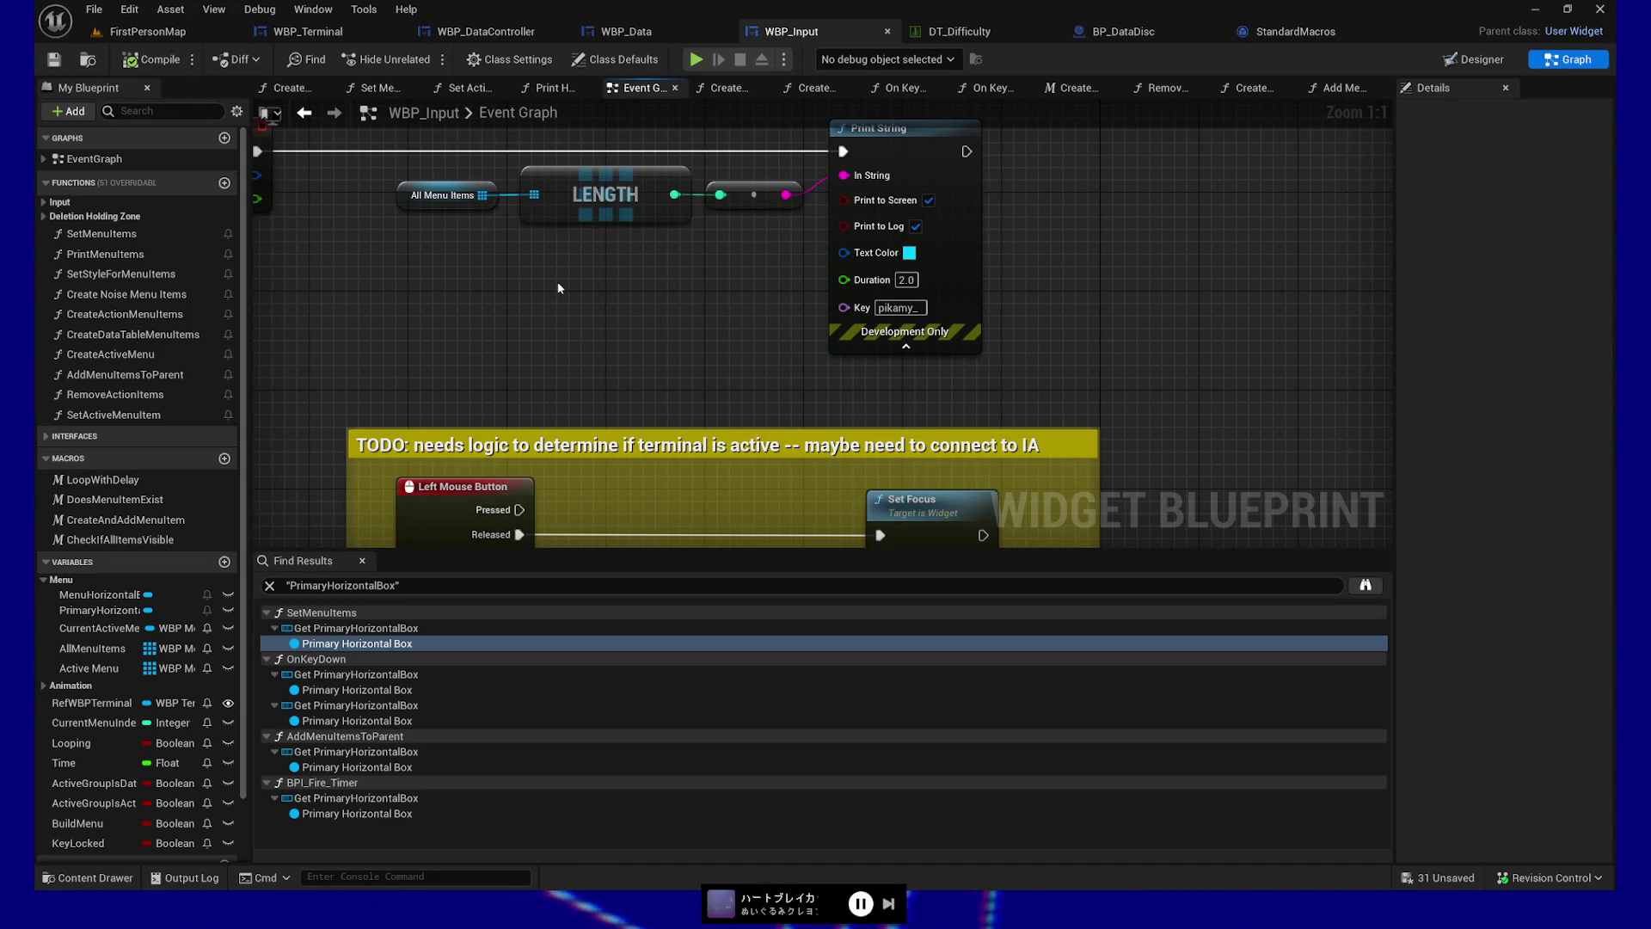
scroll(815, 332, "down", 1)
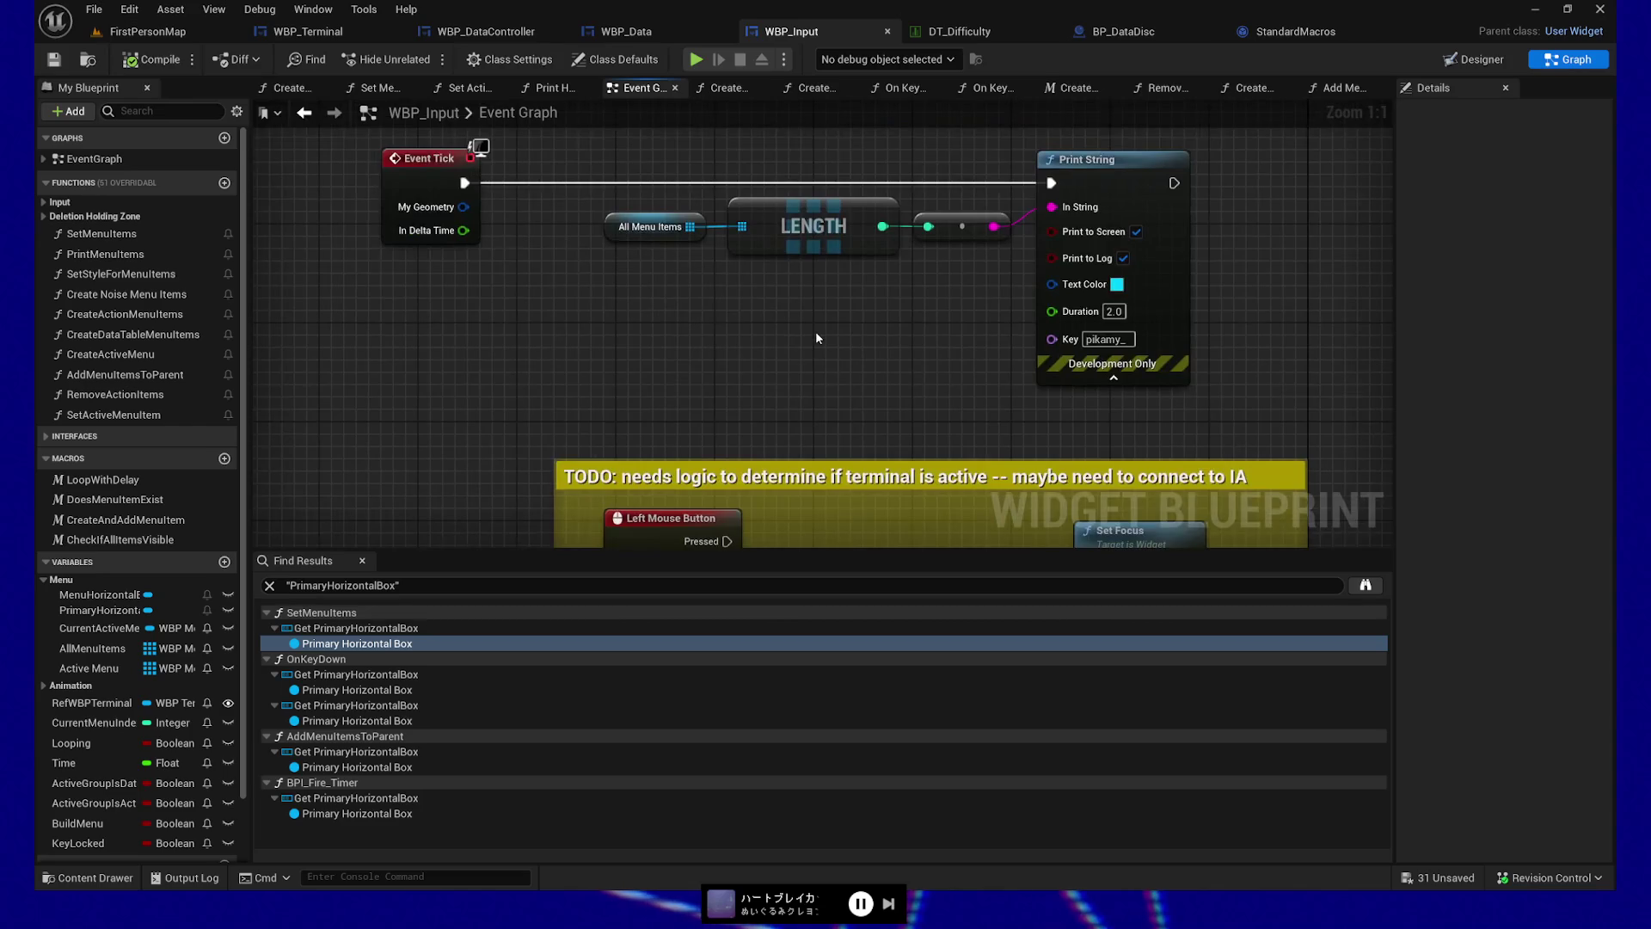
left_click(694, 64)
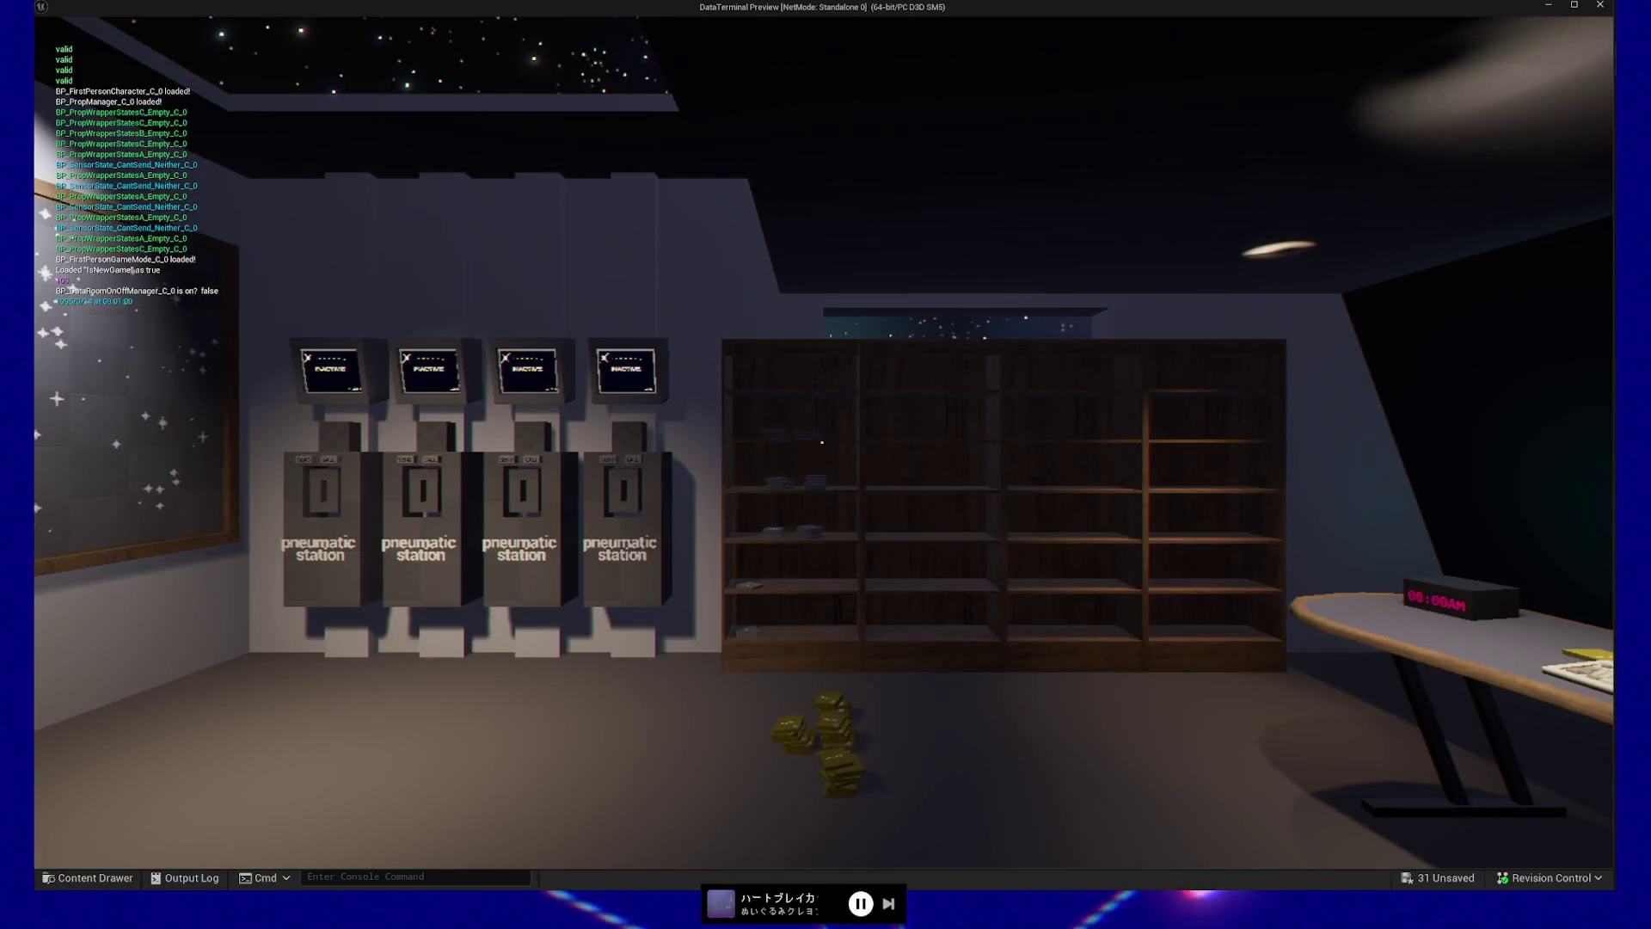
Insert the Raw Data disc, open MEGA-data-util.exe, and resume past the WBP_Data breakpoint
key("w")
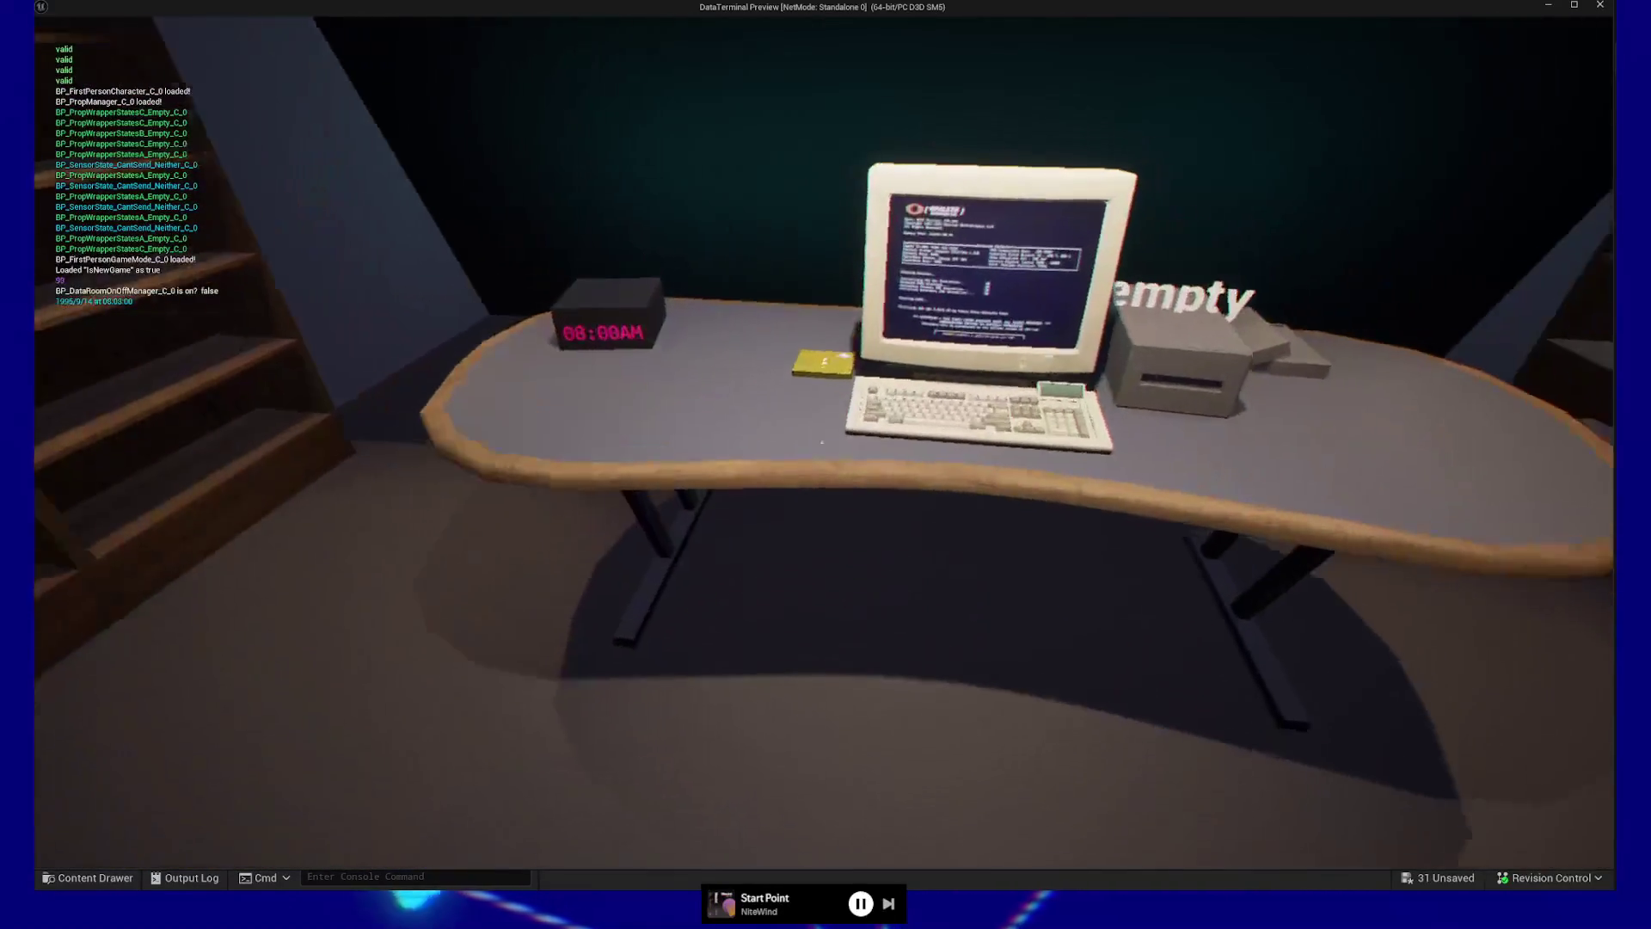
left_click(822, 442)
left_click(823, 442)
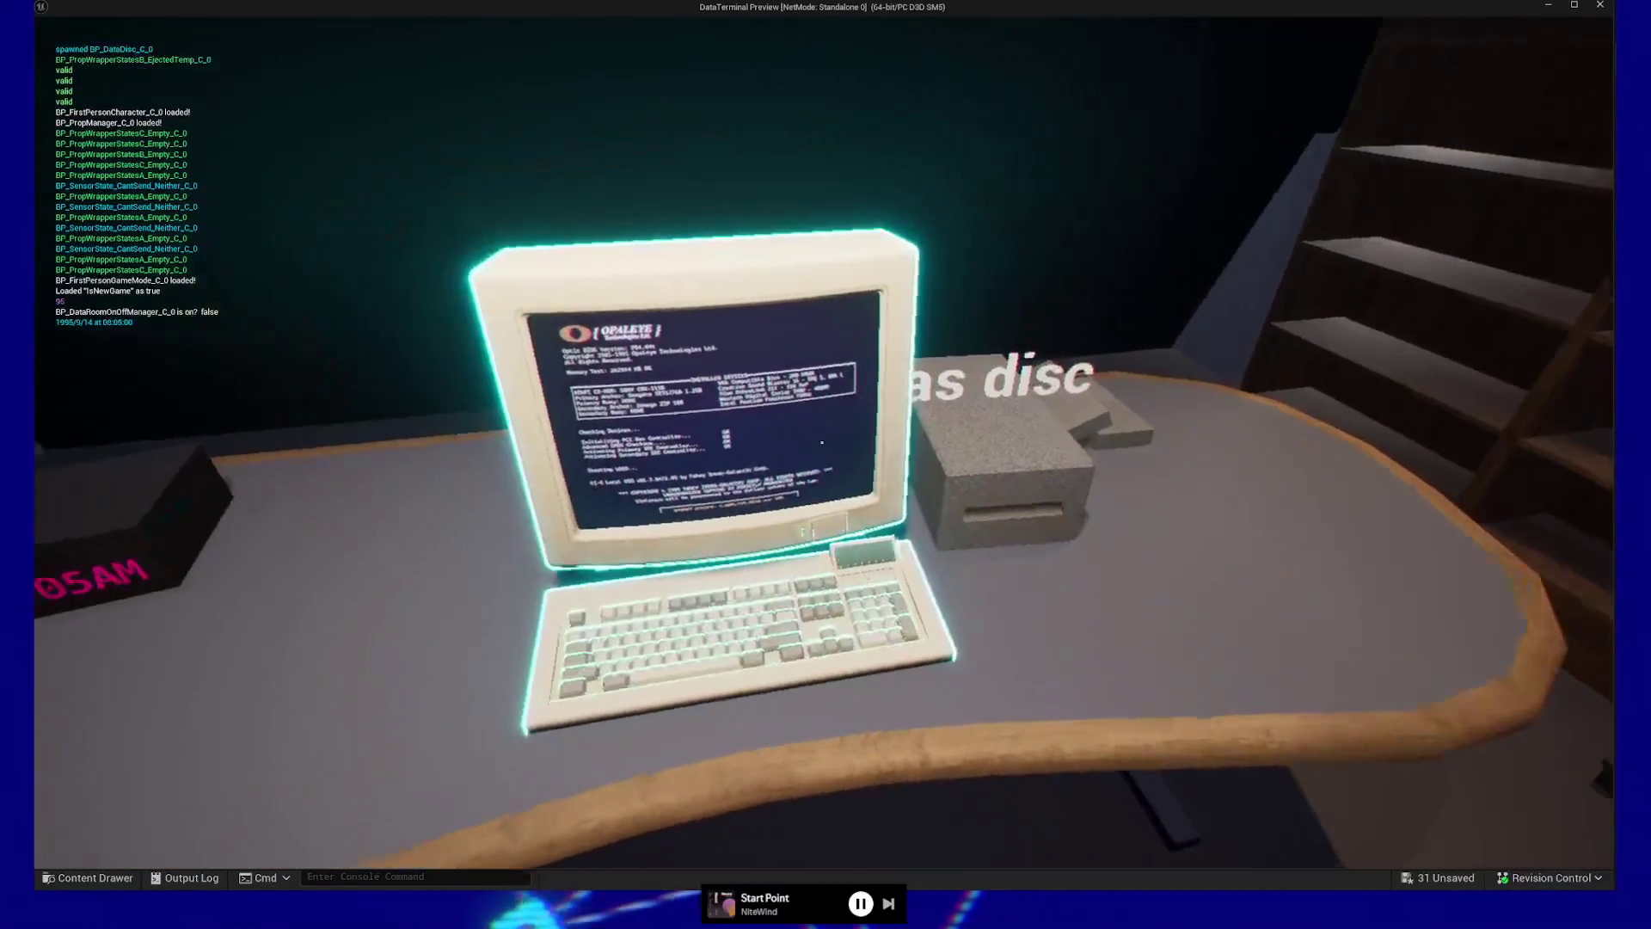
left_click(822, 442)
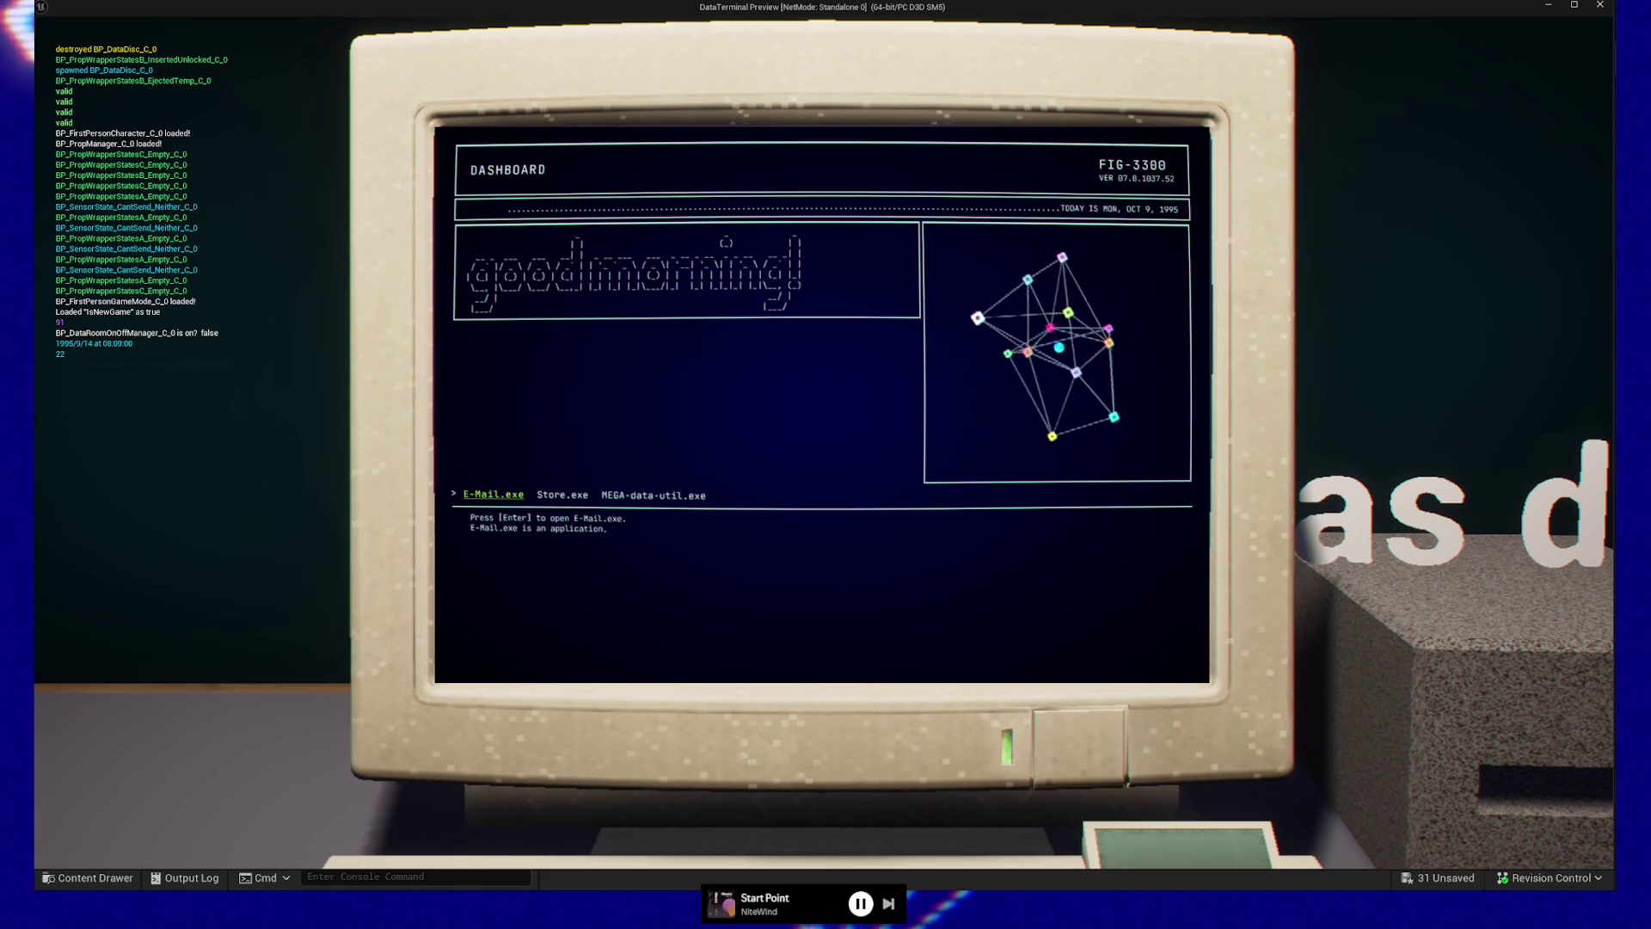
key("Right")
key("Right")
key("Return")
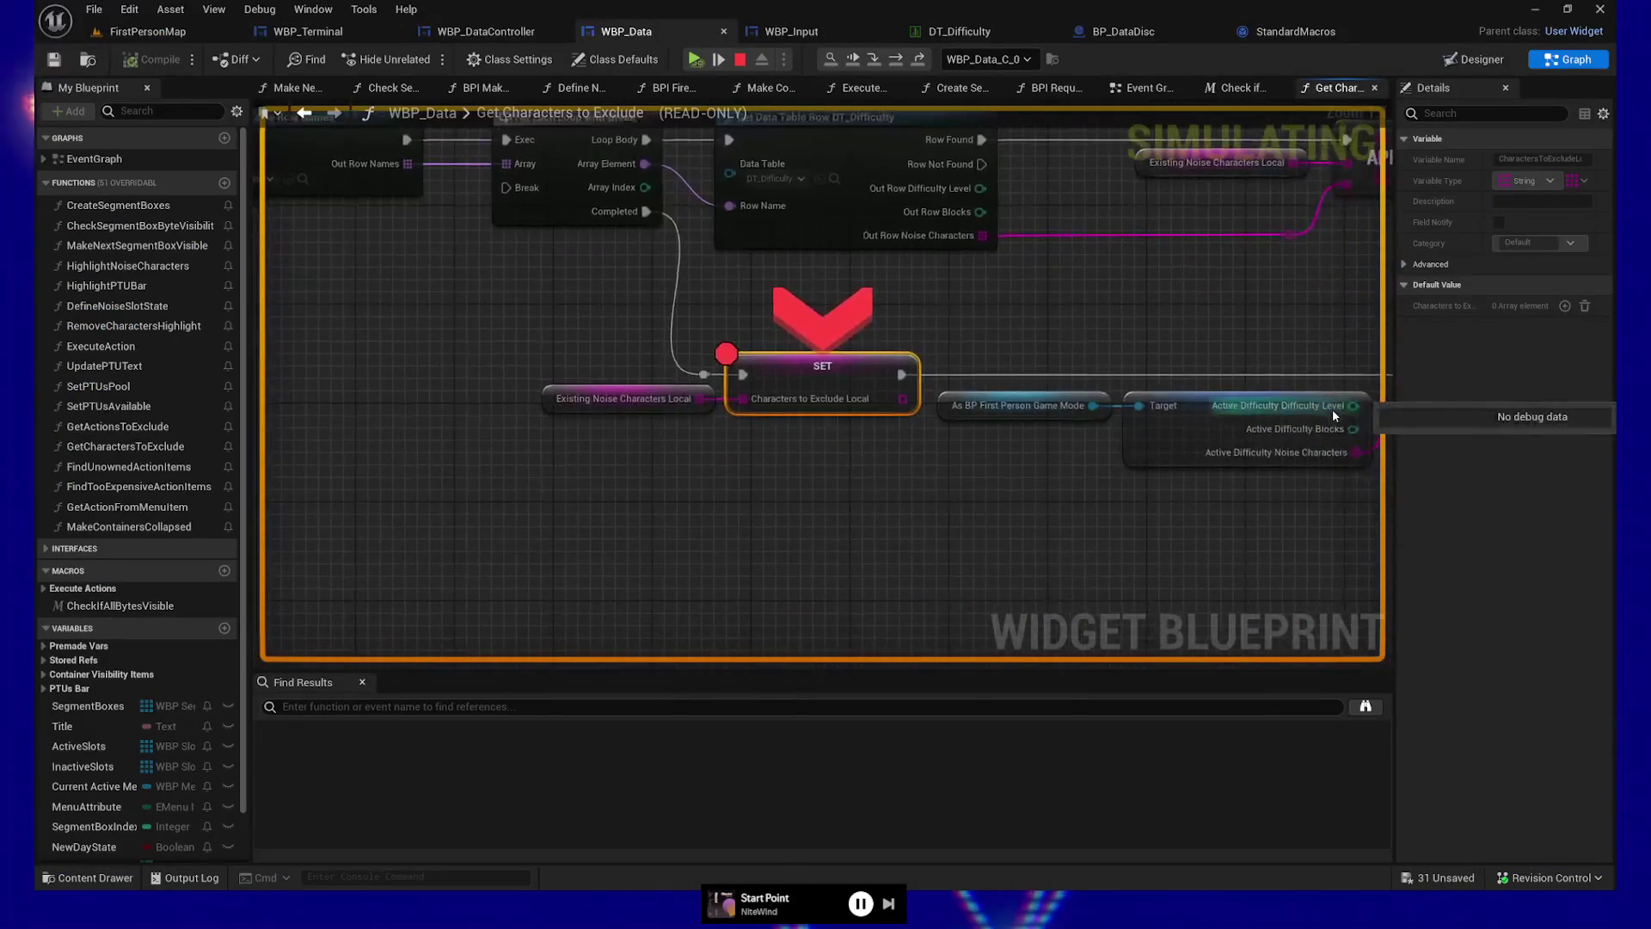
left_click(695, 59)
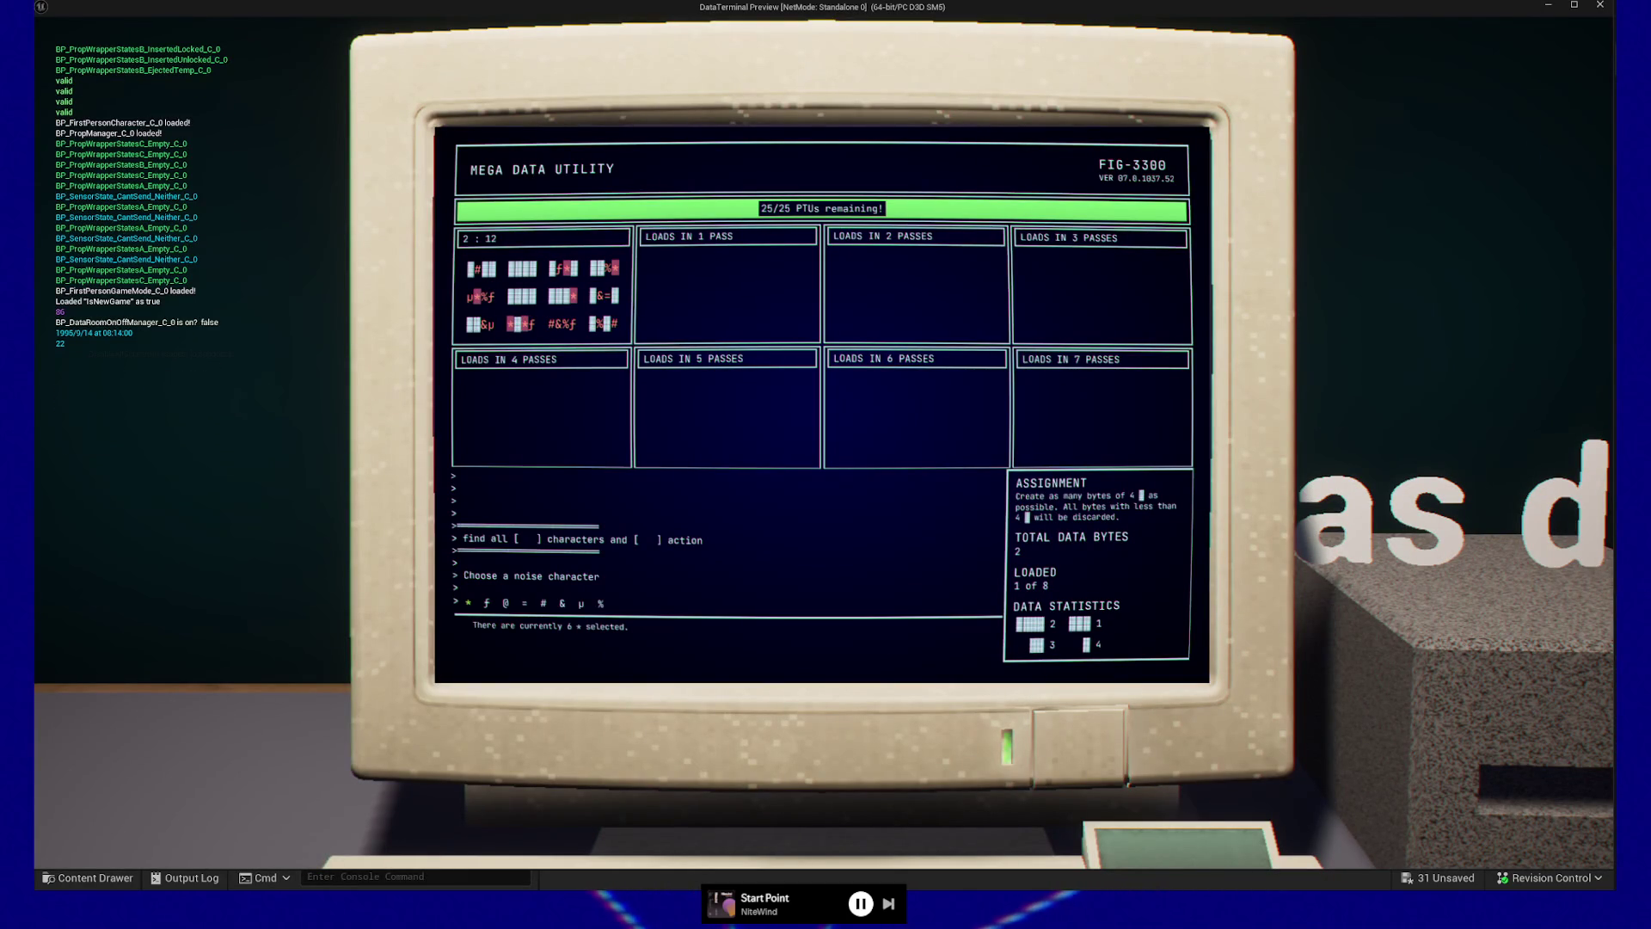
Run the all data action with & and then * as noise characters
key("Right")
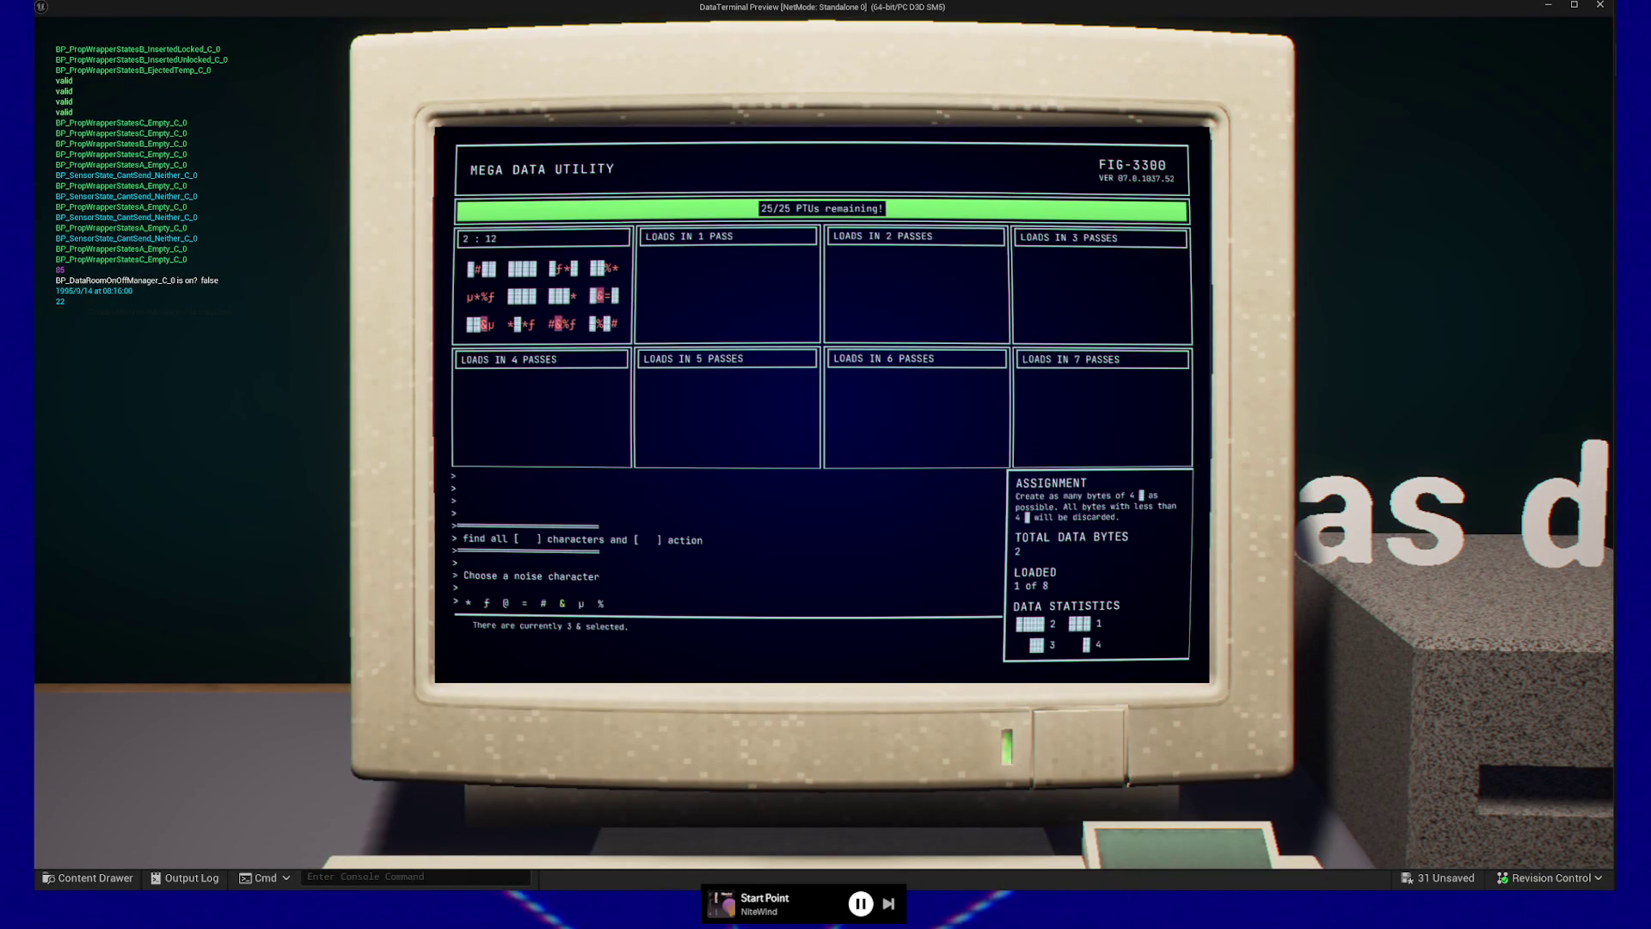
key("Return")
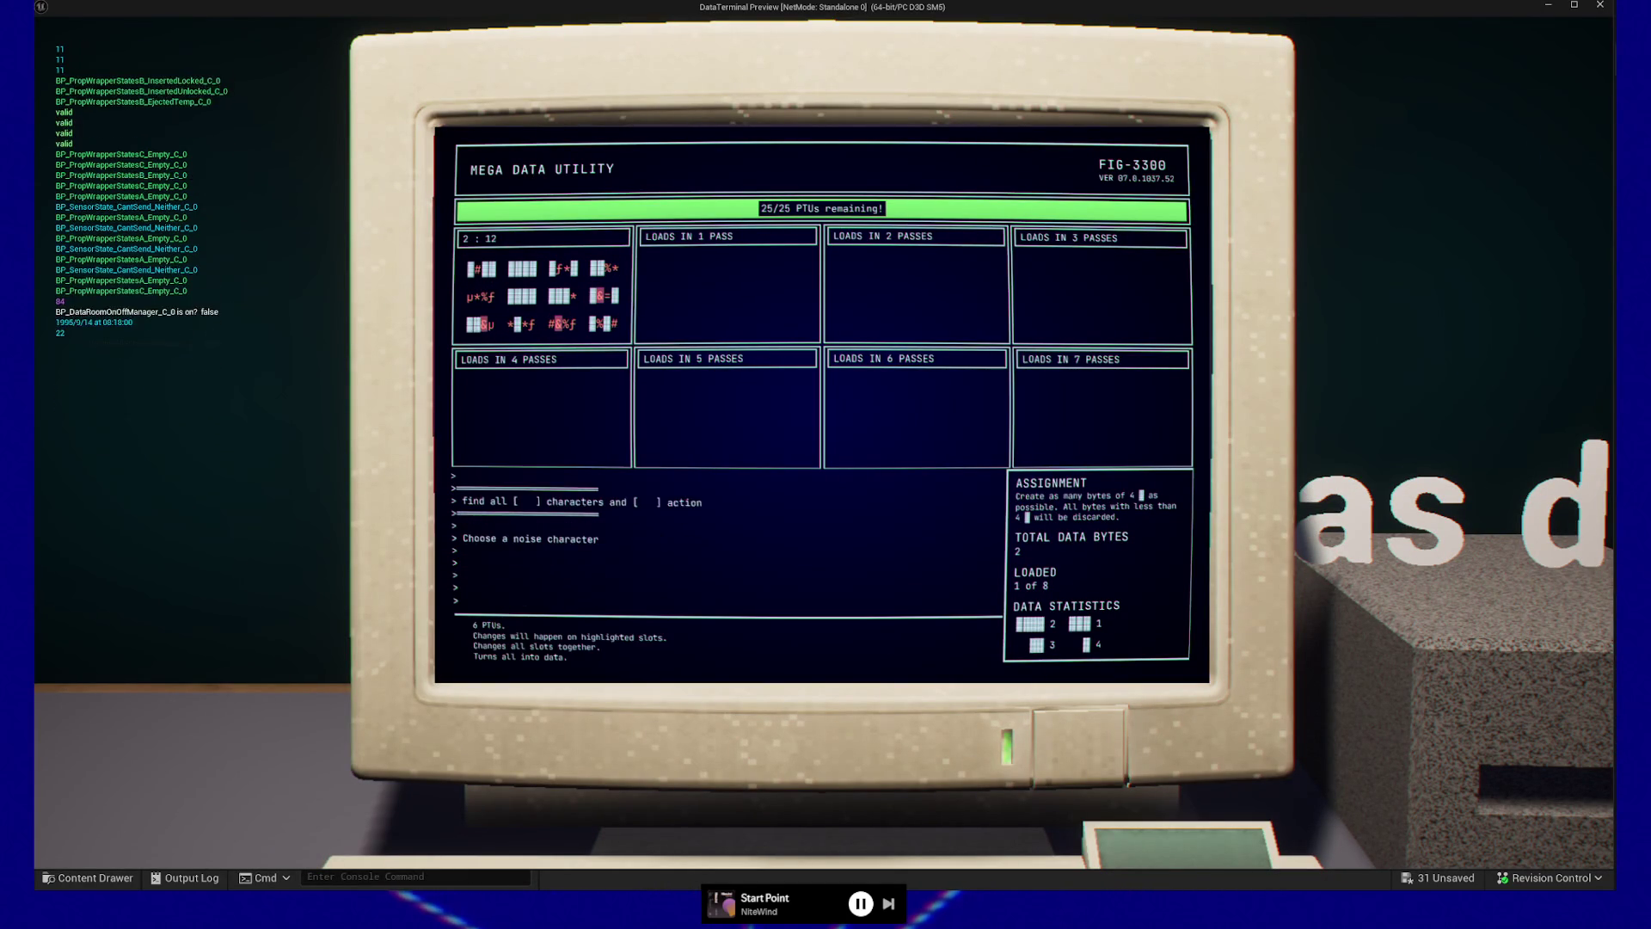
key("Return")
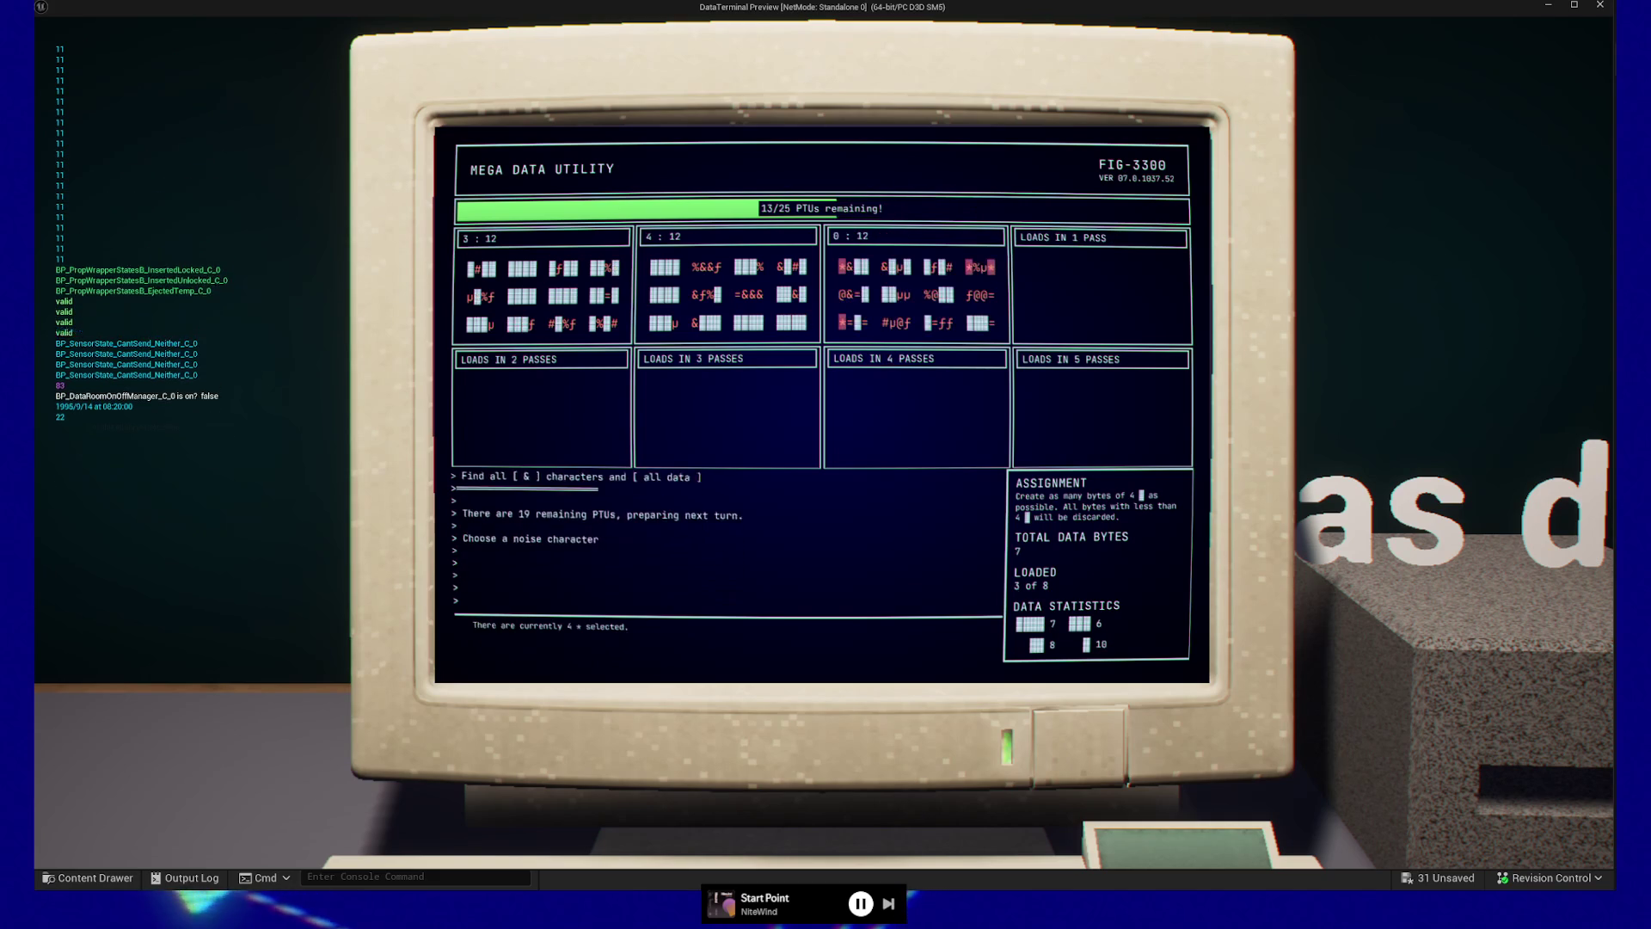
key("Return")
key("Return")
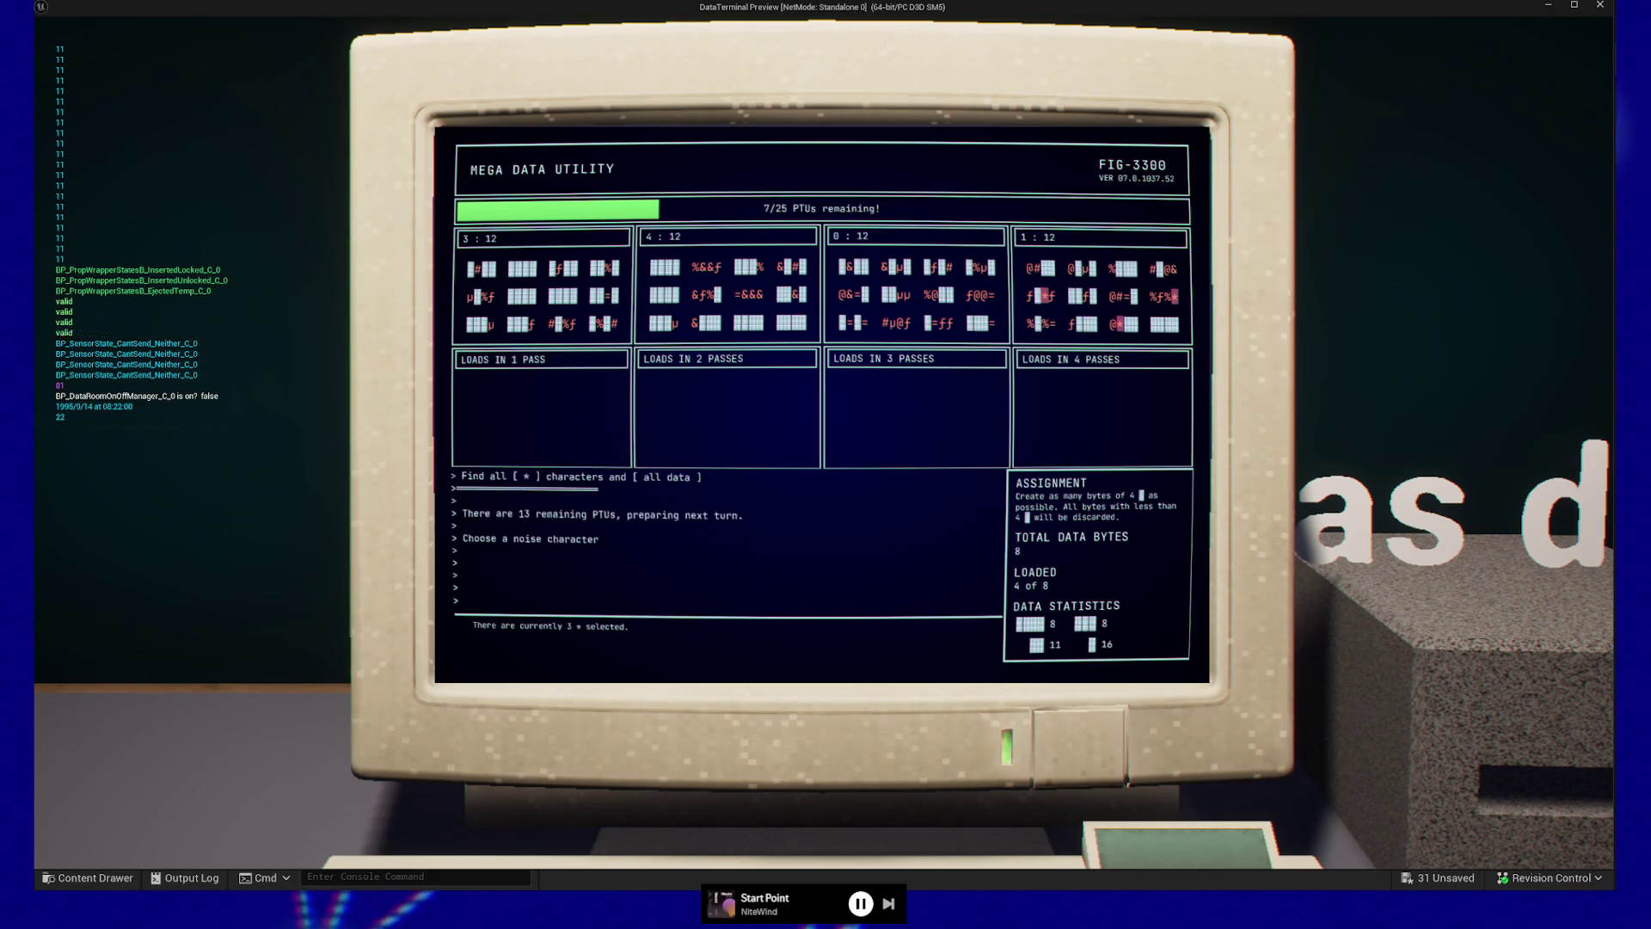
key("Return")
key("Return")
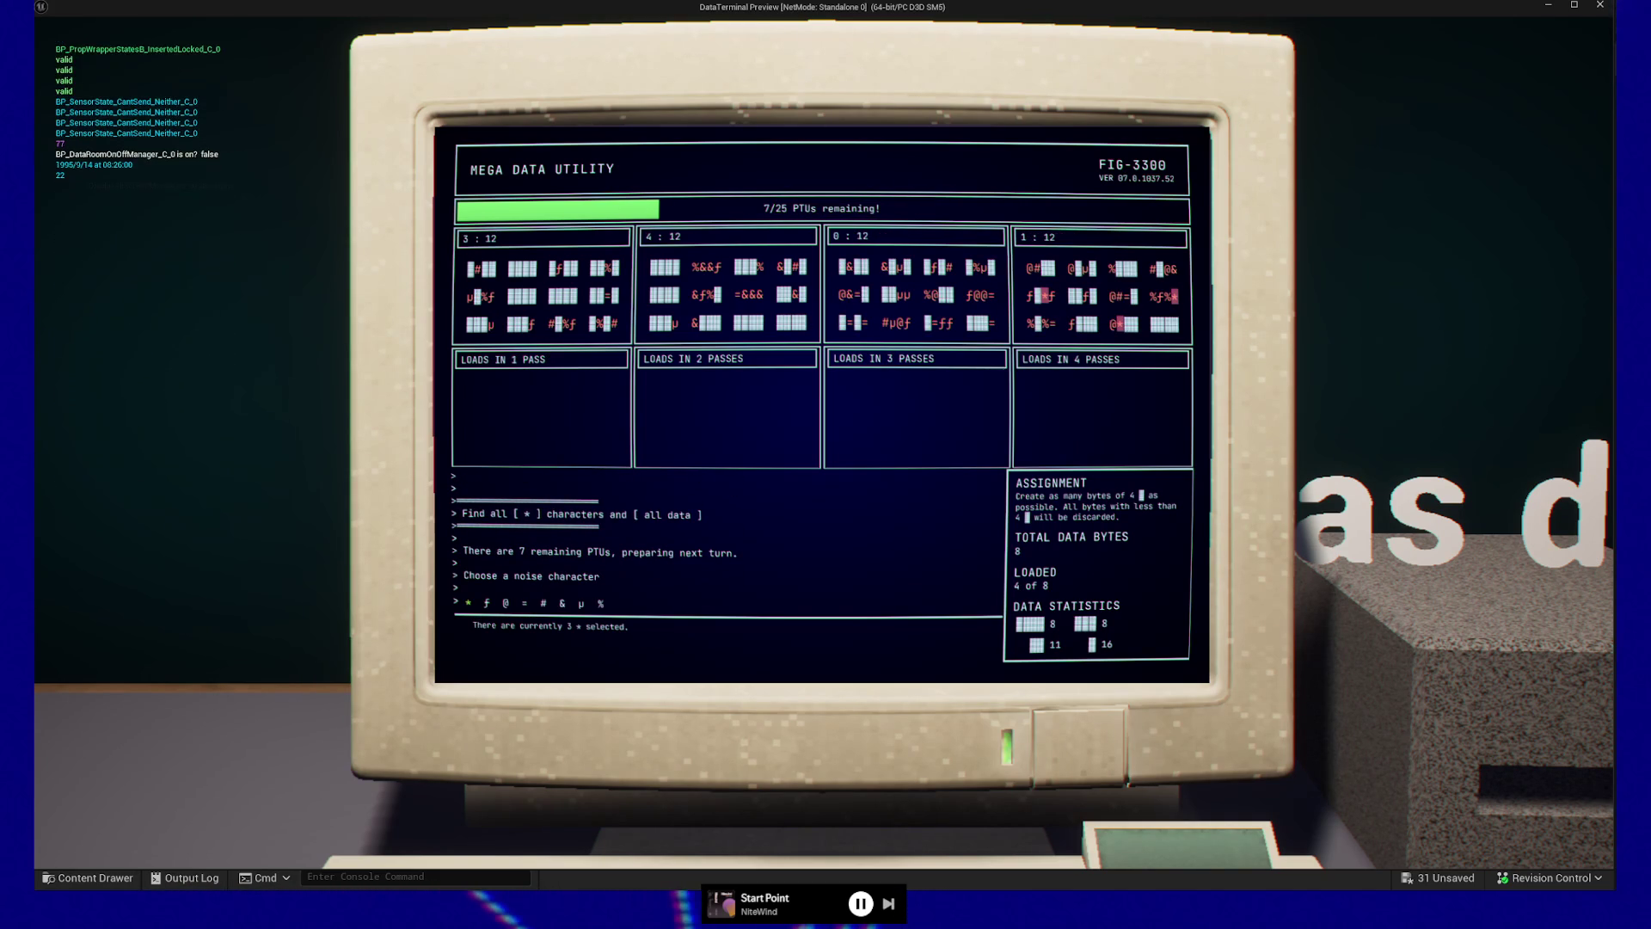
key("Return")
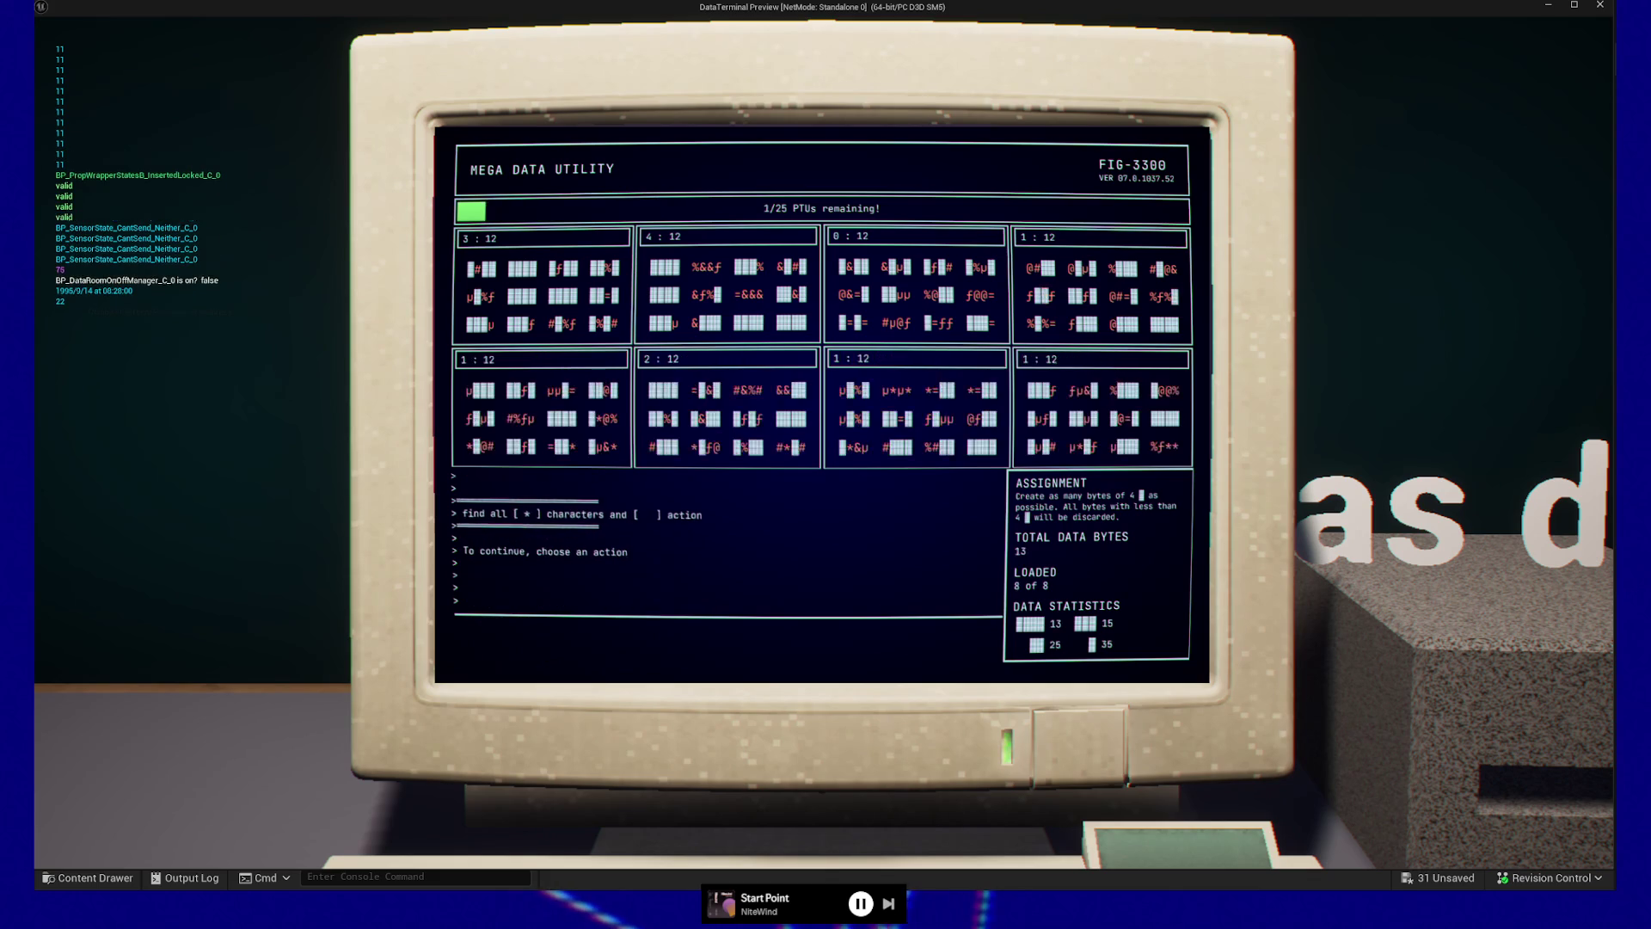
Leave the terminal, eject the Cleaned Data disc, and drop it on the floor
key("Escape")
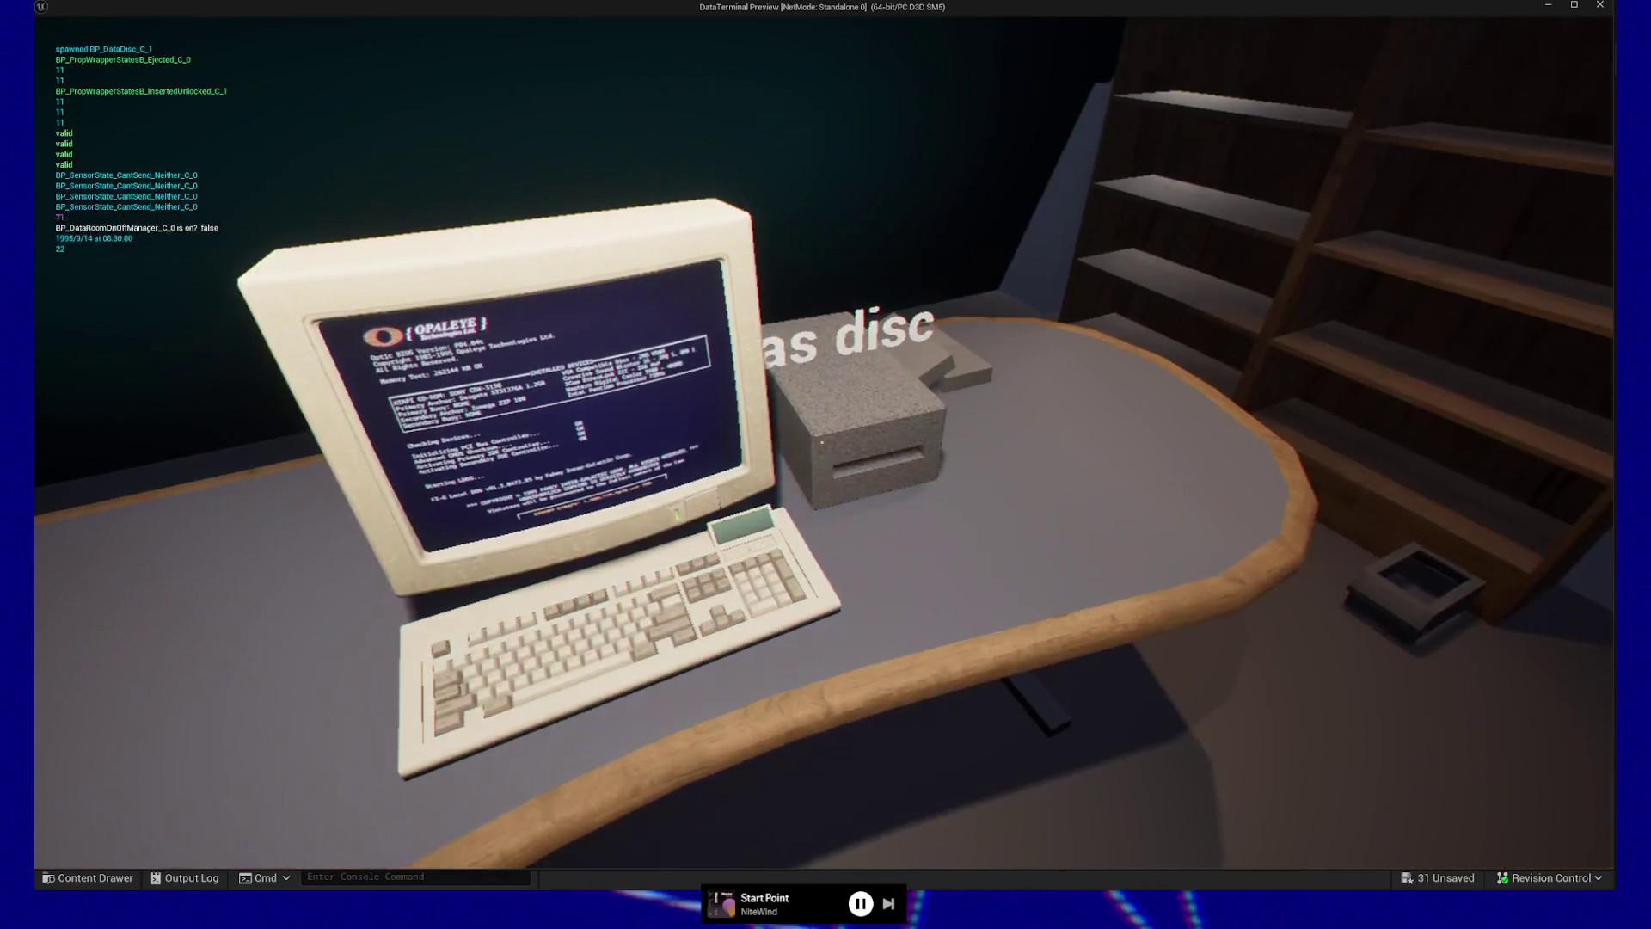
left_click(822, 442)
left_click(822, 442)
left_click(822, 442)
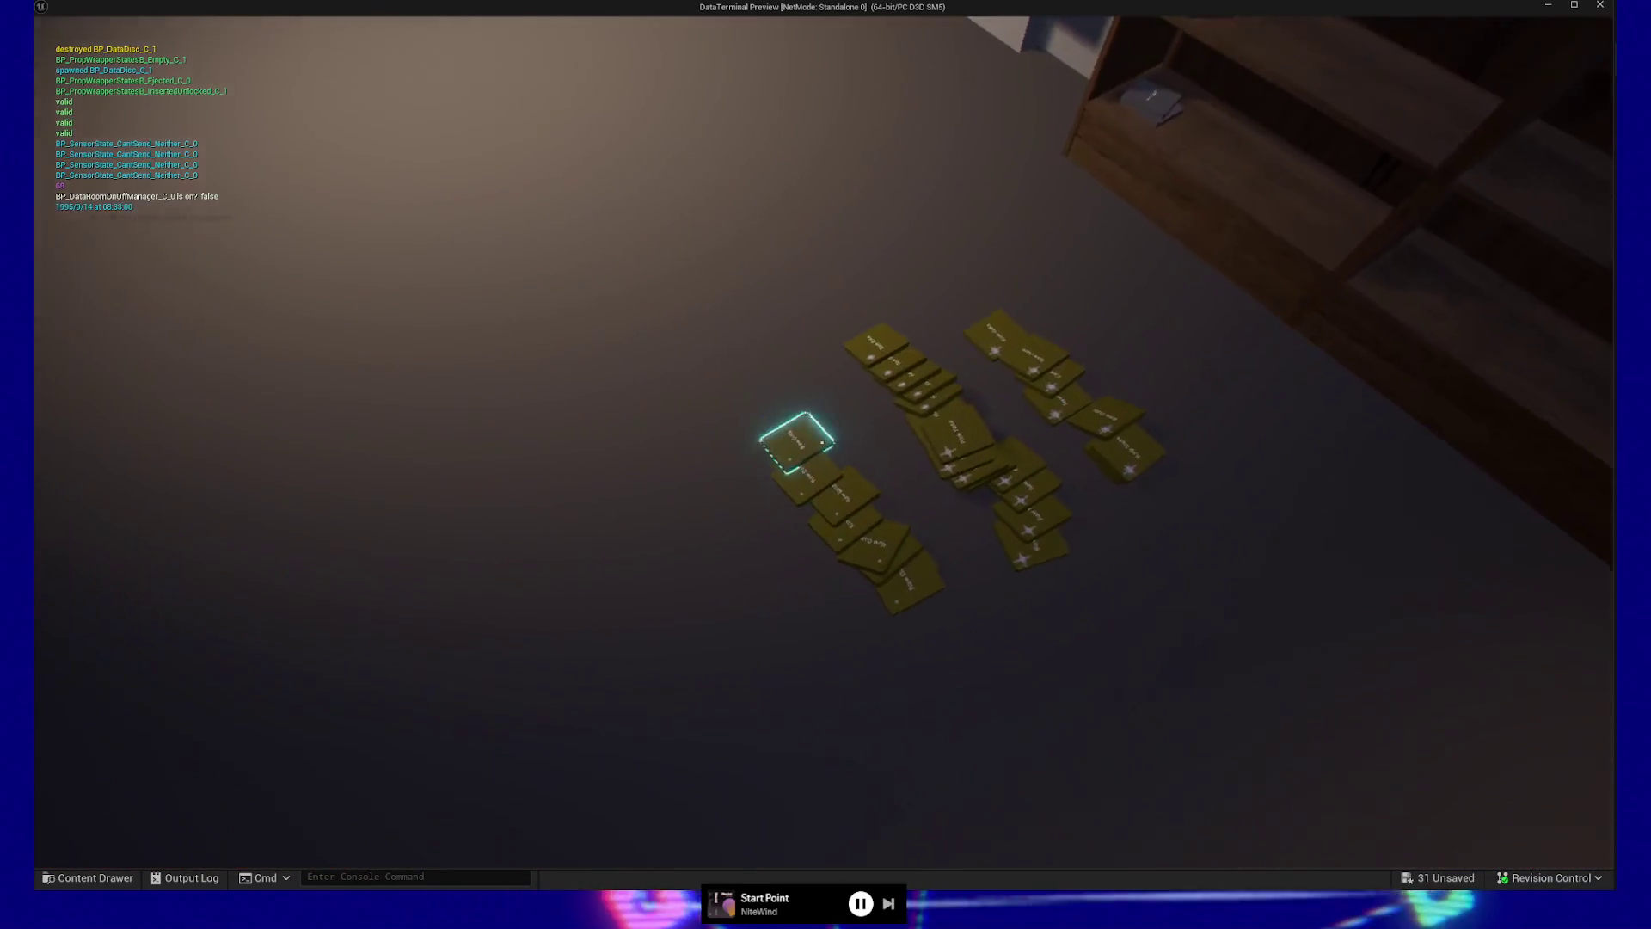
Insert a Raw Data disc into the drive and launch the MEGA DATA UTILITY
left_click(822, 442)
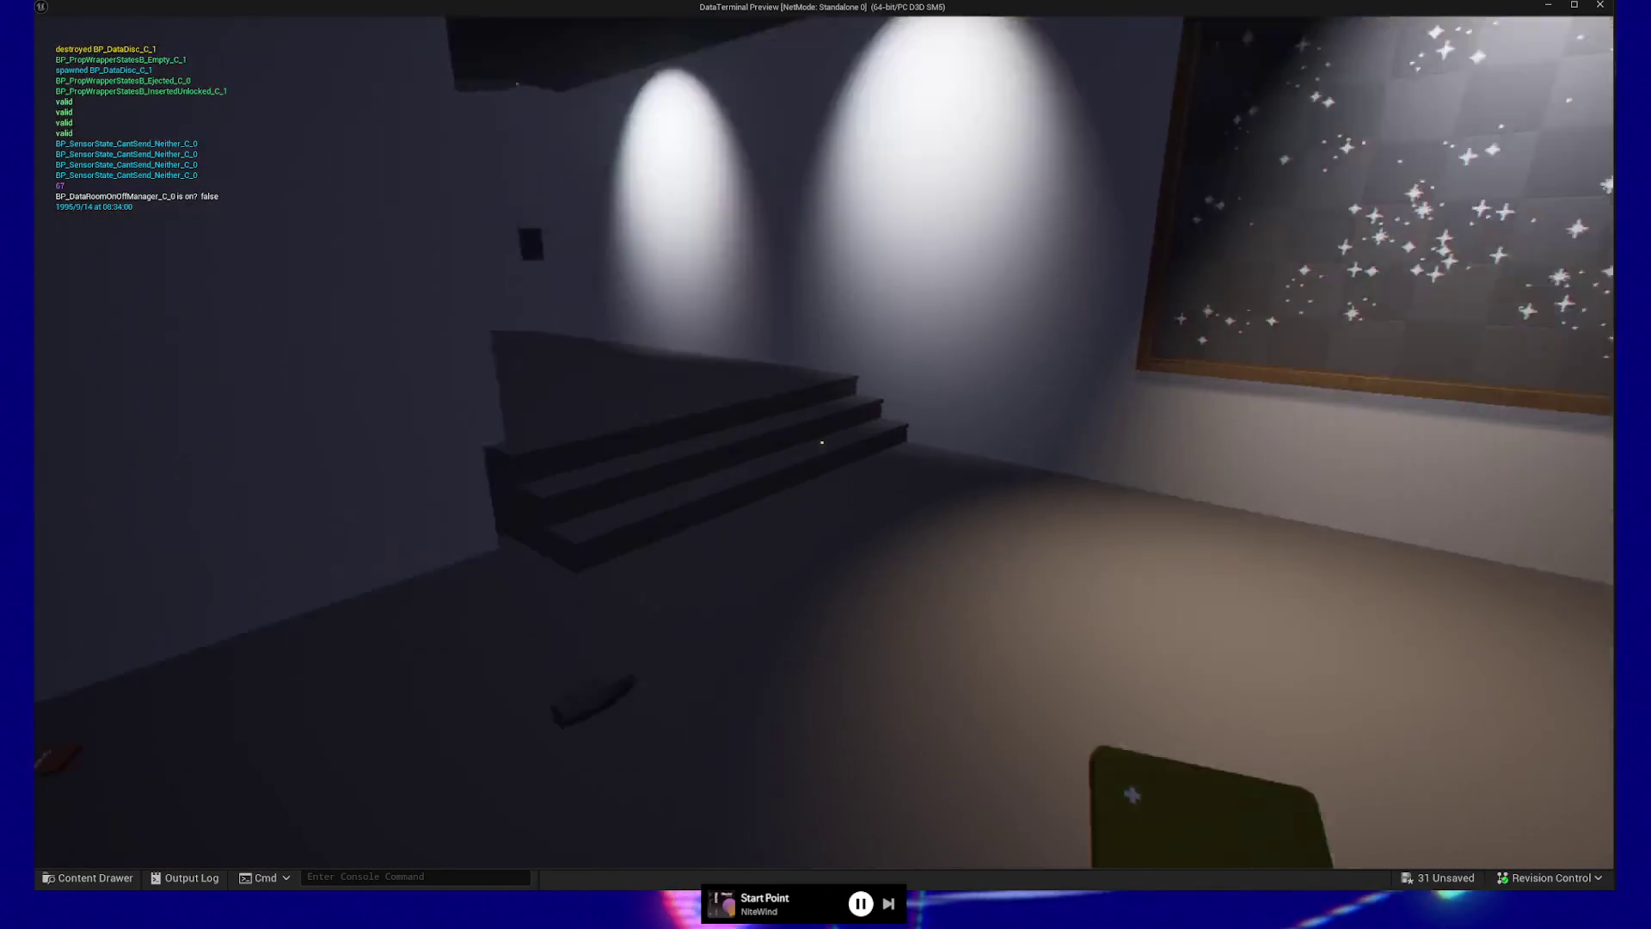
key("w")
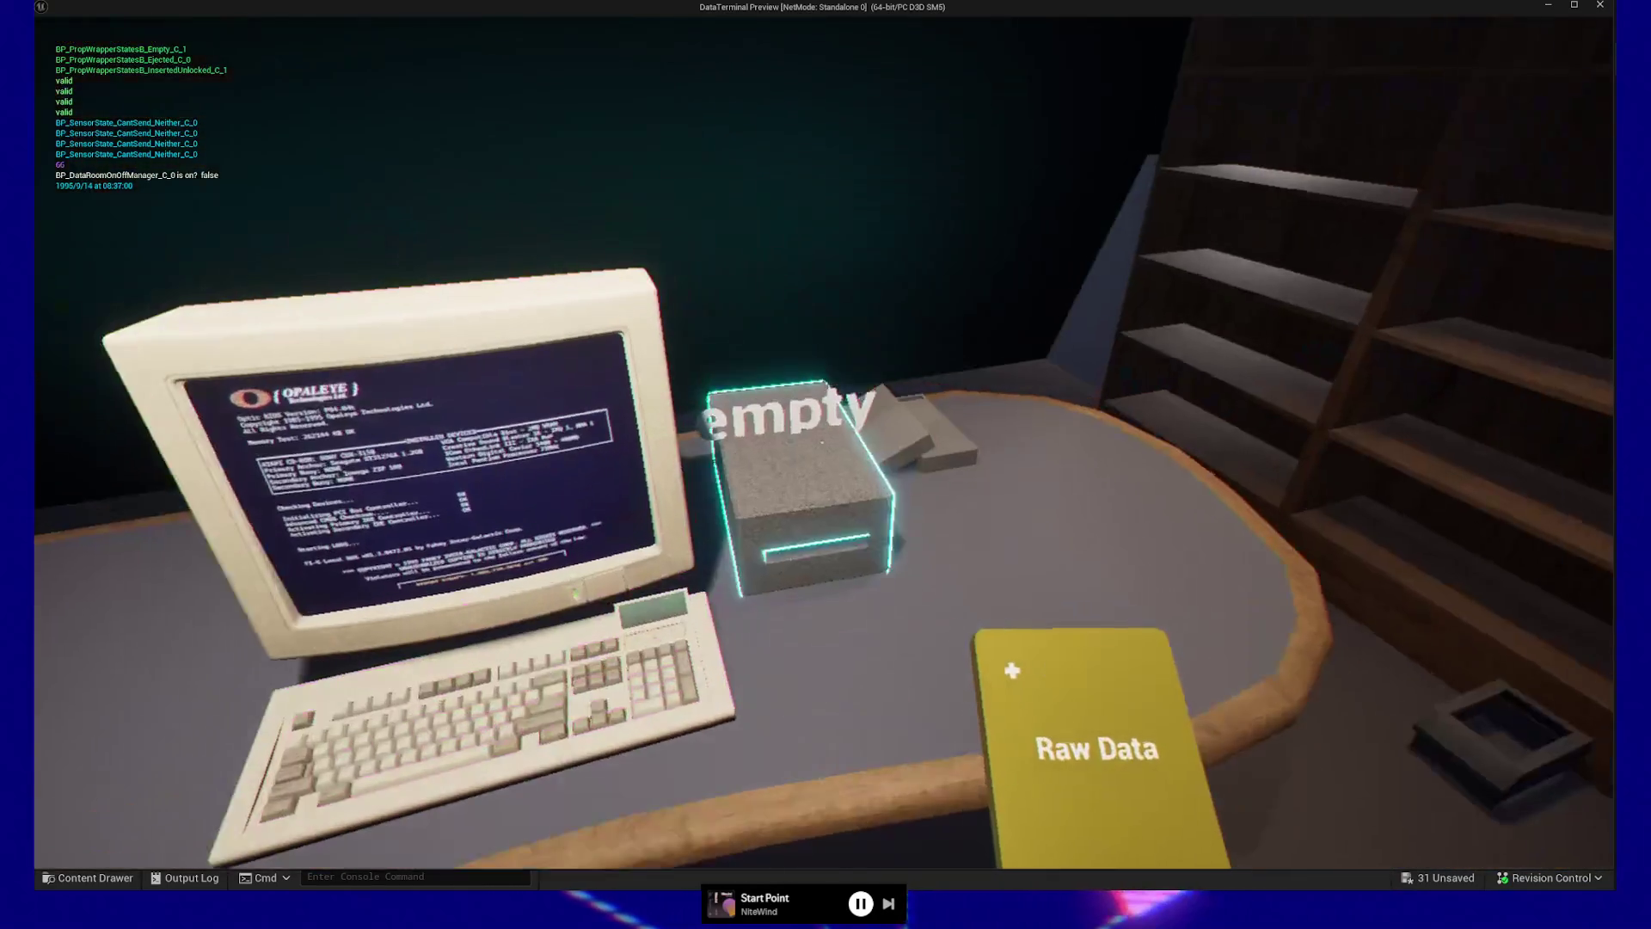
left_click(822, 442)
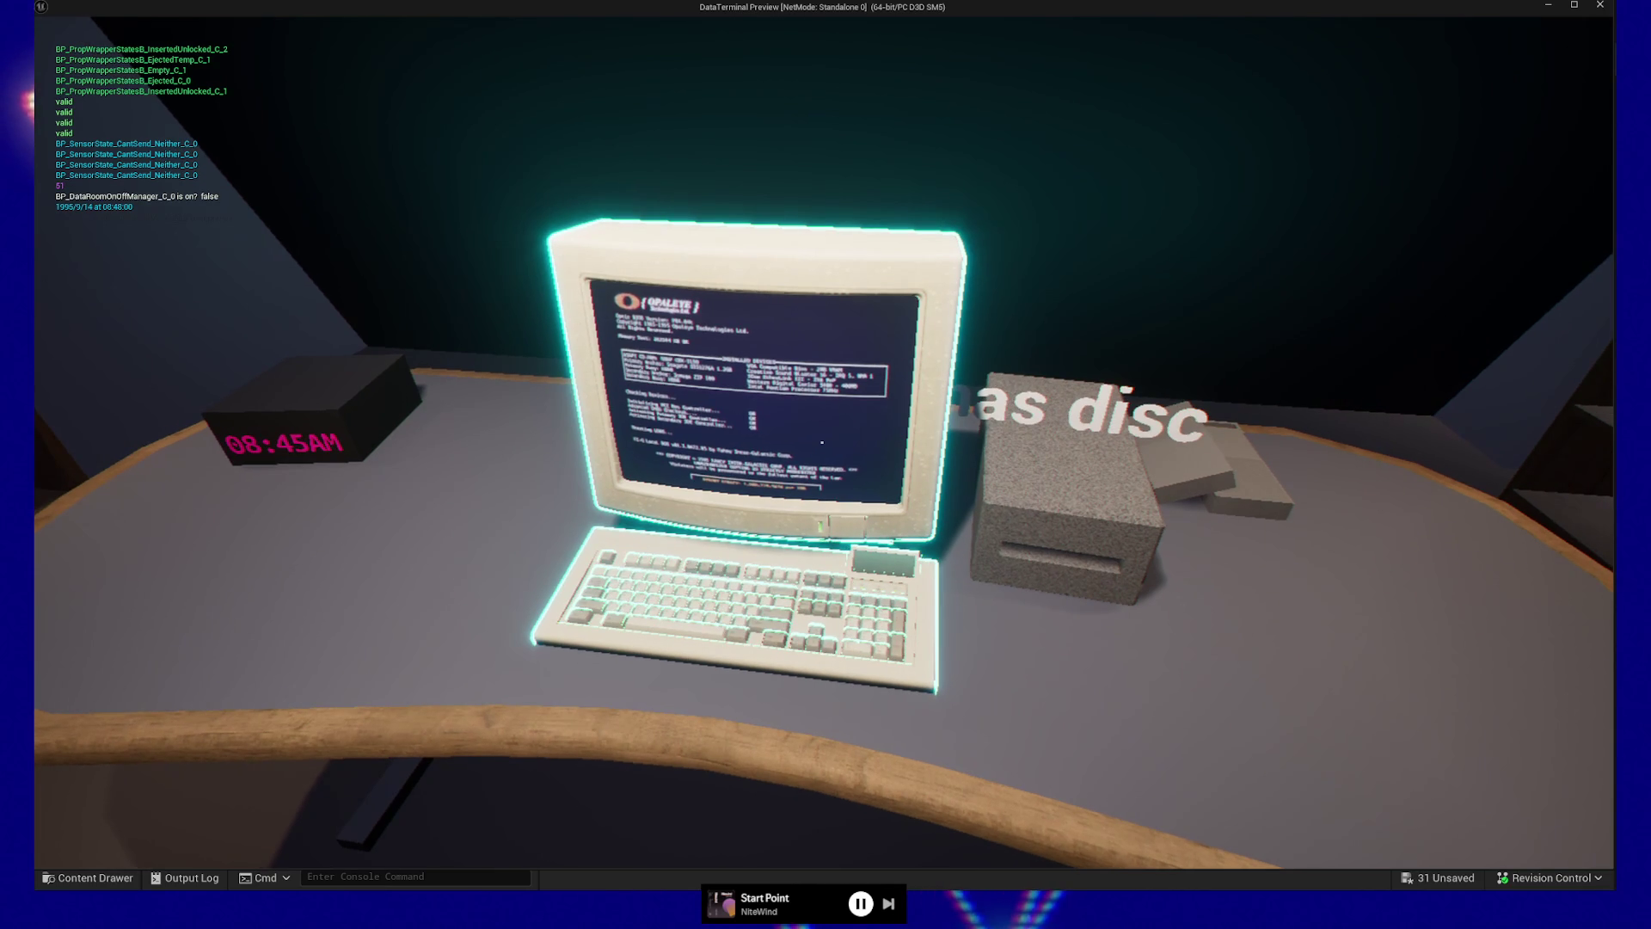
left_click(821, 442)
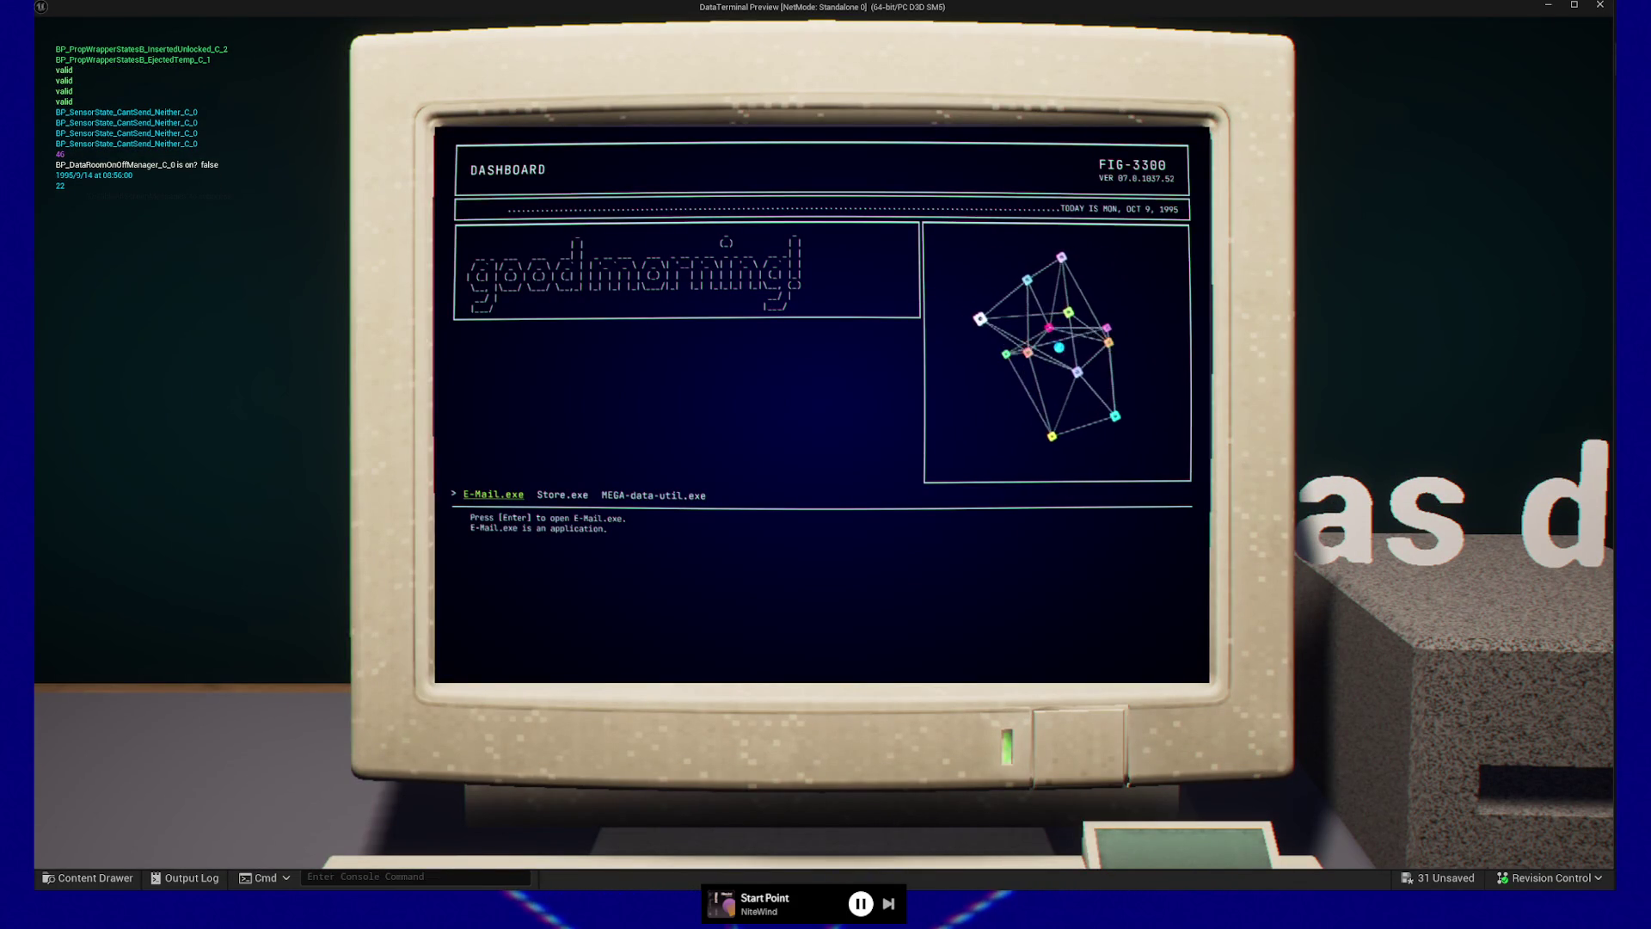
key("Right")
key("Right")
key("Return")
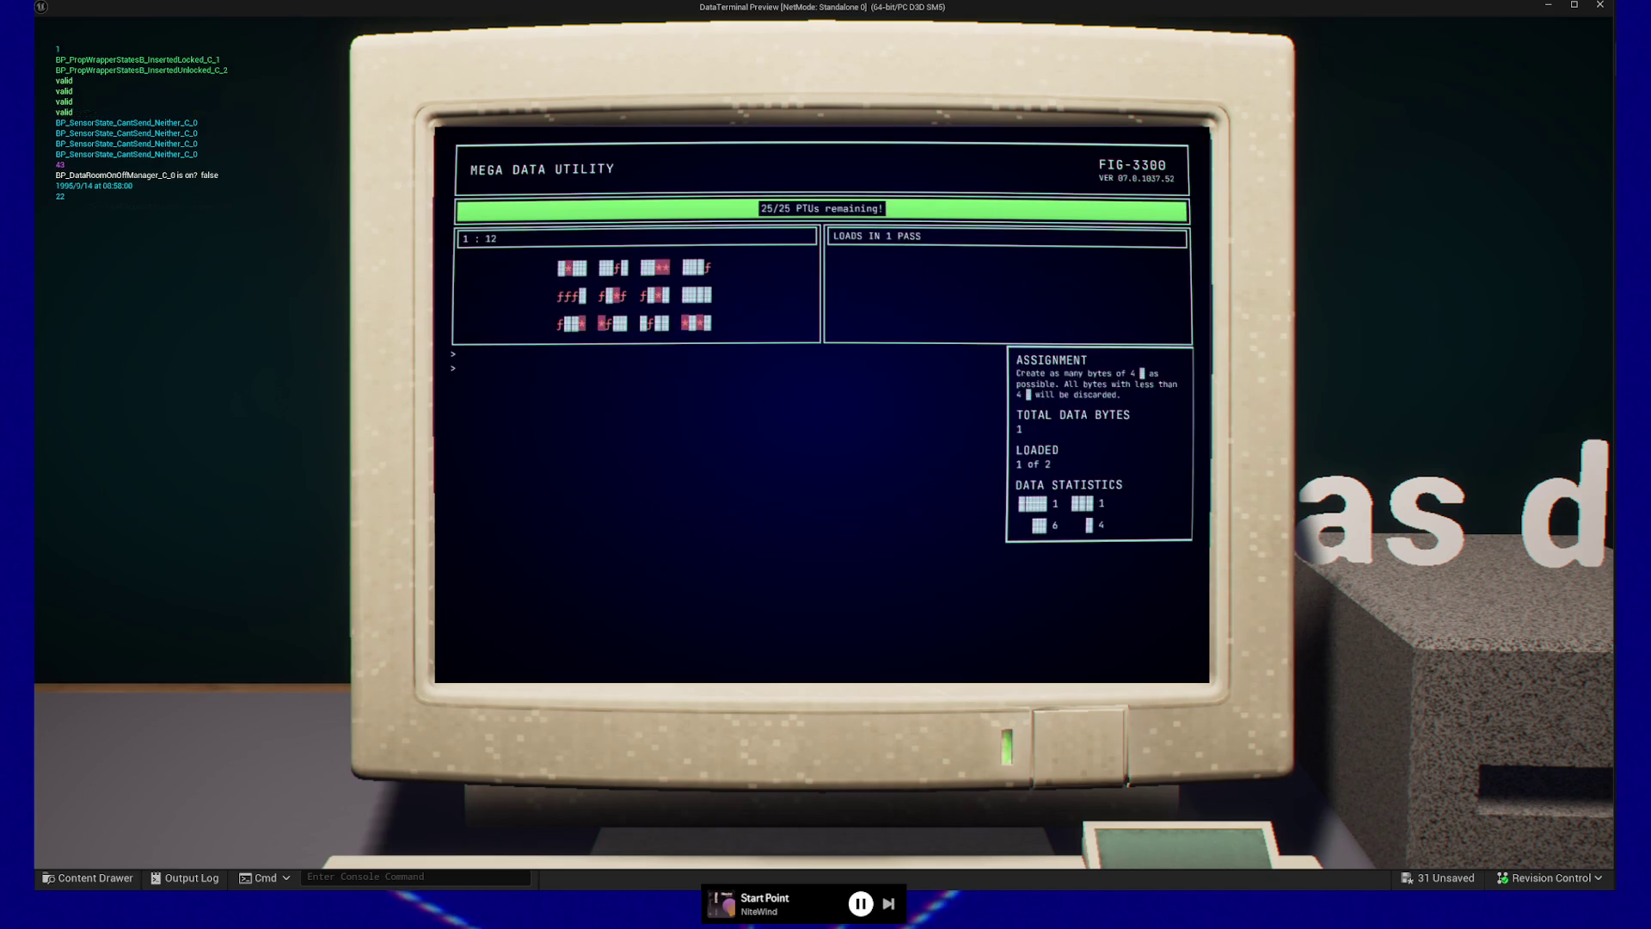
Pick f as noise character, run the all data action, and eject the Cleaned Data disc
key("Right")
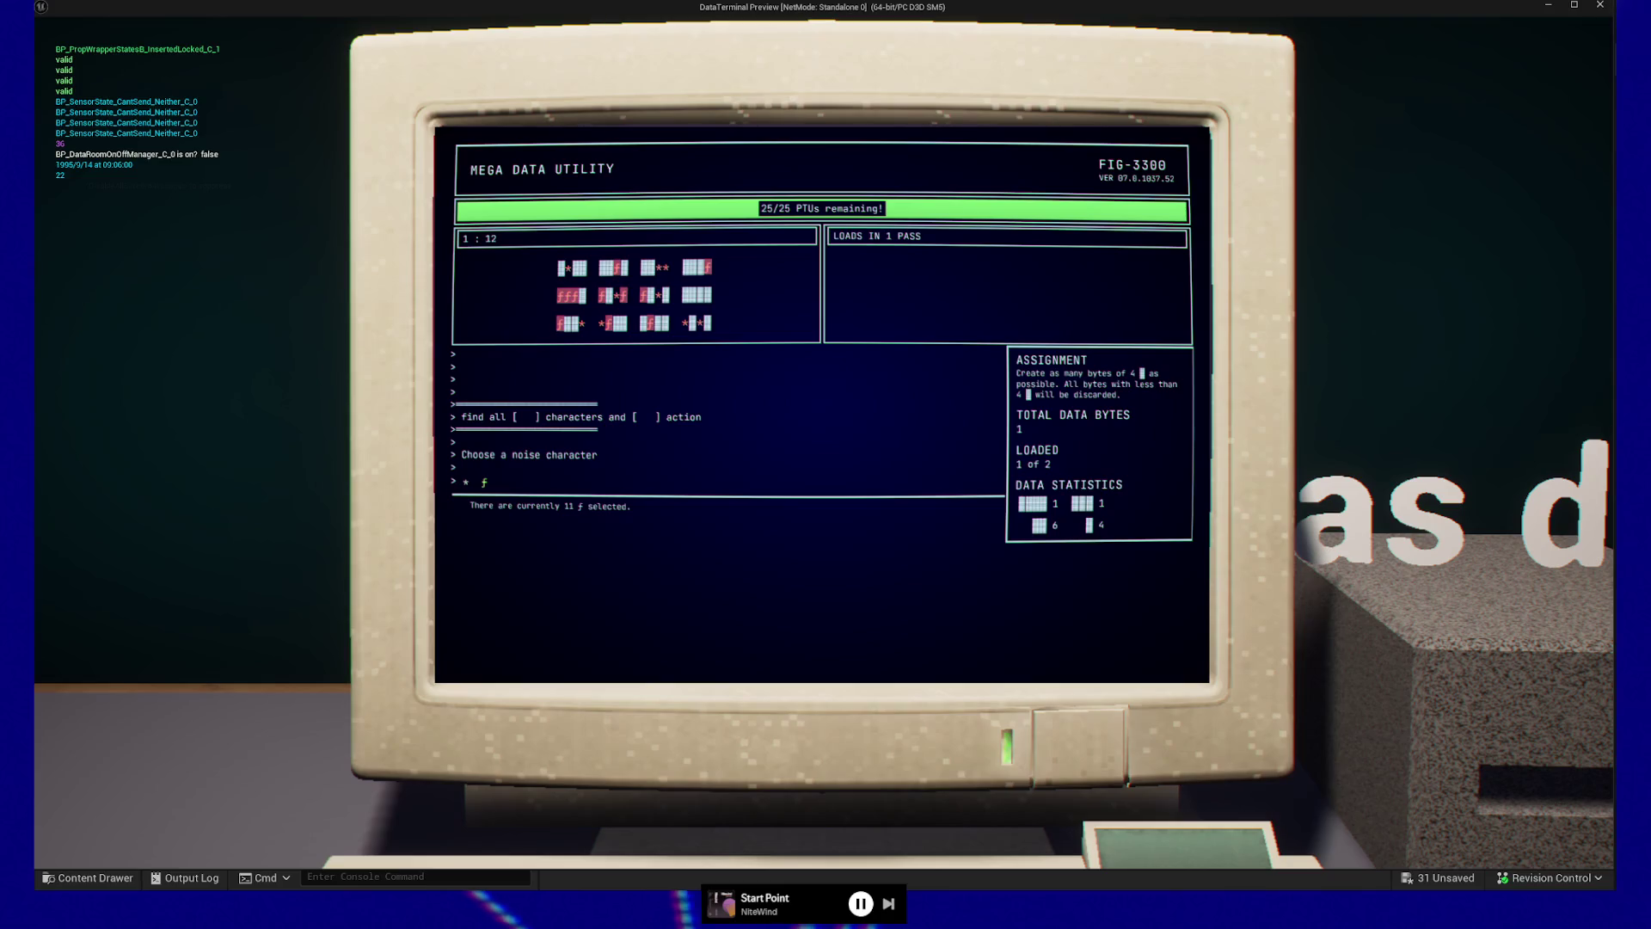
key("Return")
key("Return")
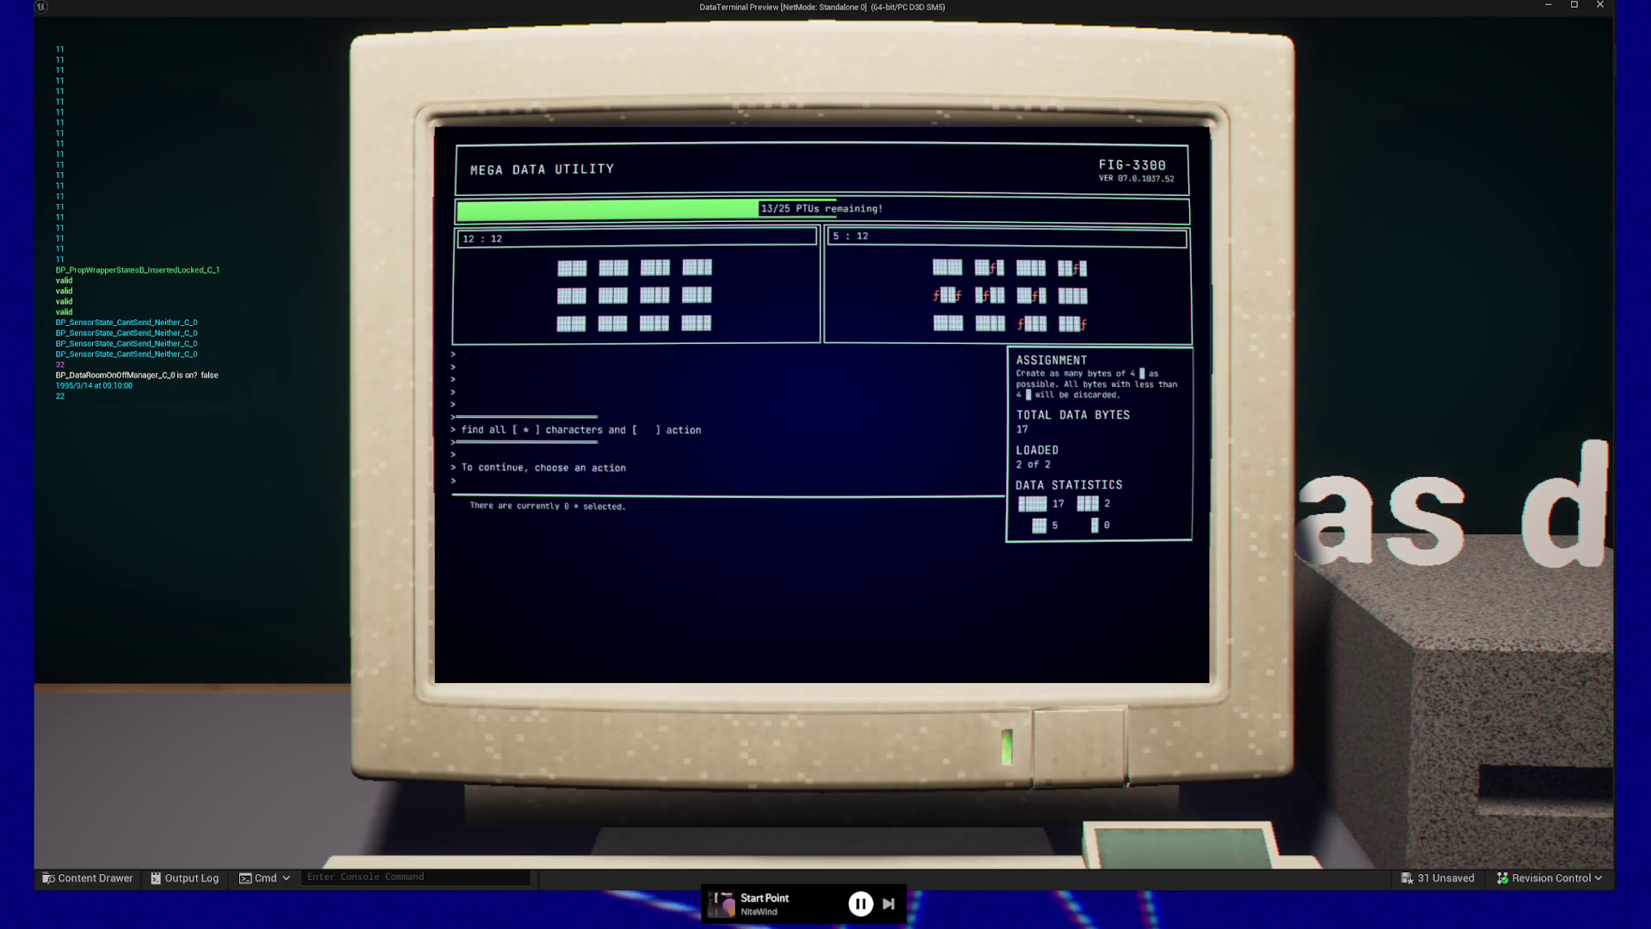
key("Return")
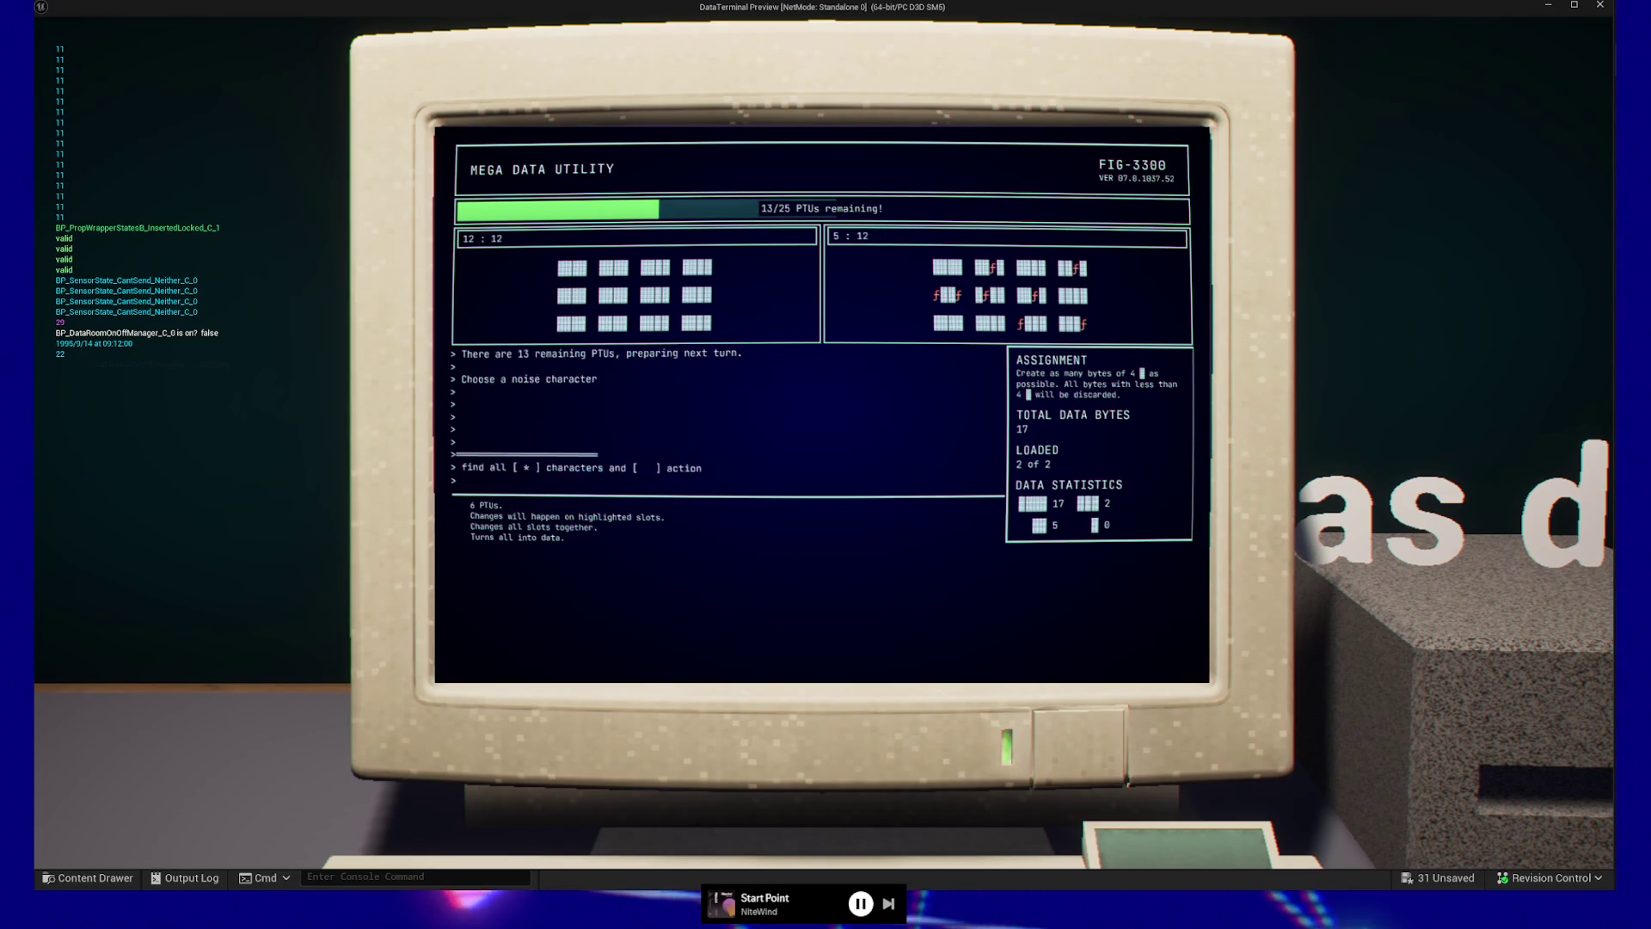
key("Return")
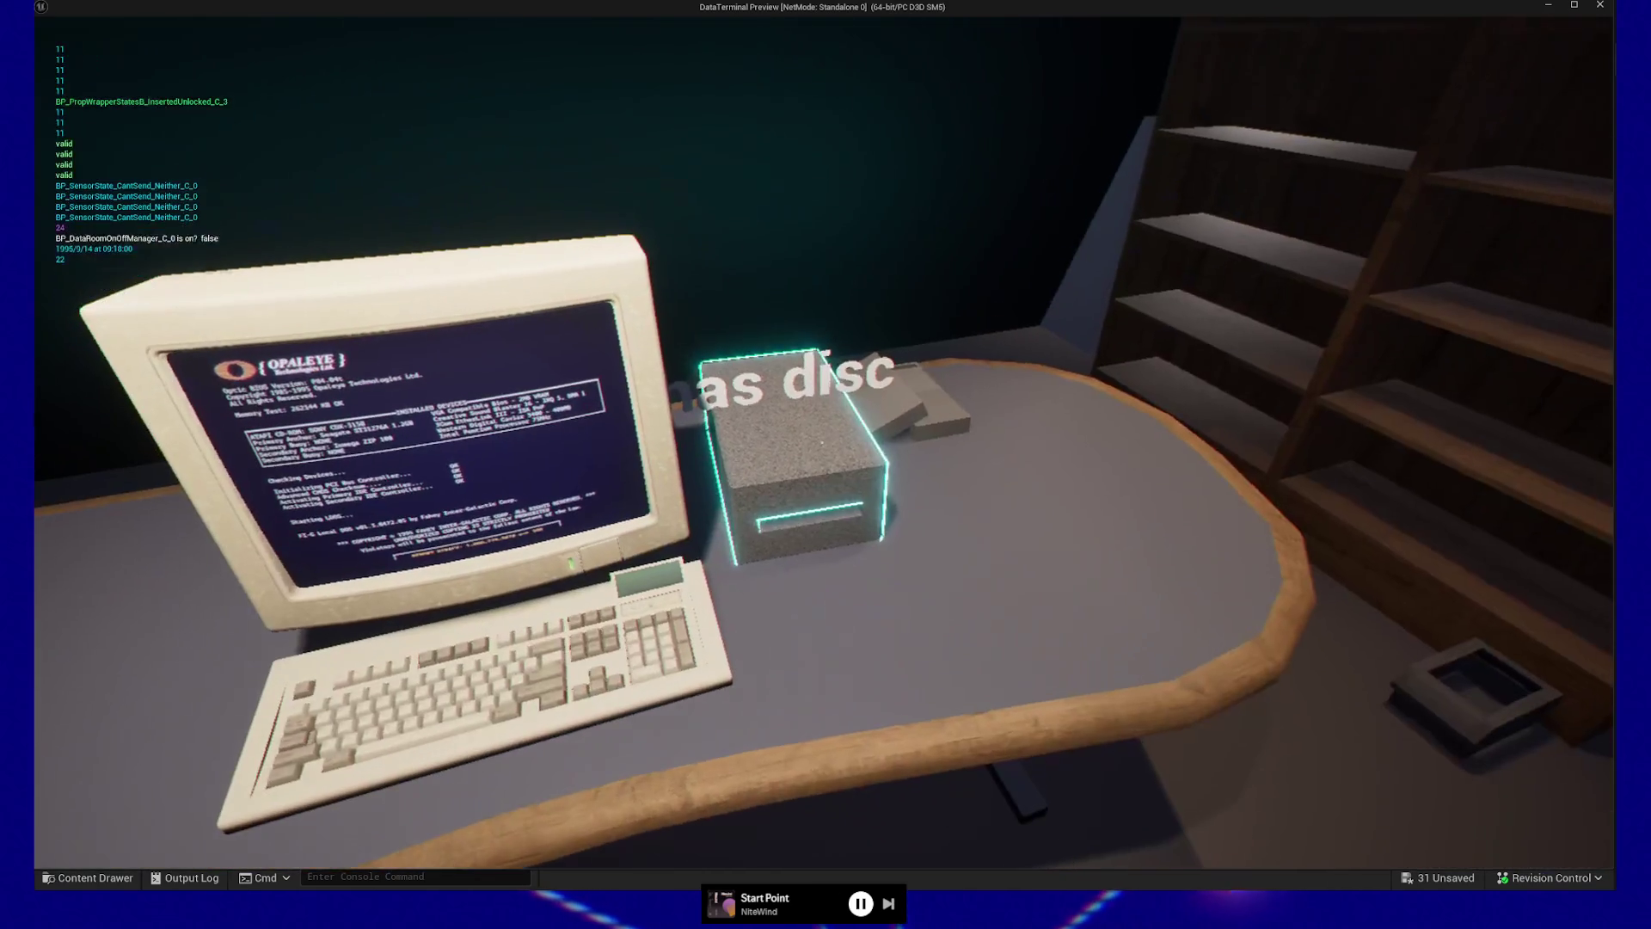
left_click(822, 442)
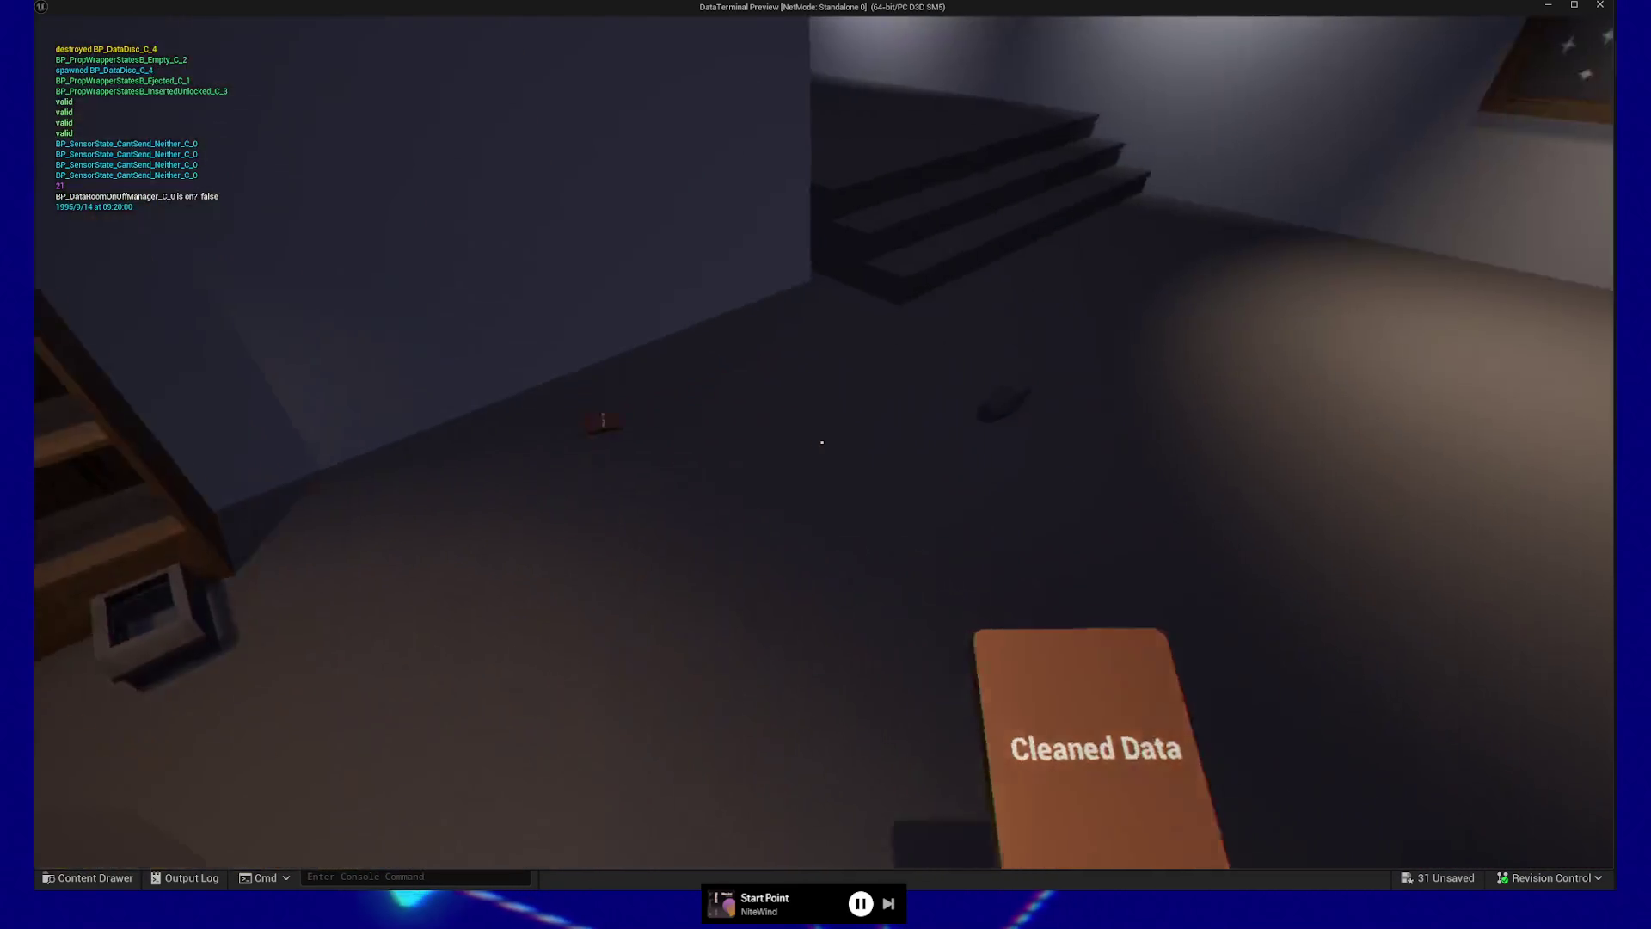
Drop the Cleaned Data disc, insert a Raw Data disc and run the utility with * as noise
left_click(822, 442)
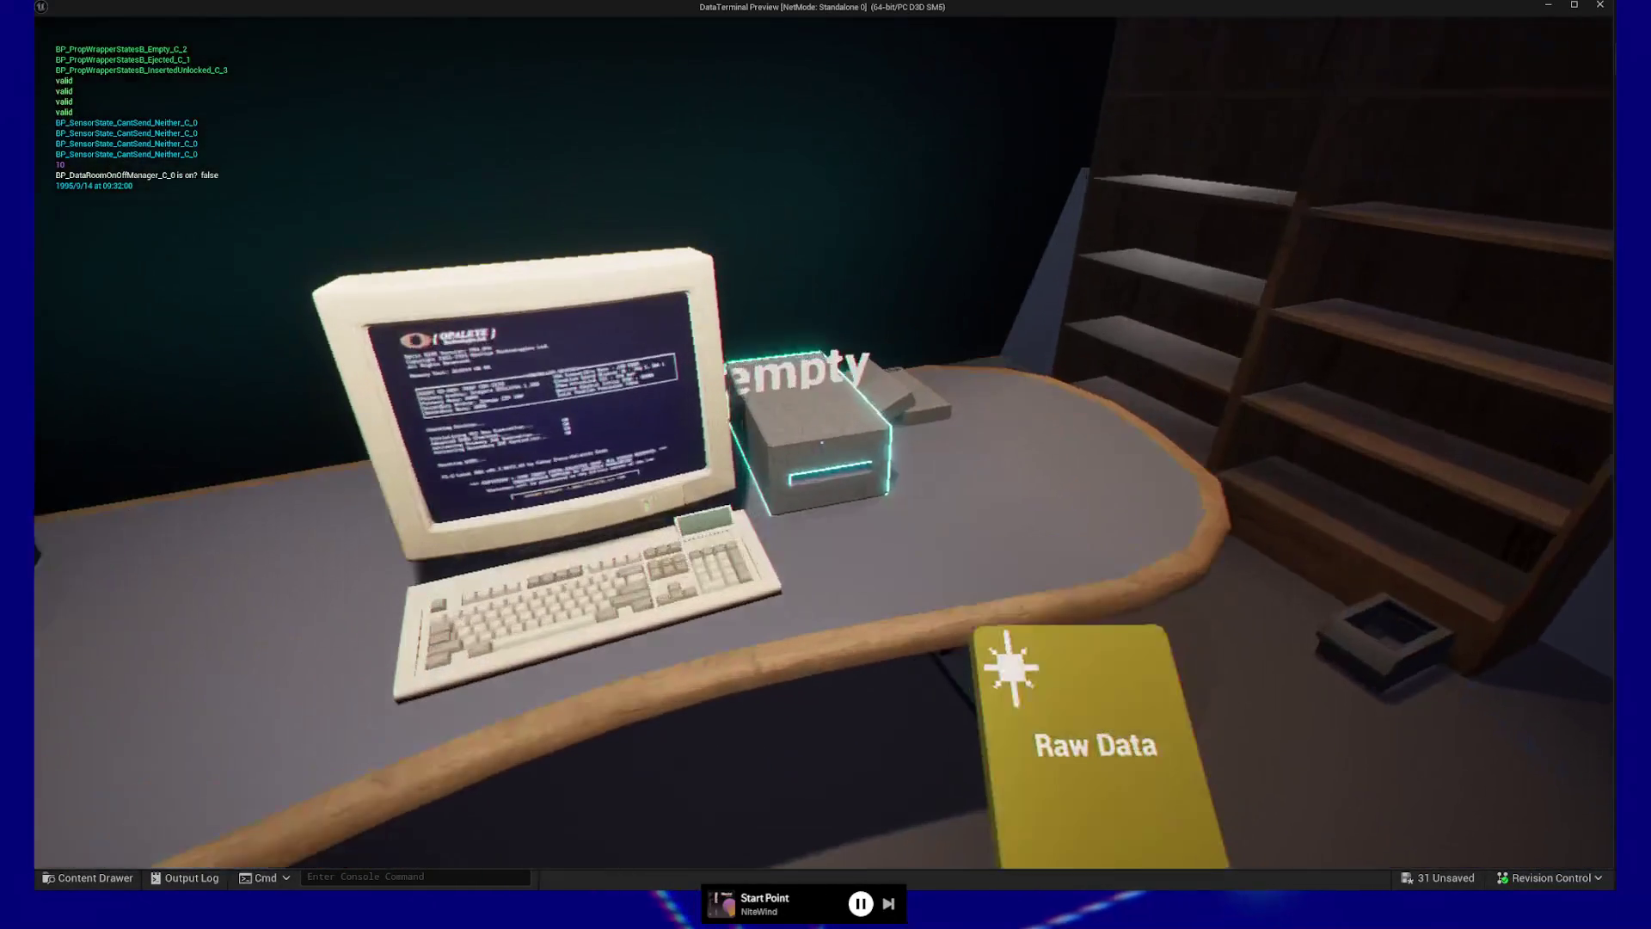
left_click(823, 442)
left_click(825, 465)
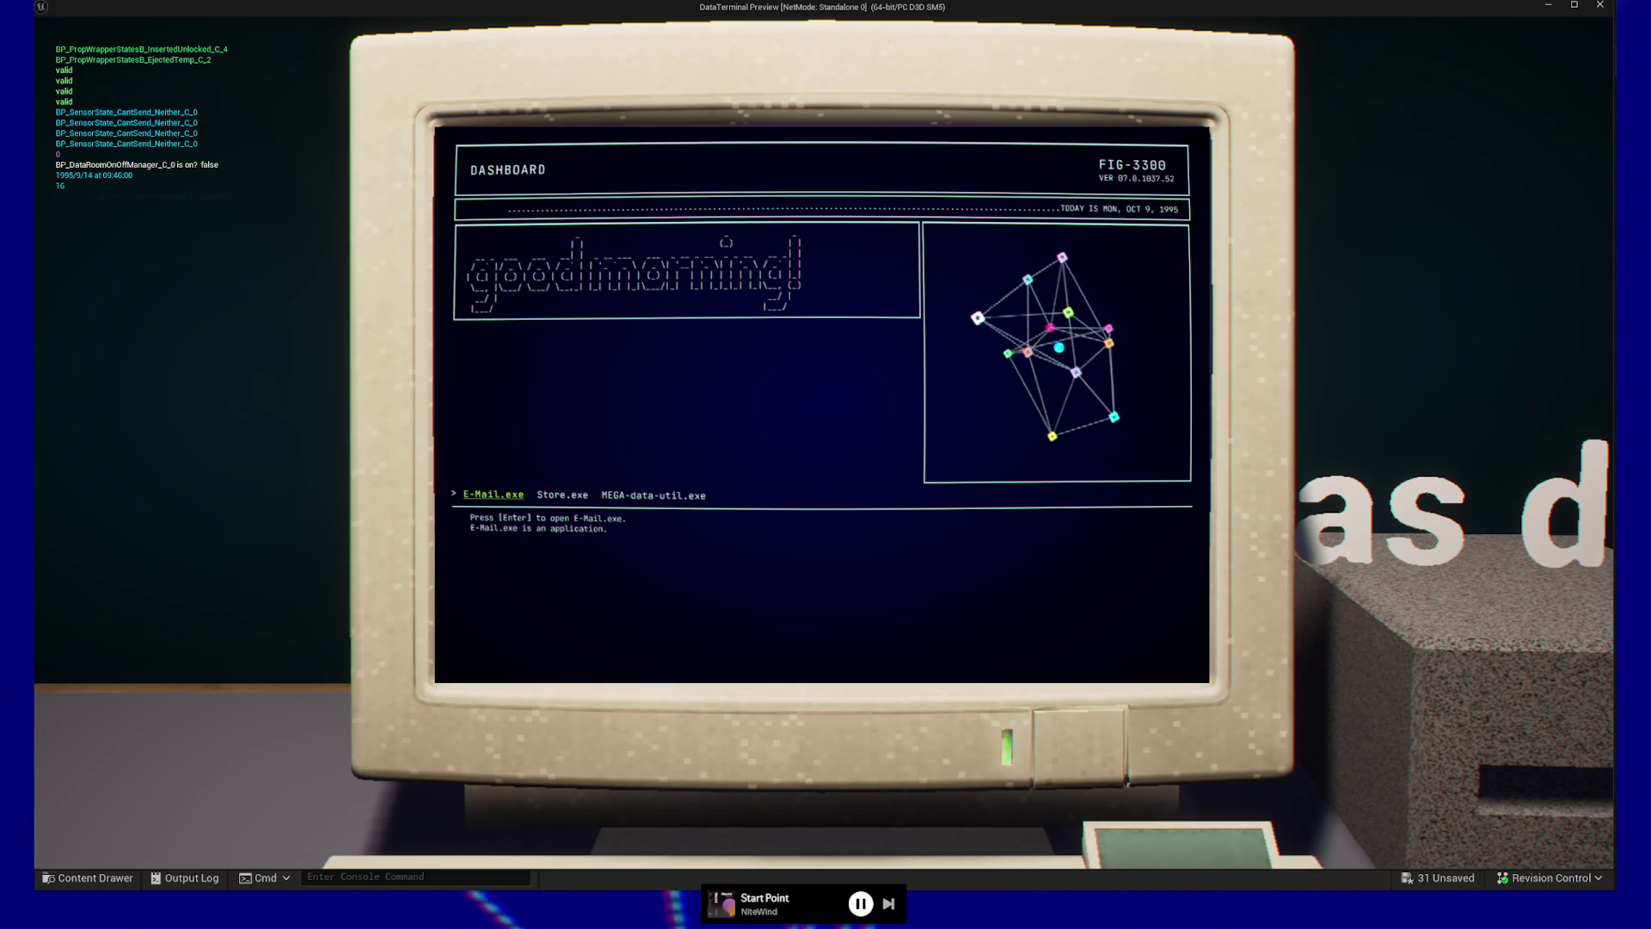
key("Return")
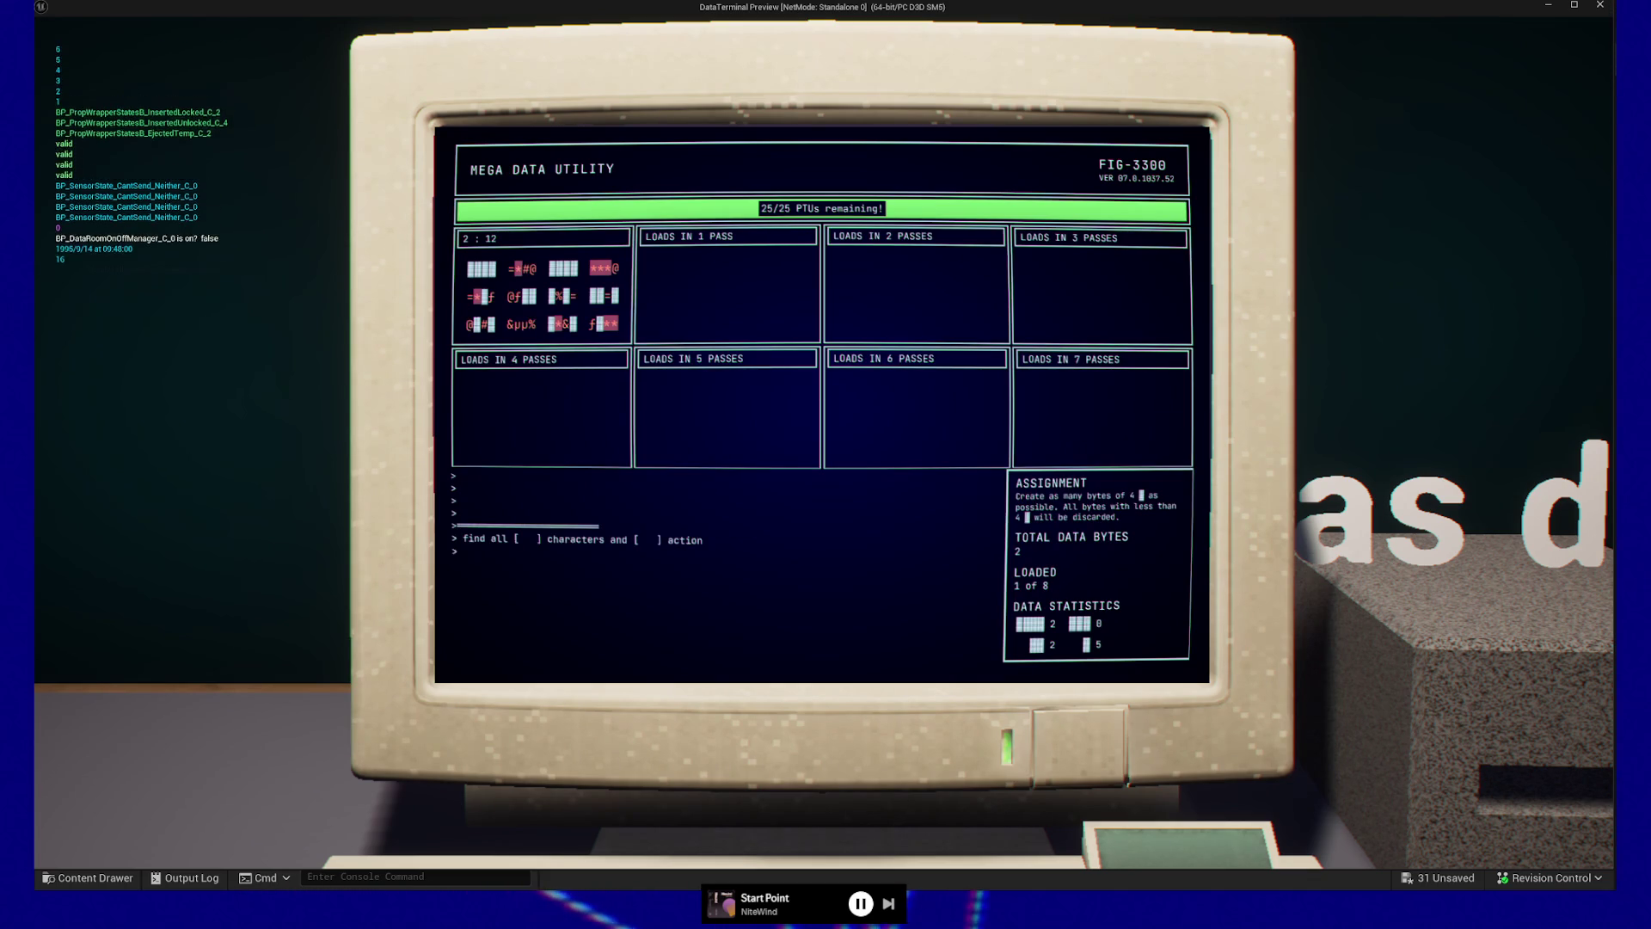
type("*")
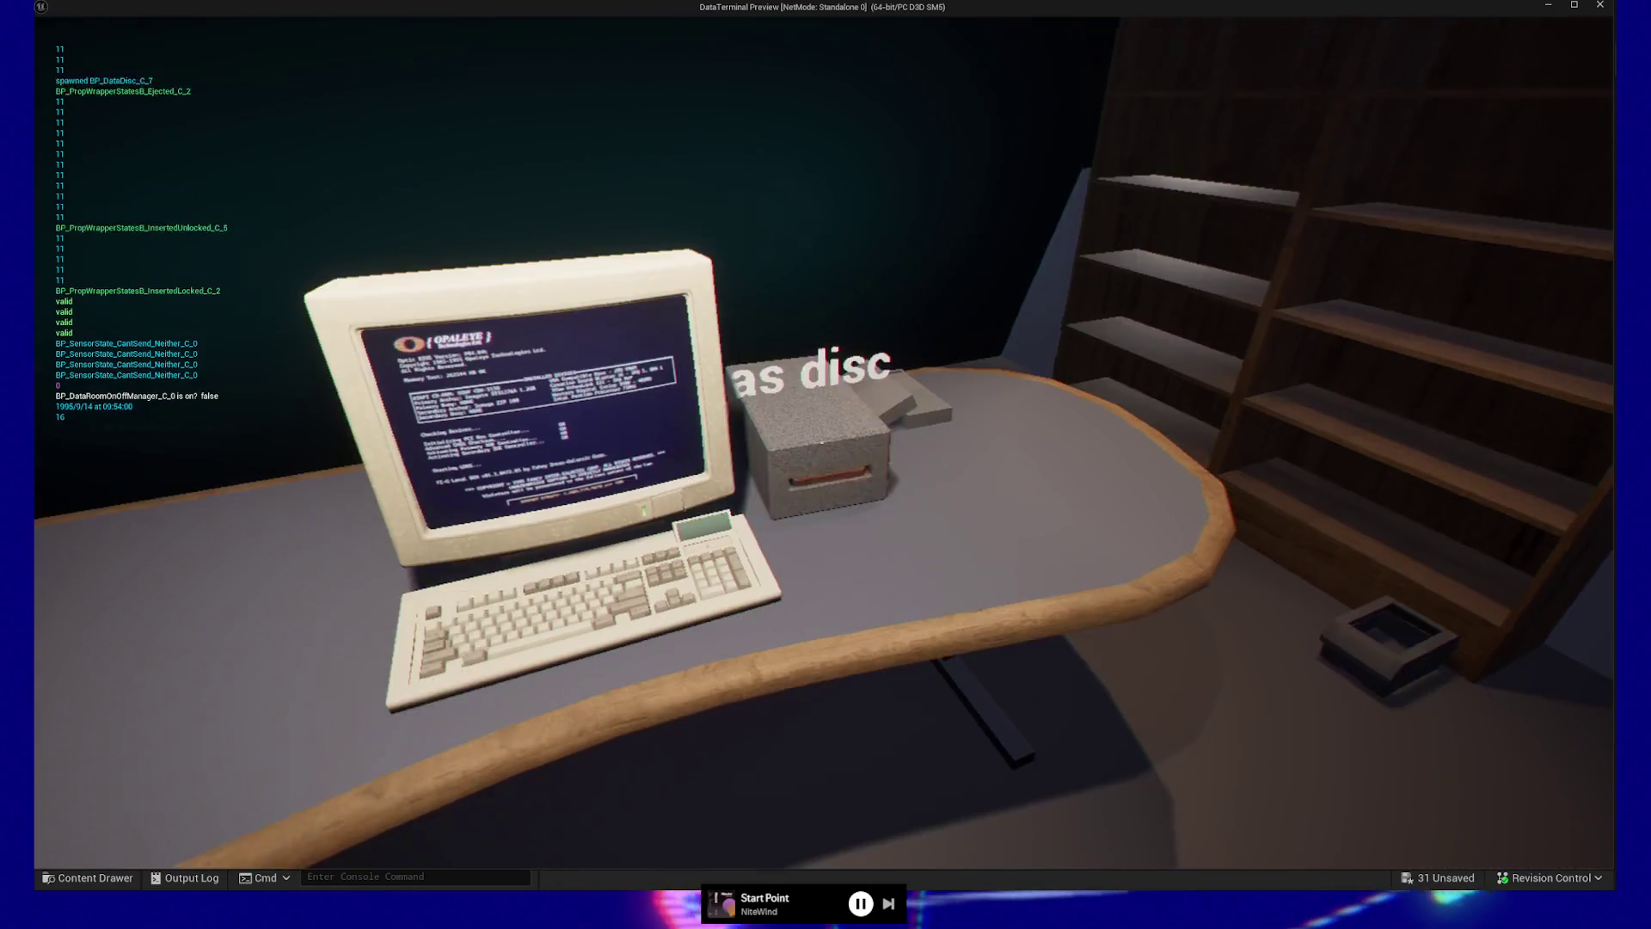
type("e")
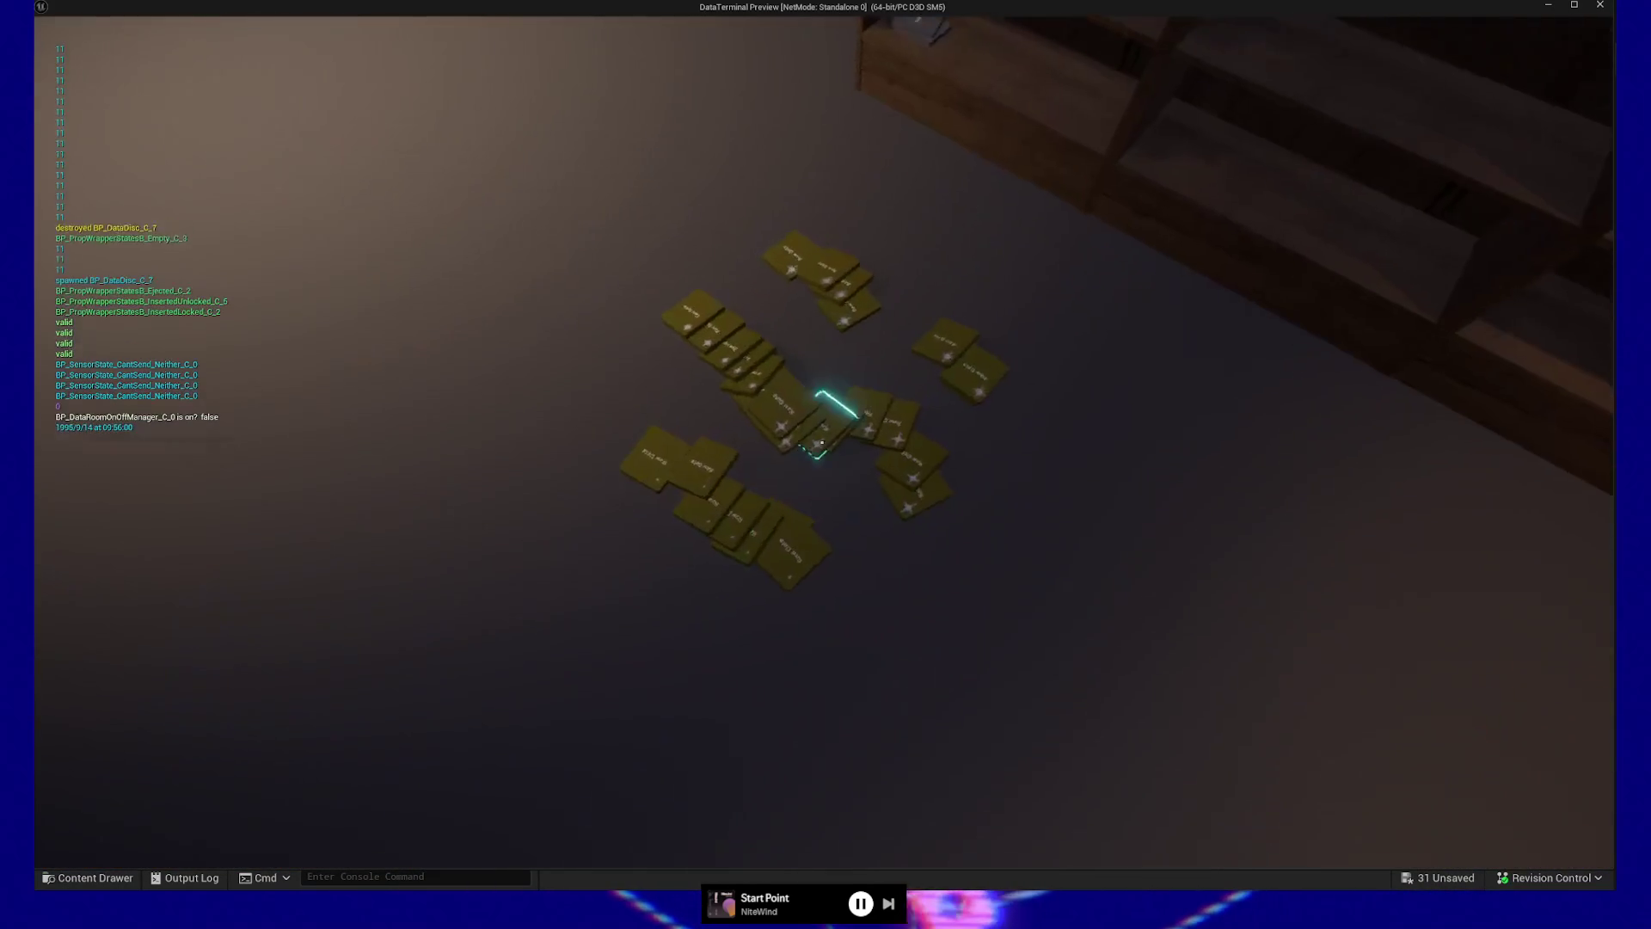
type("ew")
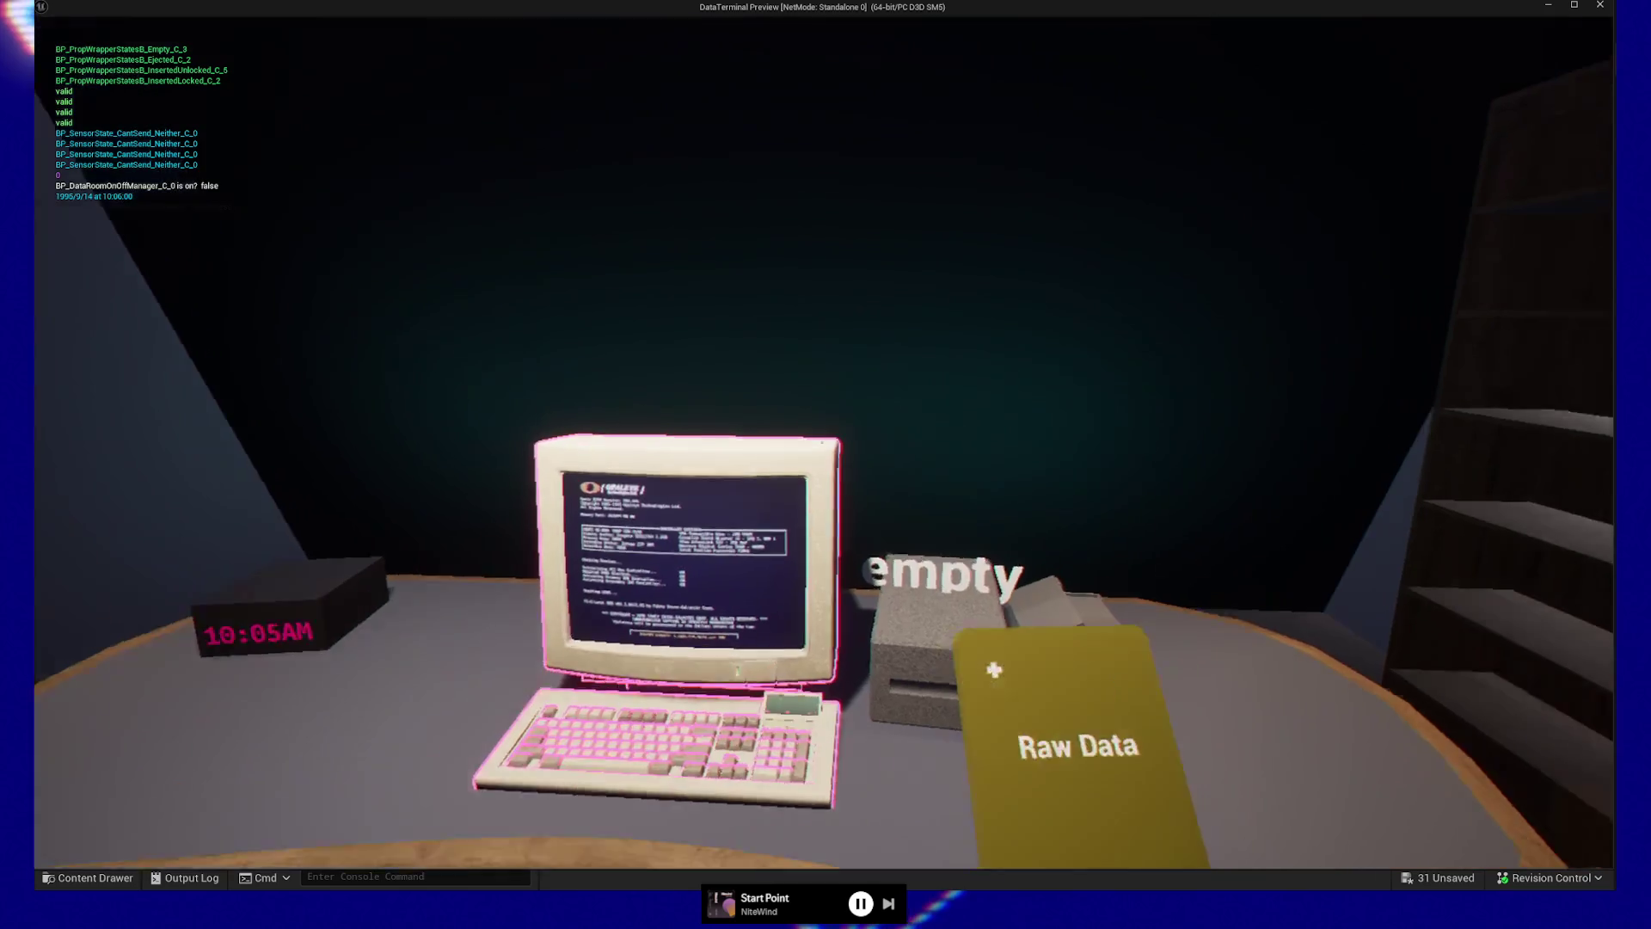
Insert the held Raw Data disc and clean it in MEGA-data-util.exe with f noise, all data action
key("e")
key("e")
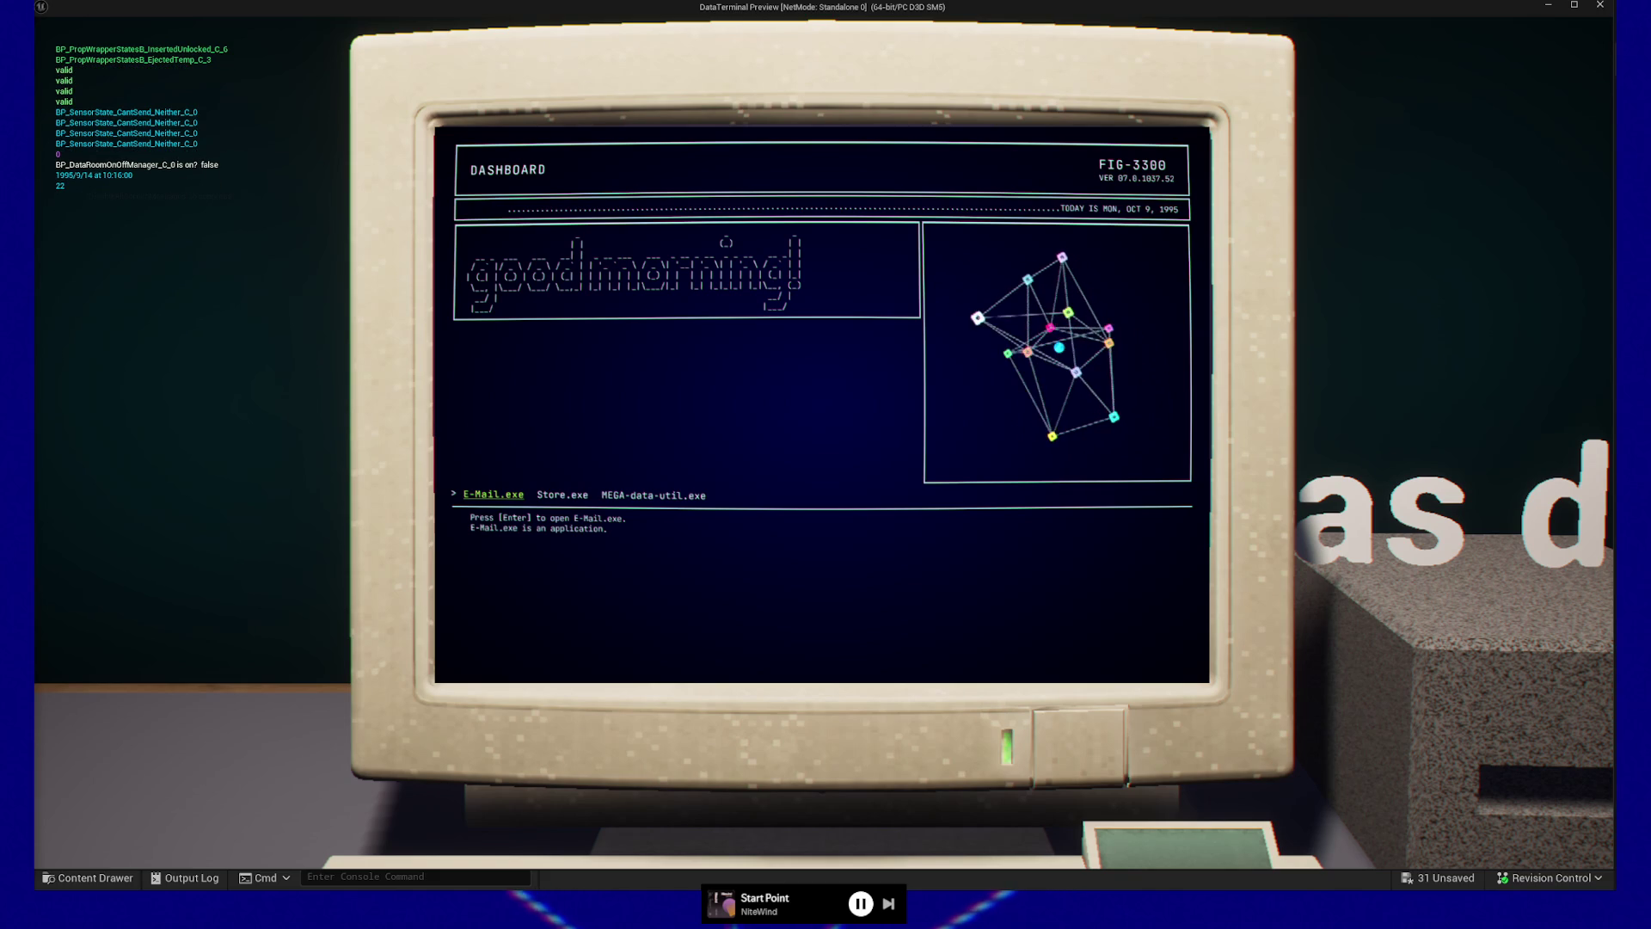
key("Right")
key("Right")
key("Return")
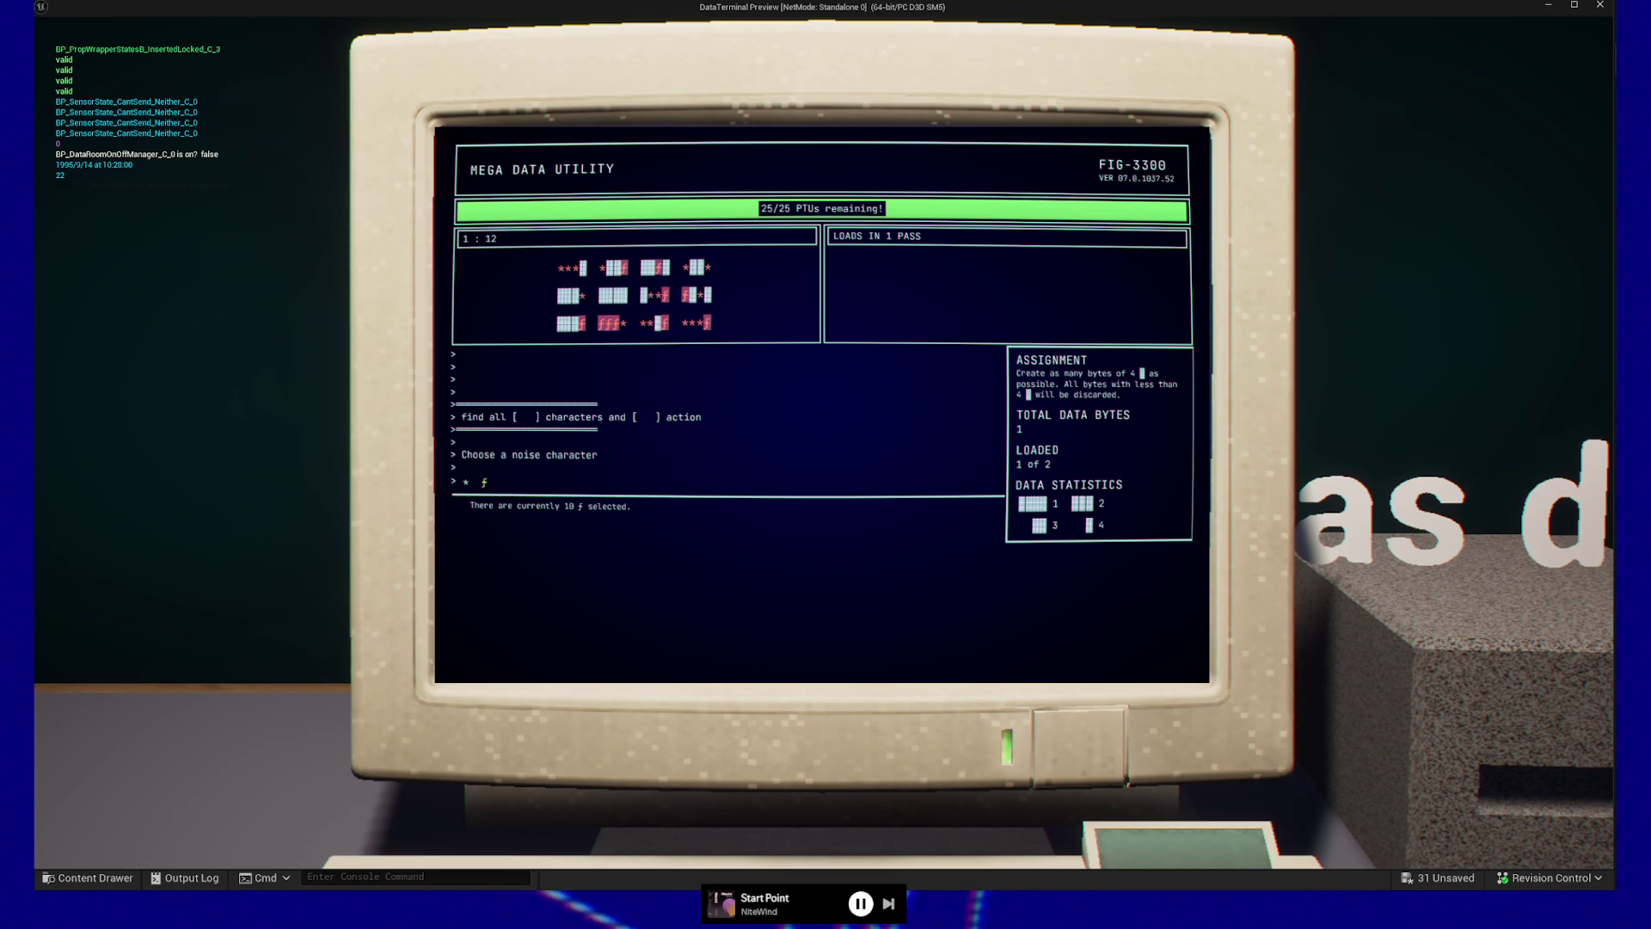
key("Return")
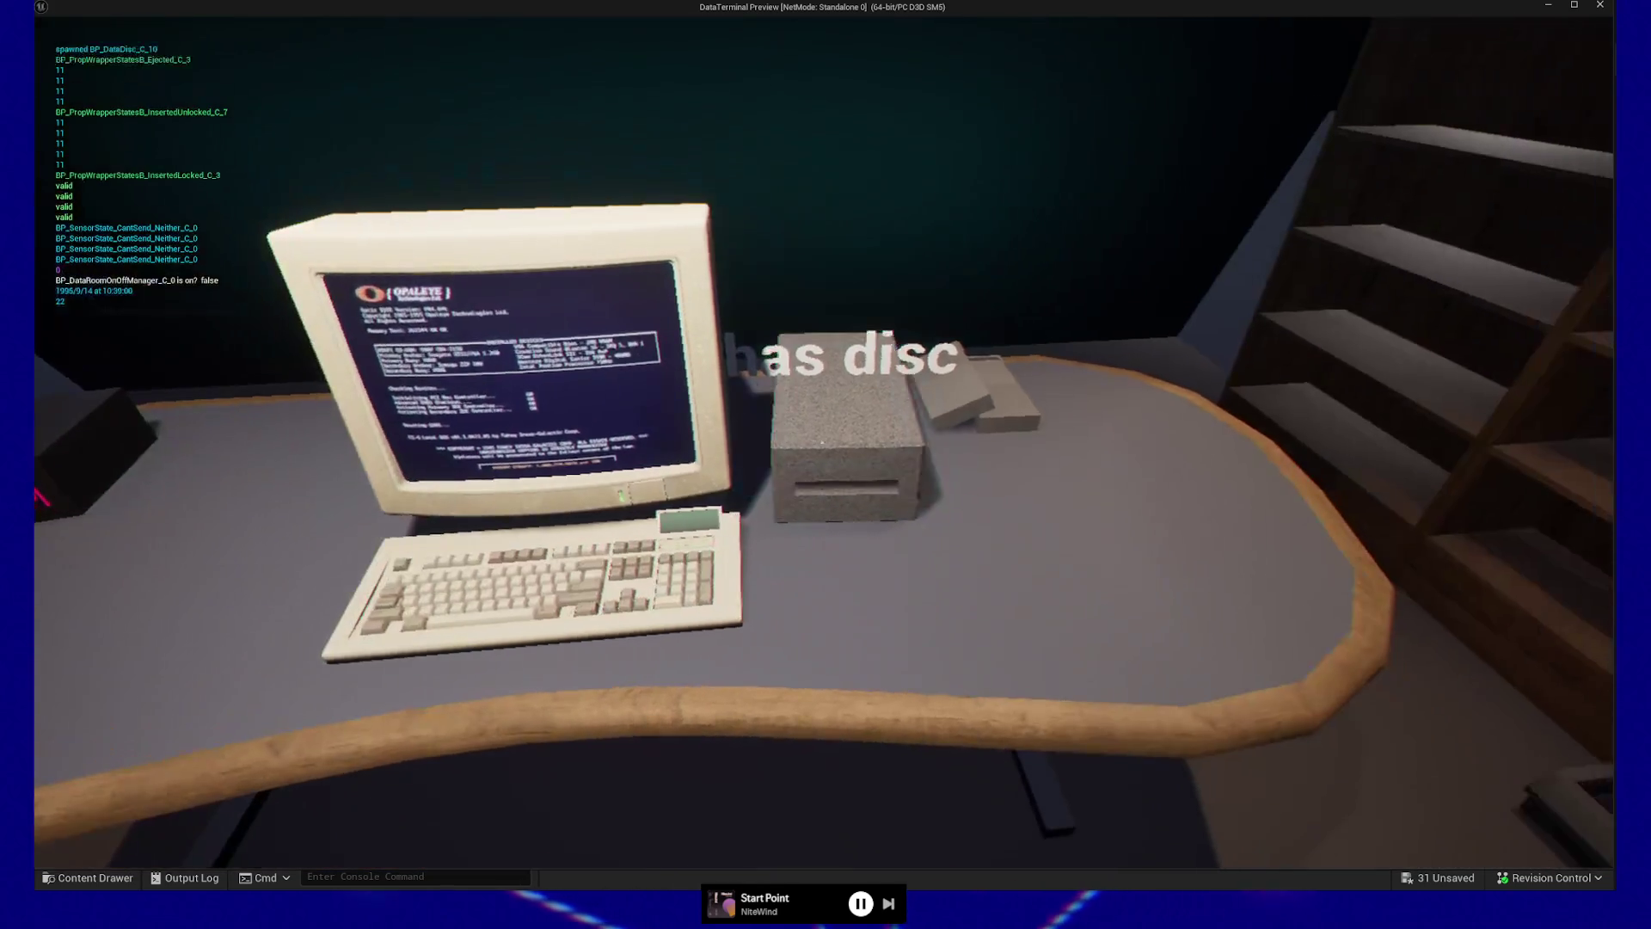
Eject the Cleaned Data disc, fetch a Raw Data disc from the pile and run the utility on it
left_click(822, 442)
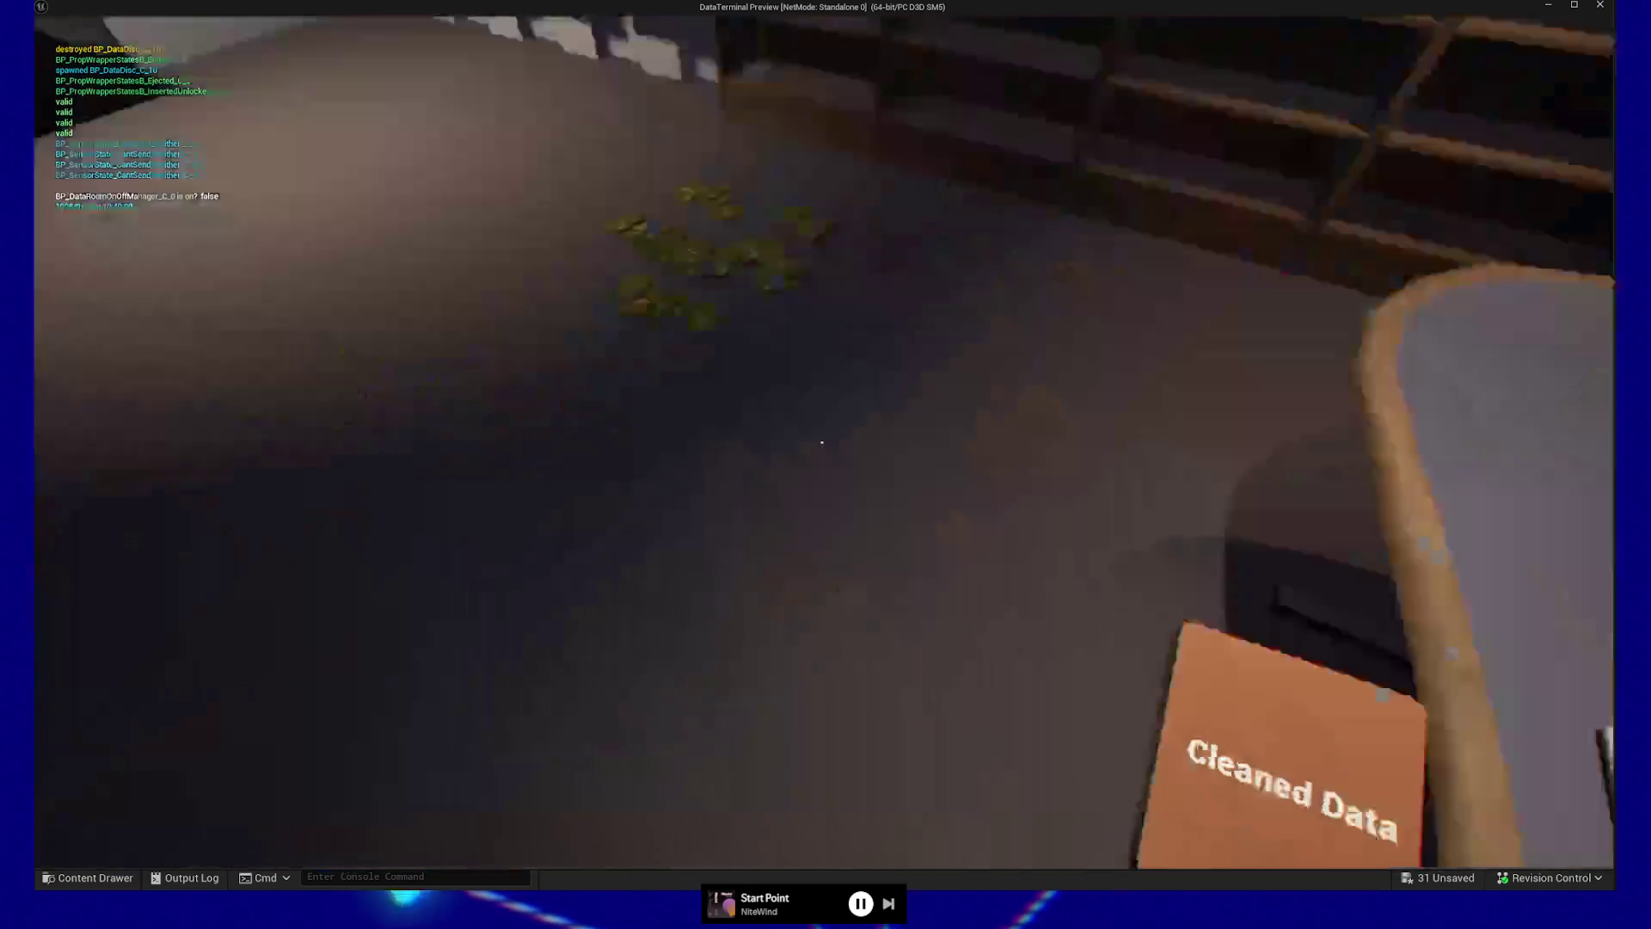
key("w")
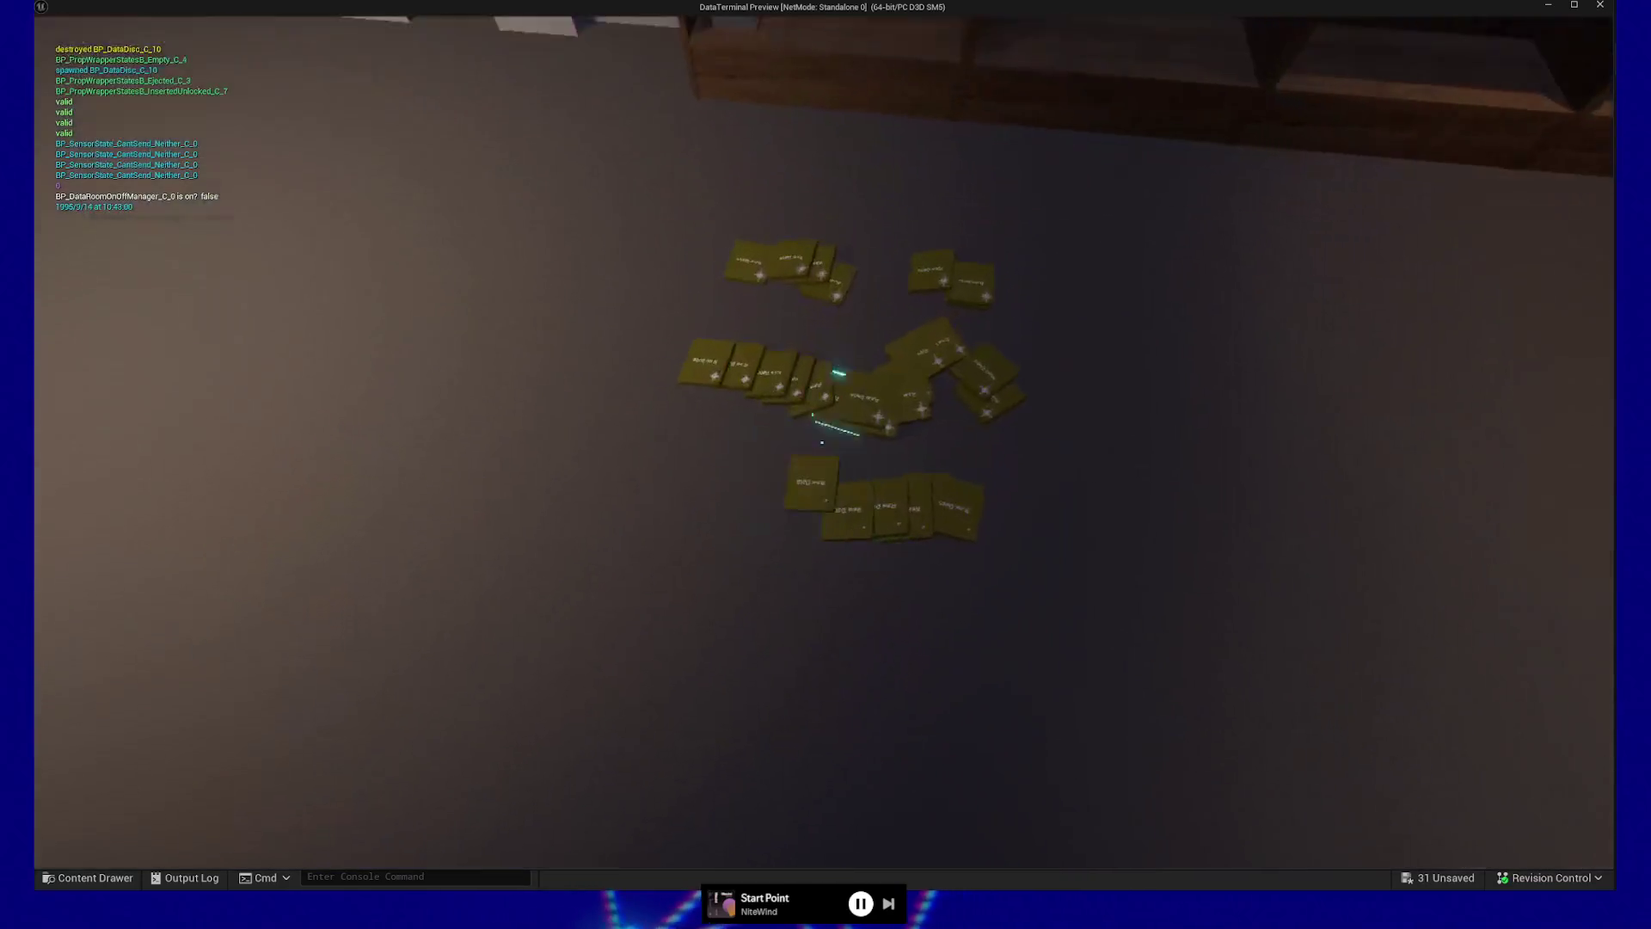
left_click(823, 442)
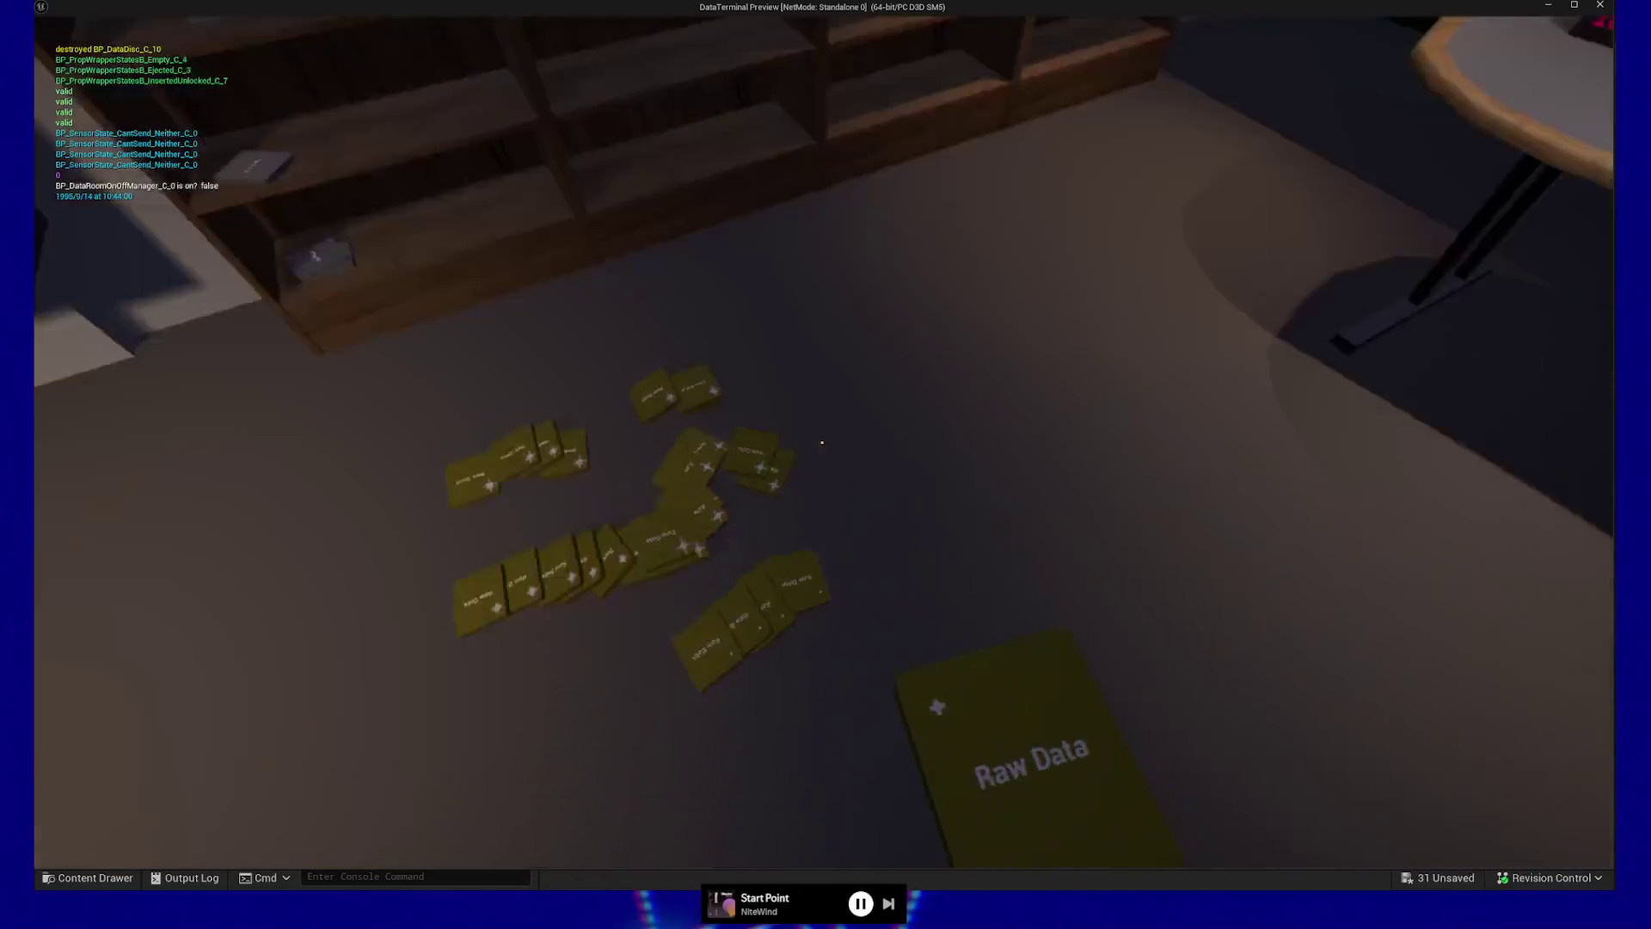
key("w")
left_click(822, 442)
left_click(822, 442)
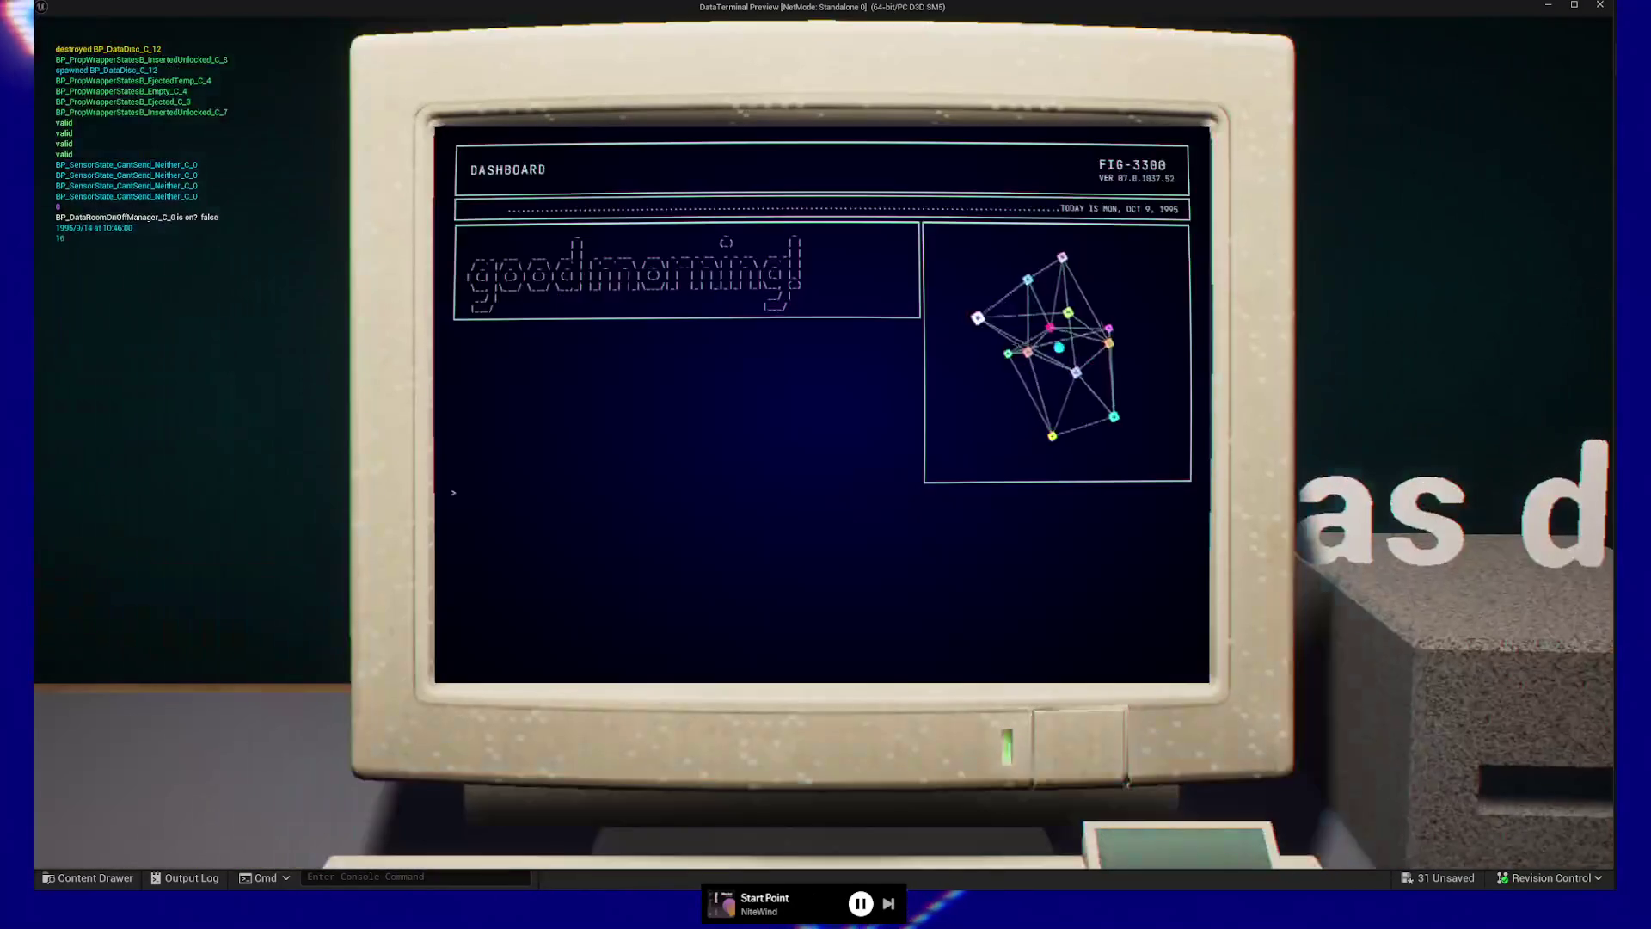
key("Return")
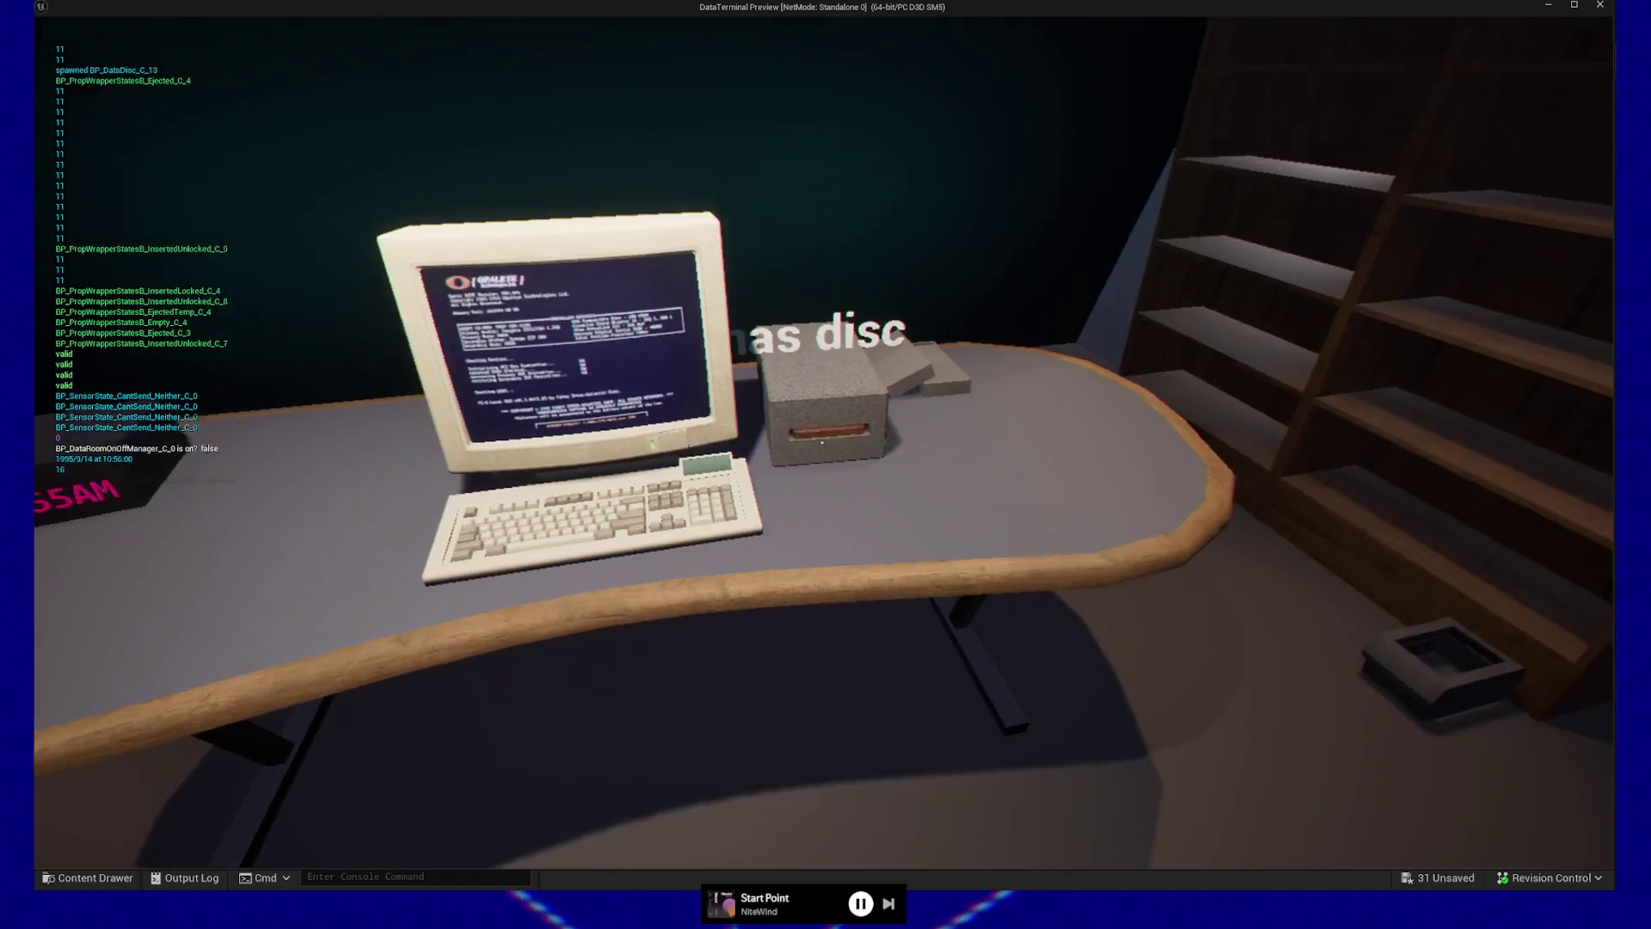
Drop that cleaned disc, process another Raw Data disc in the utility and drop its result on the floor
left_click(822, 442)
left_click(821, 442)
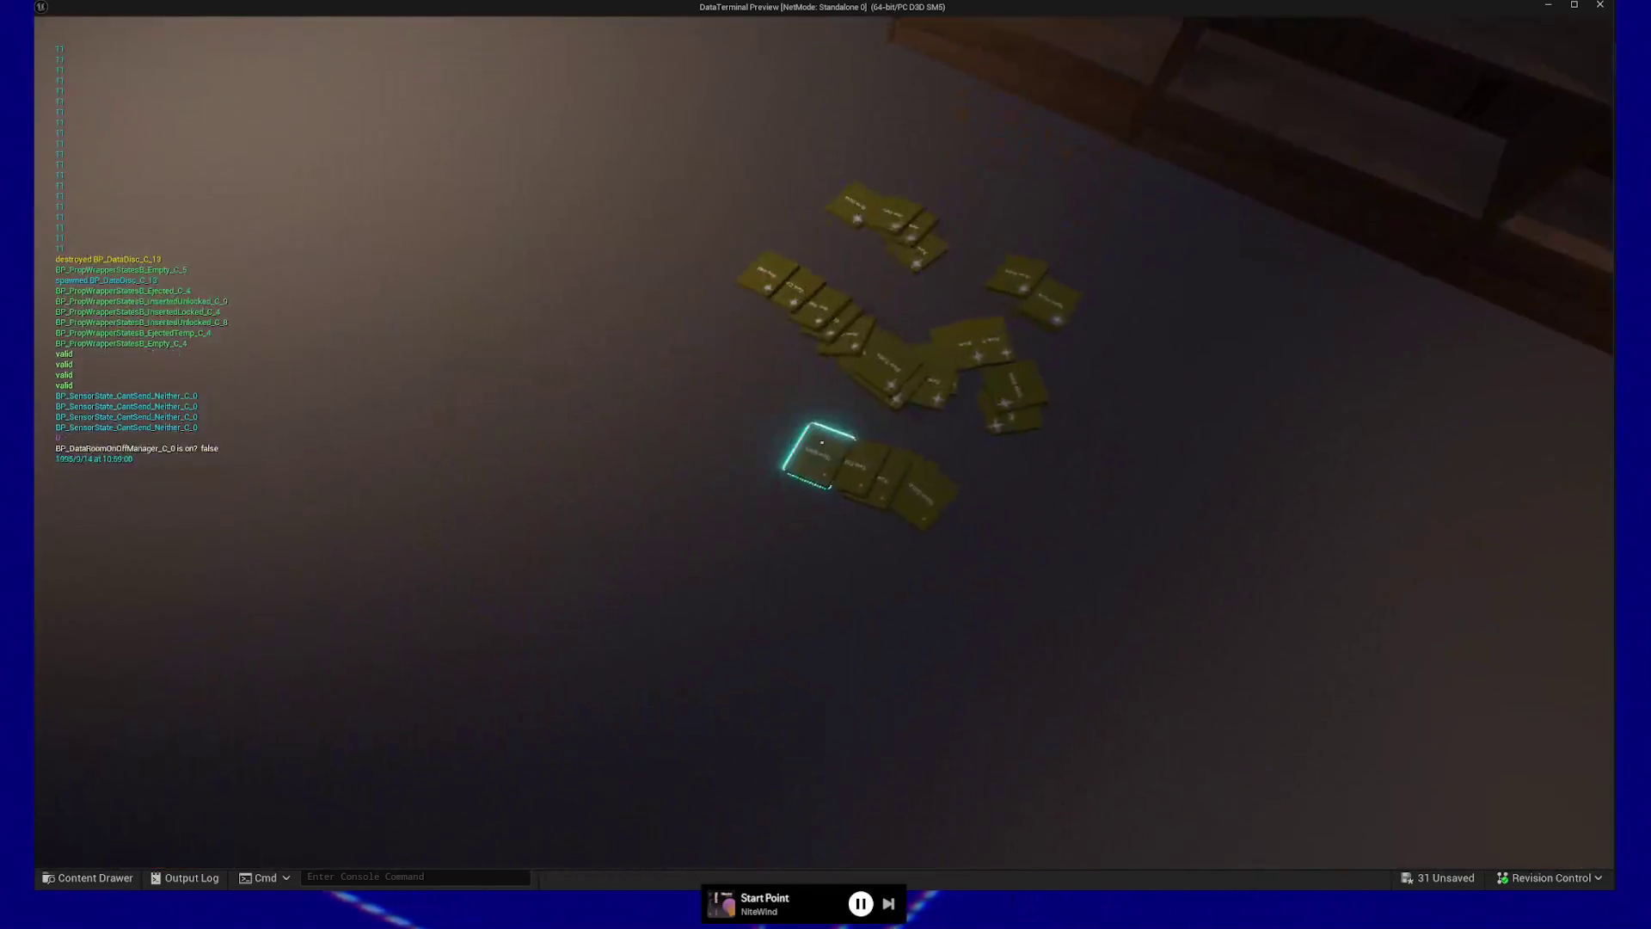
left_click(821, 442)
left_click(821, 442)
left_click(821, 442)
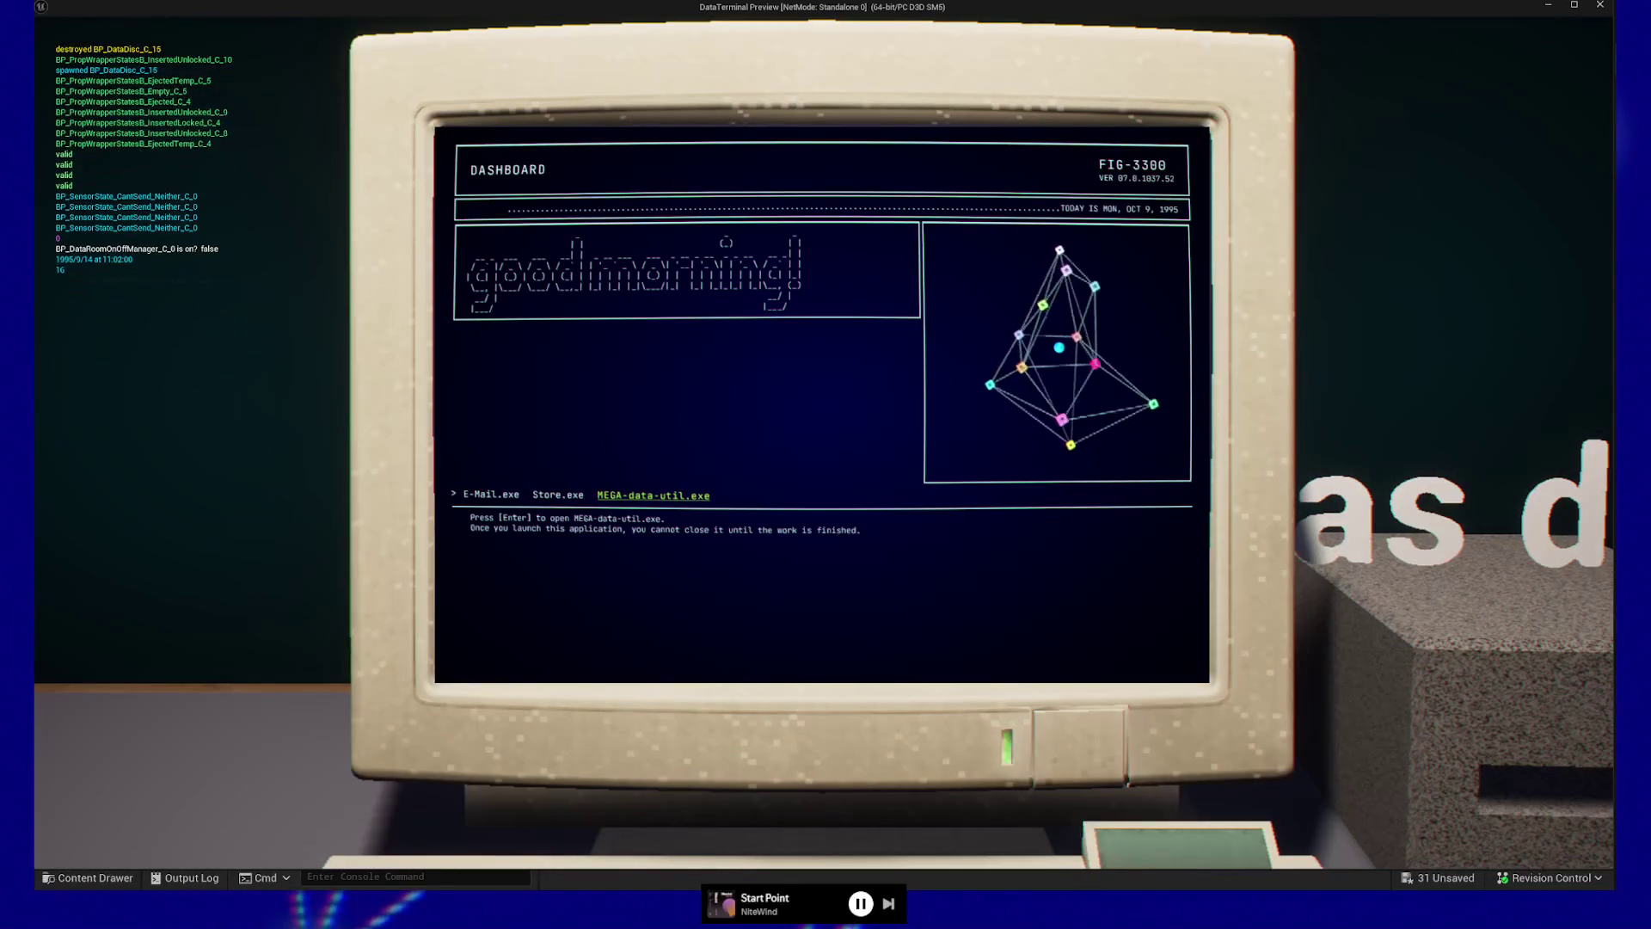
left_click(688, 491)
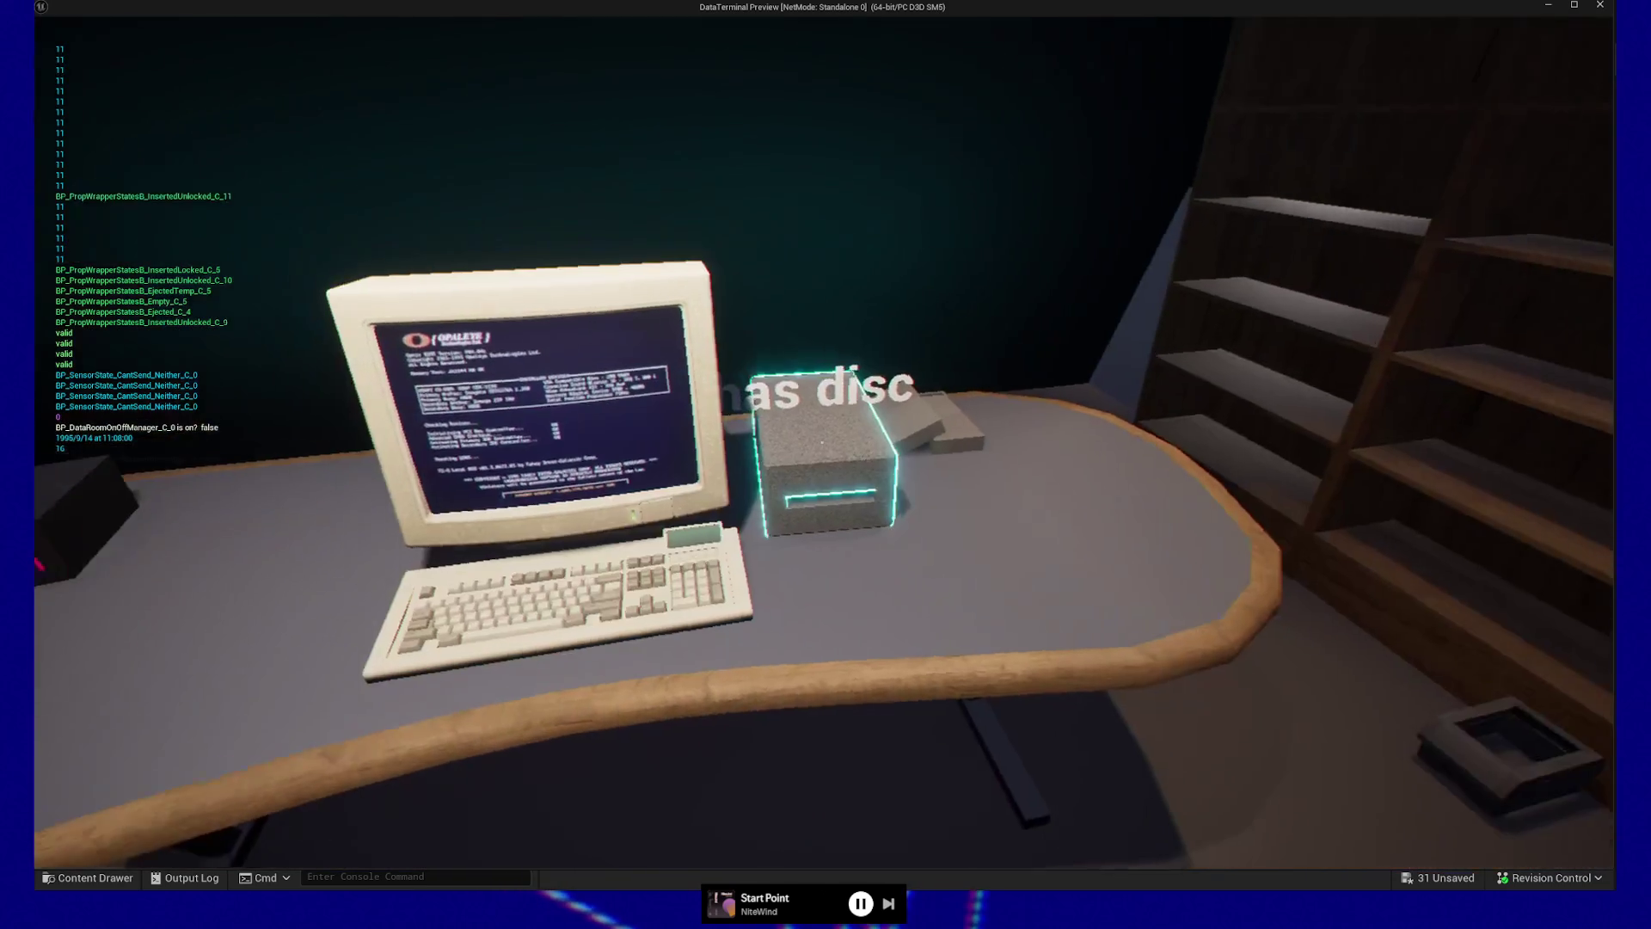
left_click(821, 442)
left_click(821, 442)
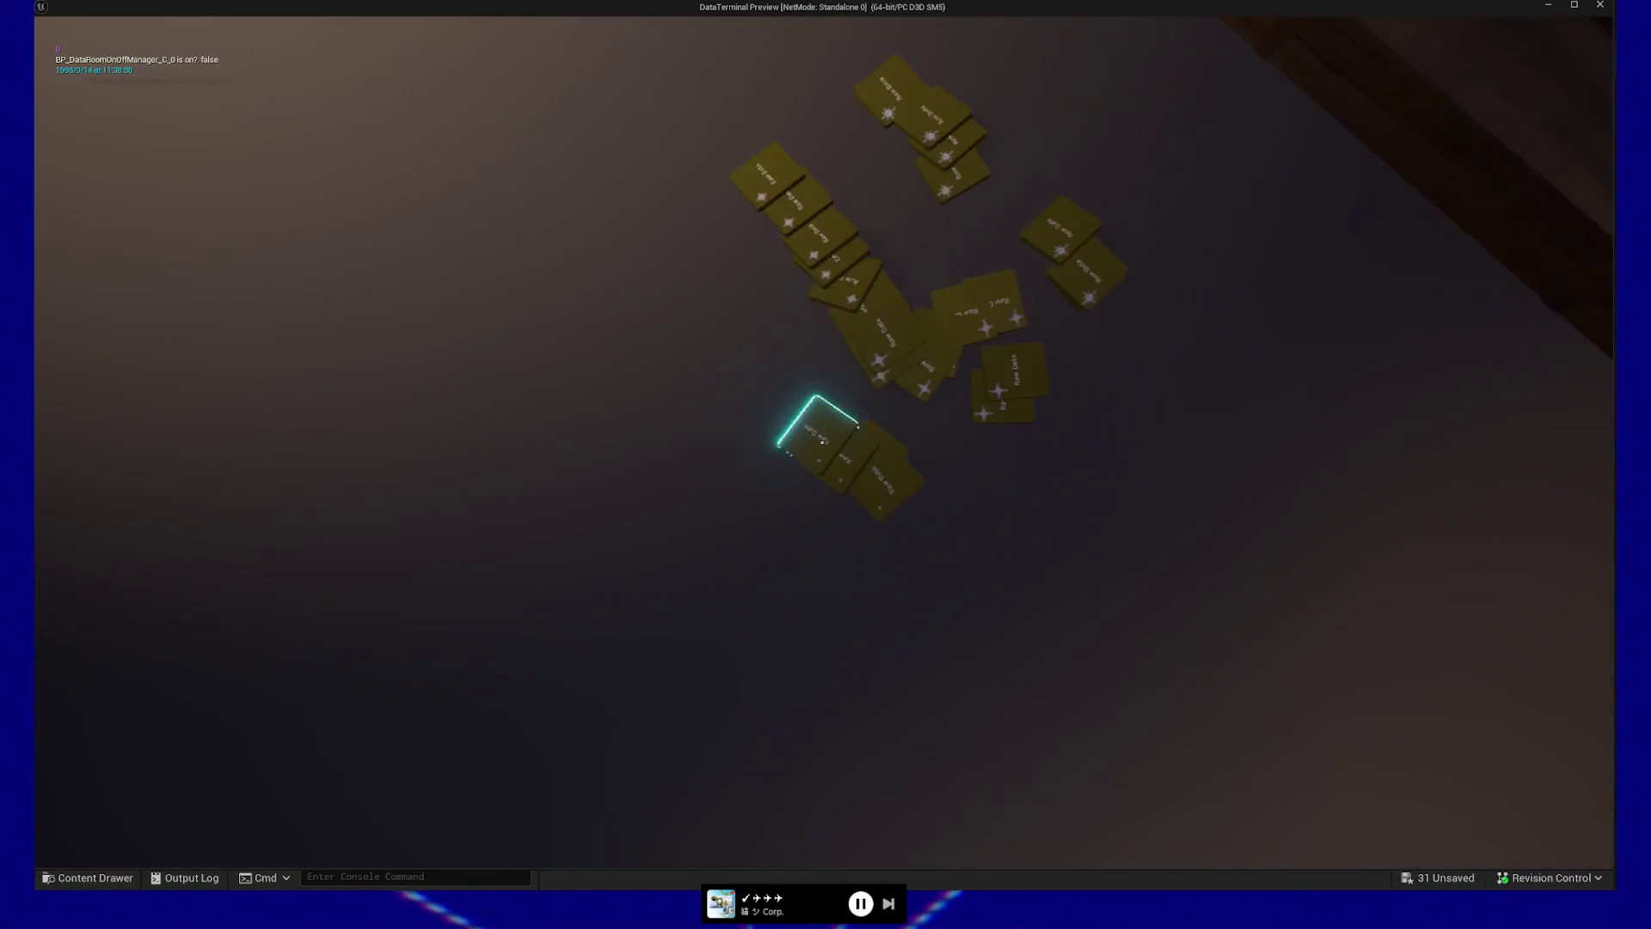
Pick up a Raw Data disc from the floor, insert it and confirm f as the noise character
left_click(821, 443)
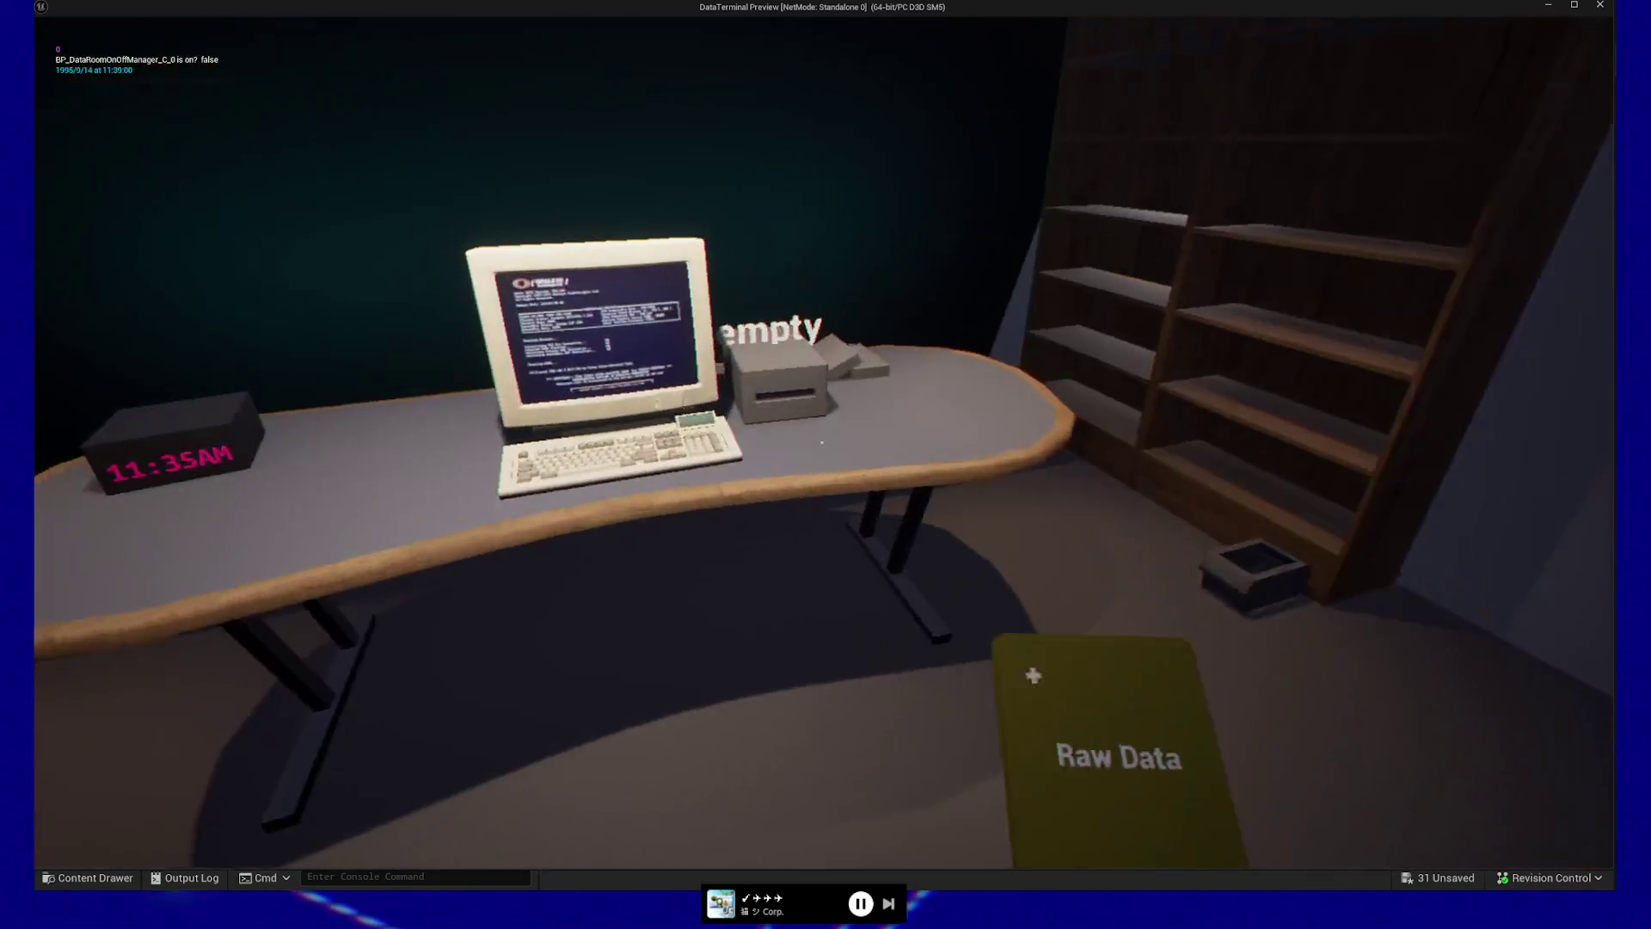
left_click(821, 443)
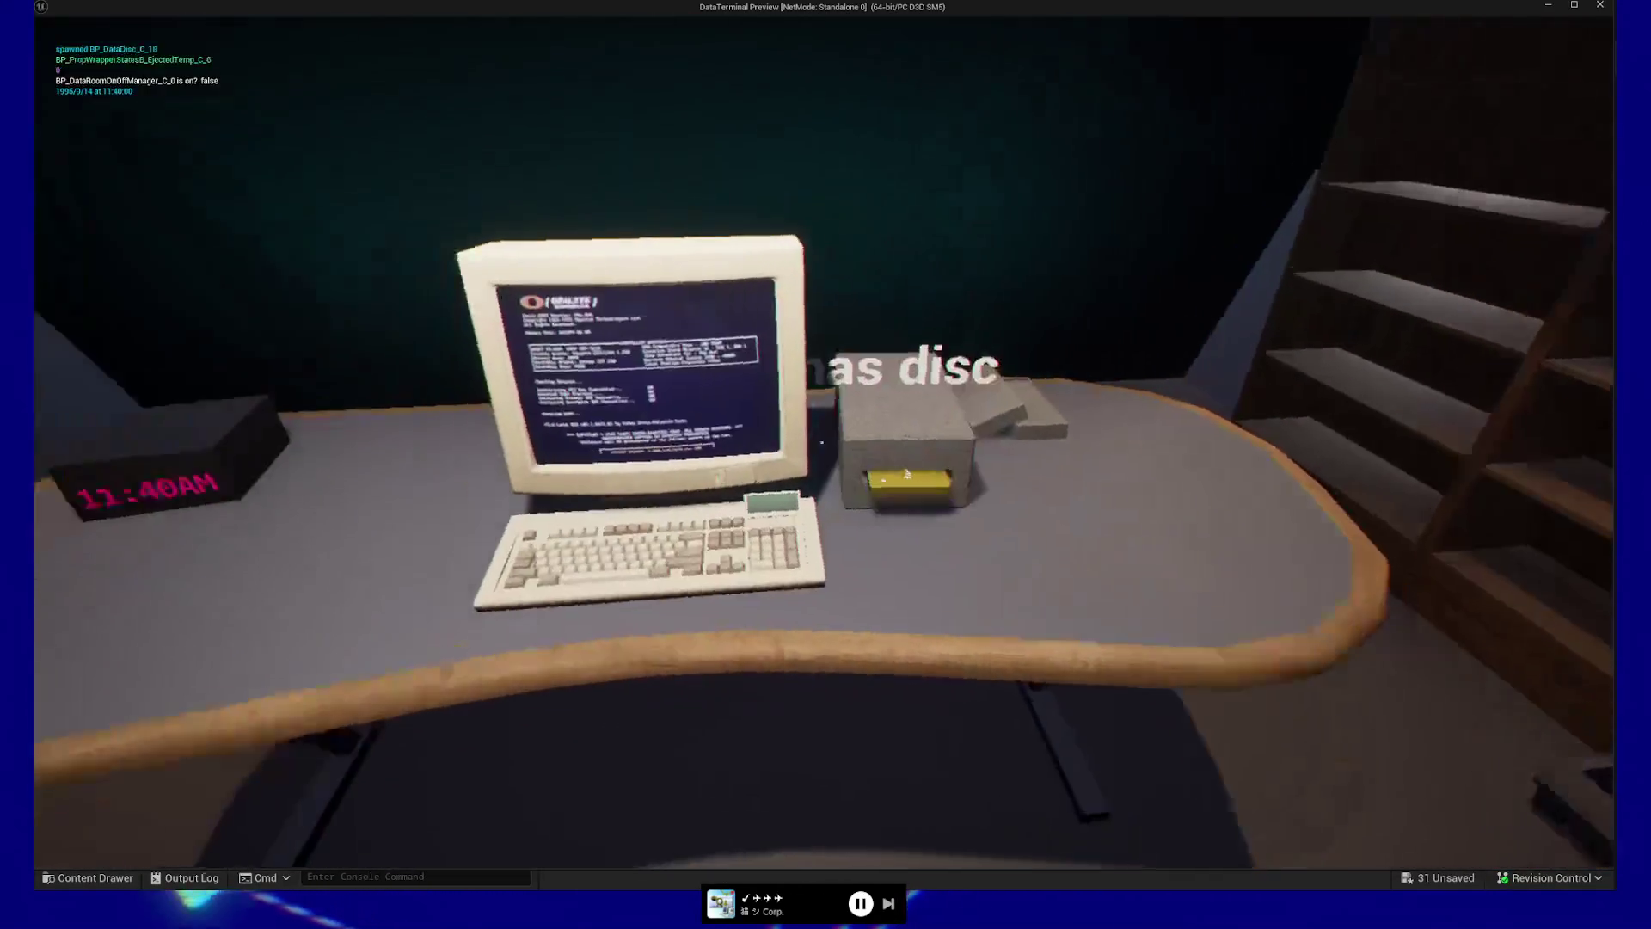
left_click(821, 443)
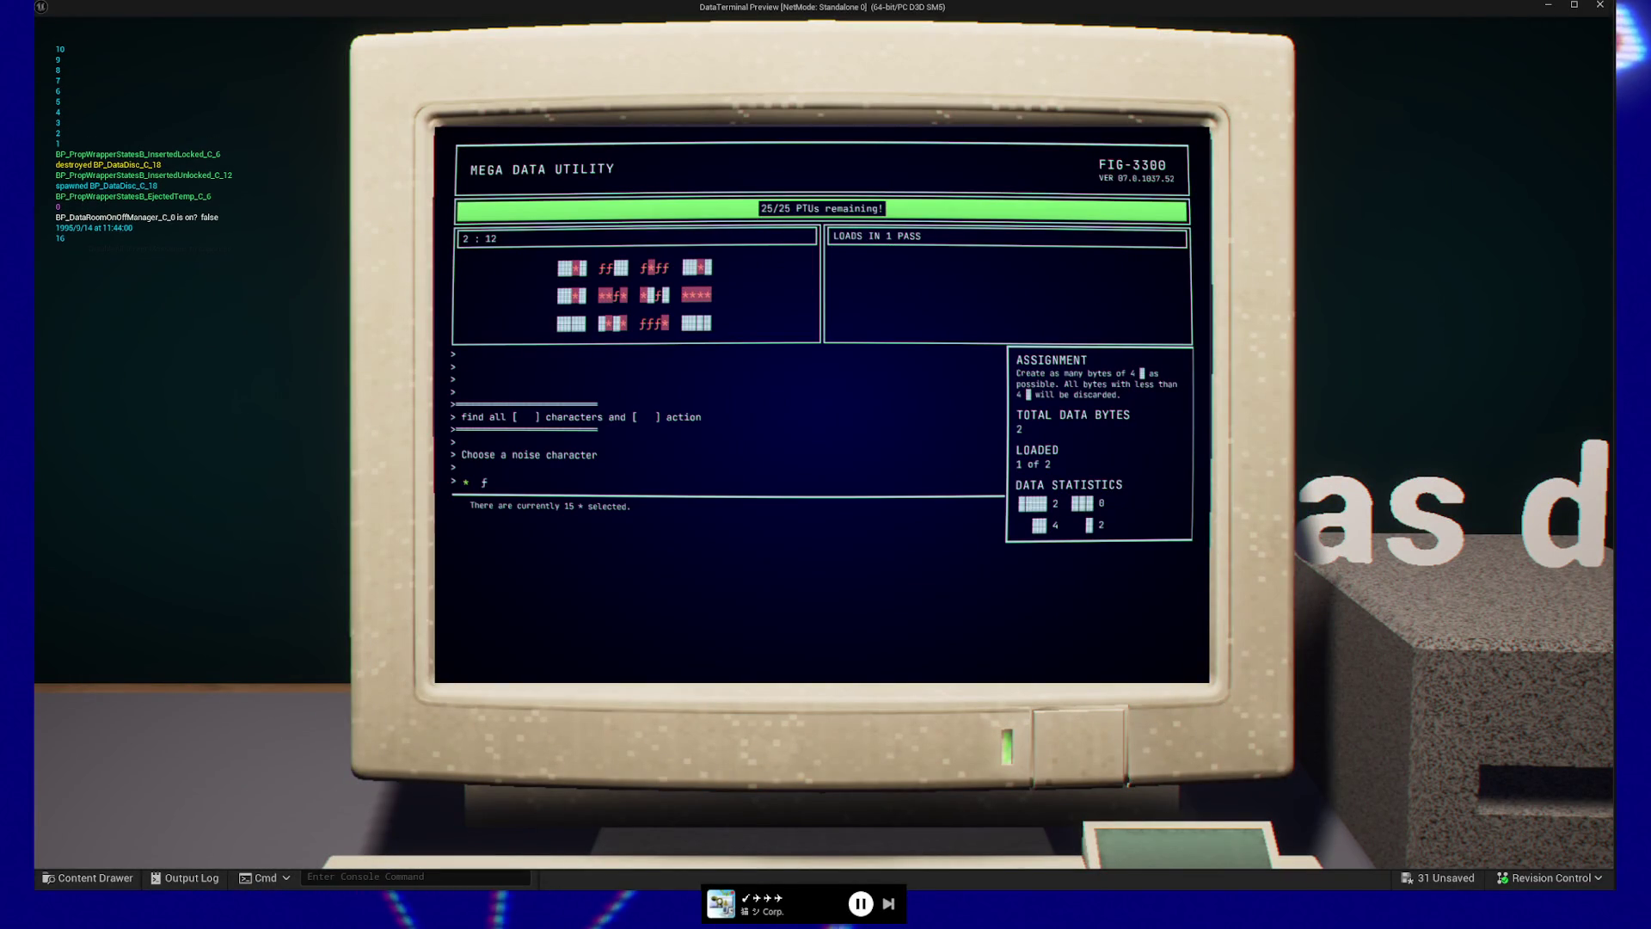
key("Return")
key("Return")
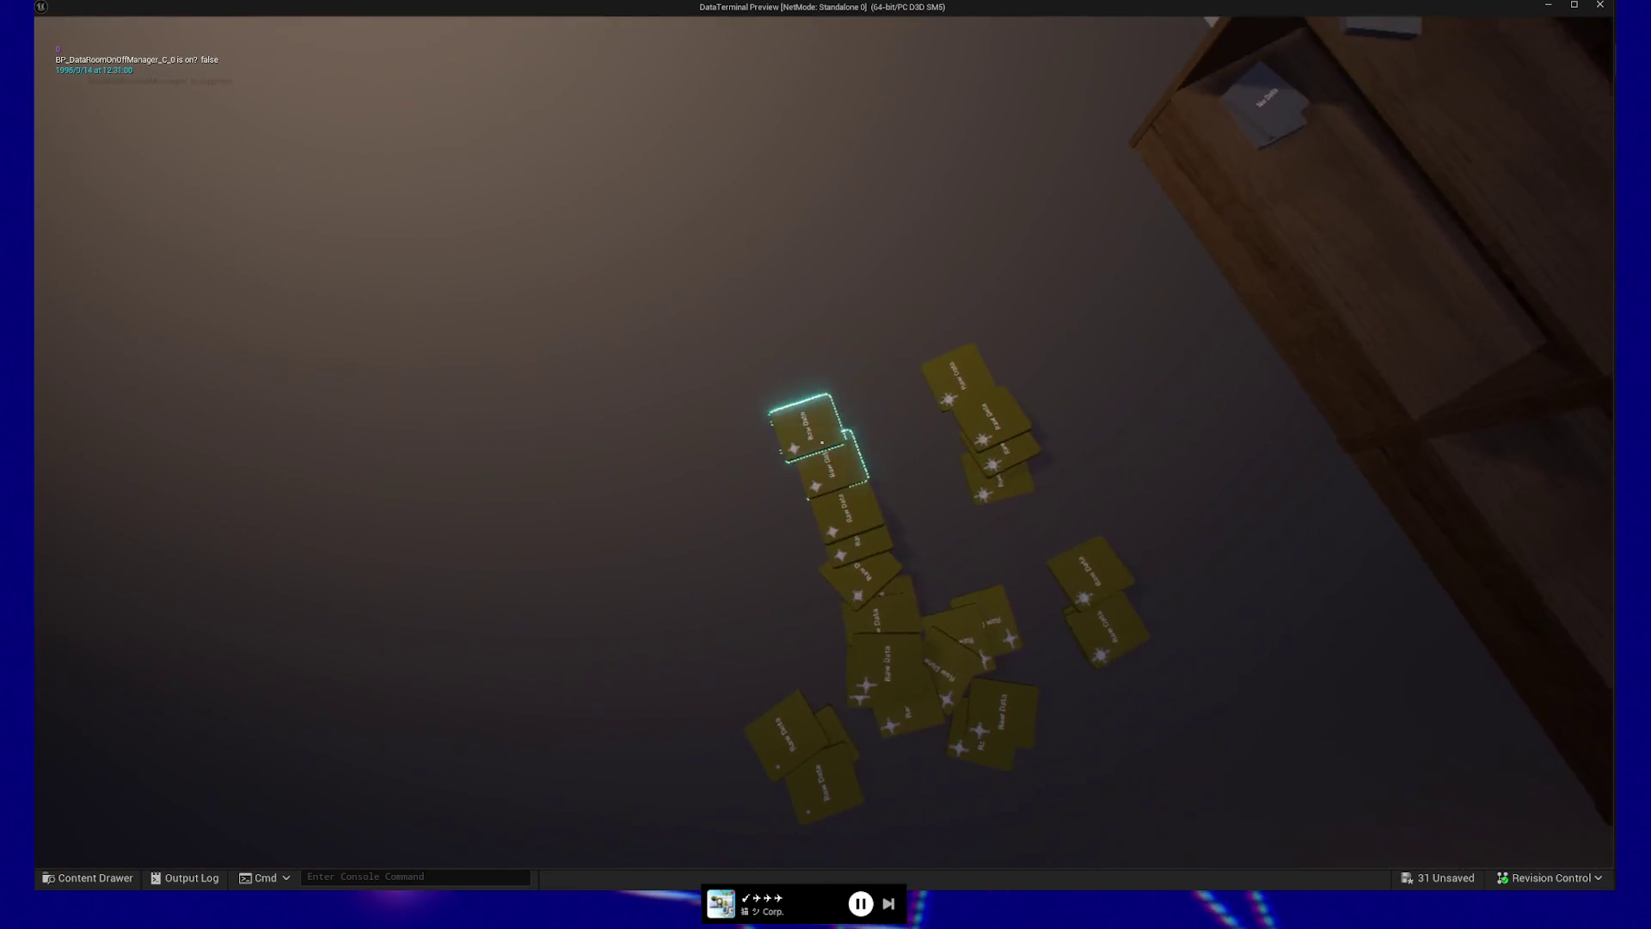
Carry a Raw Data disc to the desk, insert it and launch MEGA-data-util on the terminal
left_click(822, 442)
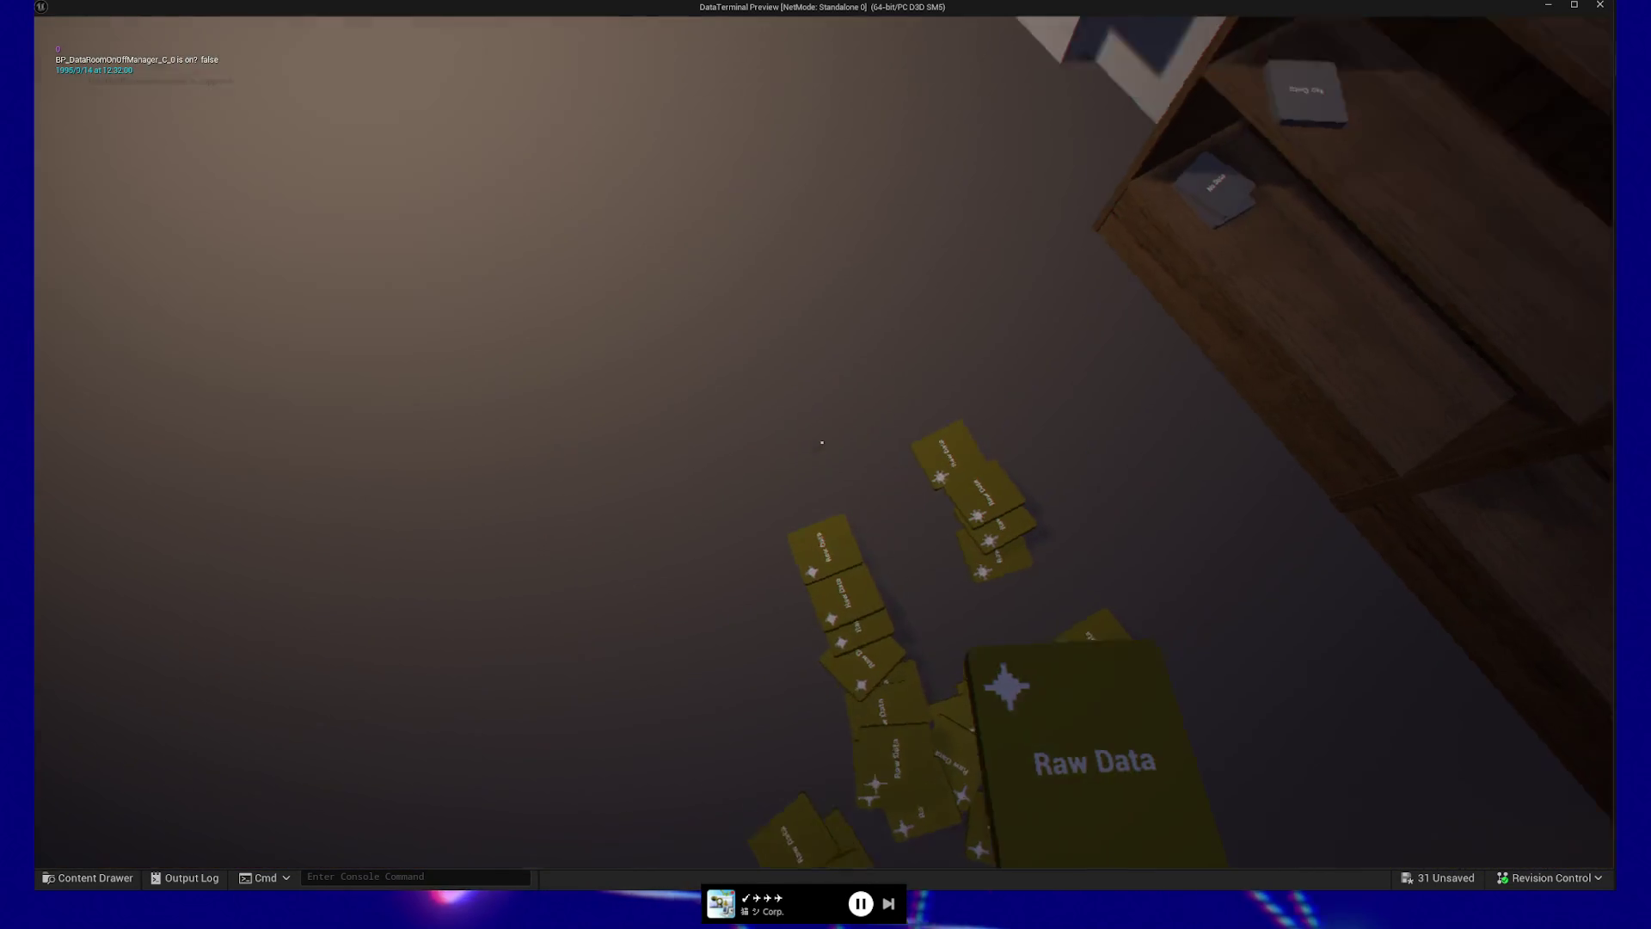
key("w")
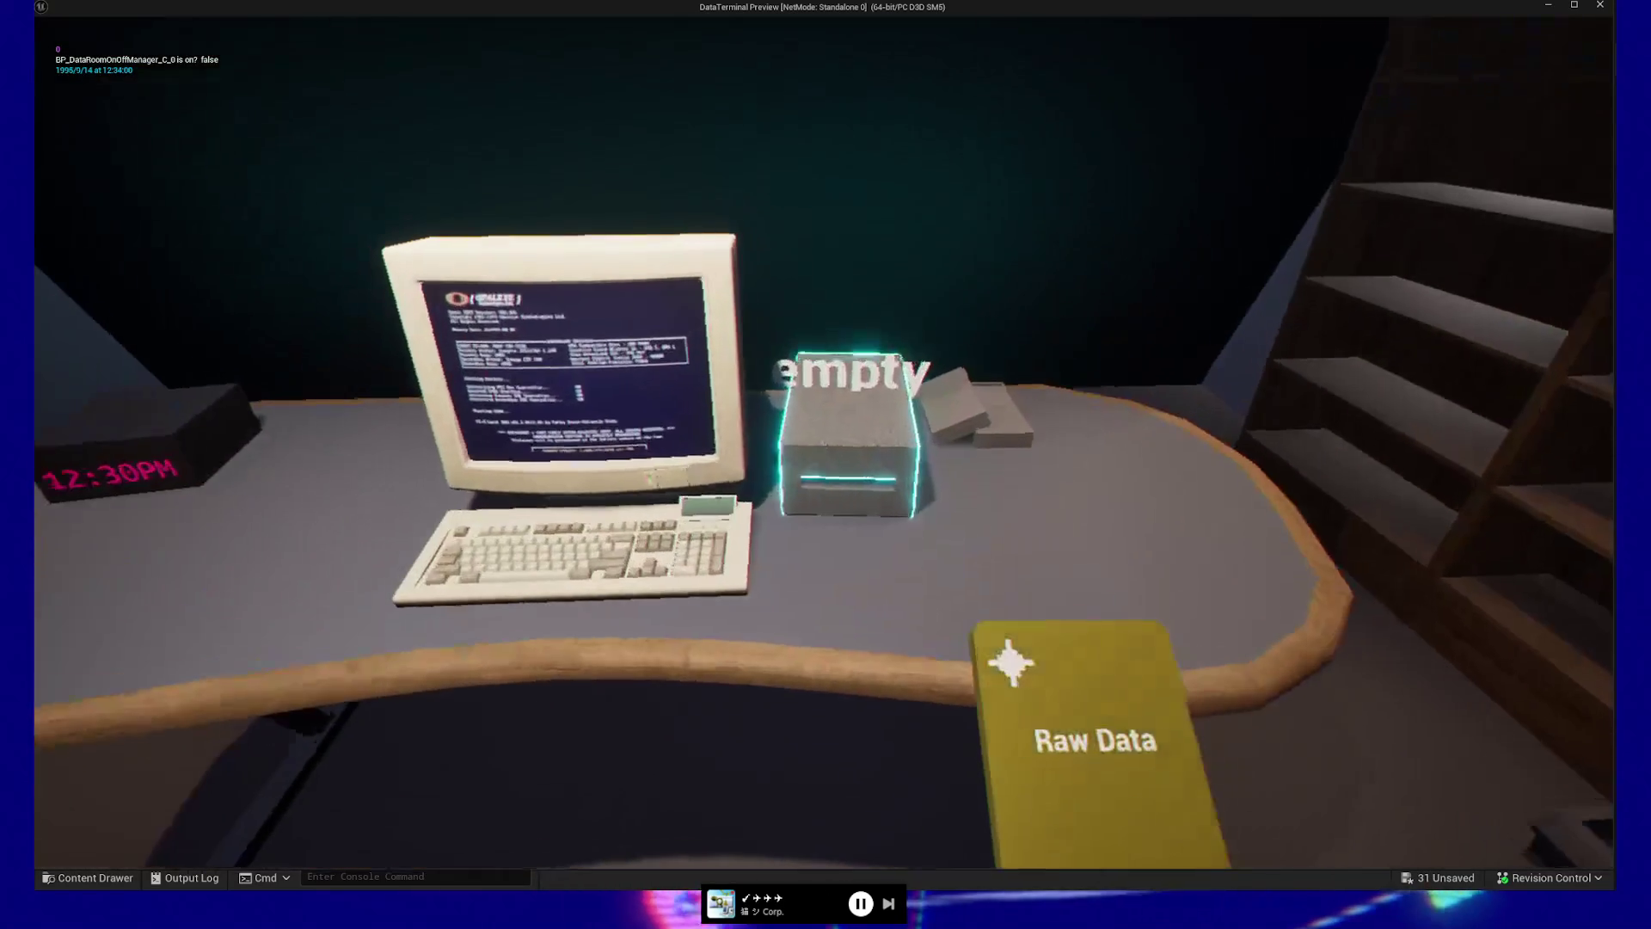
left_click(825, 464)
left_click(825, 465)
key("Right")
key("Right")
key("Return")
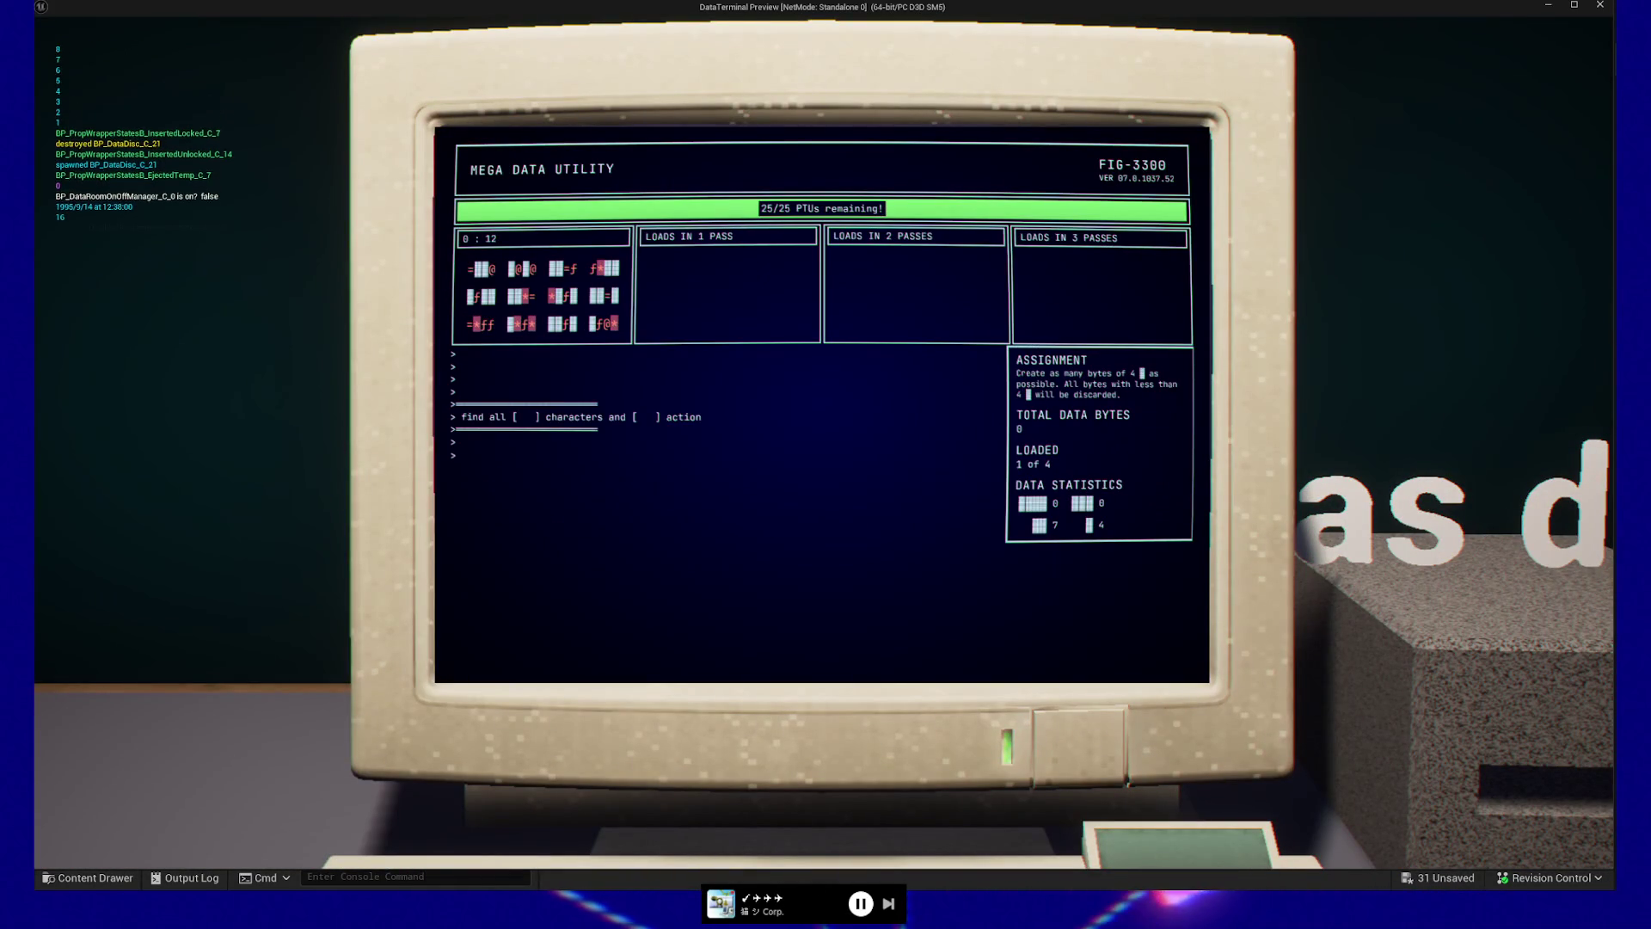
Remove ƒ and * noise until 4 of 4 loads finish, then exit and discard the disc
key("Return")
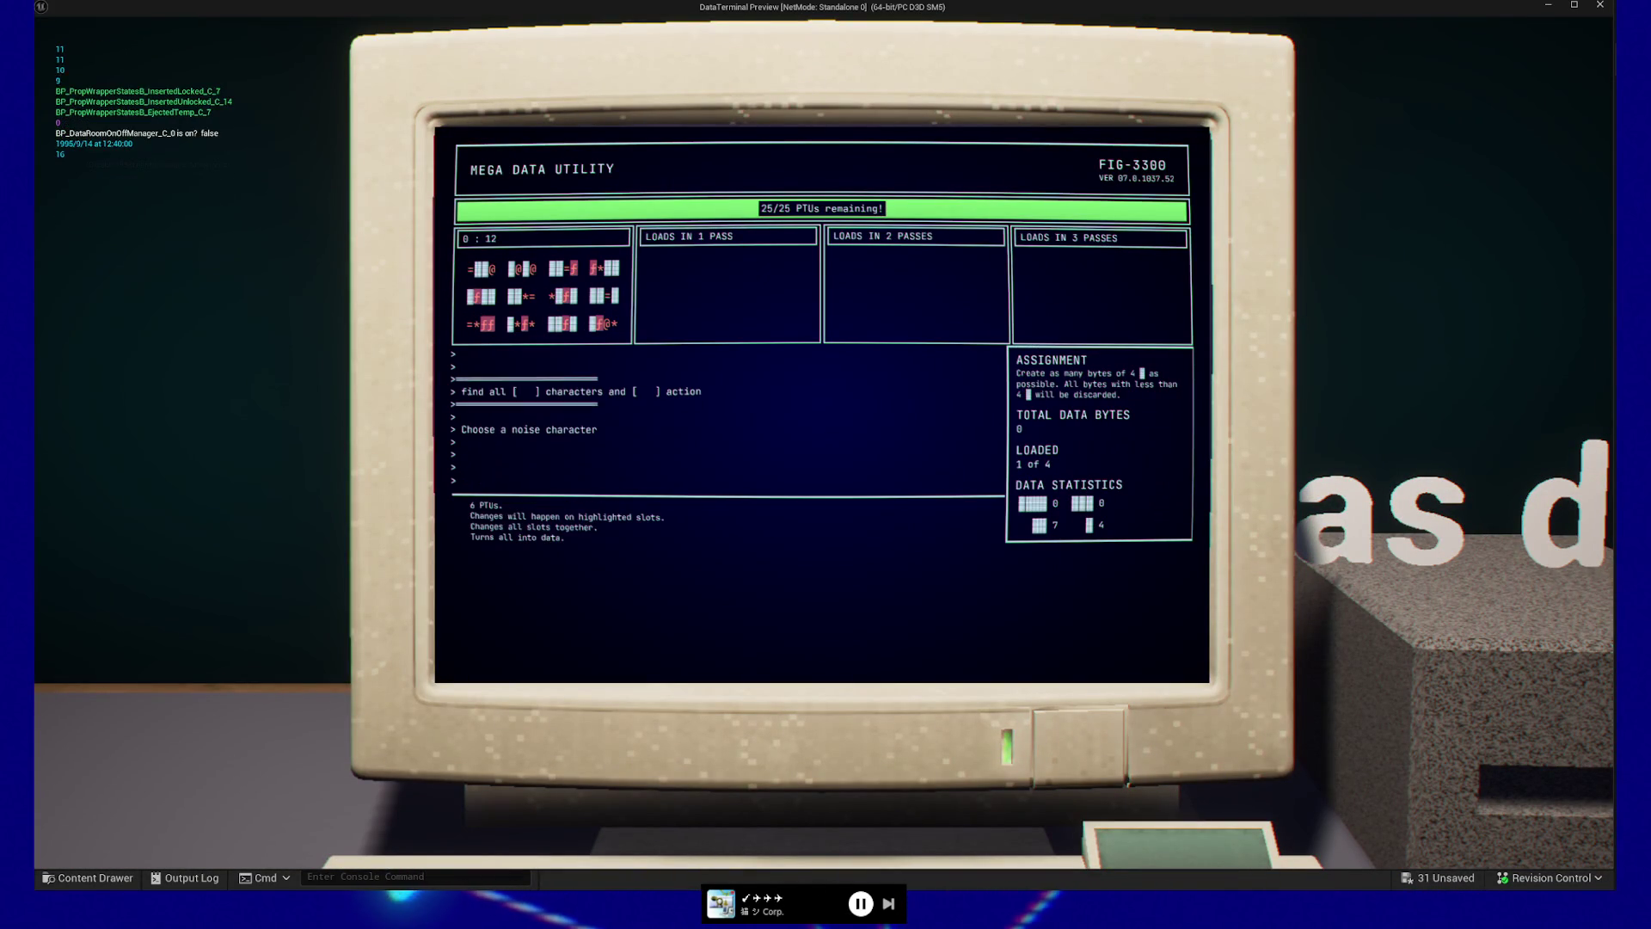
key("Return")
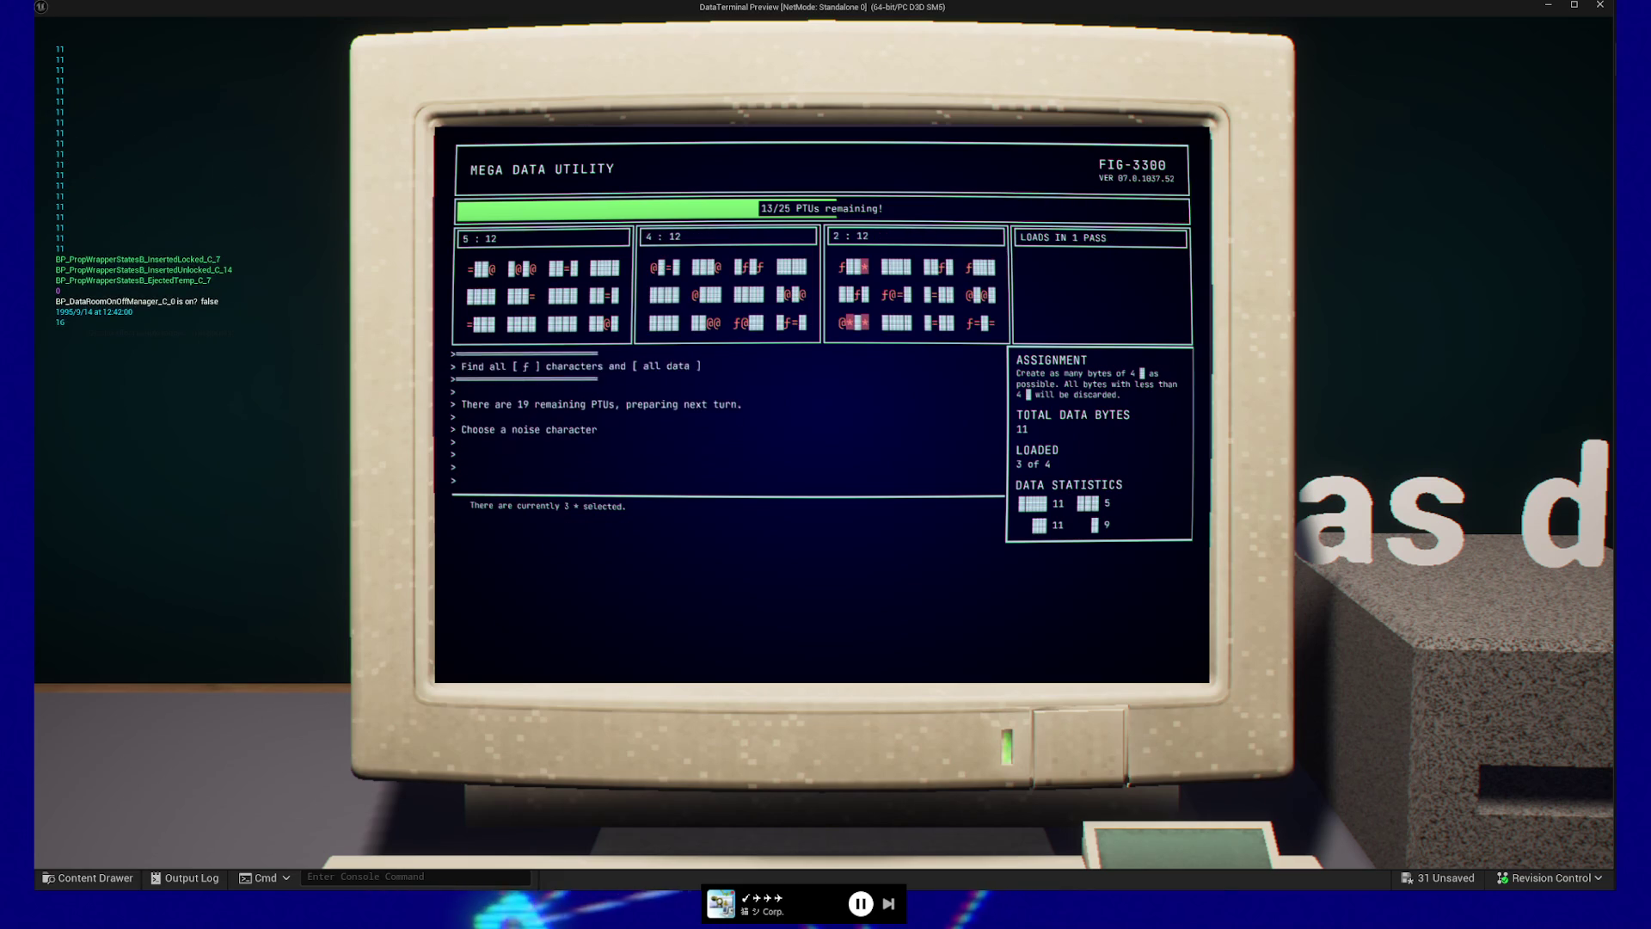
key("Return")
key("Return")
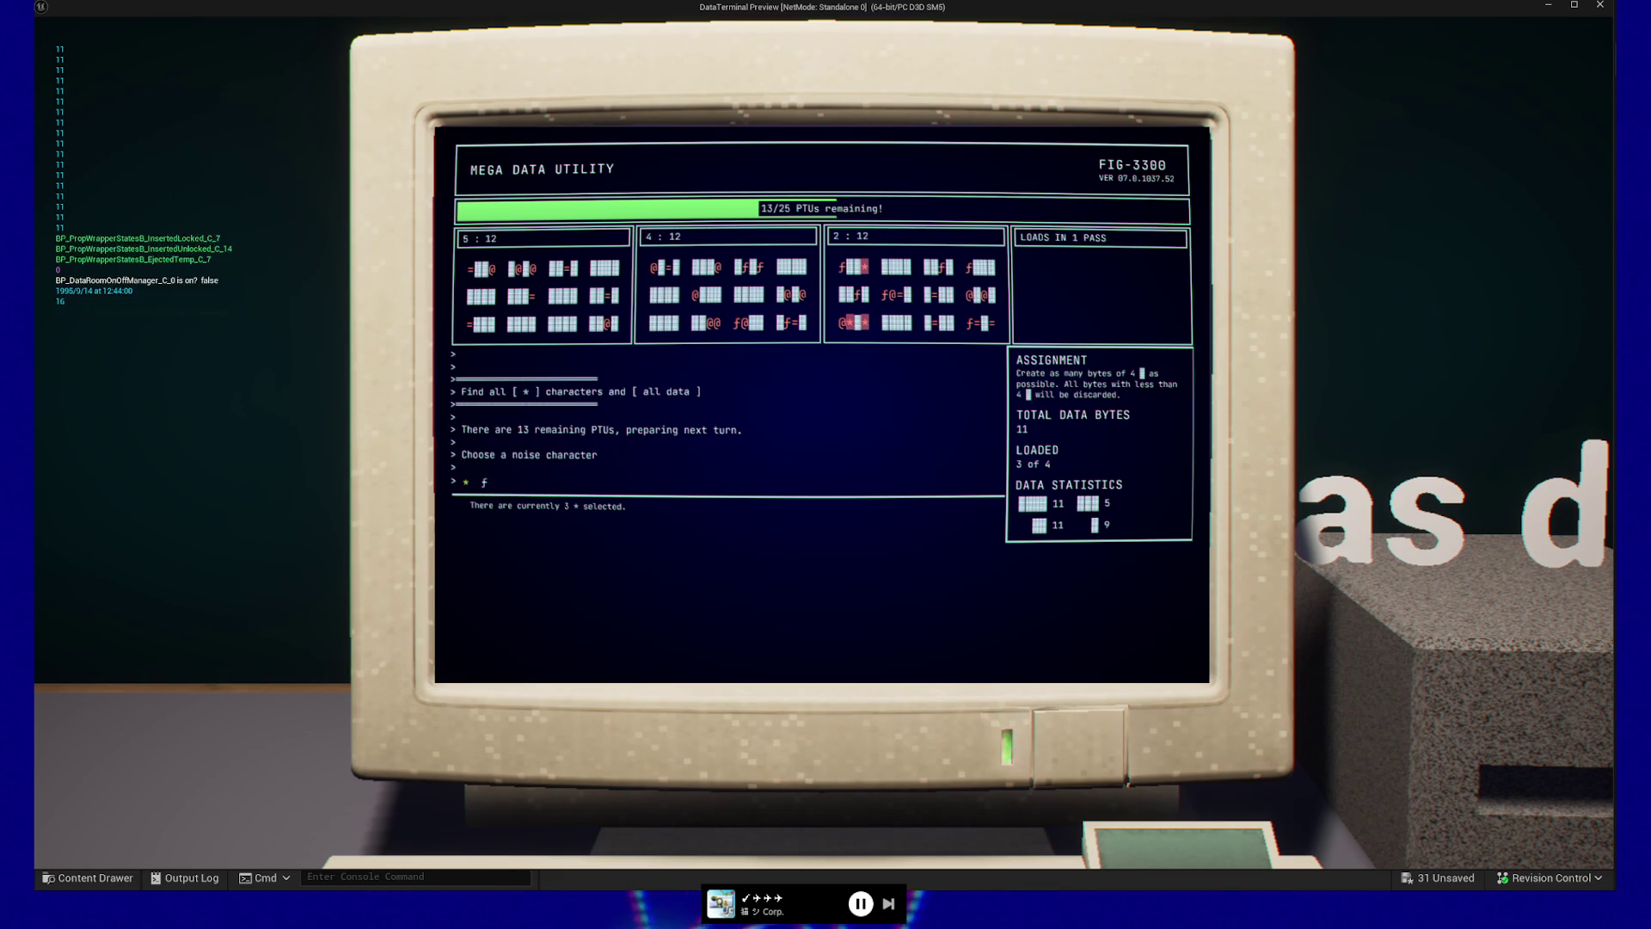
key("Return")
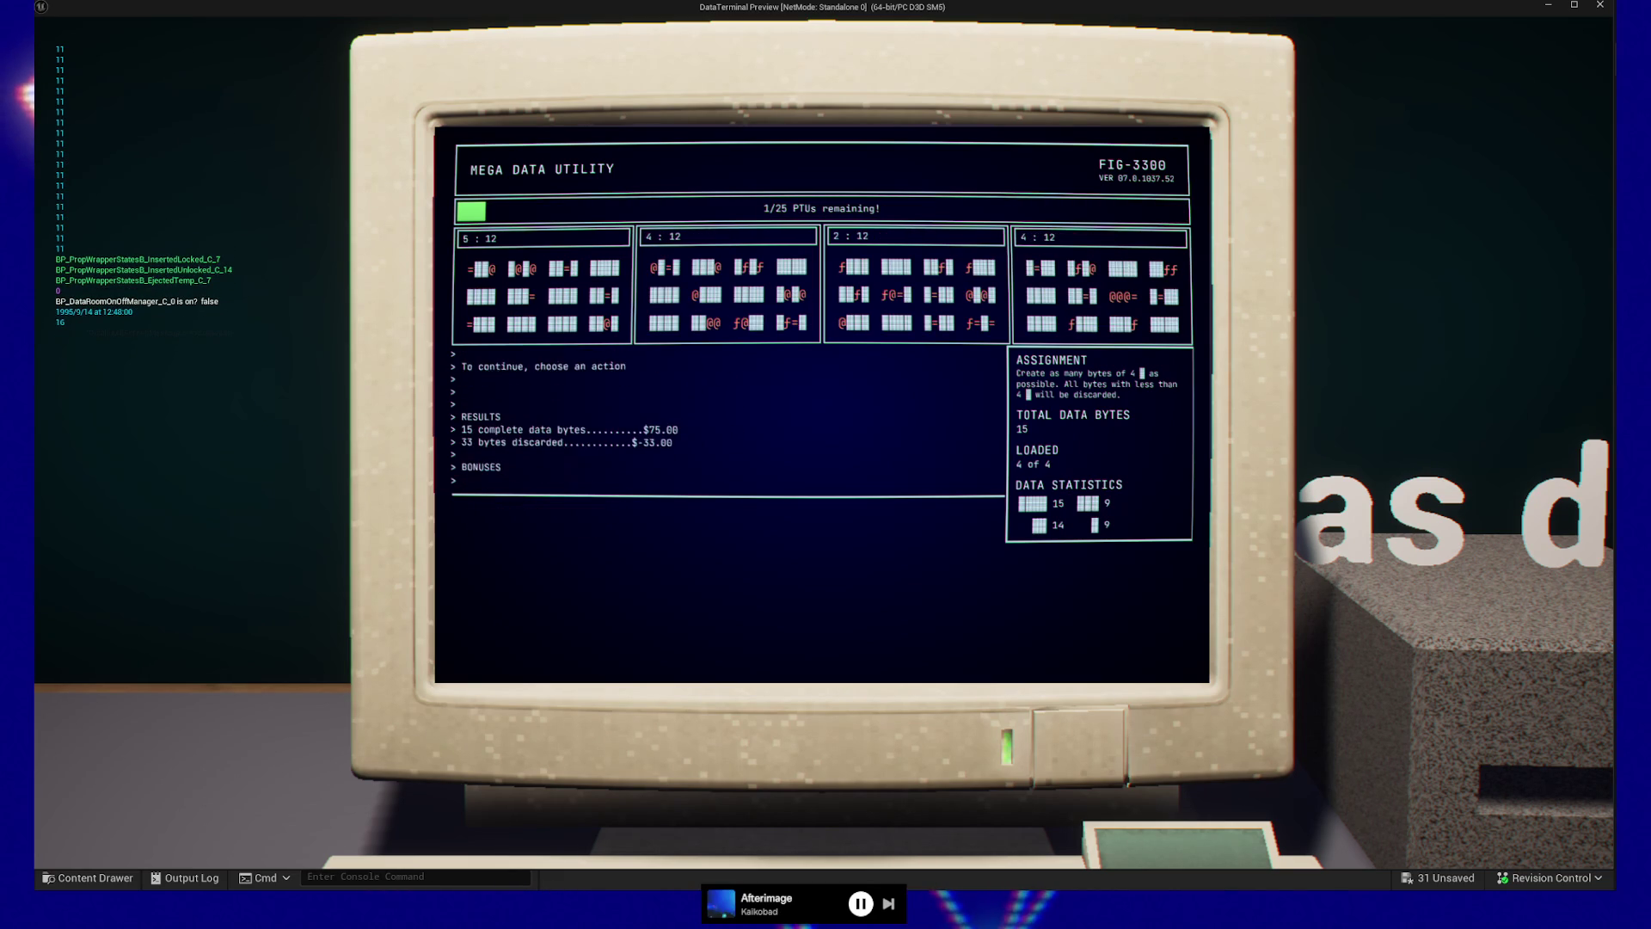
key("Return")
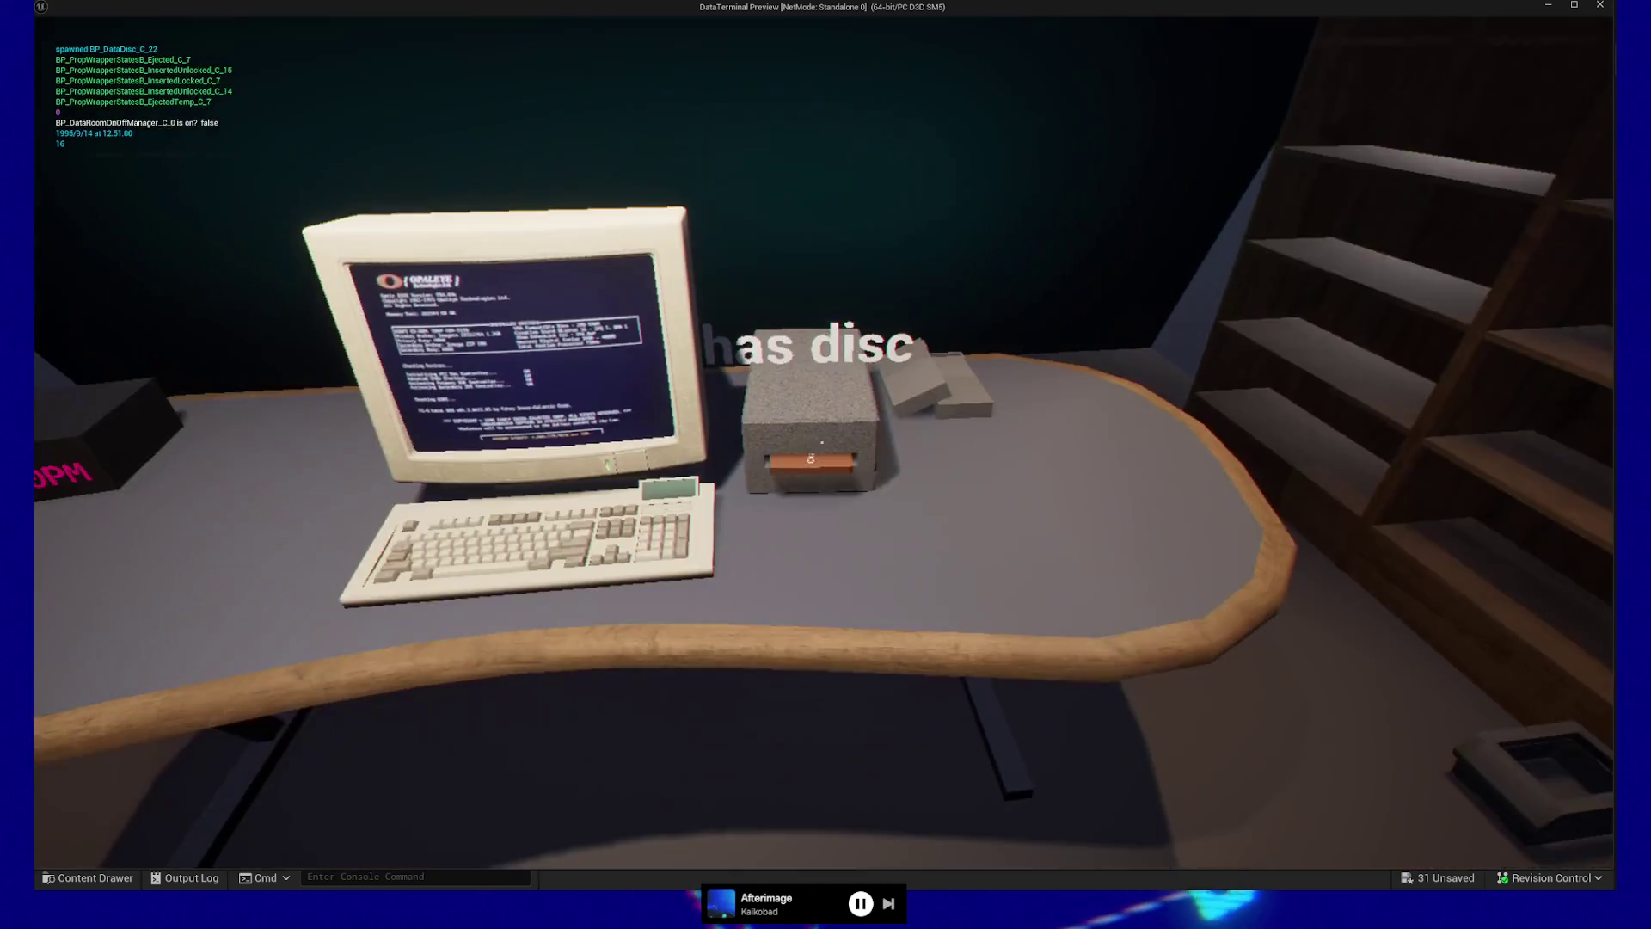
left_click(822, 442)
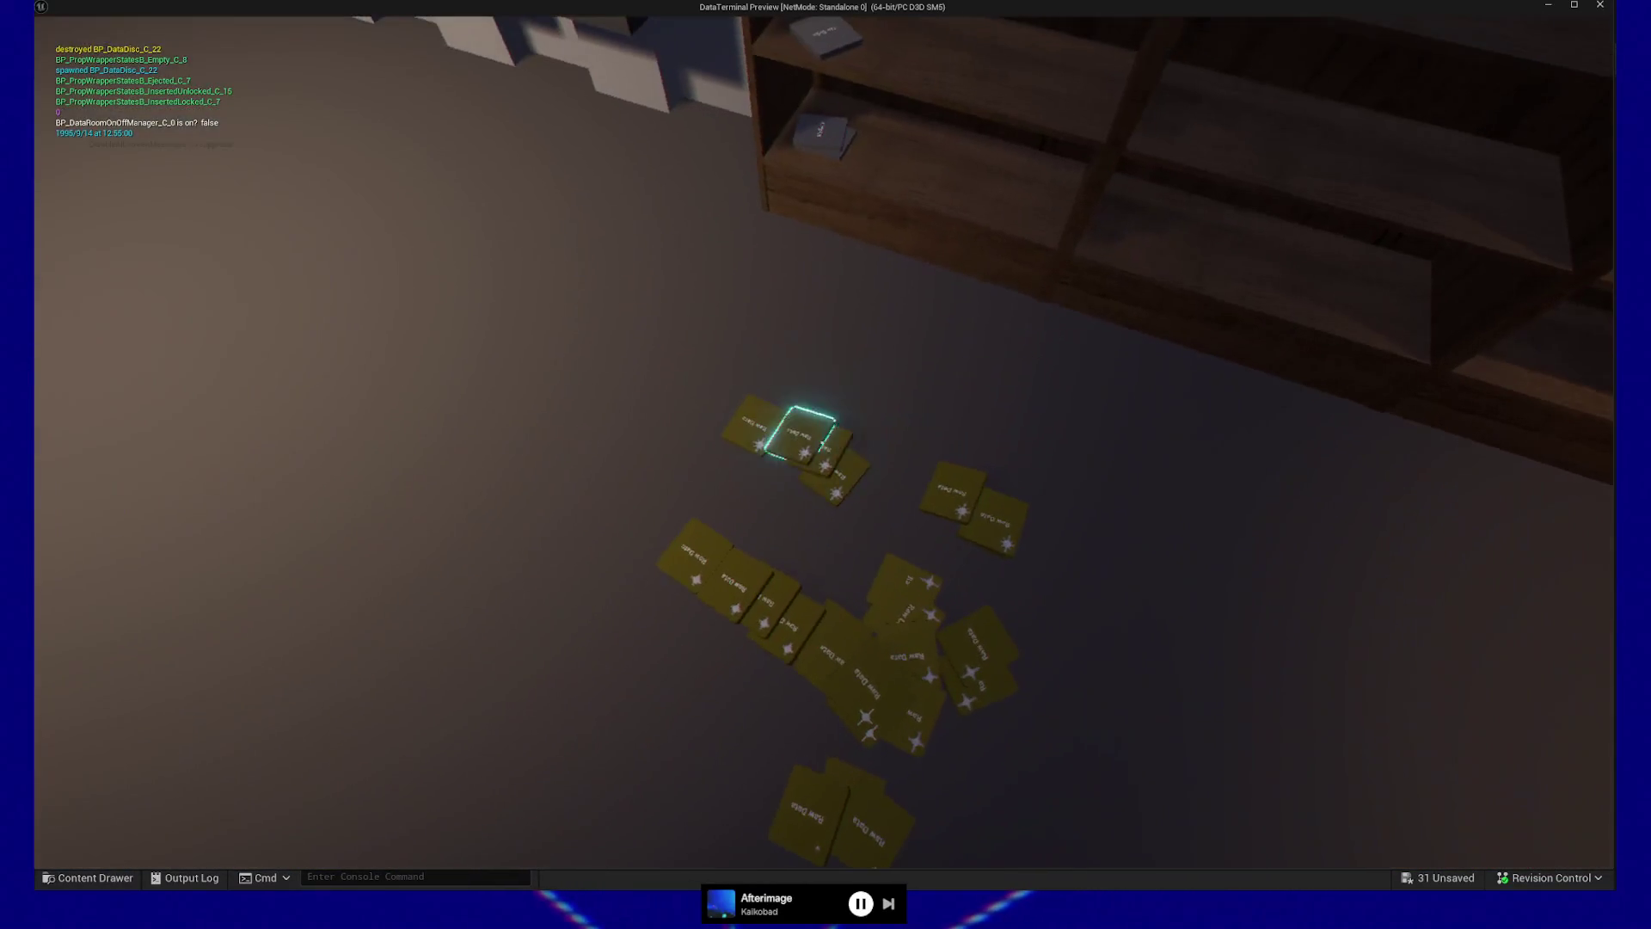
Insert another disc, start MEGA-data-util (1 of 8 loaded), then stop Play-In-Editor with Esc
left_click(824, 443)
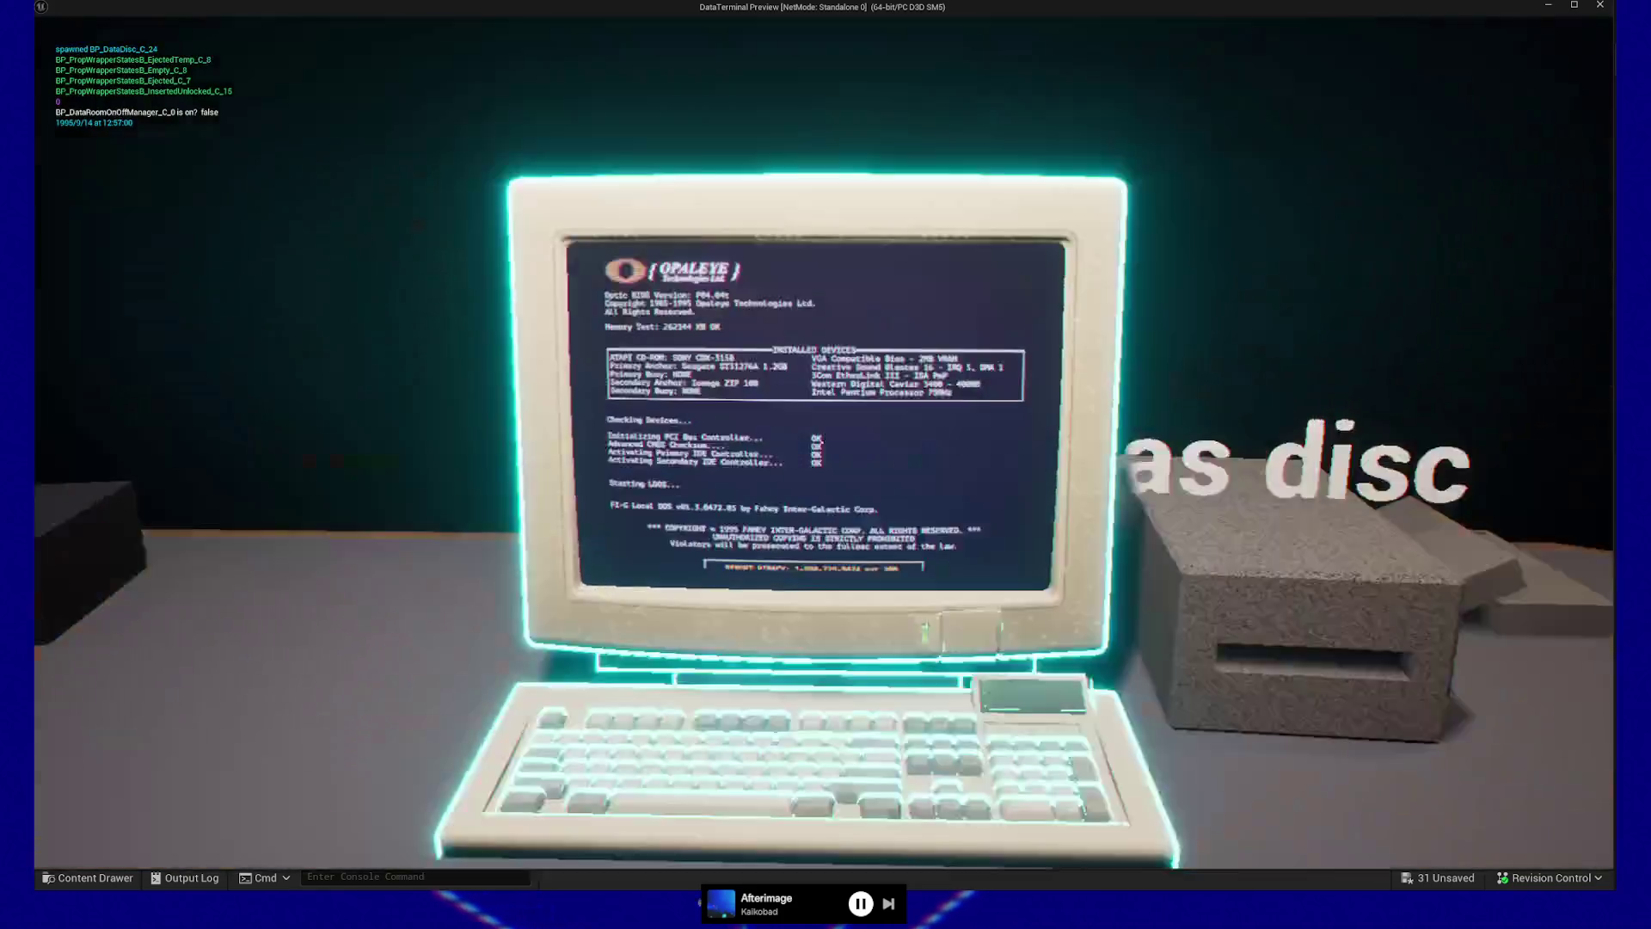
left_click(824, 442)
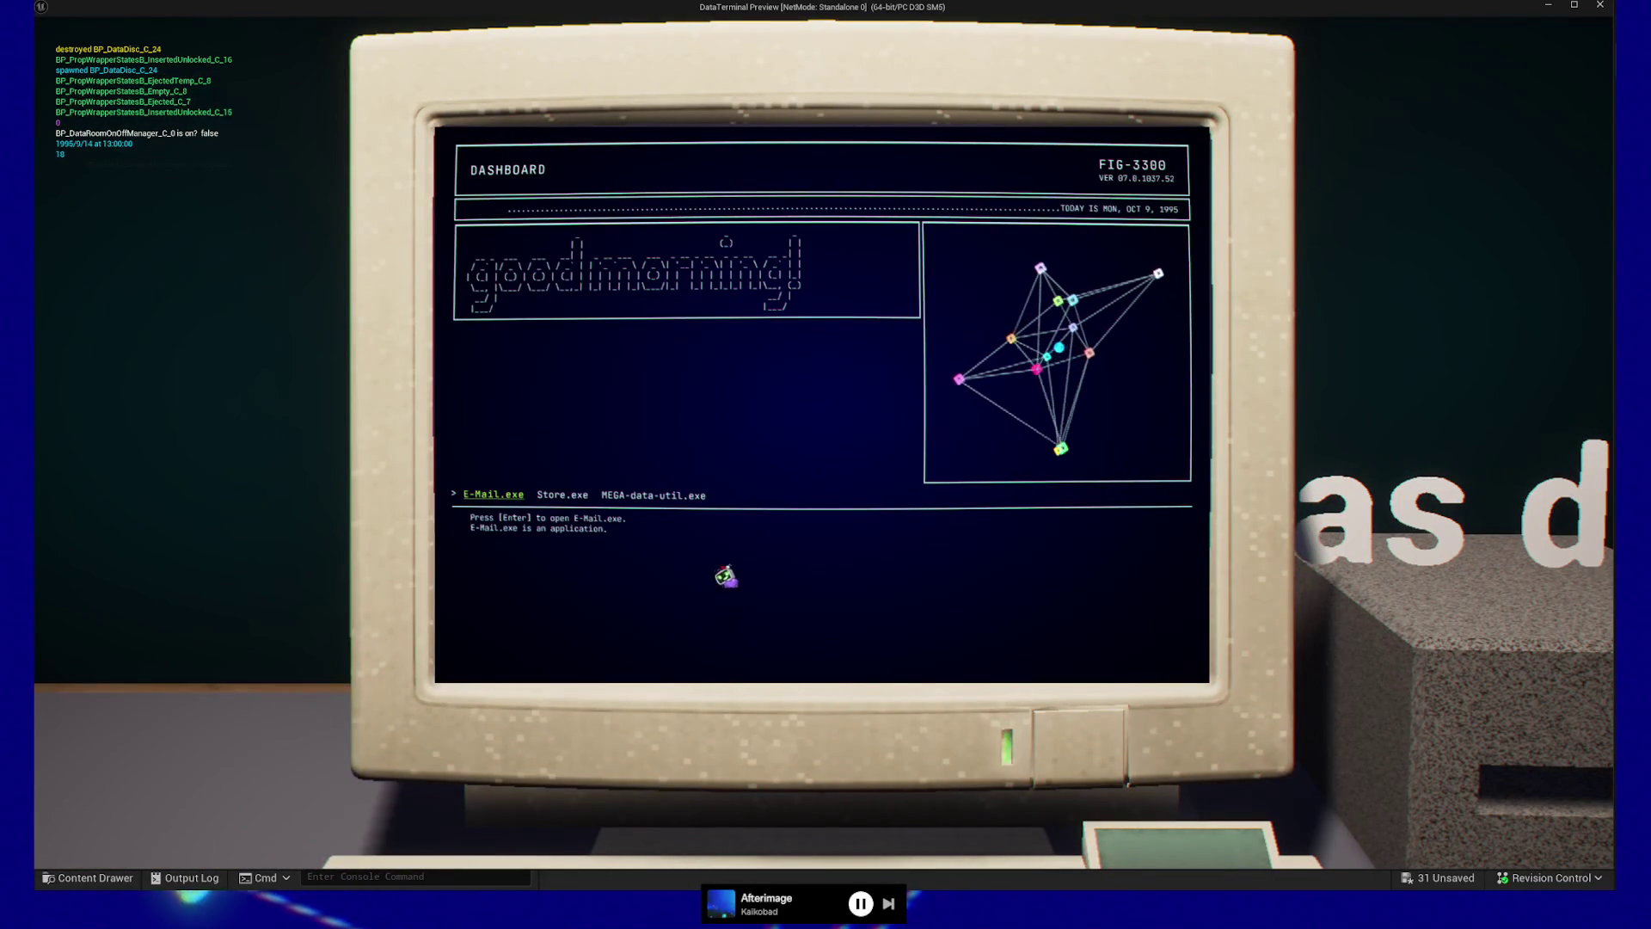
key("Right")
key("Right")
key("Return")
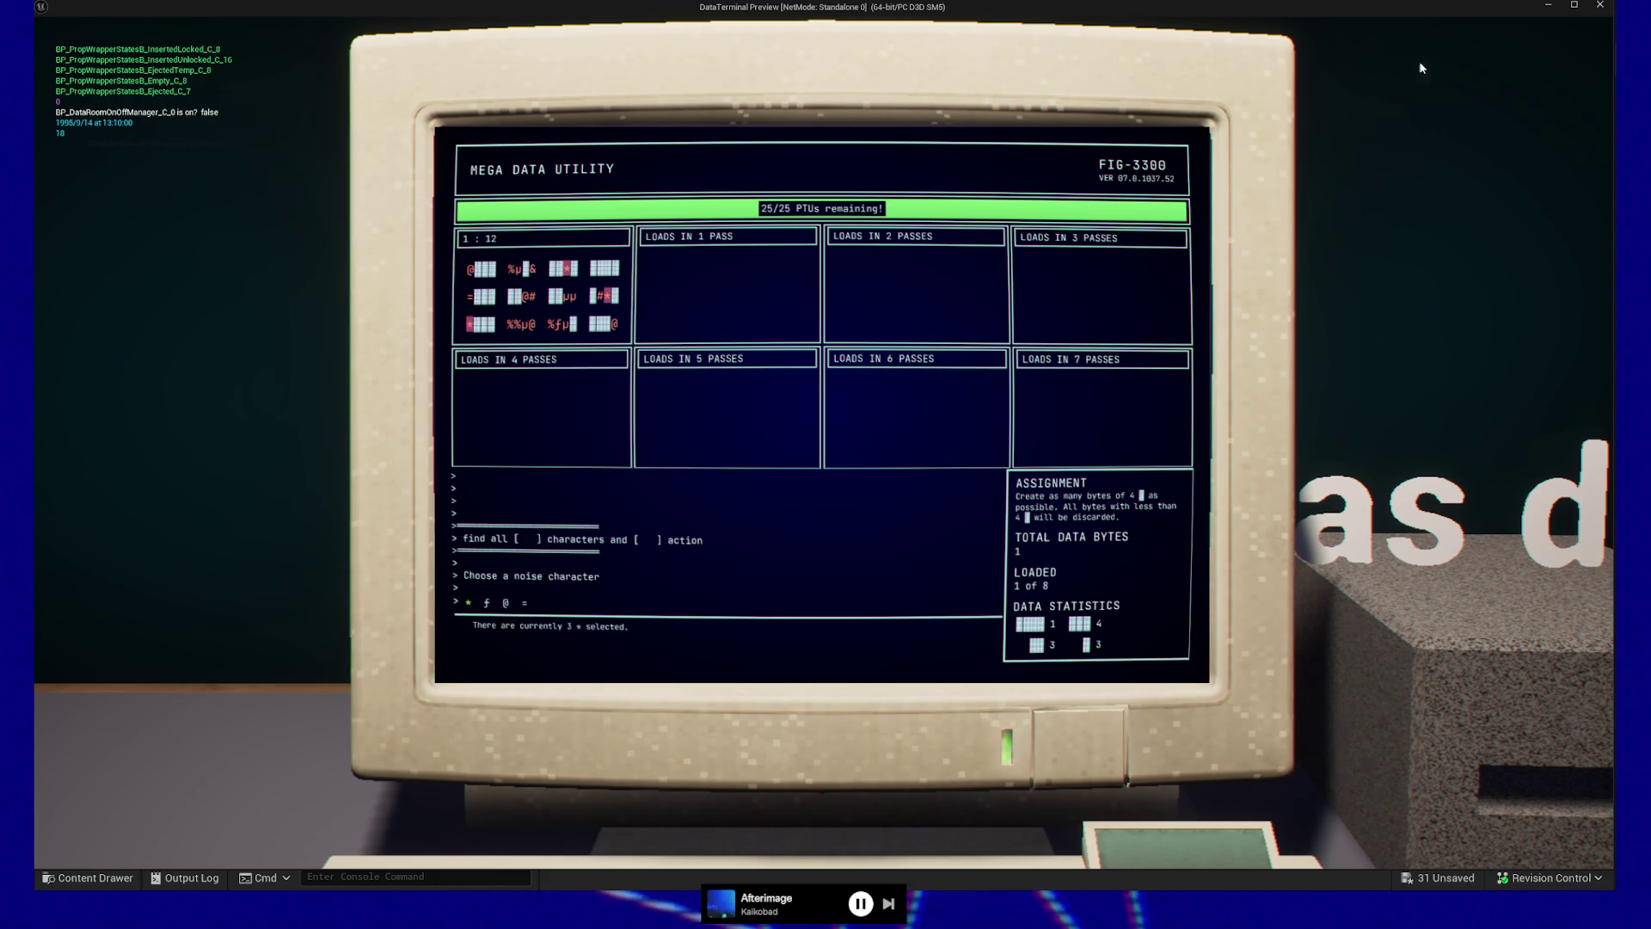
key("Escape")
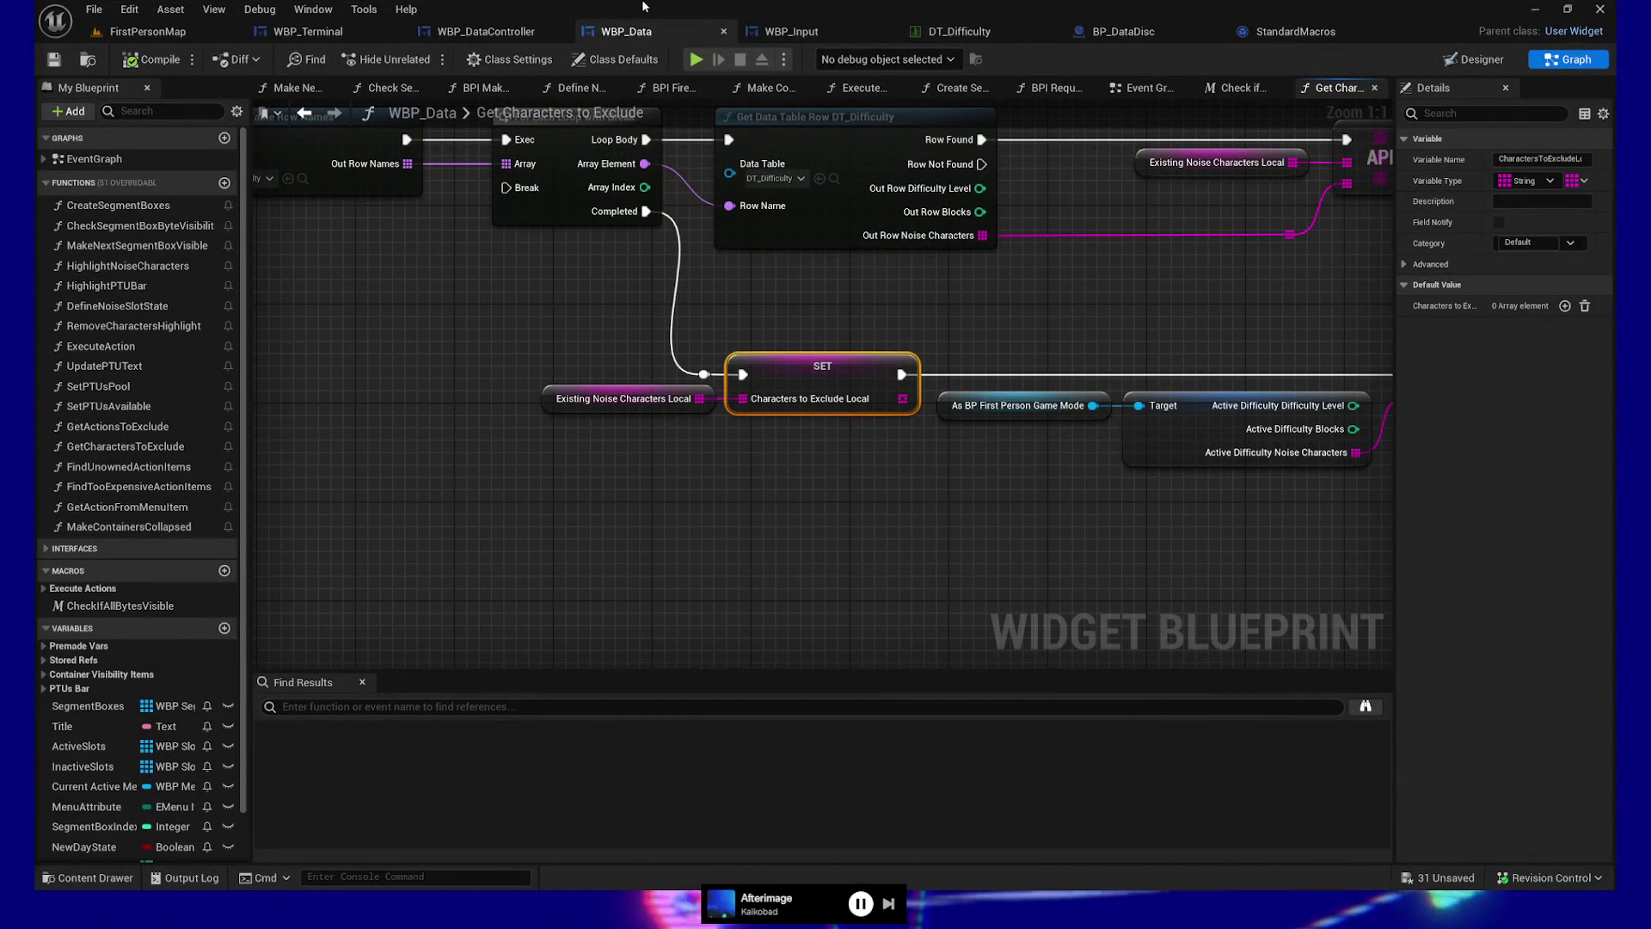
Save WBP_Data and open BP_FirstPersonGameMode by searching 'mode' in the Content Drawer
key("ctrl+s")
left_click_drag(479, 534, 501, 528)
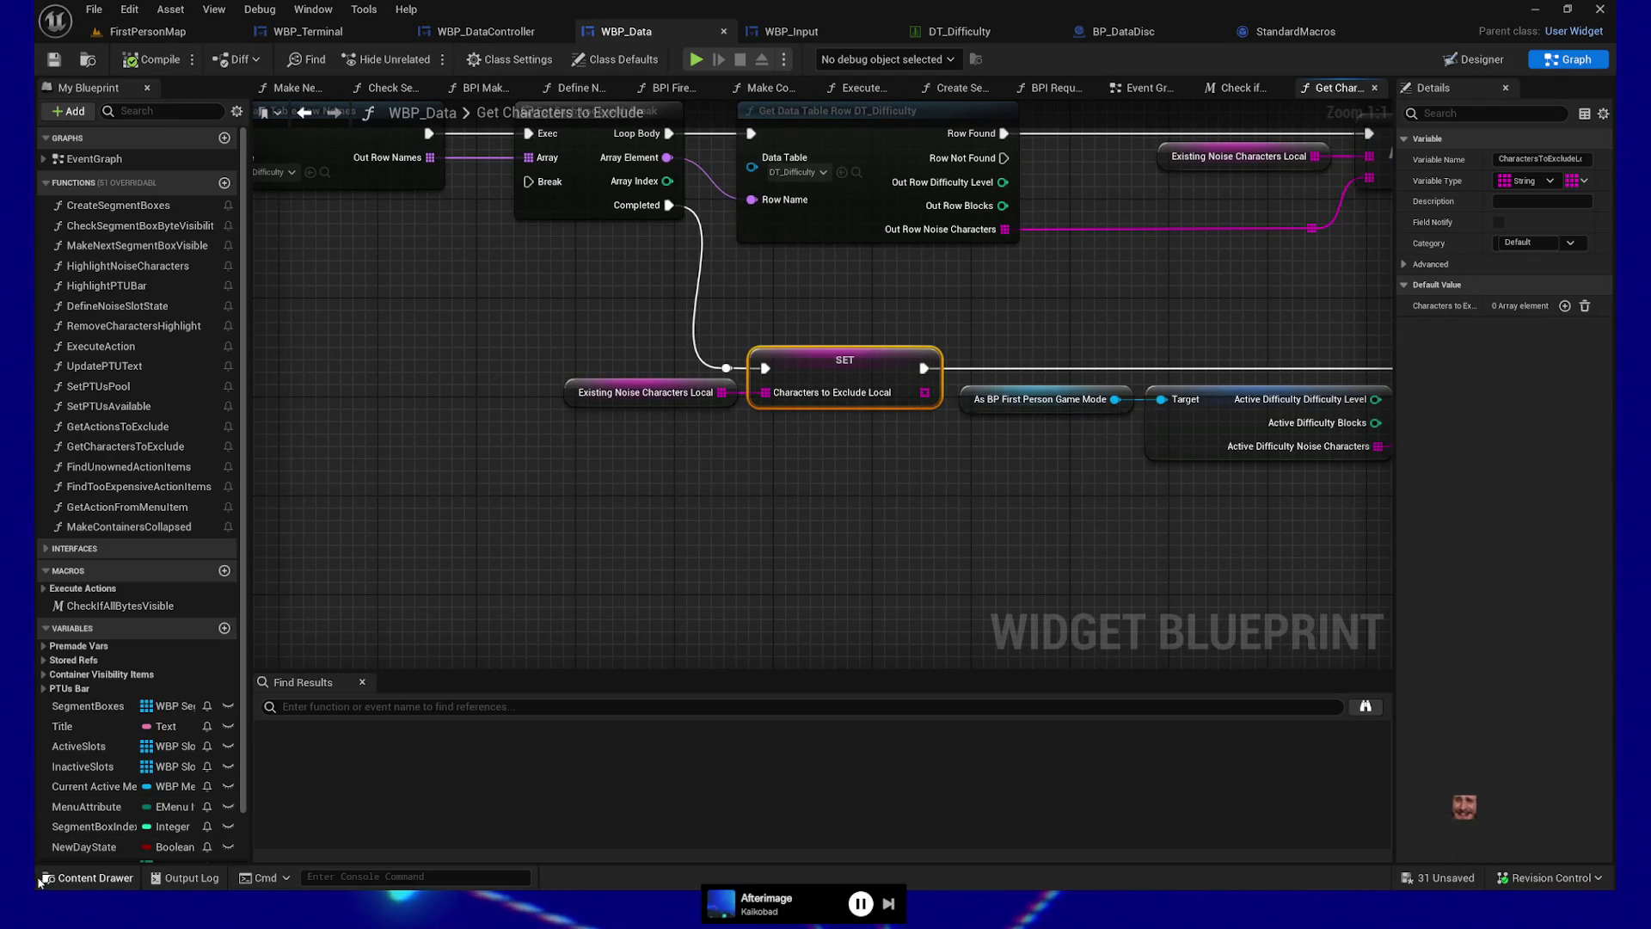
left_click(74, 879)
type("wbp_screen")
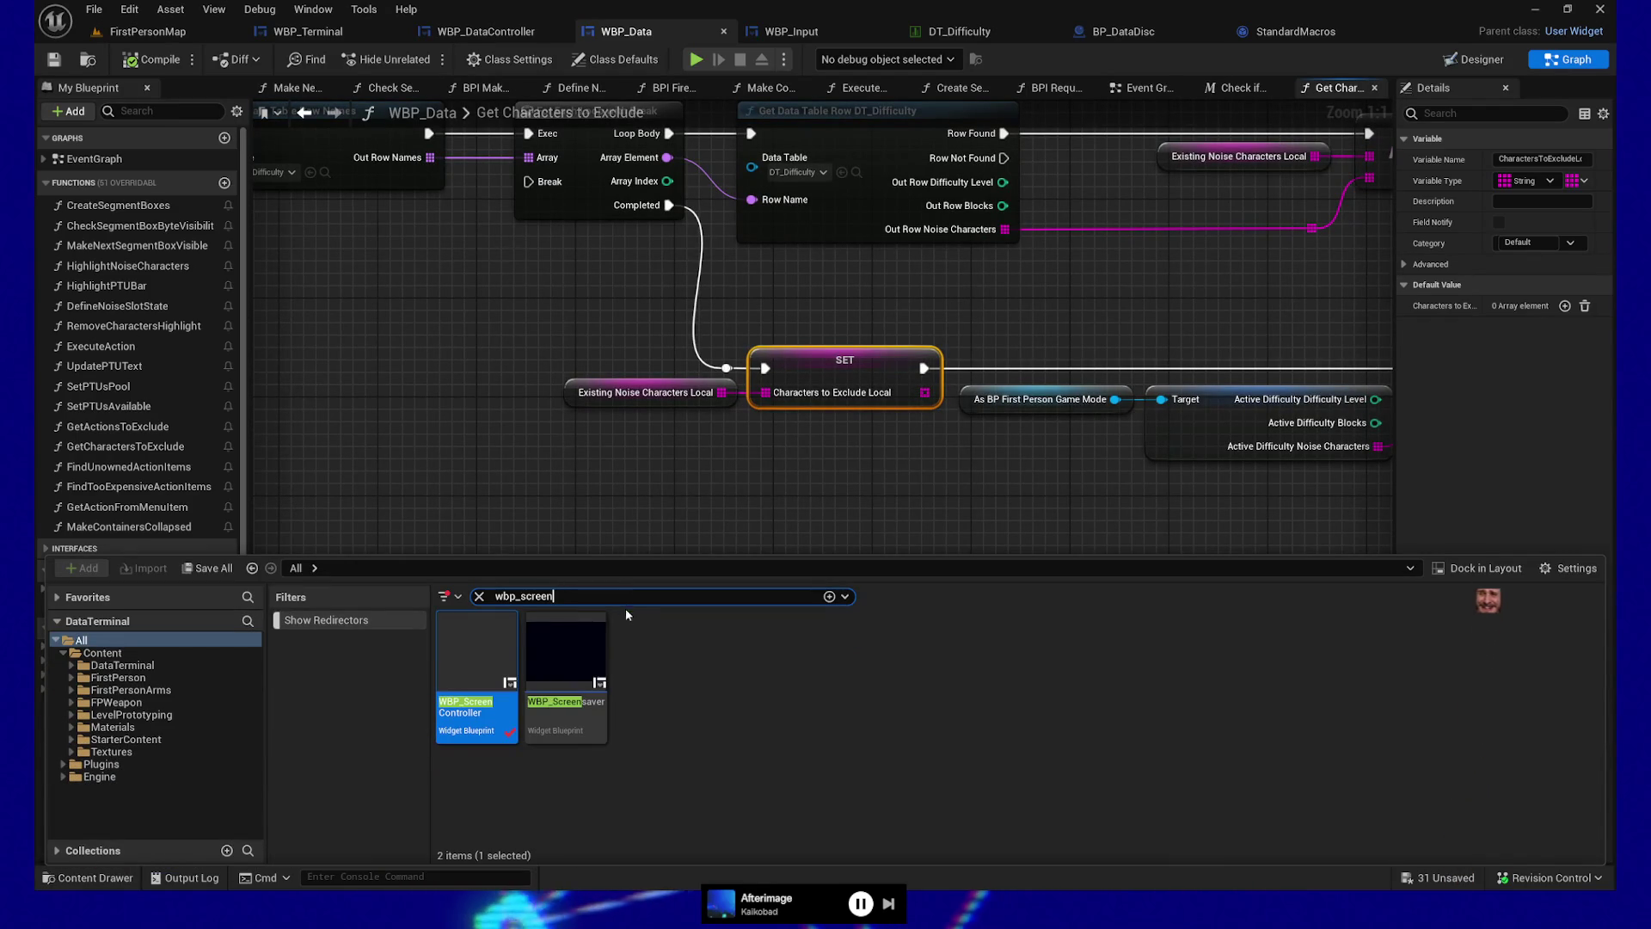
left_click(573, 596)
type("mode")
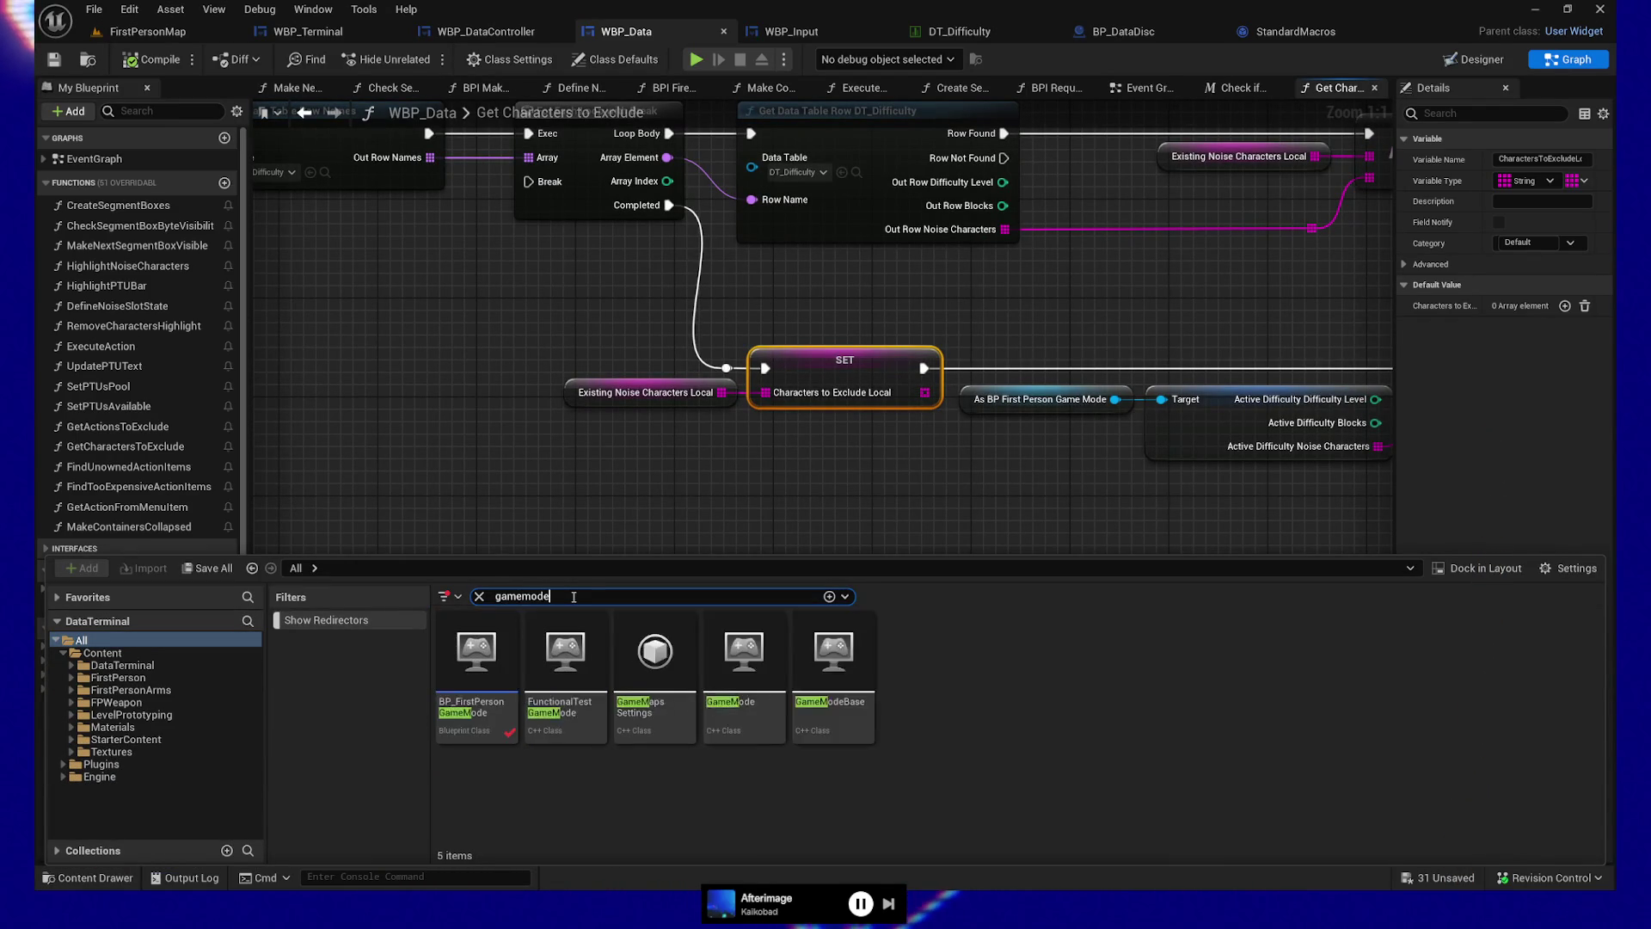
left_click(491, 667)
double_click(491, 668)
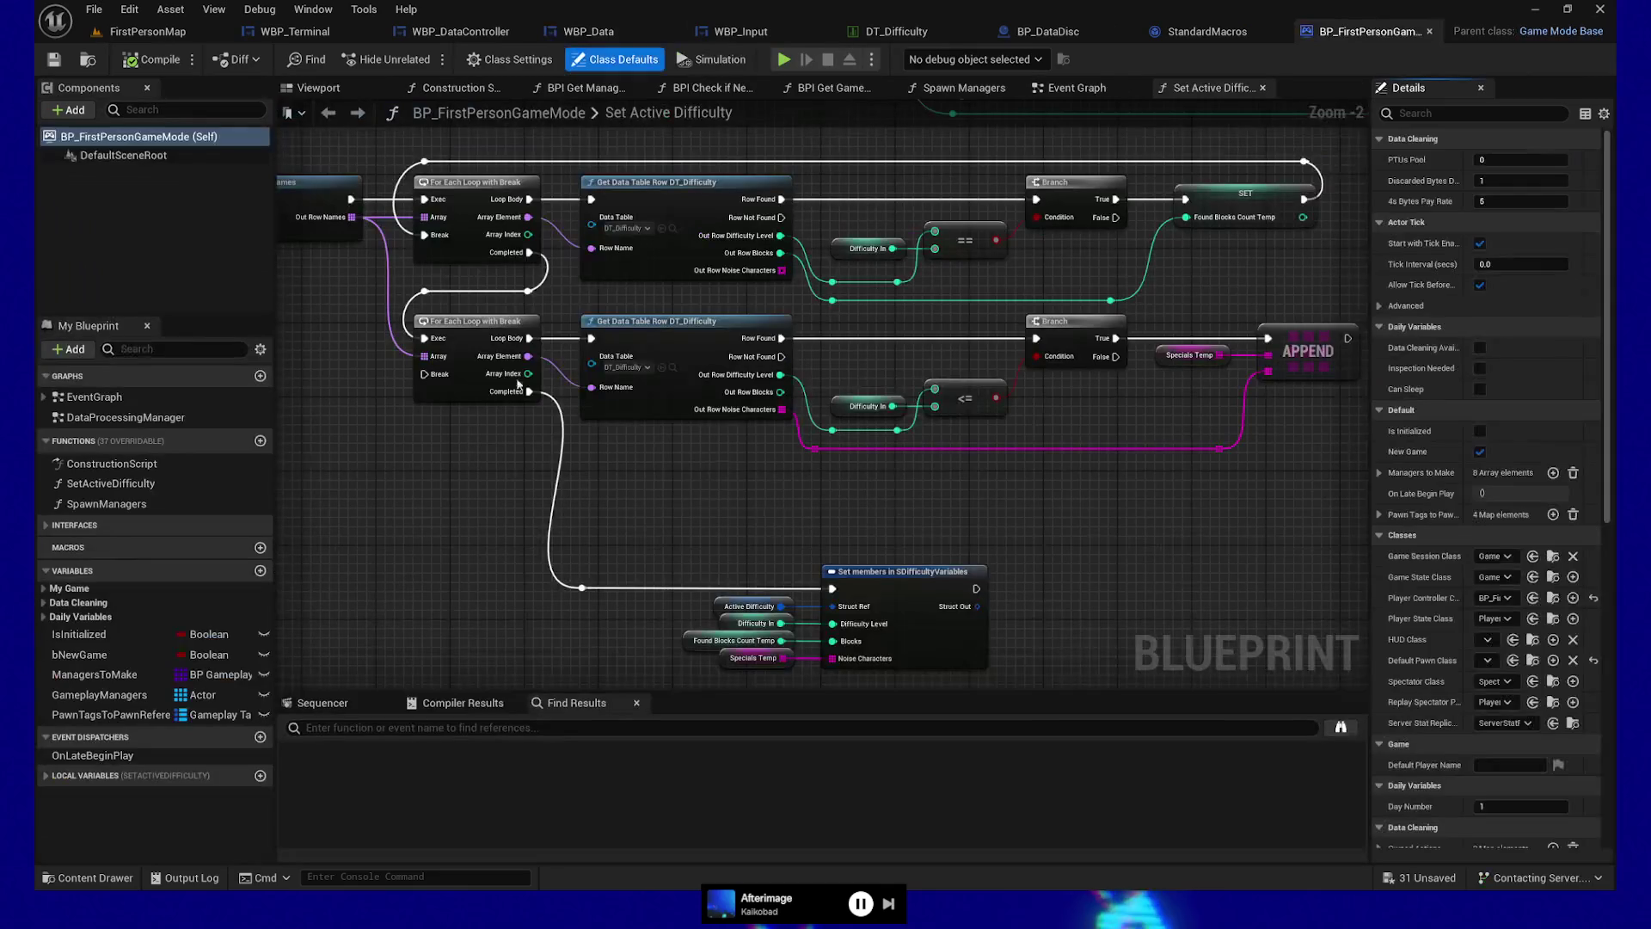
left_click_drag(590, 481, 774, 473)
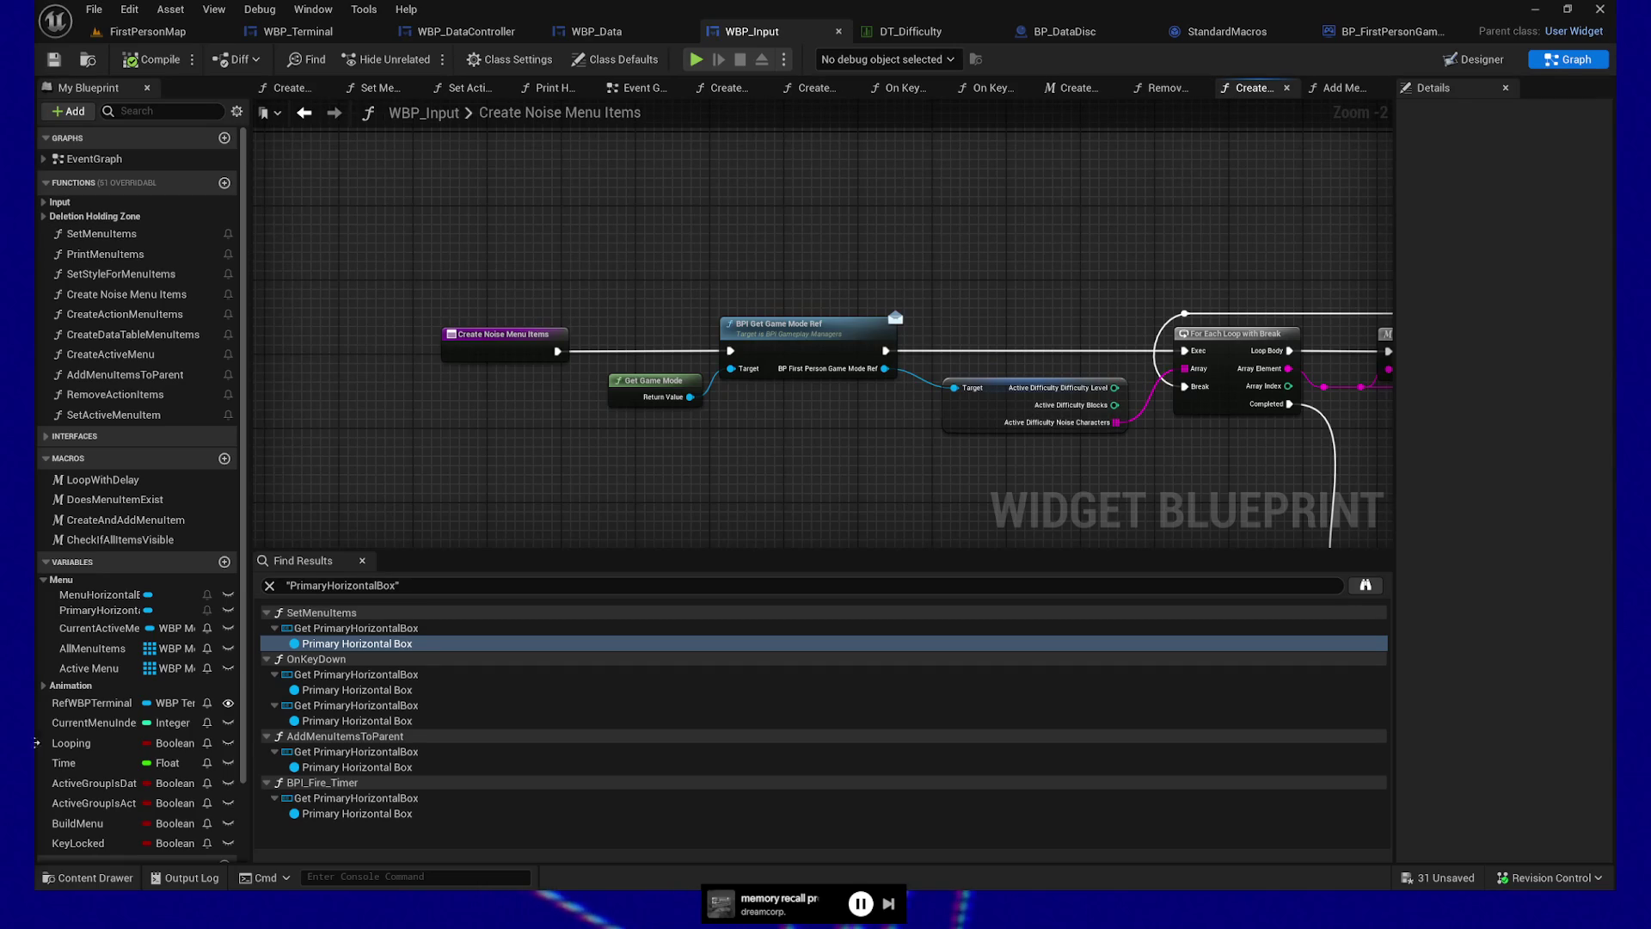
Inspect the game mode, Active Difficulty break and loop nodes in Create Noise Menu Items
left_click_drag(889, 455, 812, 447)
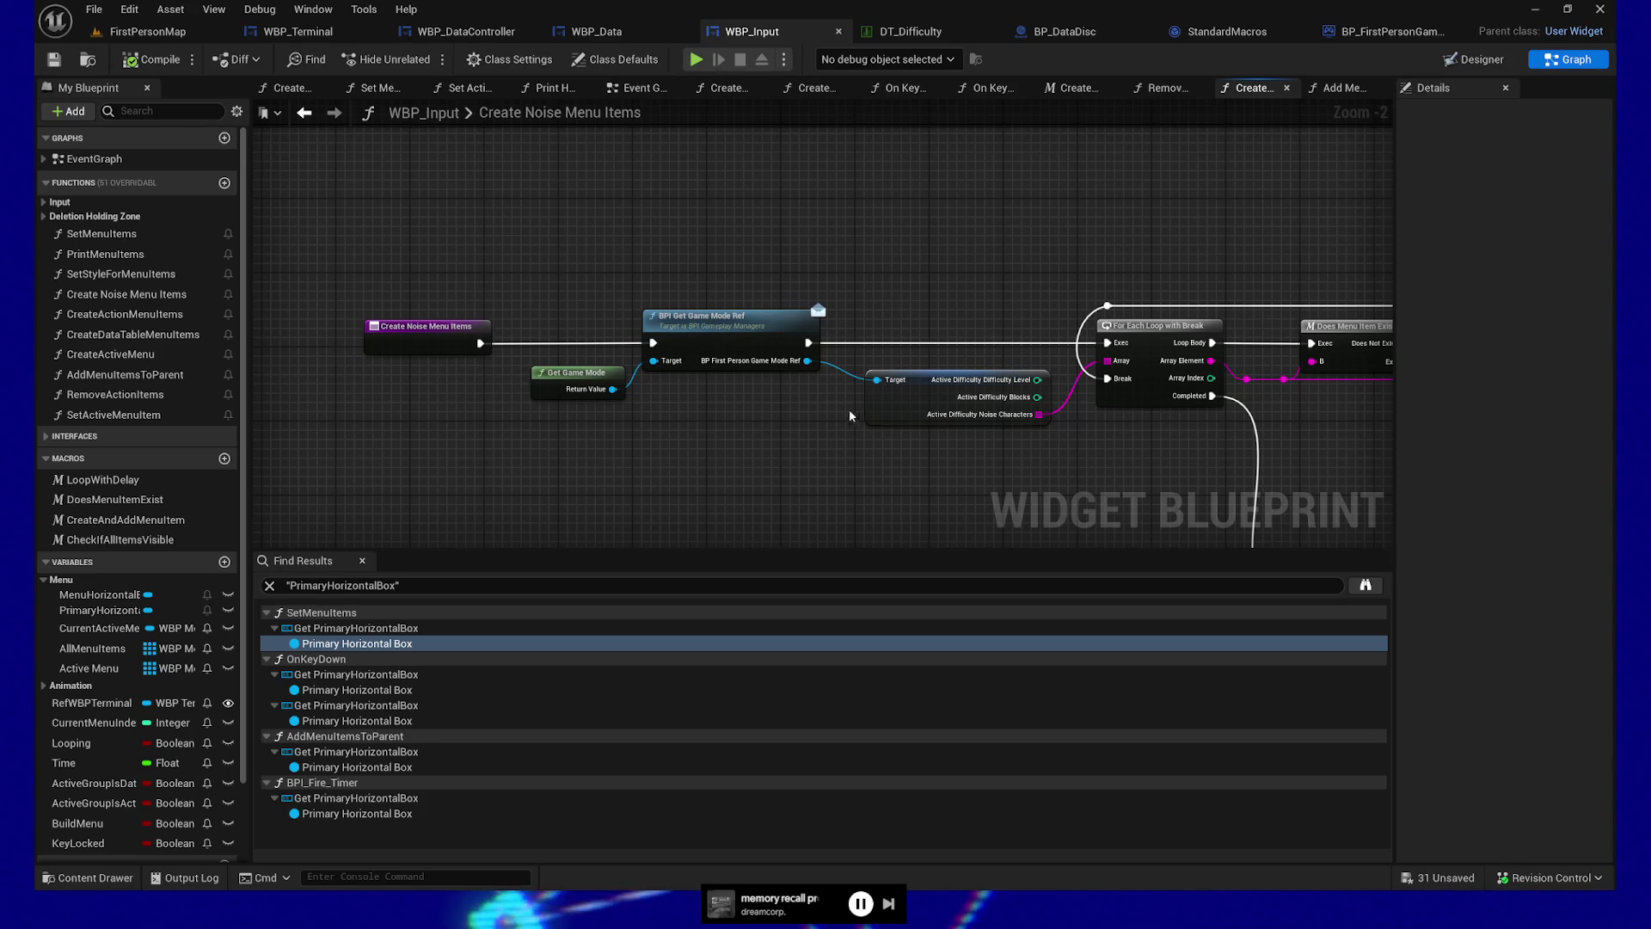
scroll(774, 430, "up", 2)
mouse_move(732, 412)
left_mouse_down()
mouse_move(998, 447)
mouse_move(889, 393)
mouse_move(871, 405)
left_mouse_up()
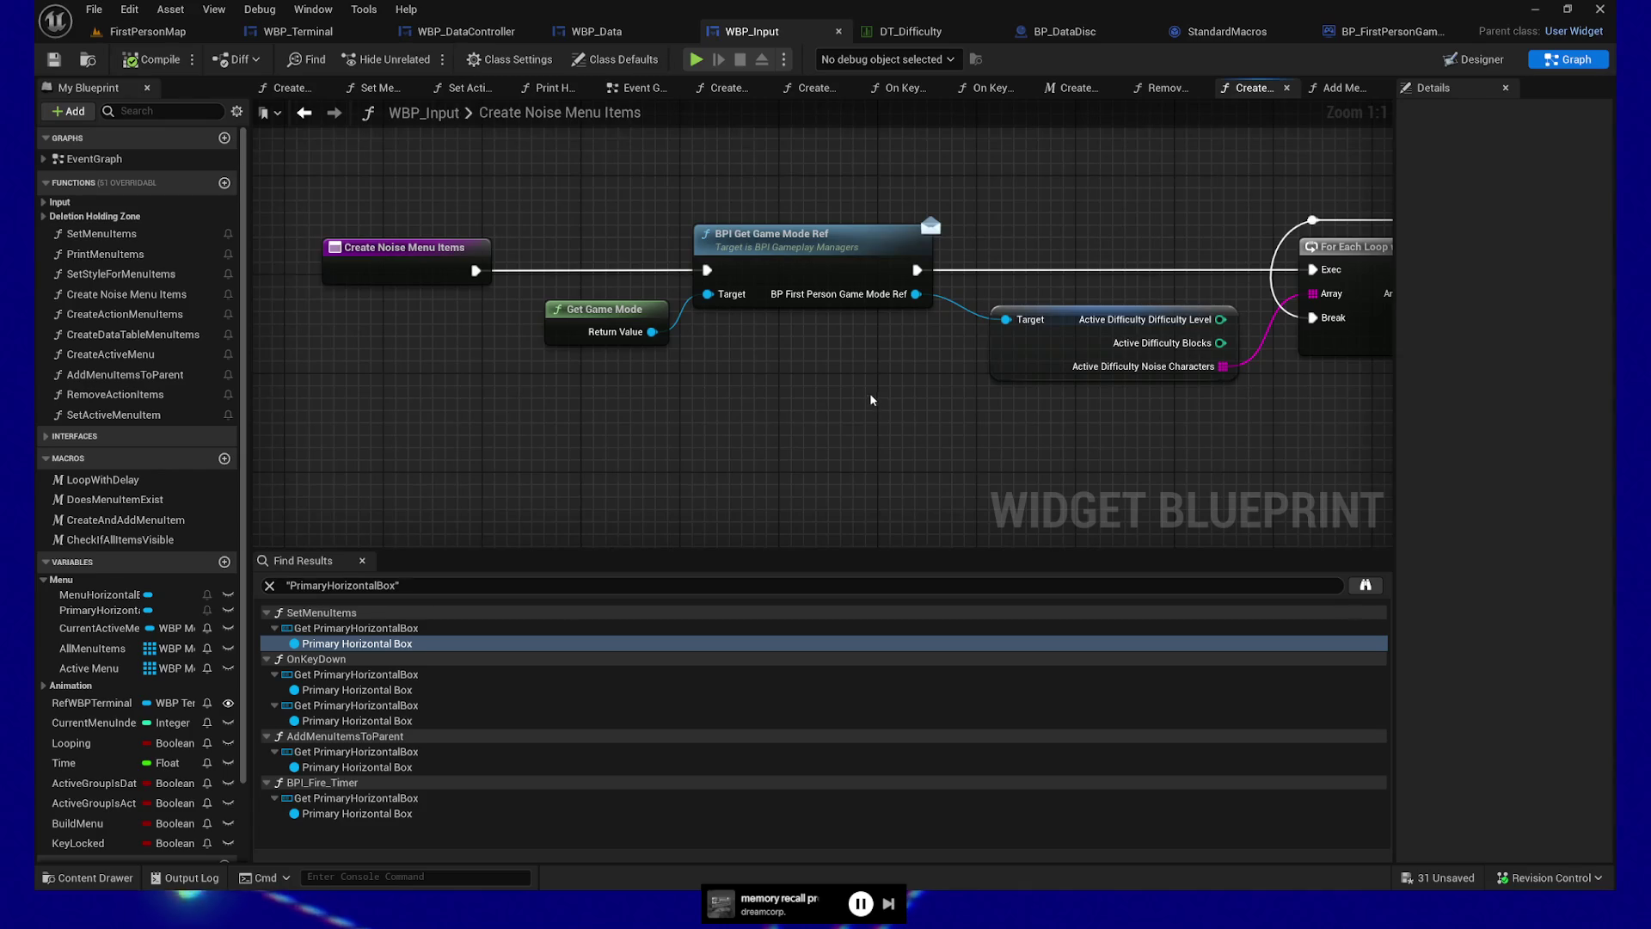
left_click_drag(381, 277, 937, 408)
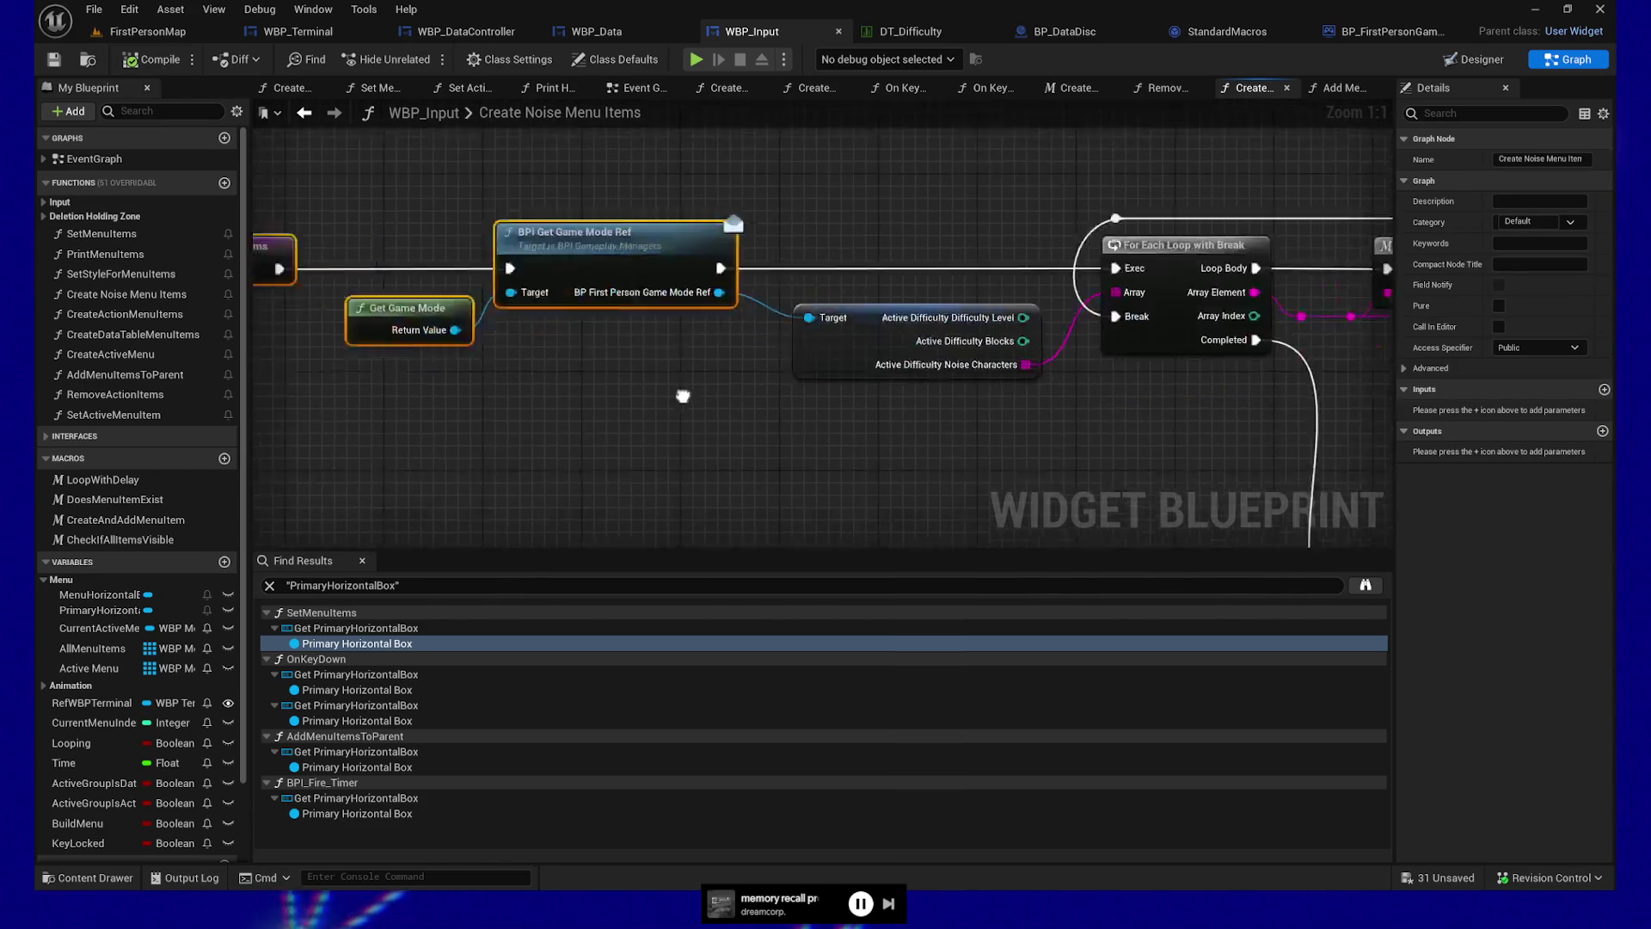
left_click_drag(563, 177, 756, 399)
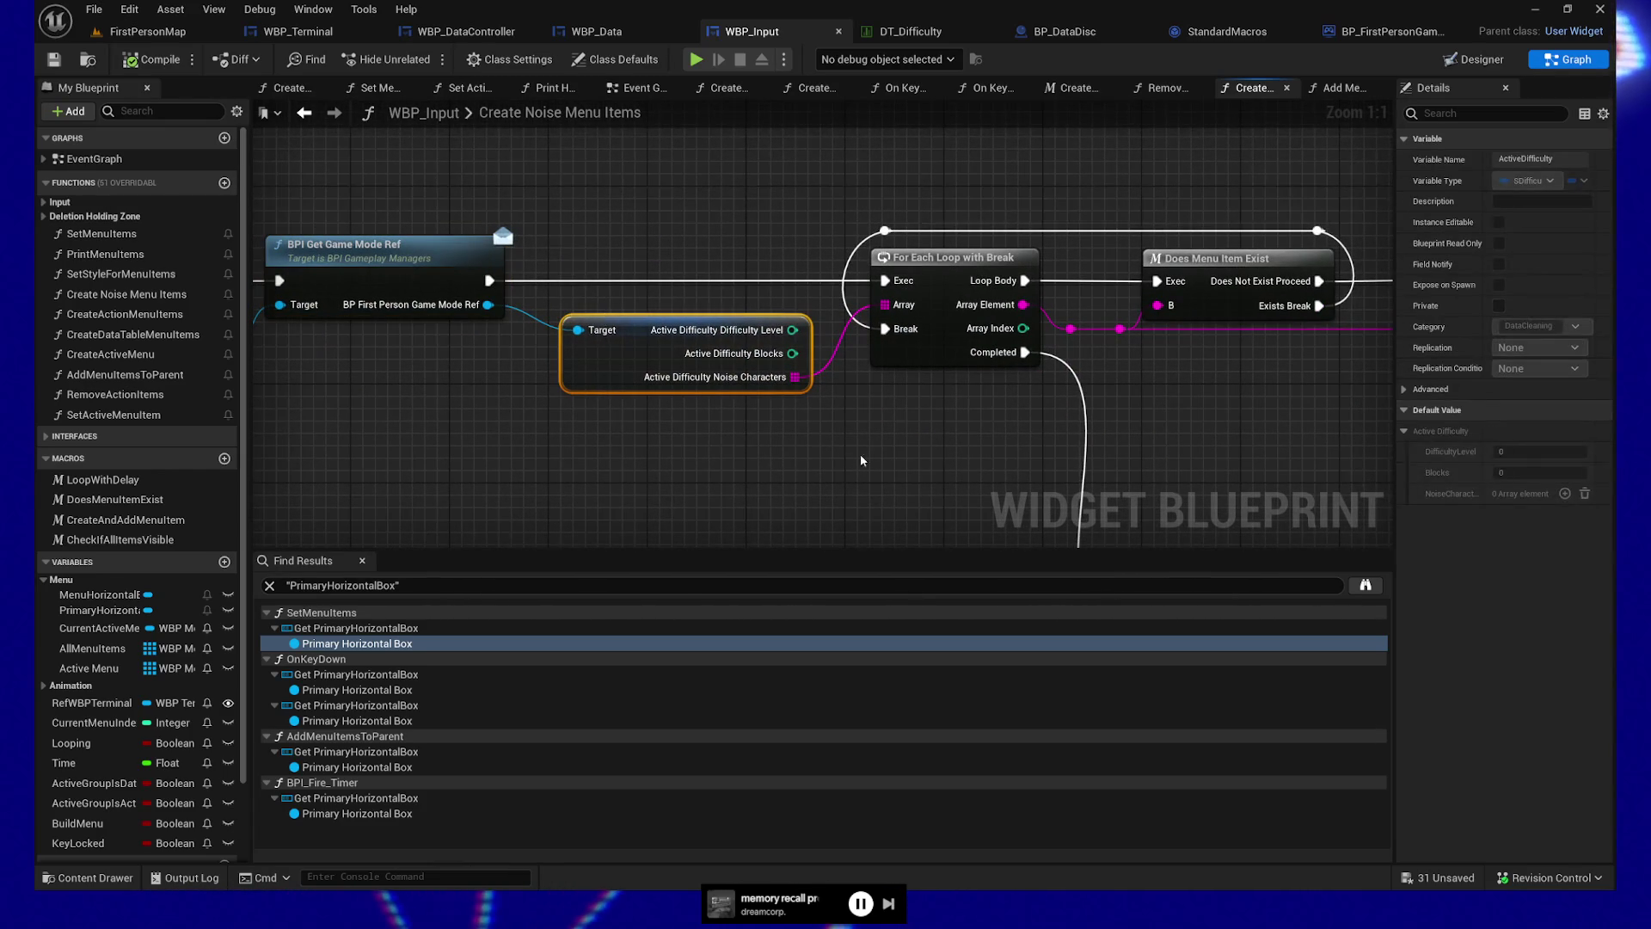
mouse_move(899, 445)
left_mouse_down()
mouse_move(977, 416)
mouse_move(1248, 434)
left_mouse_up()
left_click(344, 245)
left_click_drag(477, 428, 604, 418)
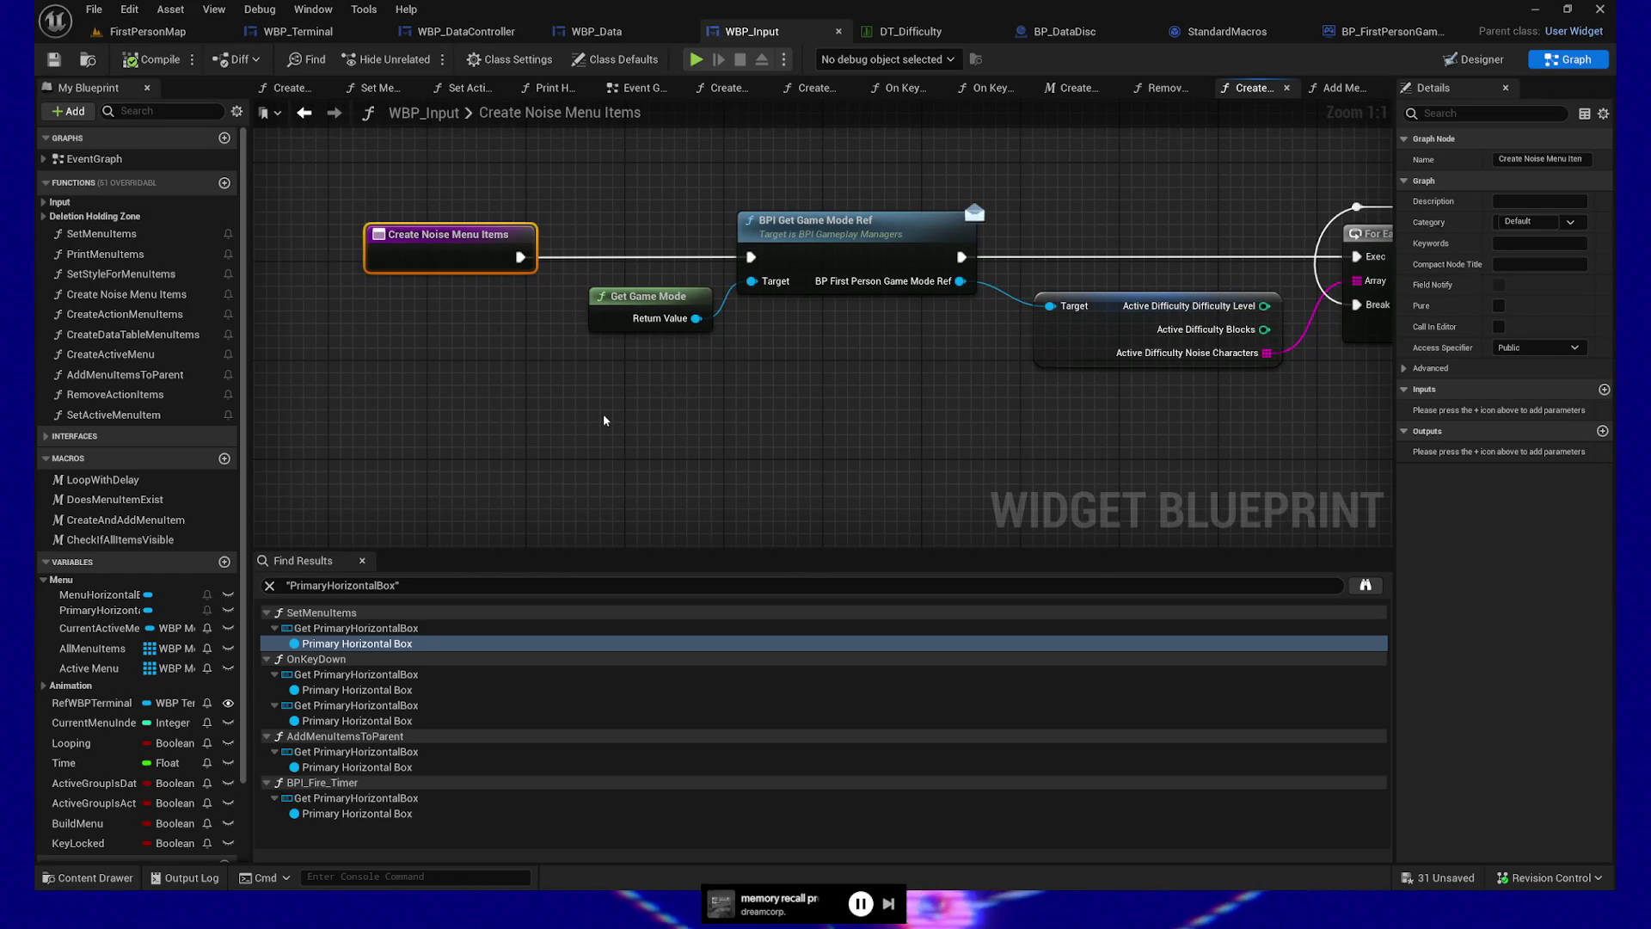
mouse_move(602, 415)
left_mouse_down()
mouse_move(662, 412)
mouse_move(616, 419)
left_mouse_up()
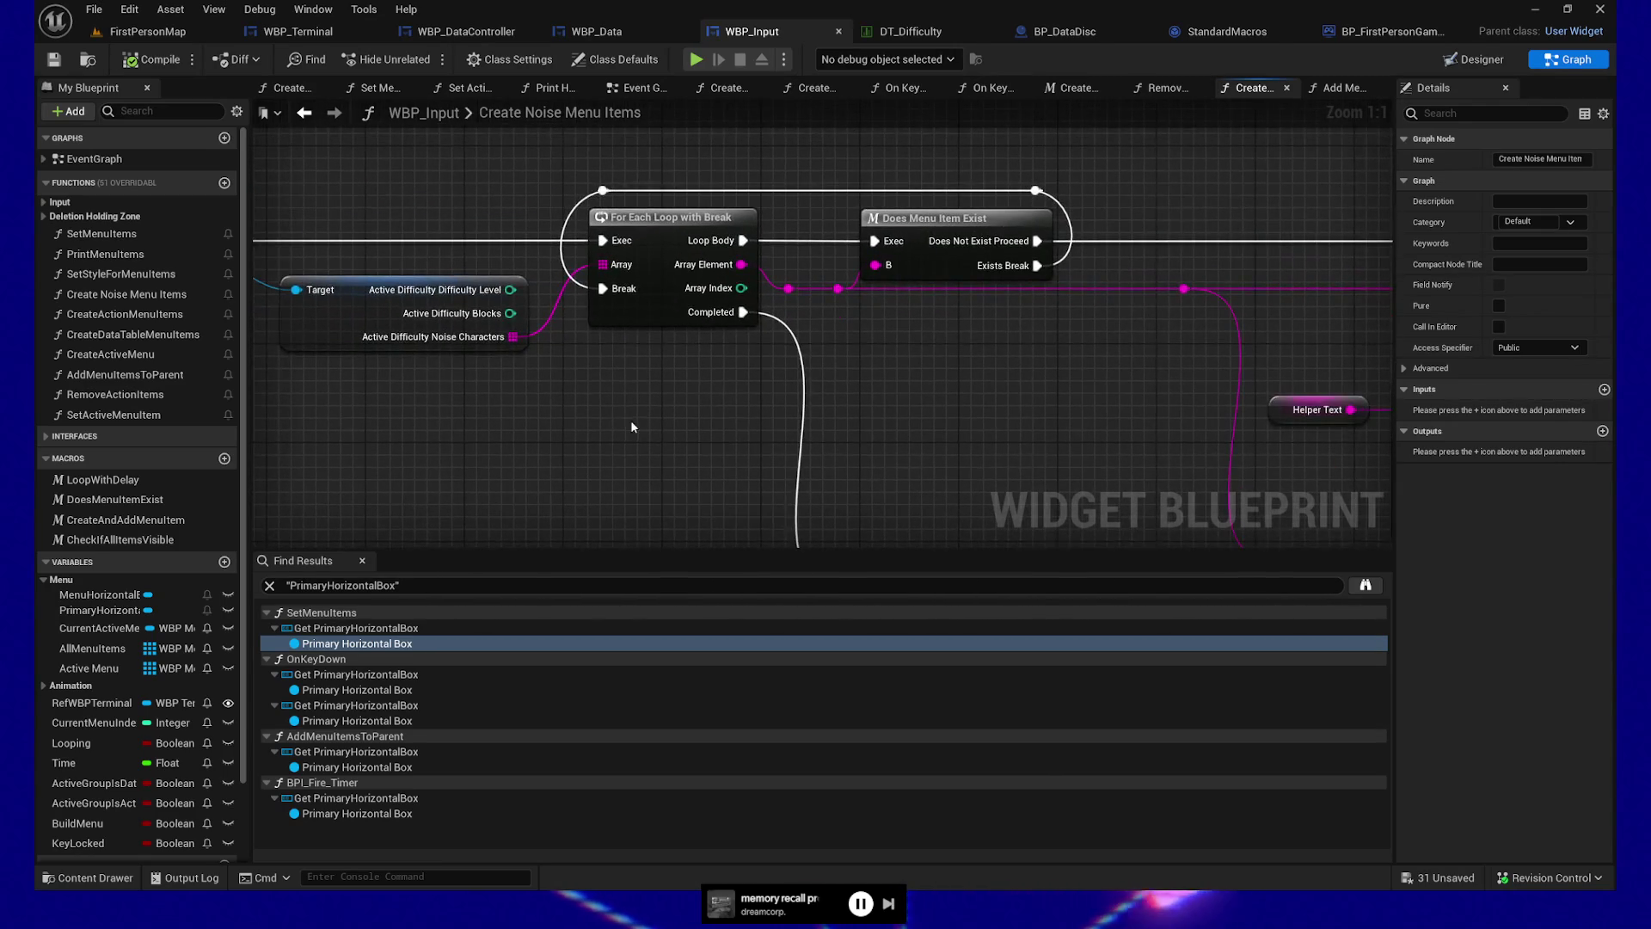
mouse_move(430, 397)
left_mouse_down()
mouse_move(901, 403)
mouse_move(292, 376)
mouse_move(817, 361)
mouse_move(910, 380)
left_mouse_up()
scroll(901, 403, "down", 4)
scroll(292, 375, "up", 2)
left_click_drag(537, 362, 901, 365)
Break BPI Get Game Mode Ref's incoming and outgoing exec wires and select the three game mode nodes
left_click_drag(322, 314, 741, 269)
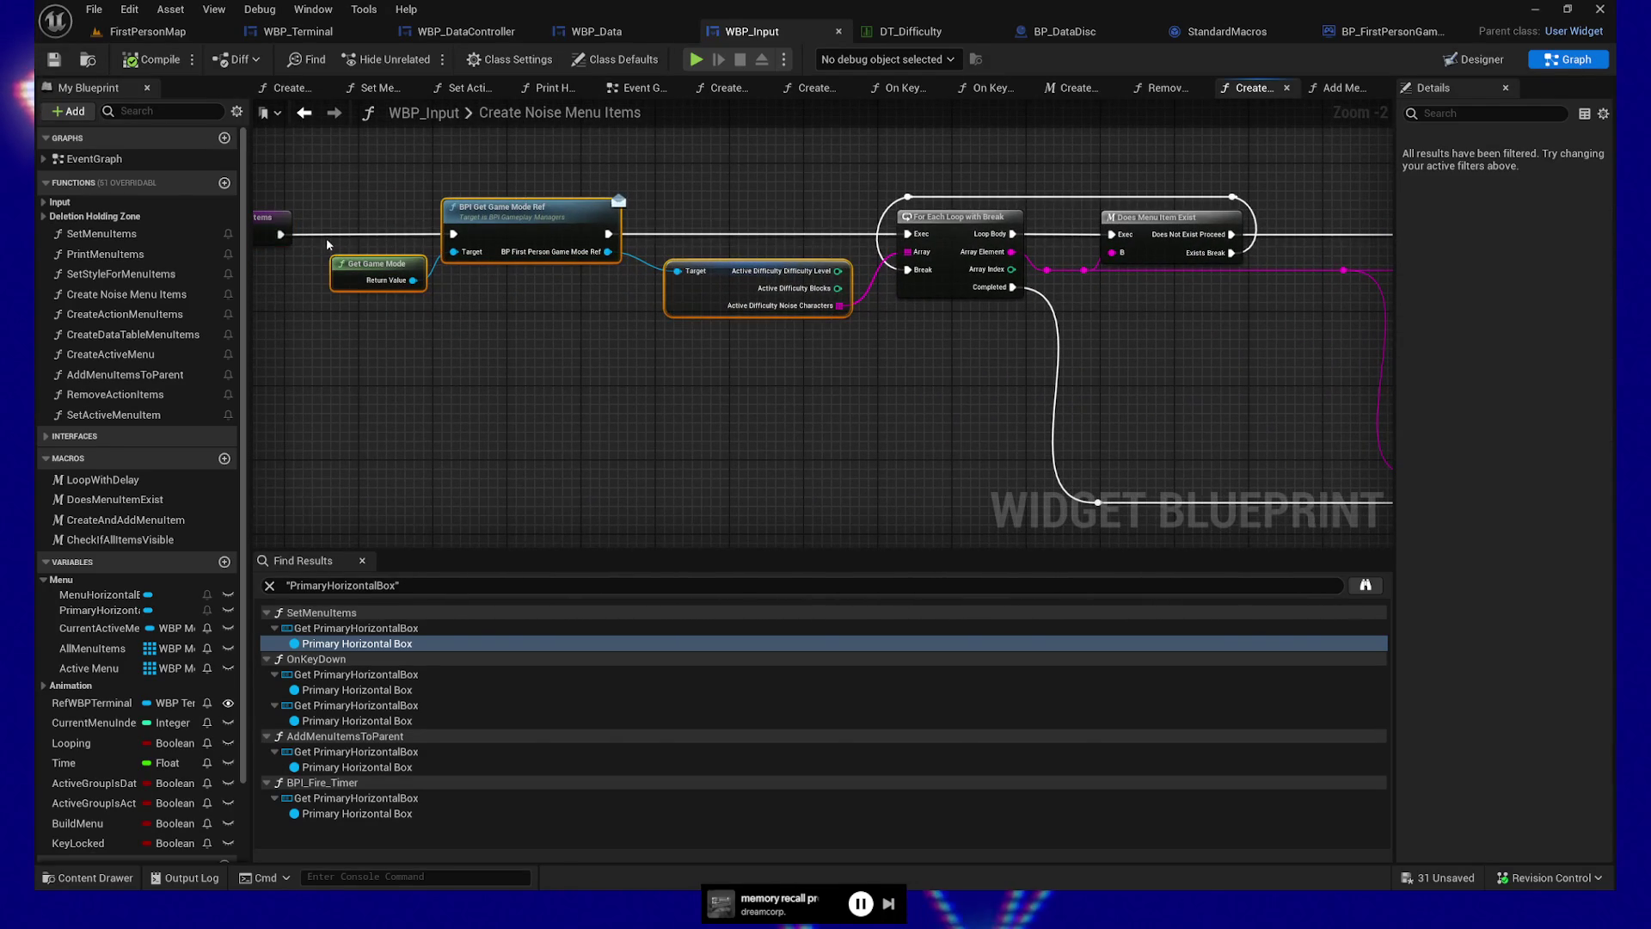
left_click(361, 234, "alt")
left_click(717, 234, "alt")
mouse_move(326, 185)
left_mouse_down()
mouse_move(775, 385)
mouse_move(881, 306)
left_mouse_up()
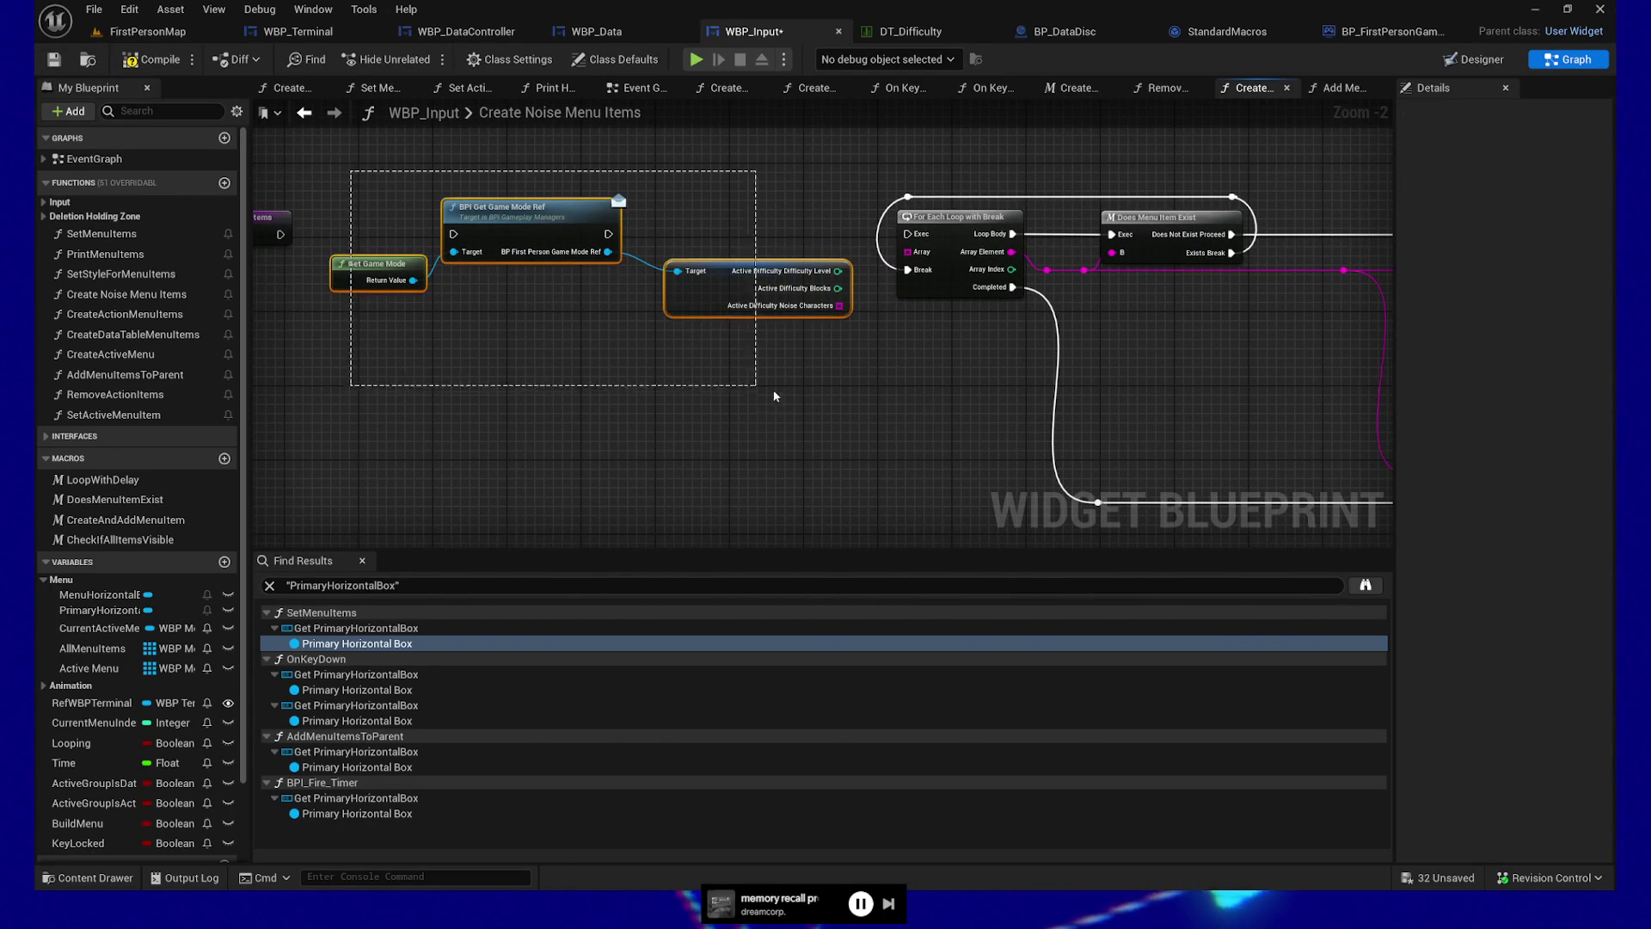
Move the game mode nodes lower and add a Get Data Table Row Names node reading DT_Difficulty
left_click_drag(523, 214, 533, 419)
scroll(627, 289, "up", 1)
left_click_drag(553, 328, 690, 338)
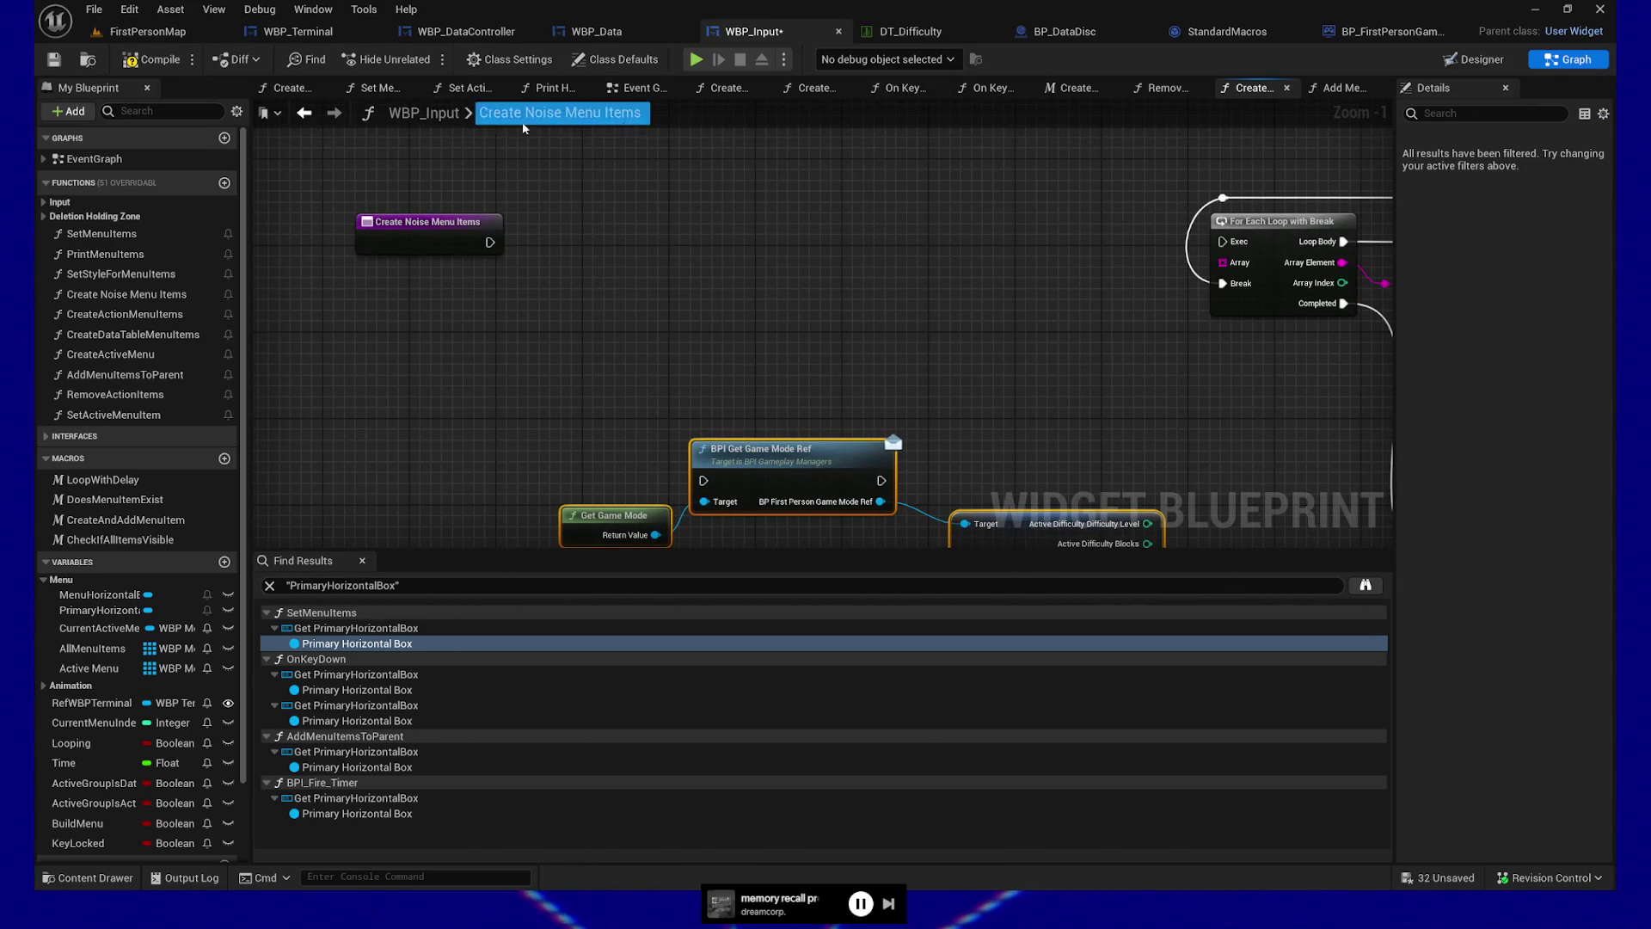
right_click(599, 257)
type("get d")
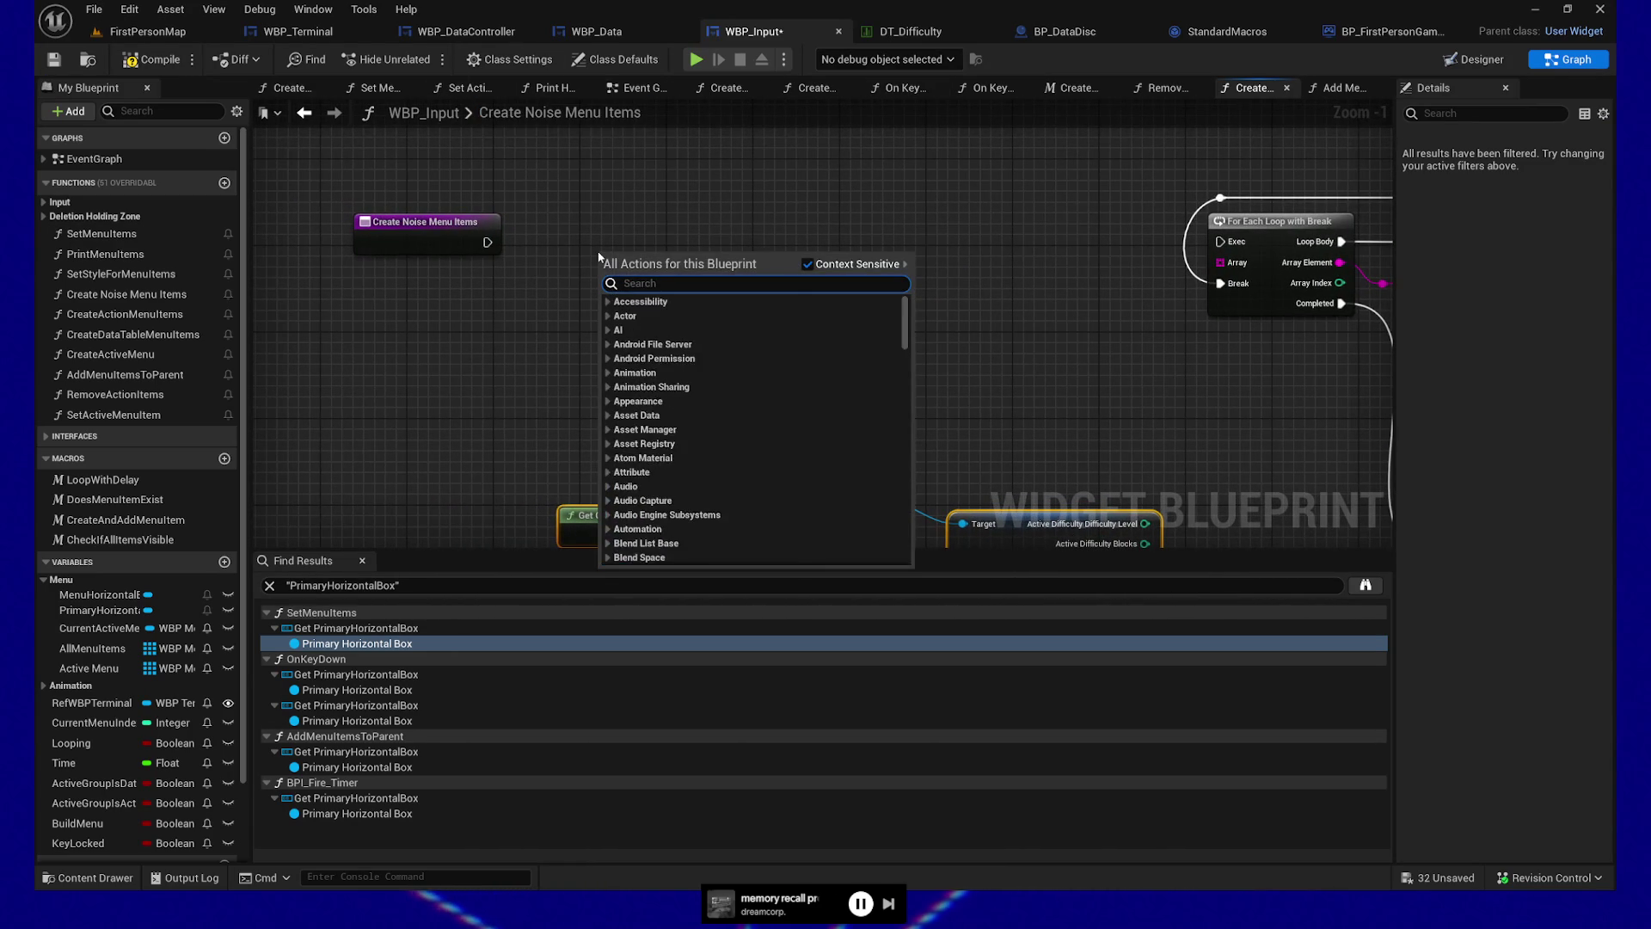
type("ata table")
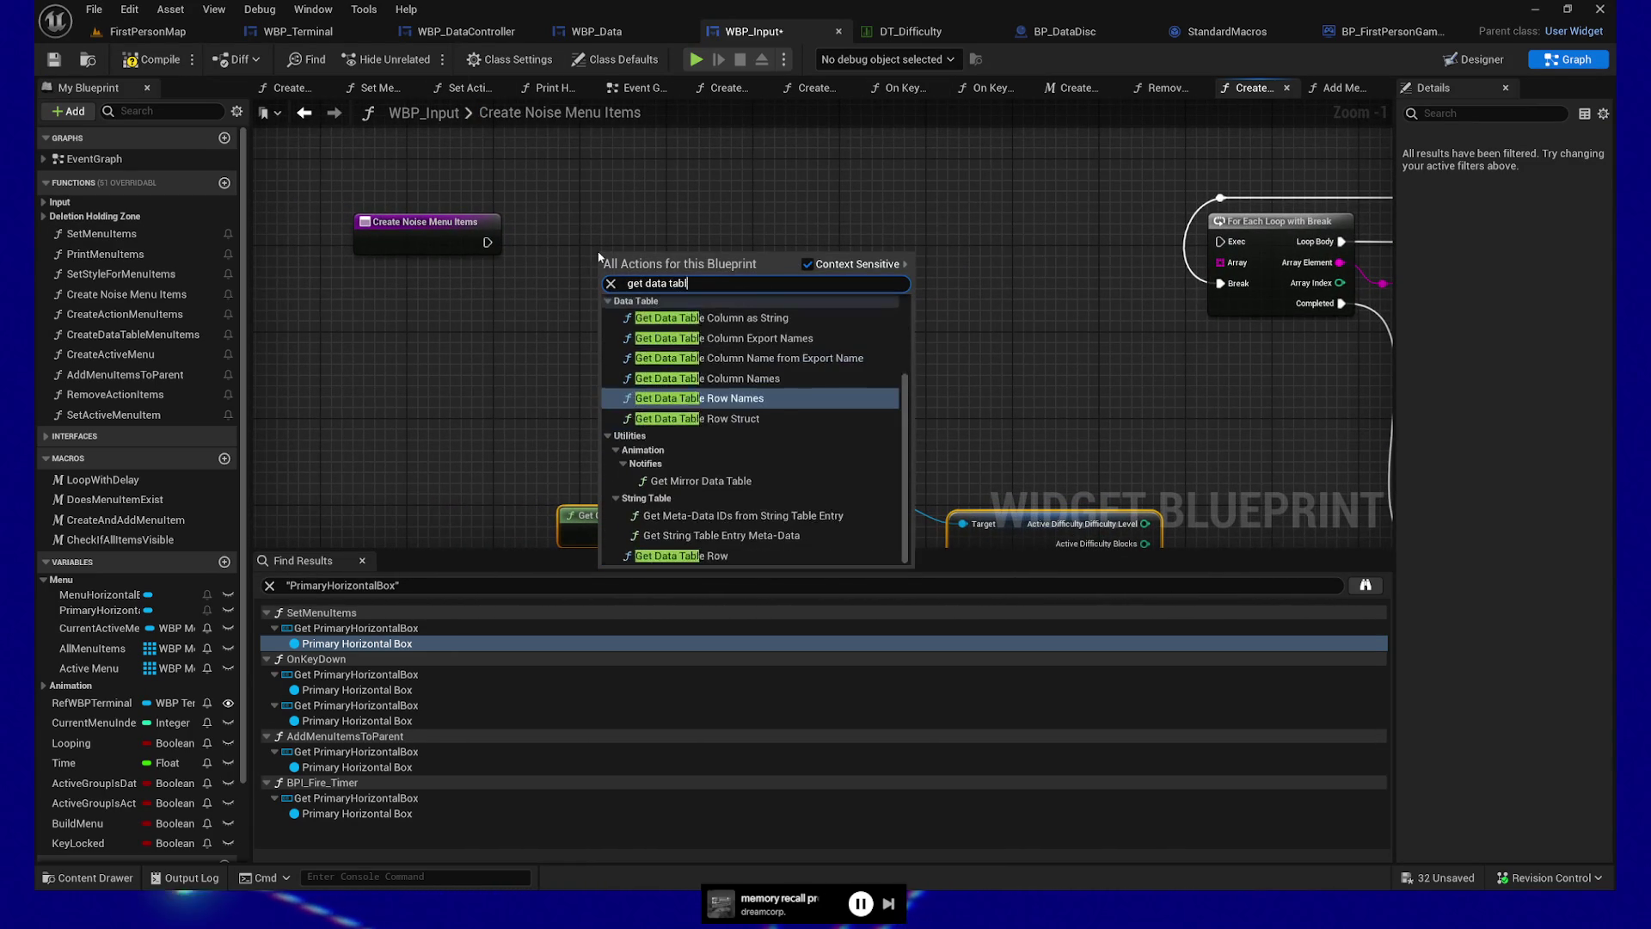
key("Return")
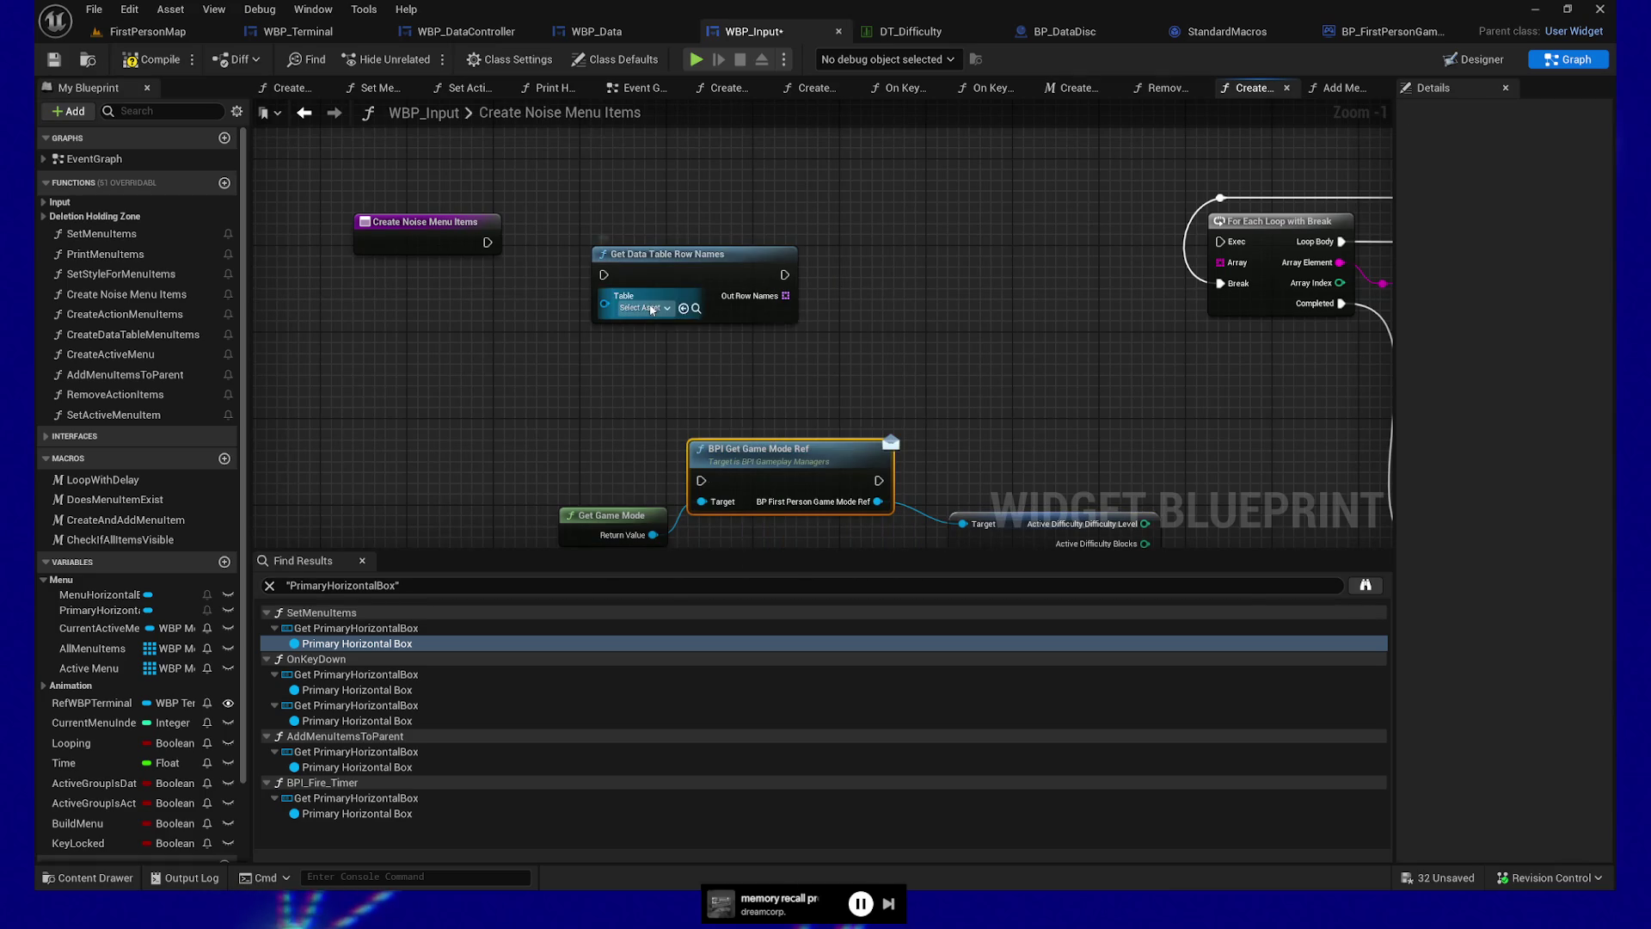
left_click(658, 308)
type("dt_diffi")
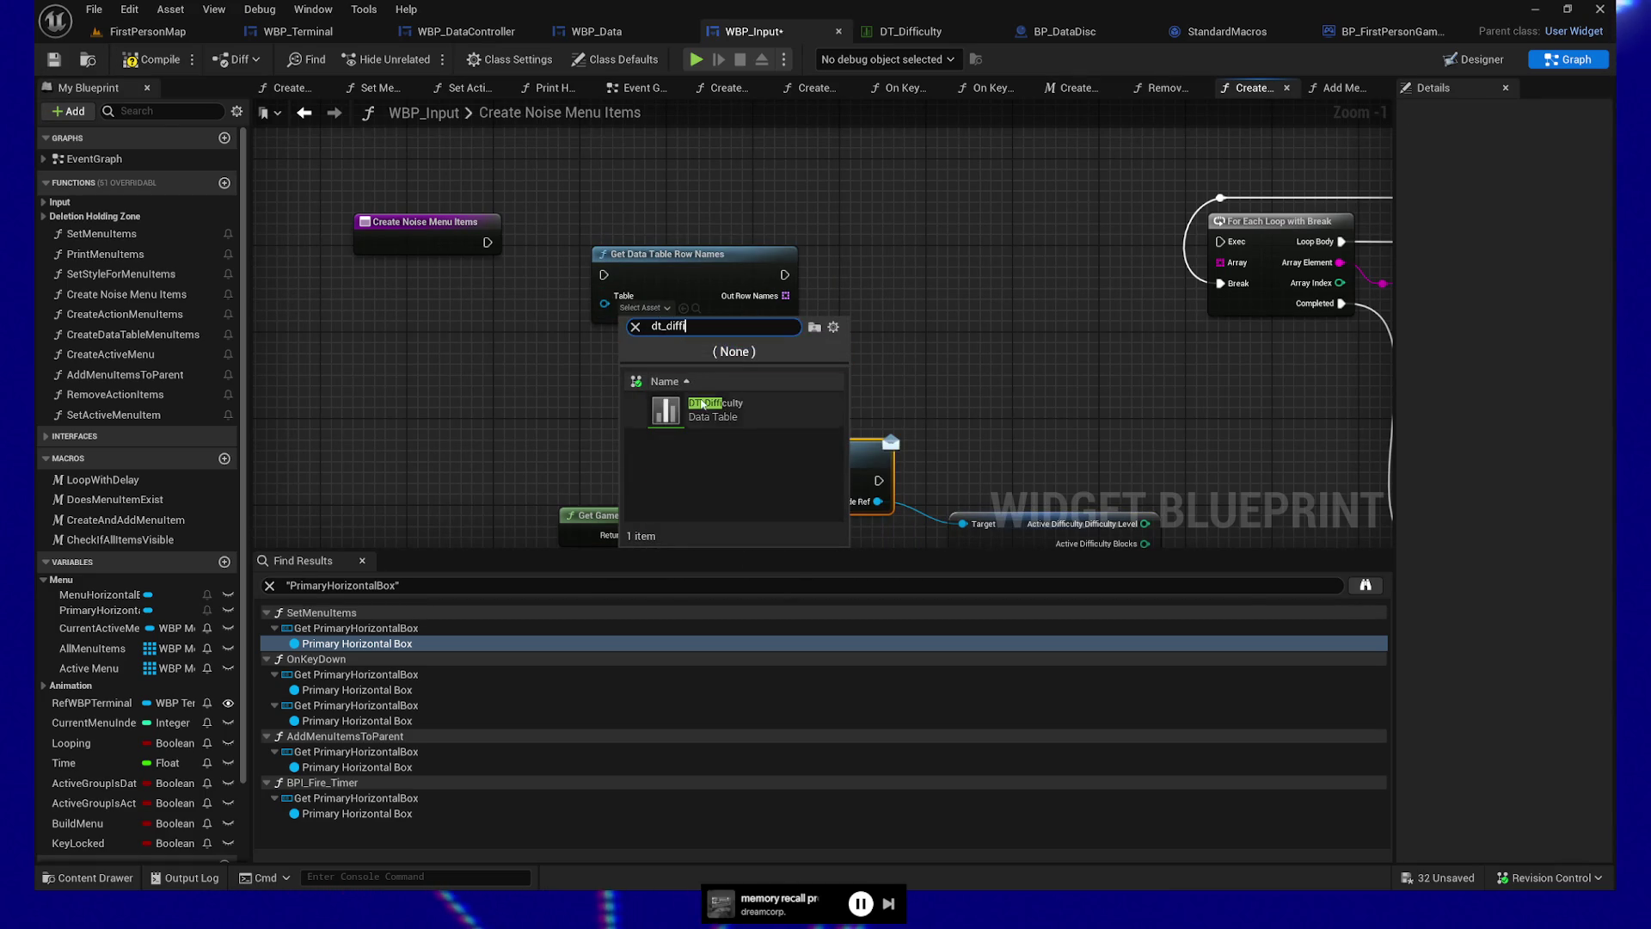
left_click(714, 409)
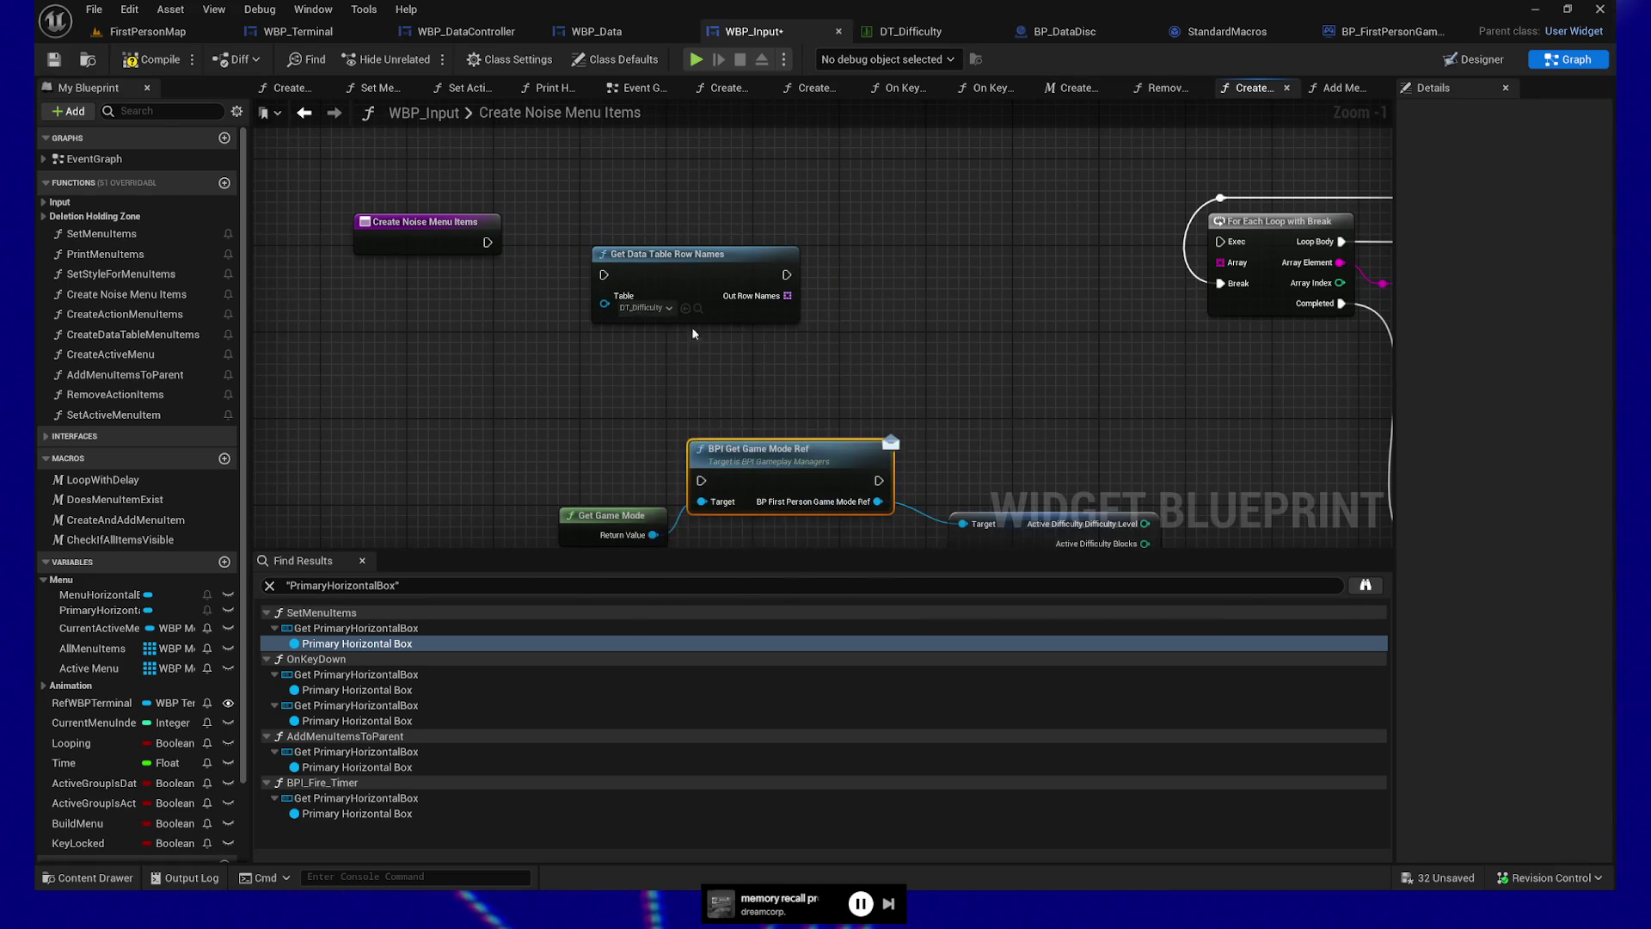
Add a For Each Loop over Out Row Names, wire the entry node in, and align the three nodes
mouse_move(698, 276)
left_mouse_down()
mouse_move(610, 299)
mouse_move(768, 317)
left_mouse_up()
type("for lo")
key("Return")
left_click(840, 321, "shift")
key("q")
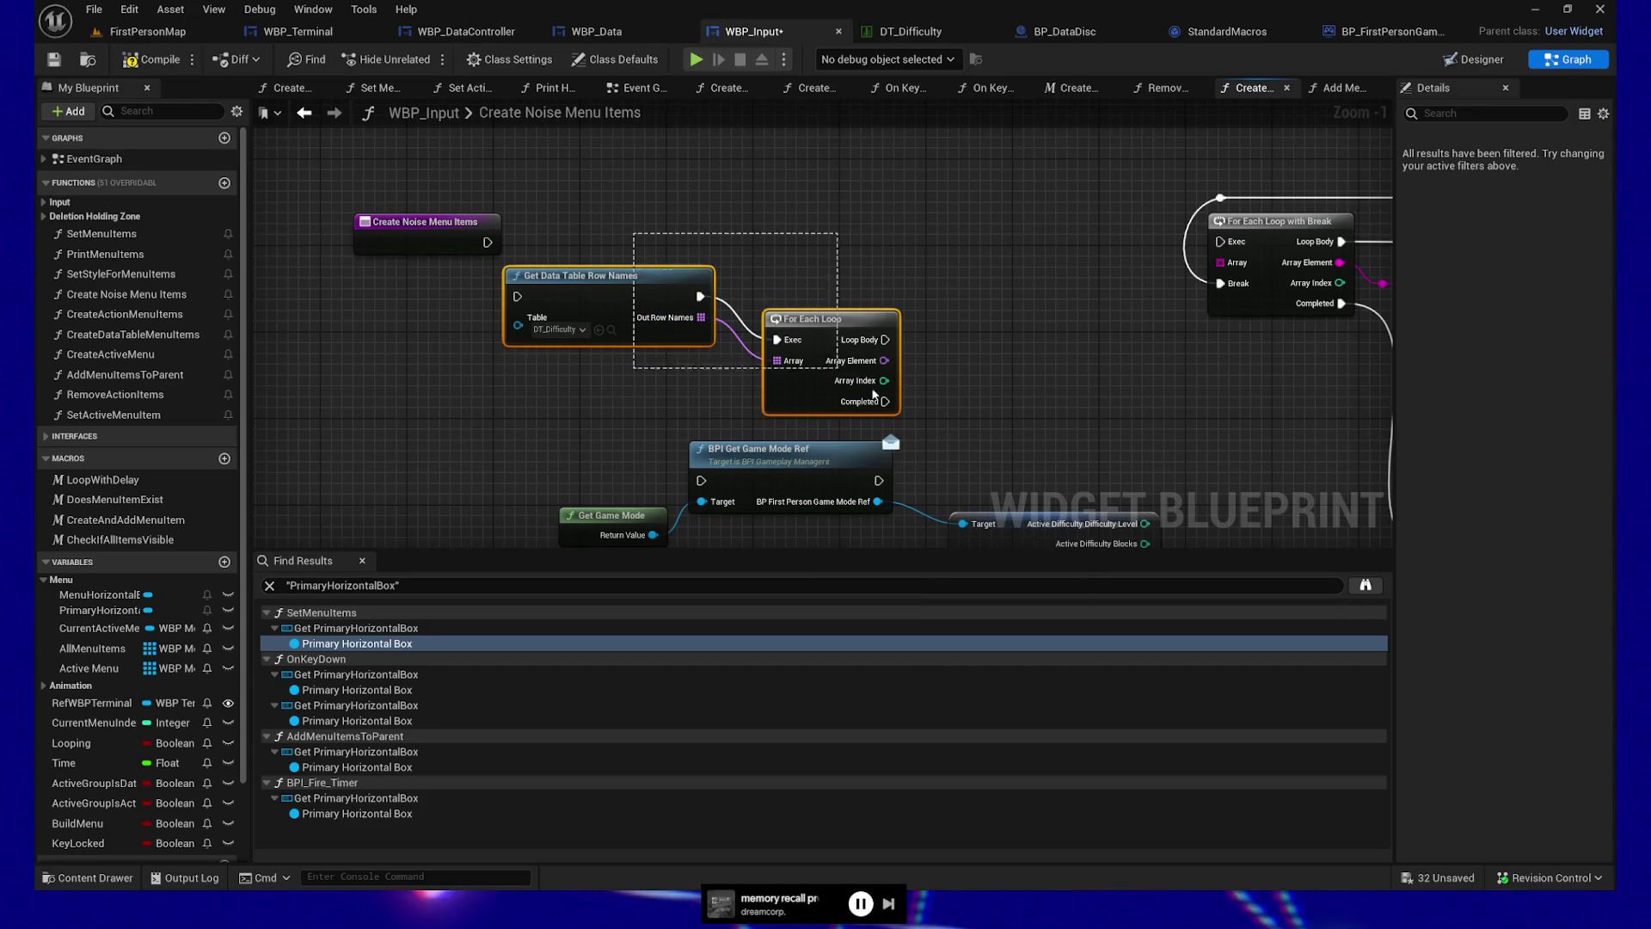
left_click_drag(840, 321, 894, 234)
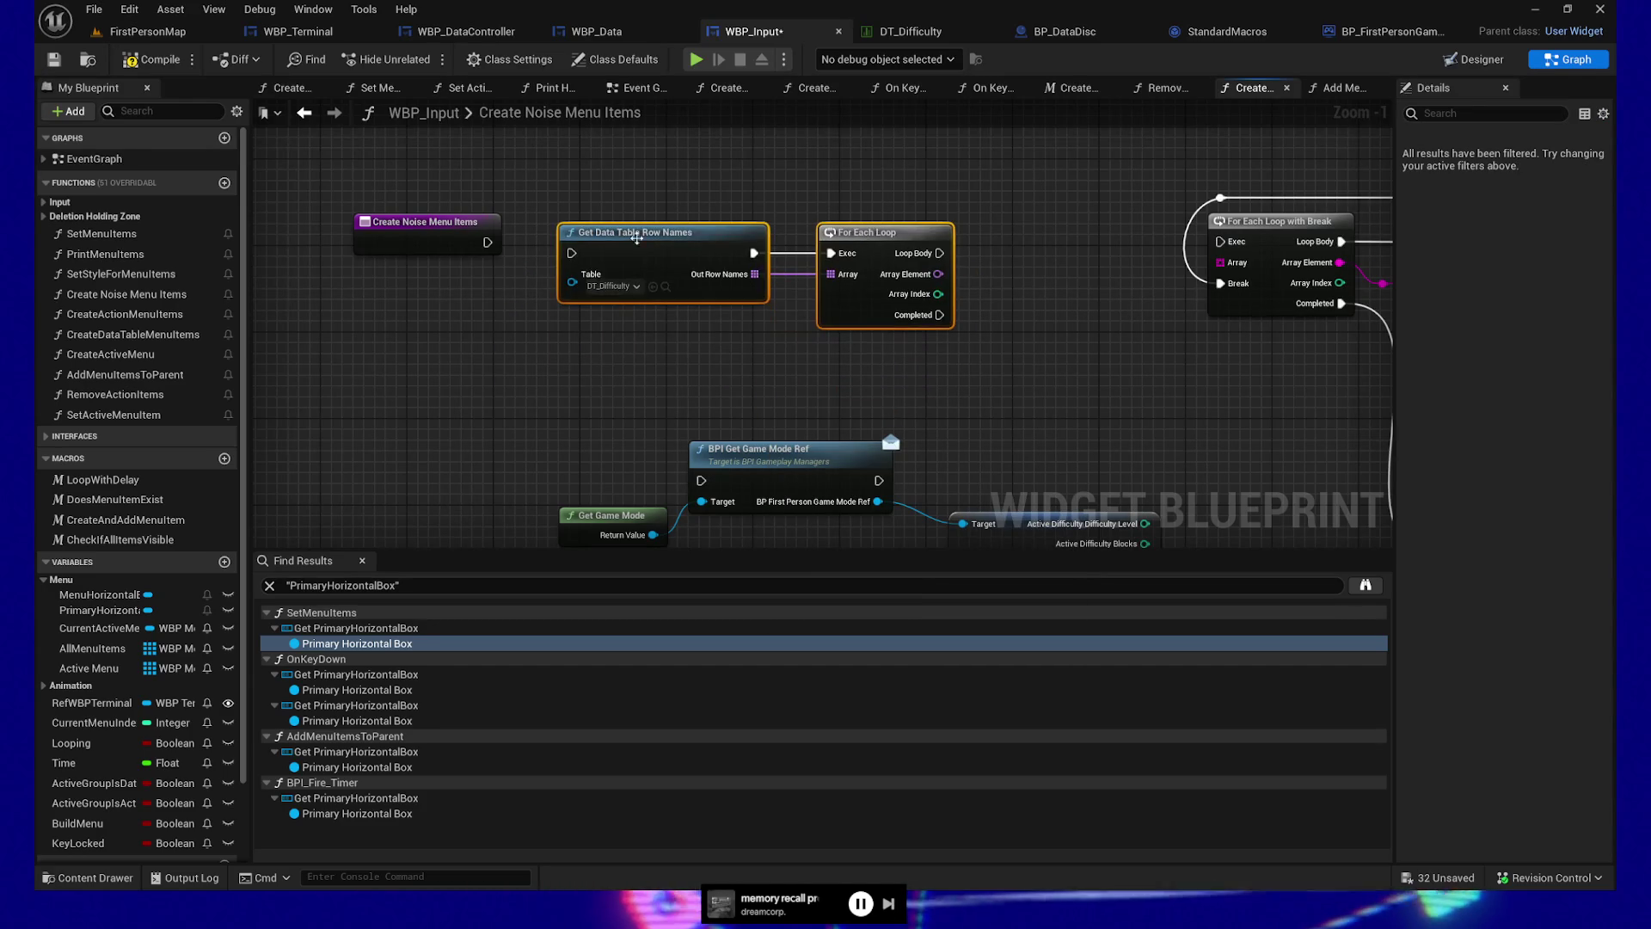
left_click_drag(488, 242, 571, 254)
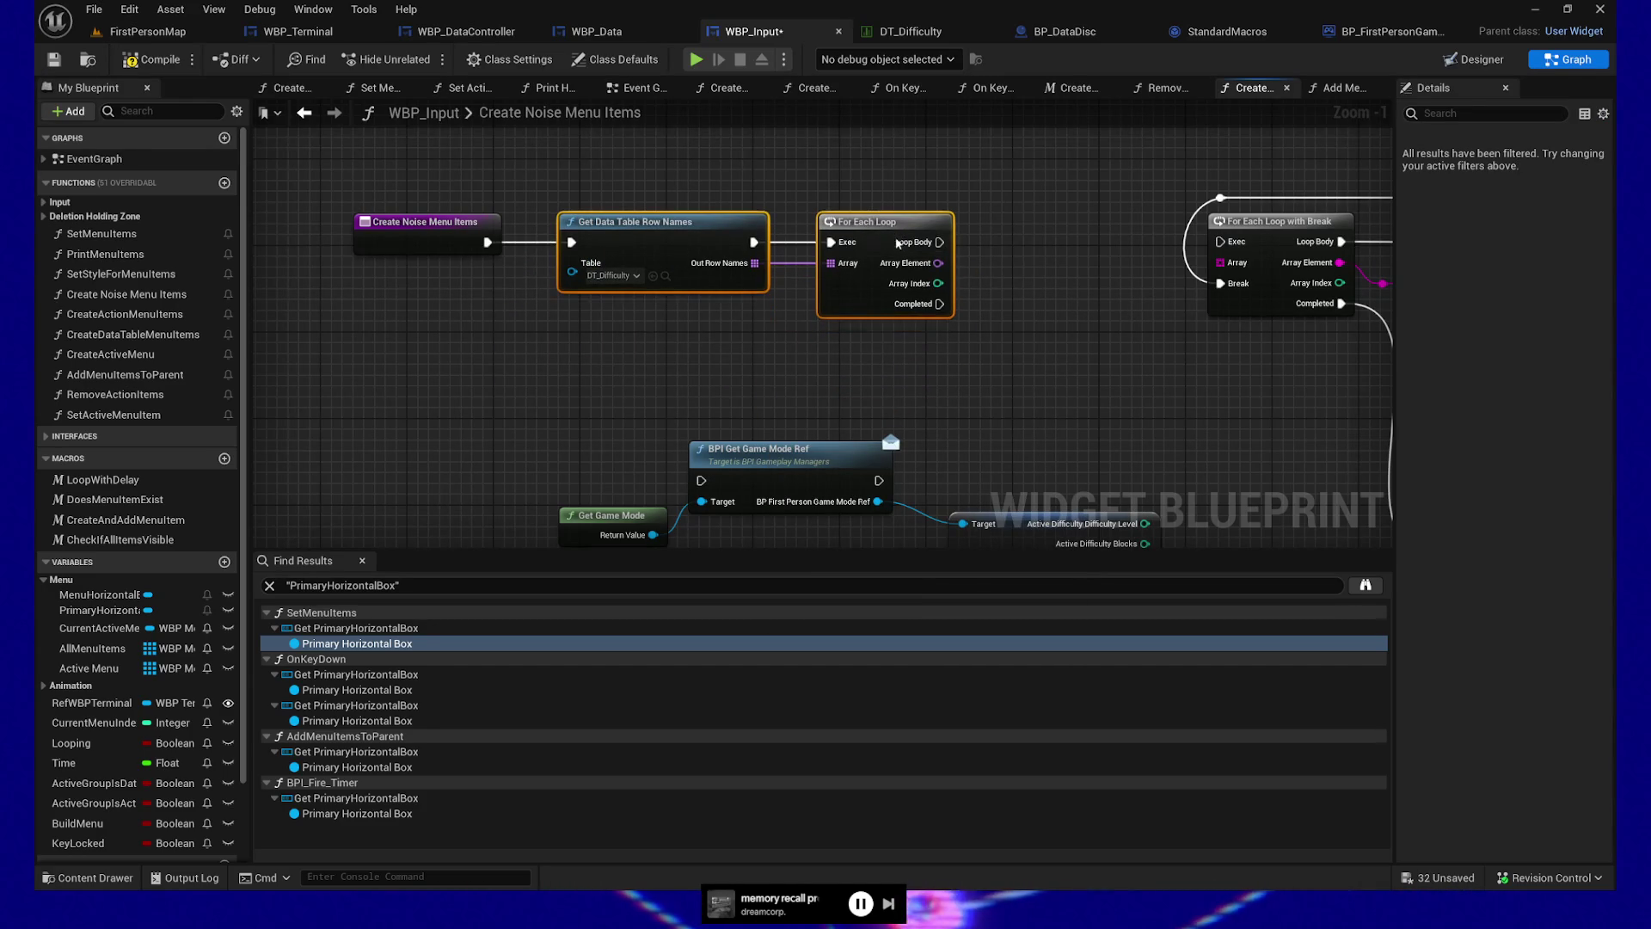
left_click(405, 222, "shift")
key("shift+w")
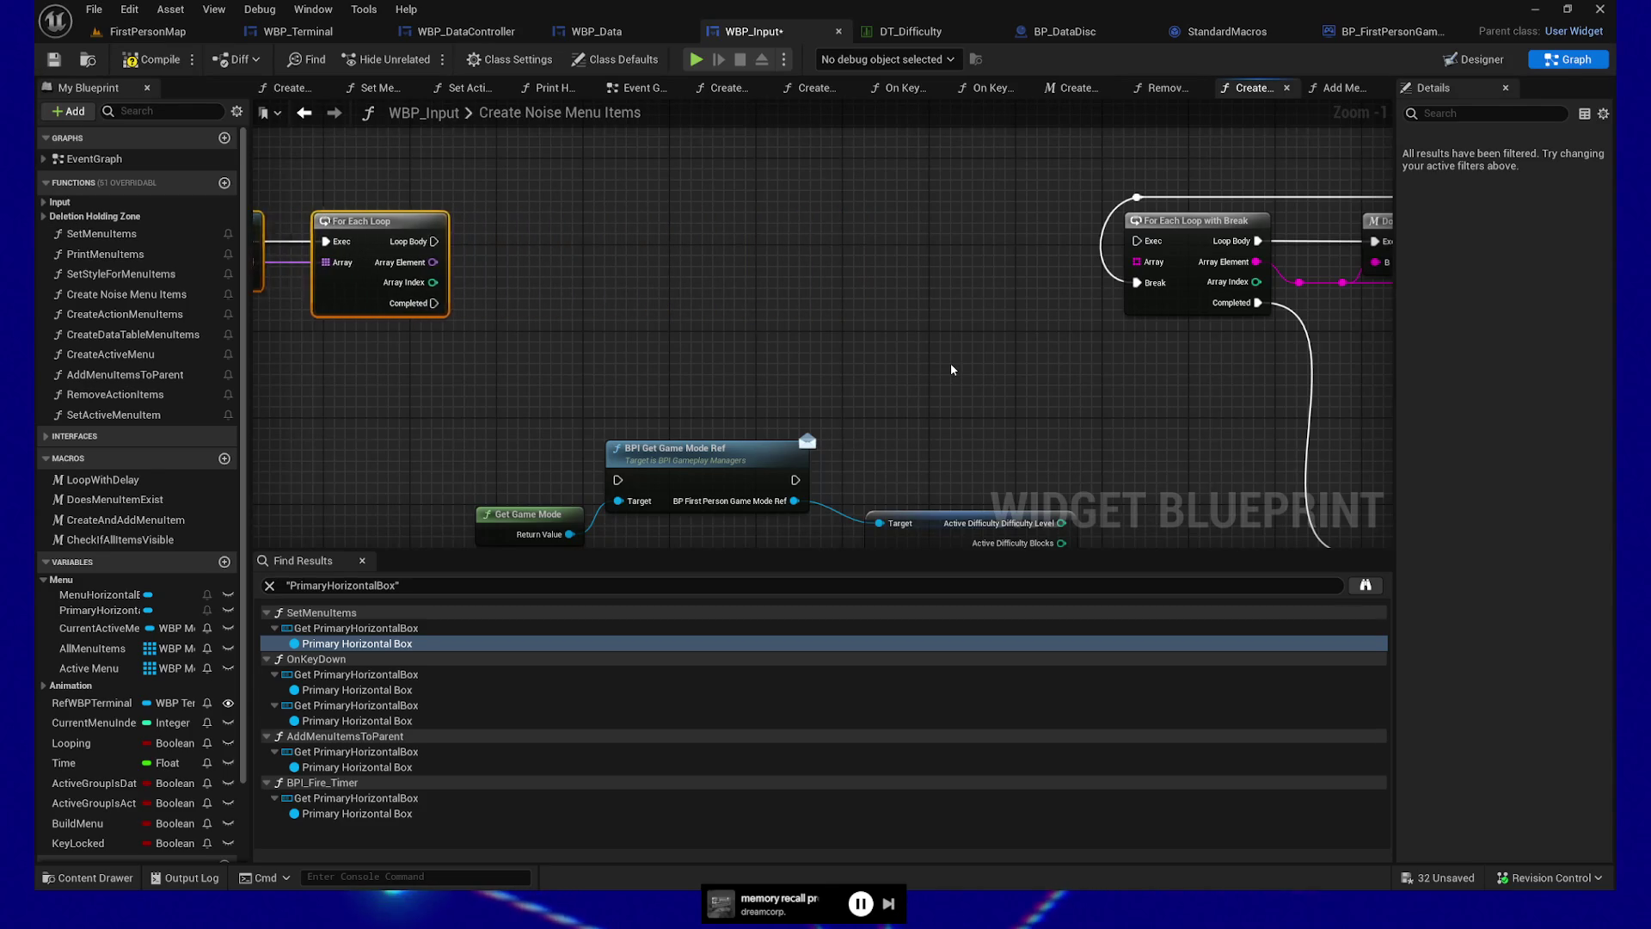
Add local variable CharactersTemp and change its type from Boolean to String
left_click_drag(756, 313, 973, 301)
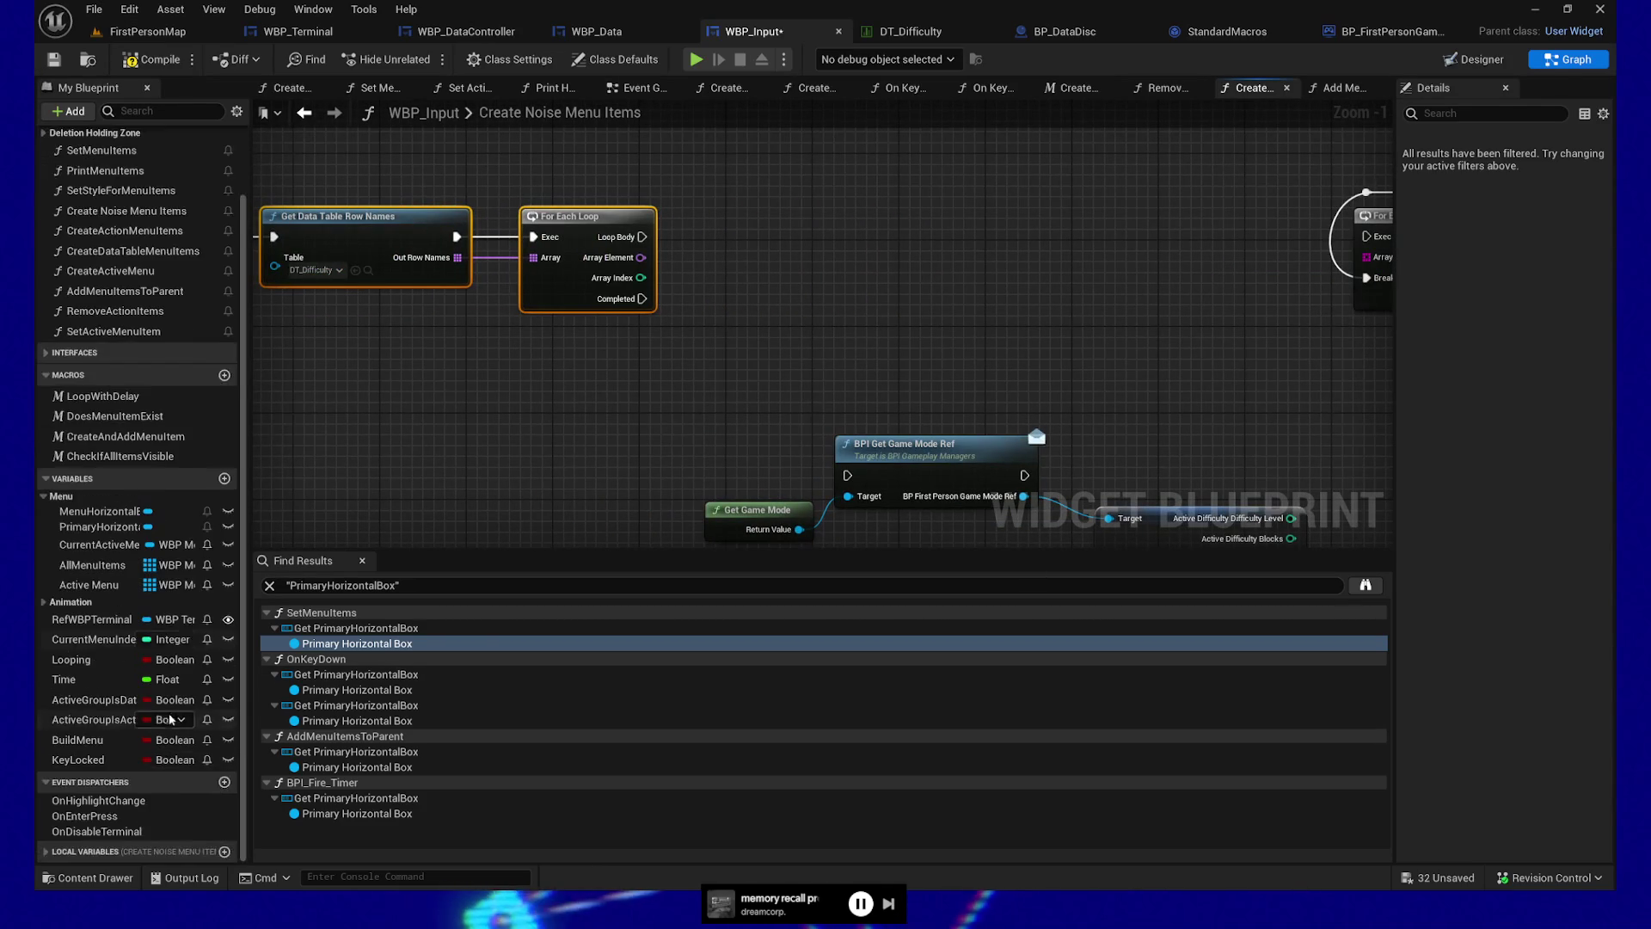
left_click(60, 189)
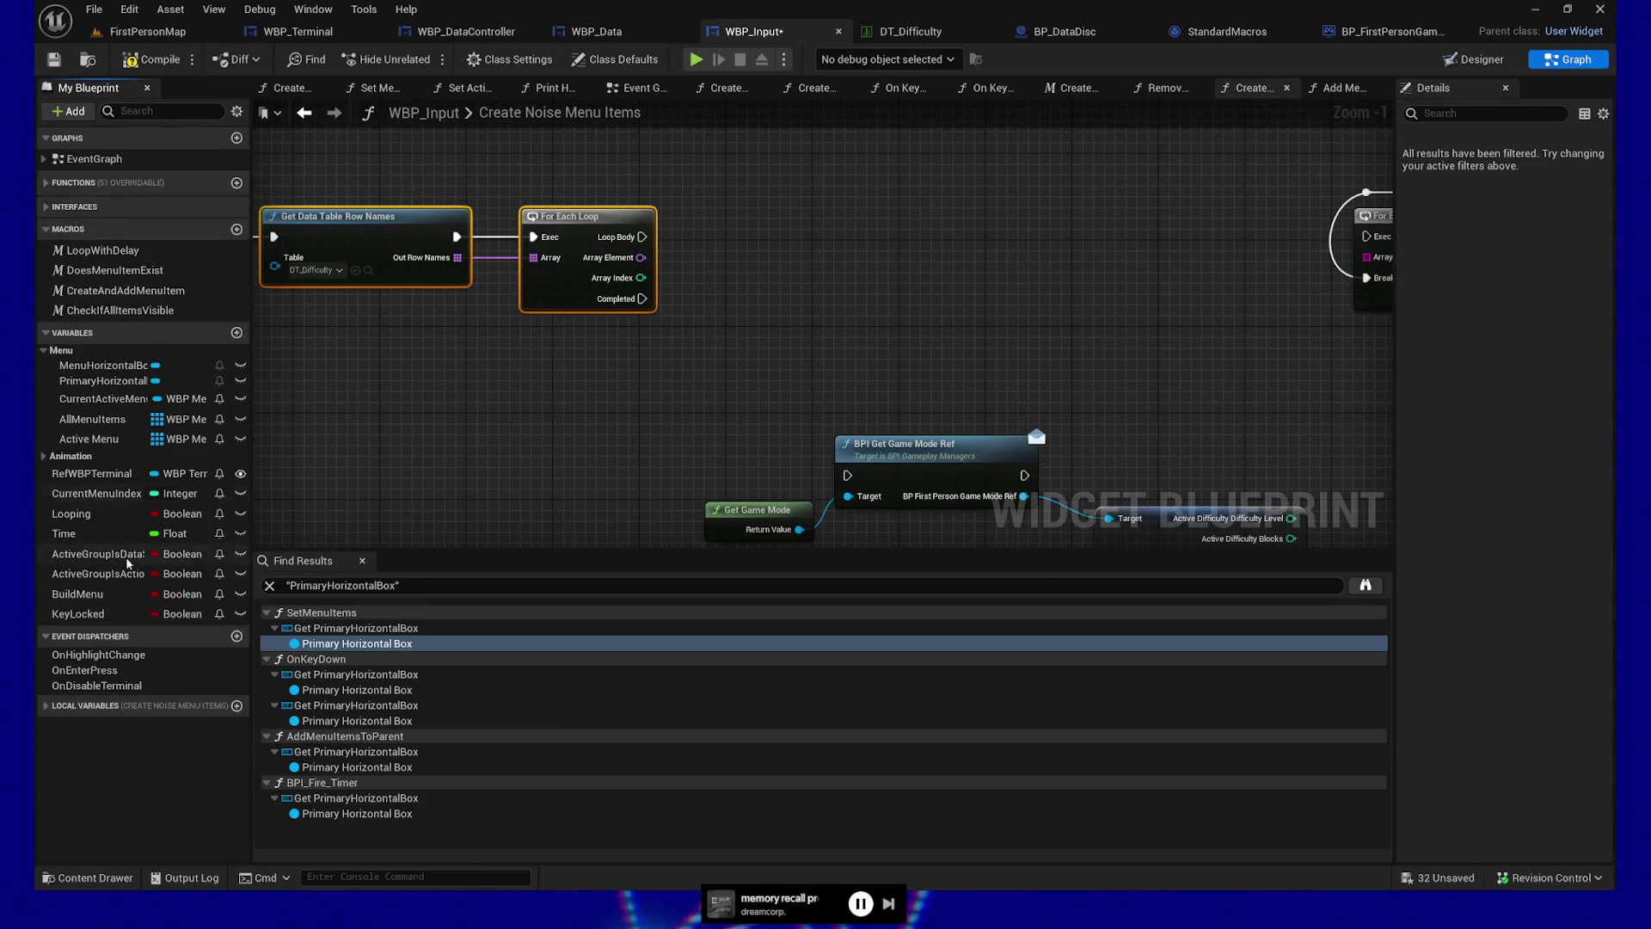
left_click(236, 705)
type("CharactersTemp")
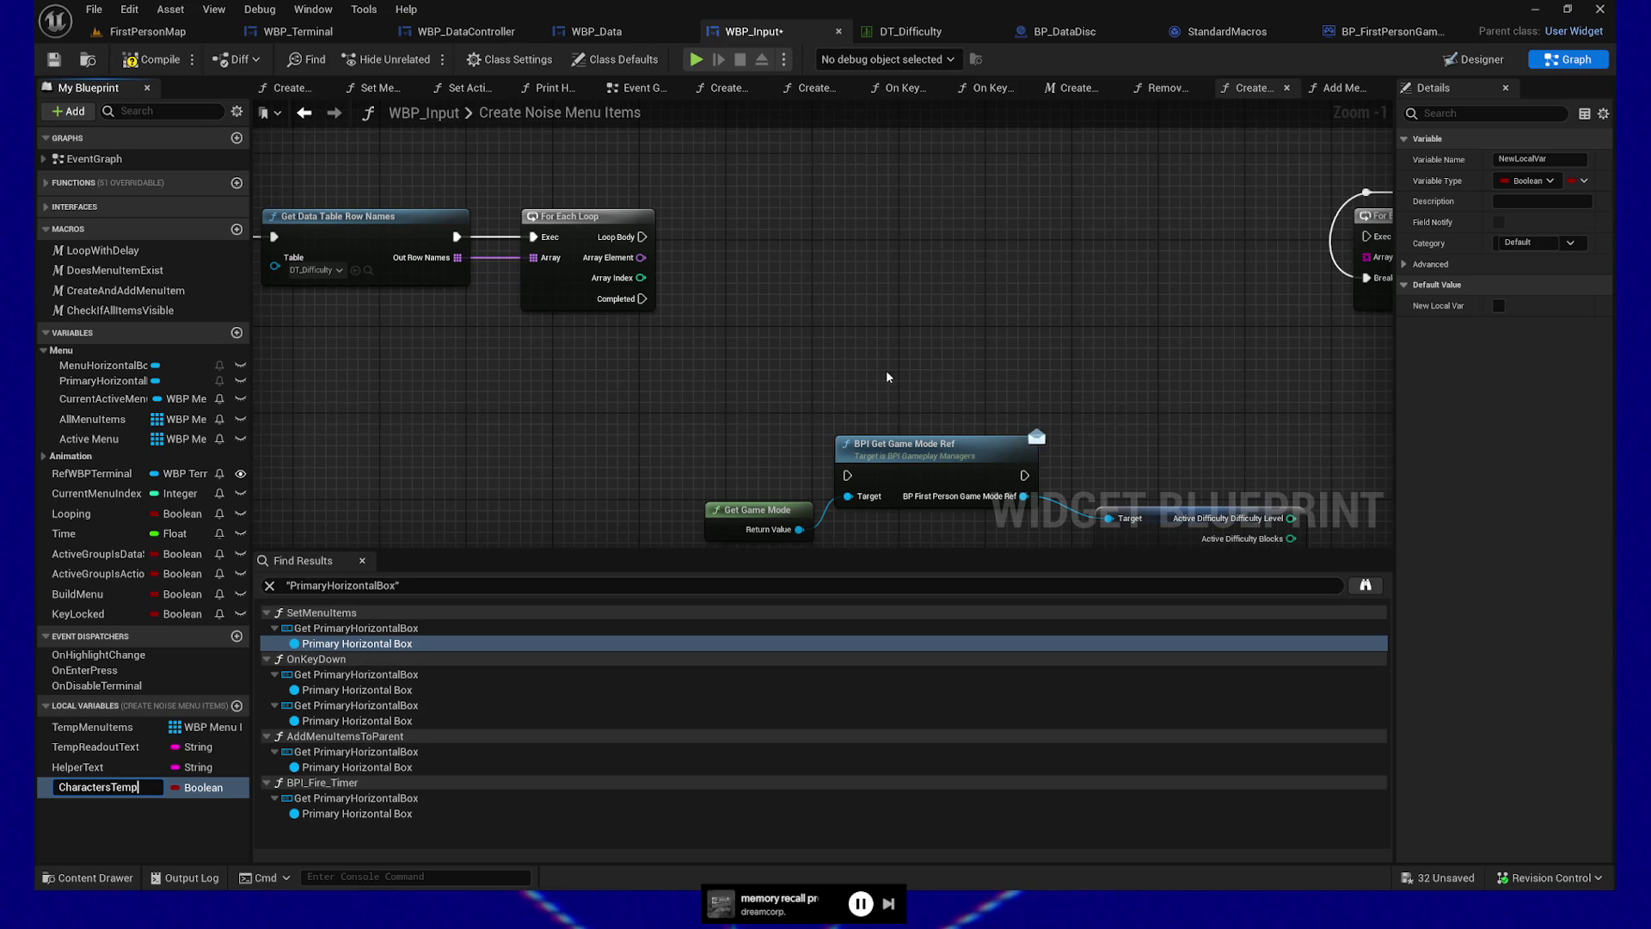
mouse_move(1342, 404)
left_mouse_down()
mouse_move(963, 348)
mouse_move(450, 348)
mouse_move(969, 295)
mouse_move(1163, 227)
left_mouse_up()
left_click_drag(562, 274, 859, 326)
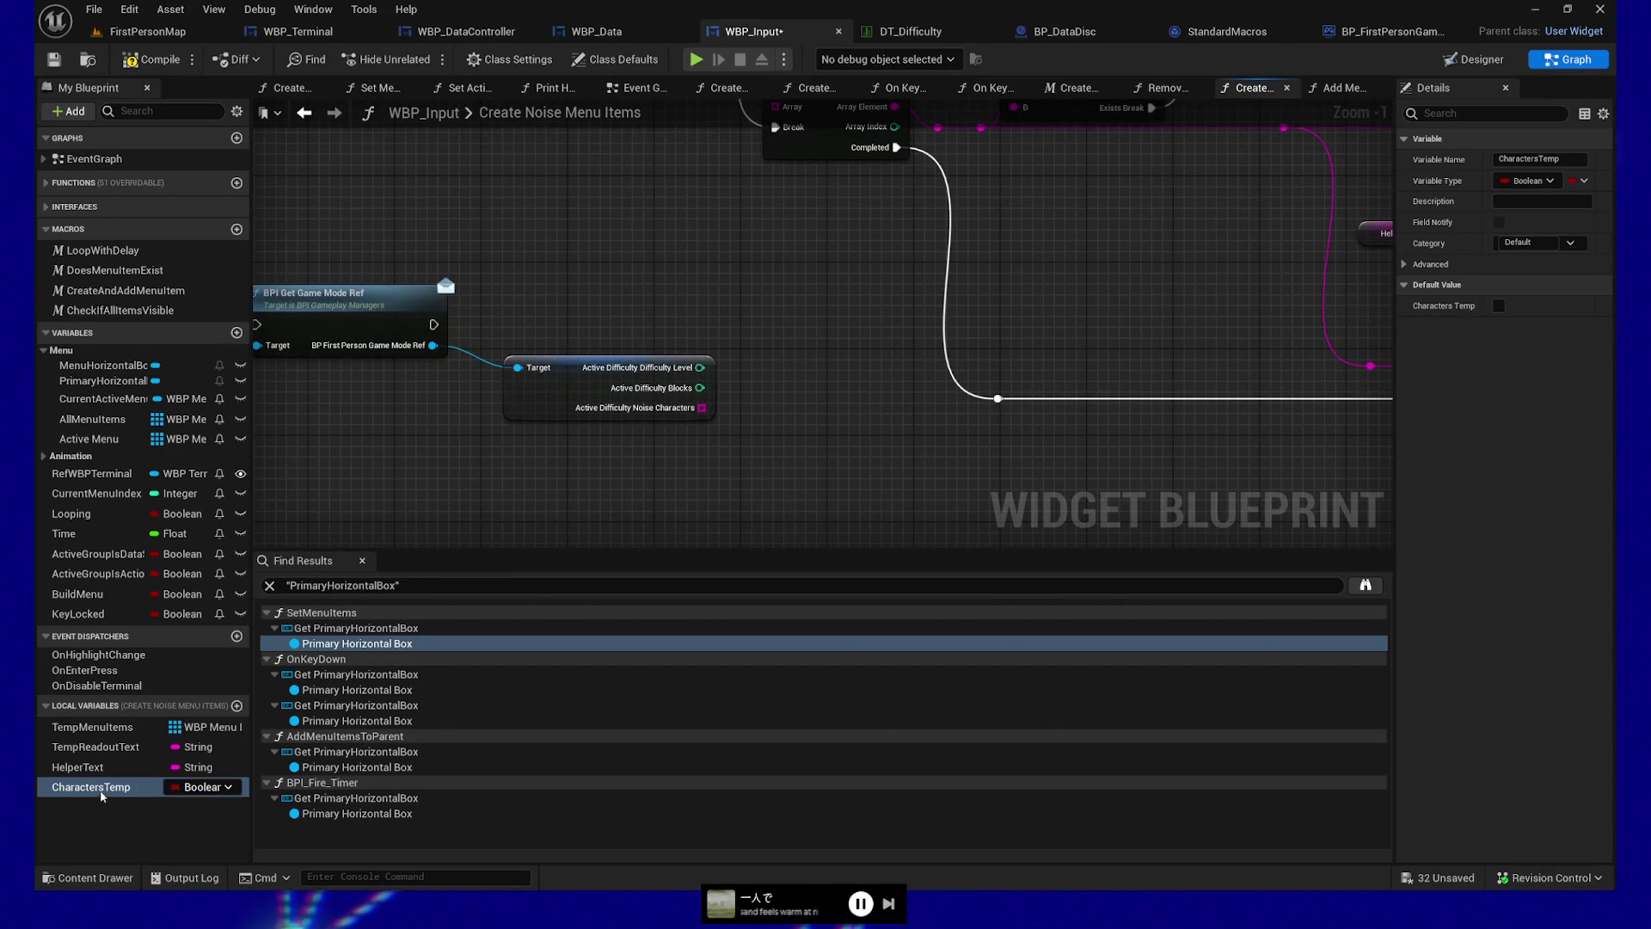
left_click(203, 787)
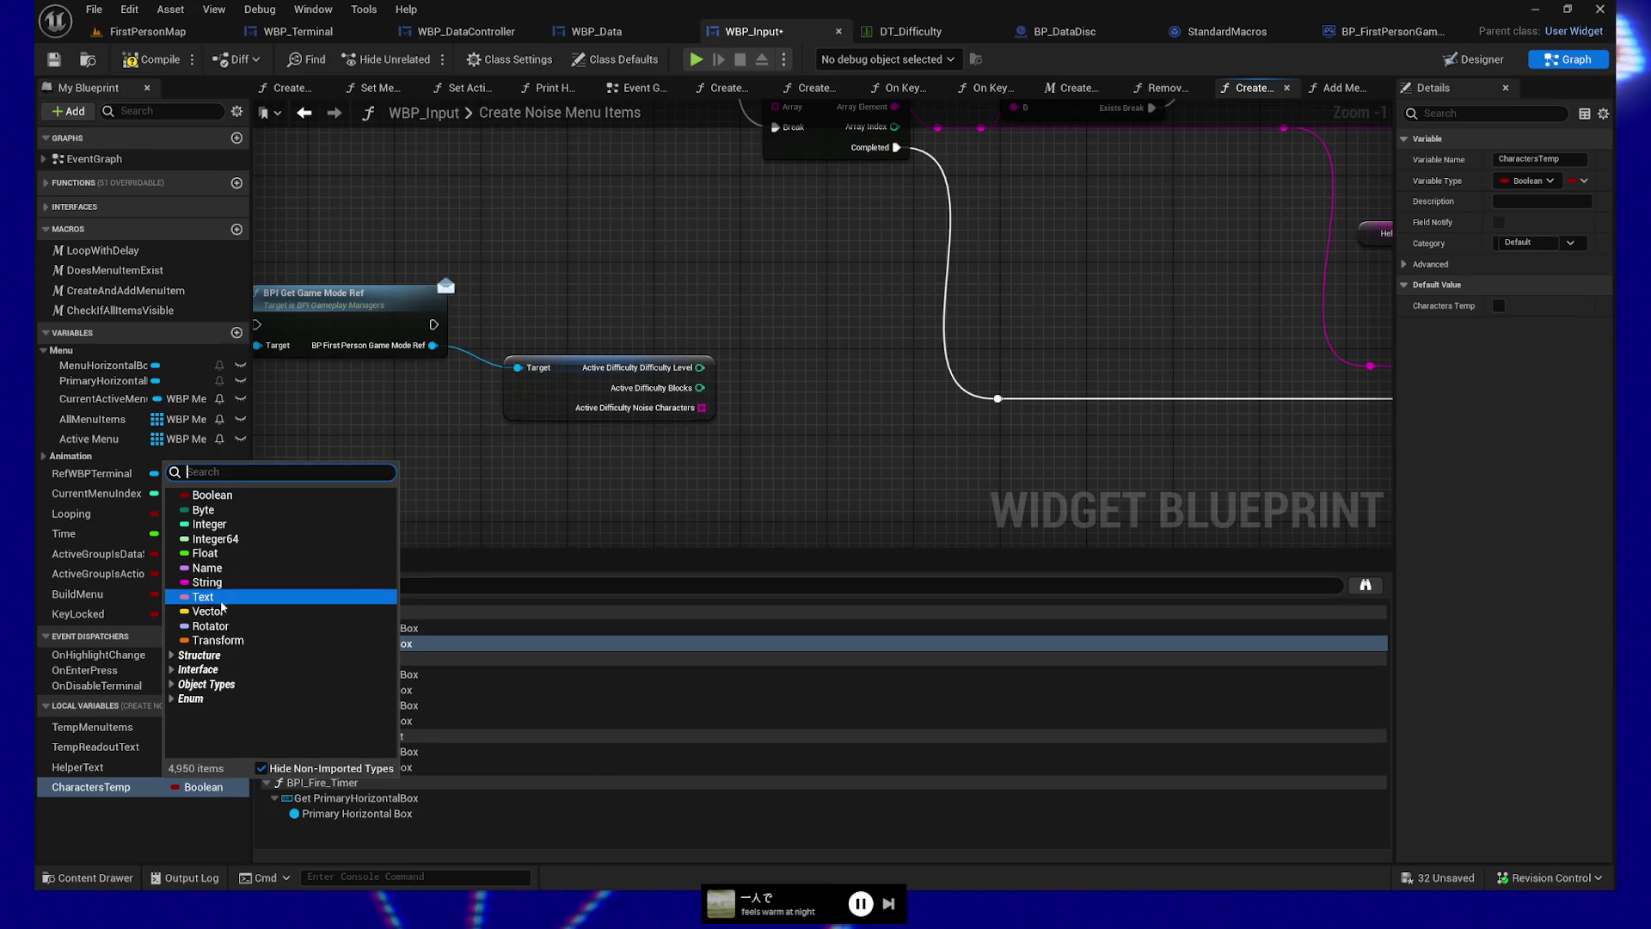
left_click(207, 582)
left_click_drag(459, 245, 768, 569)
mouse_move(276, 593)
left_mouse_down()
mouse_move(534, 462)
mouse_move(669, 318)
mouse_move(851, 303)
left_mouse_up()
Add a Get Data Table Row node set to DT_Difficulty and run it from the loop body
type("get data table")
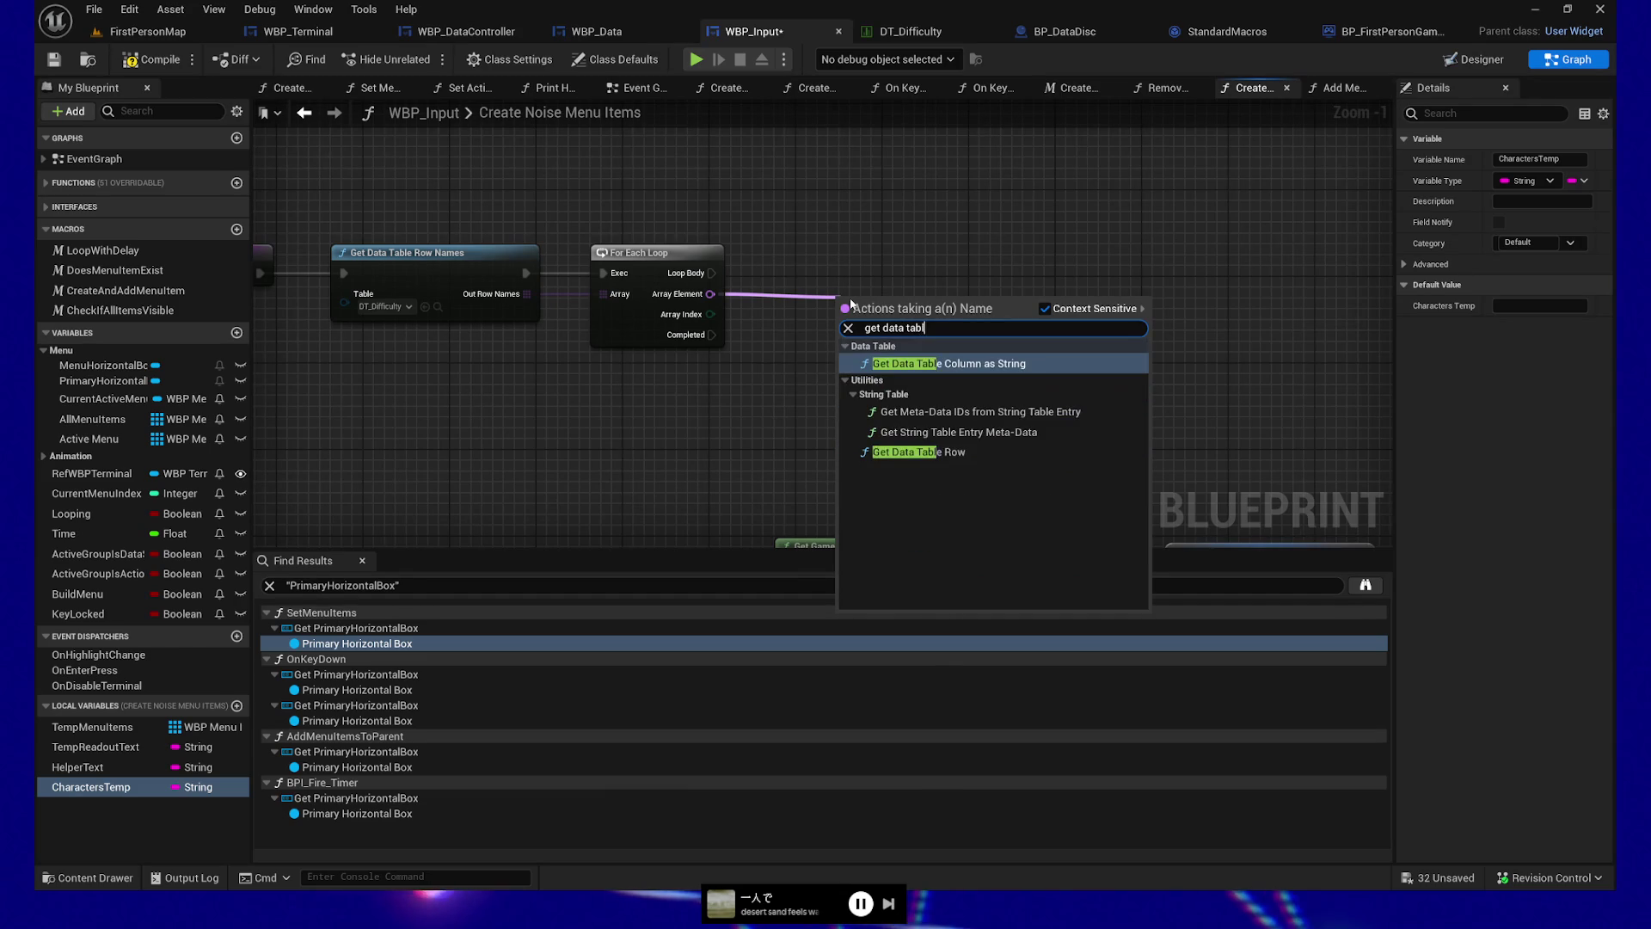
left_click(919, 452)
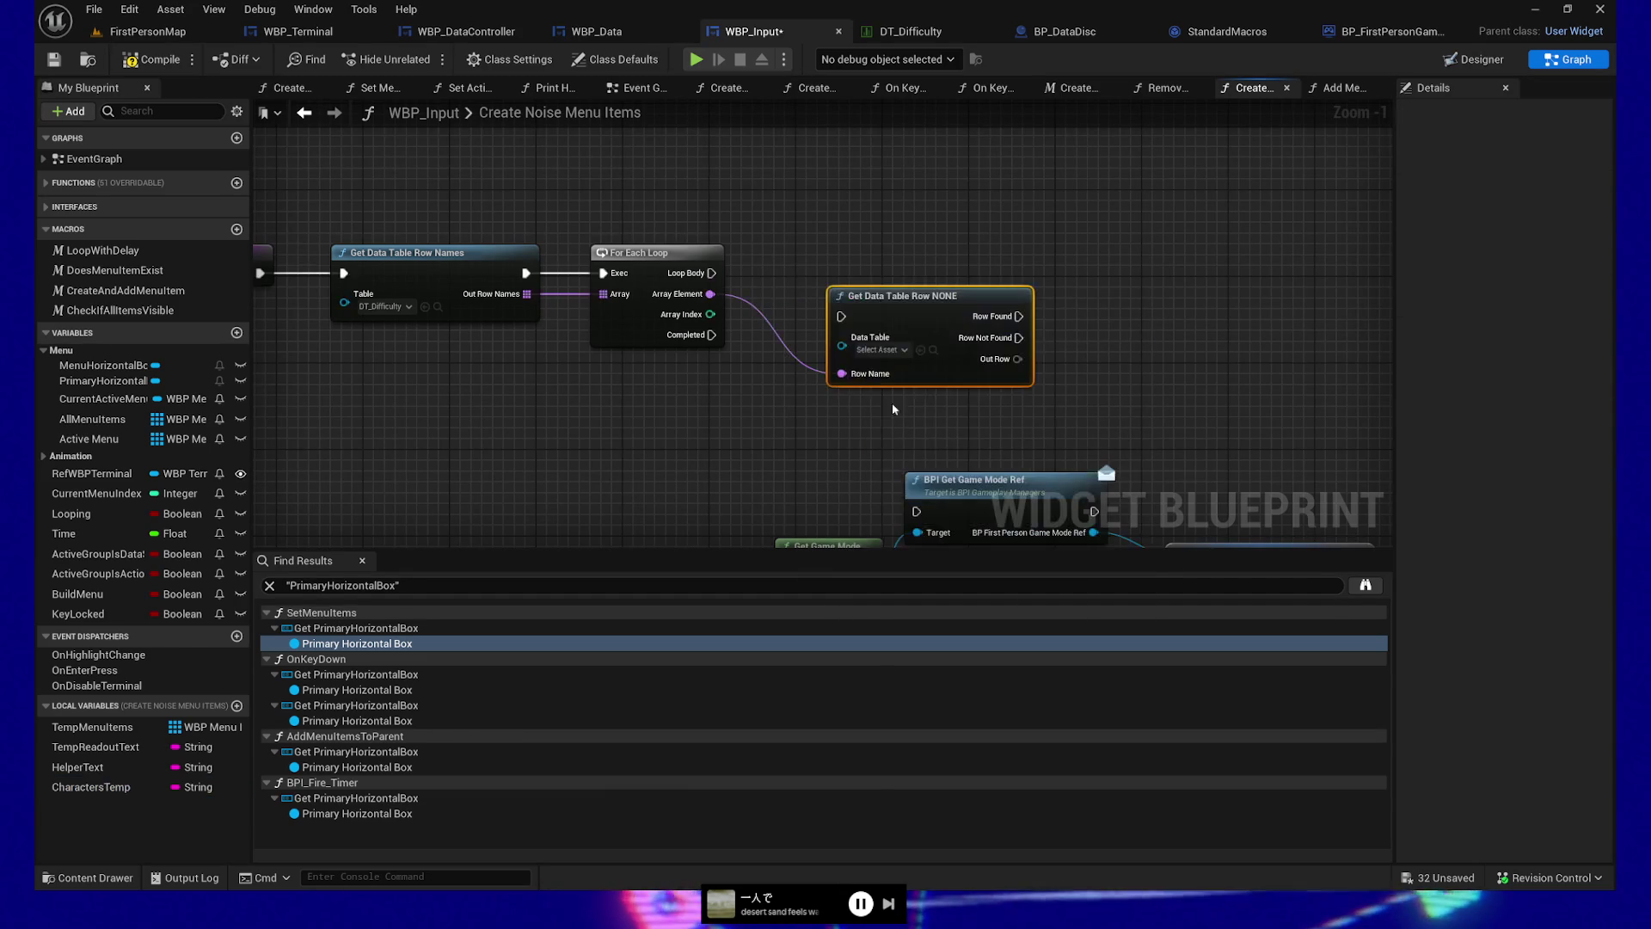
left_click(897, 349)
type("dt_di")
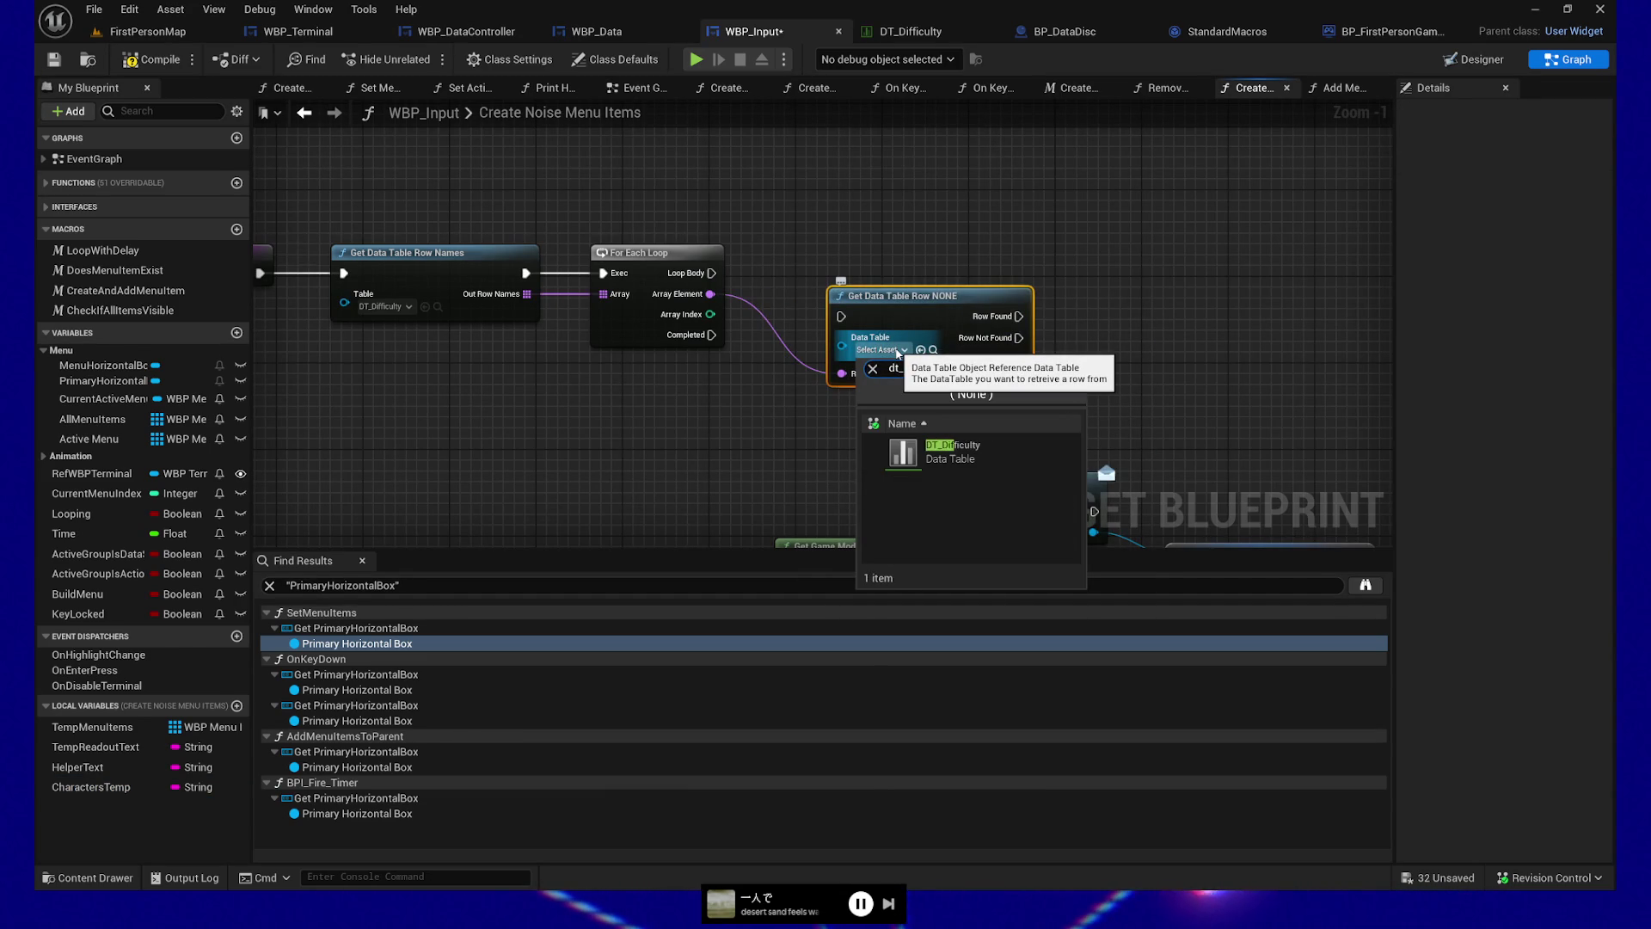
left_click(950, 525)
mouse_move(712, 273)
left_mouse_down()
mouse_move(841, 316)
mouse_move(841, 373)
left_mouse_up()
Align the row lookup node and split Out Row into Difficulty Level, Blocks and Noise Characters
key("q")
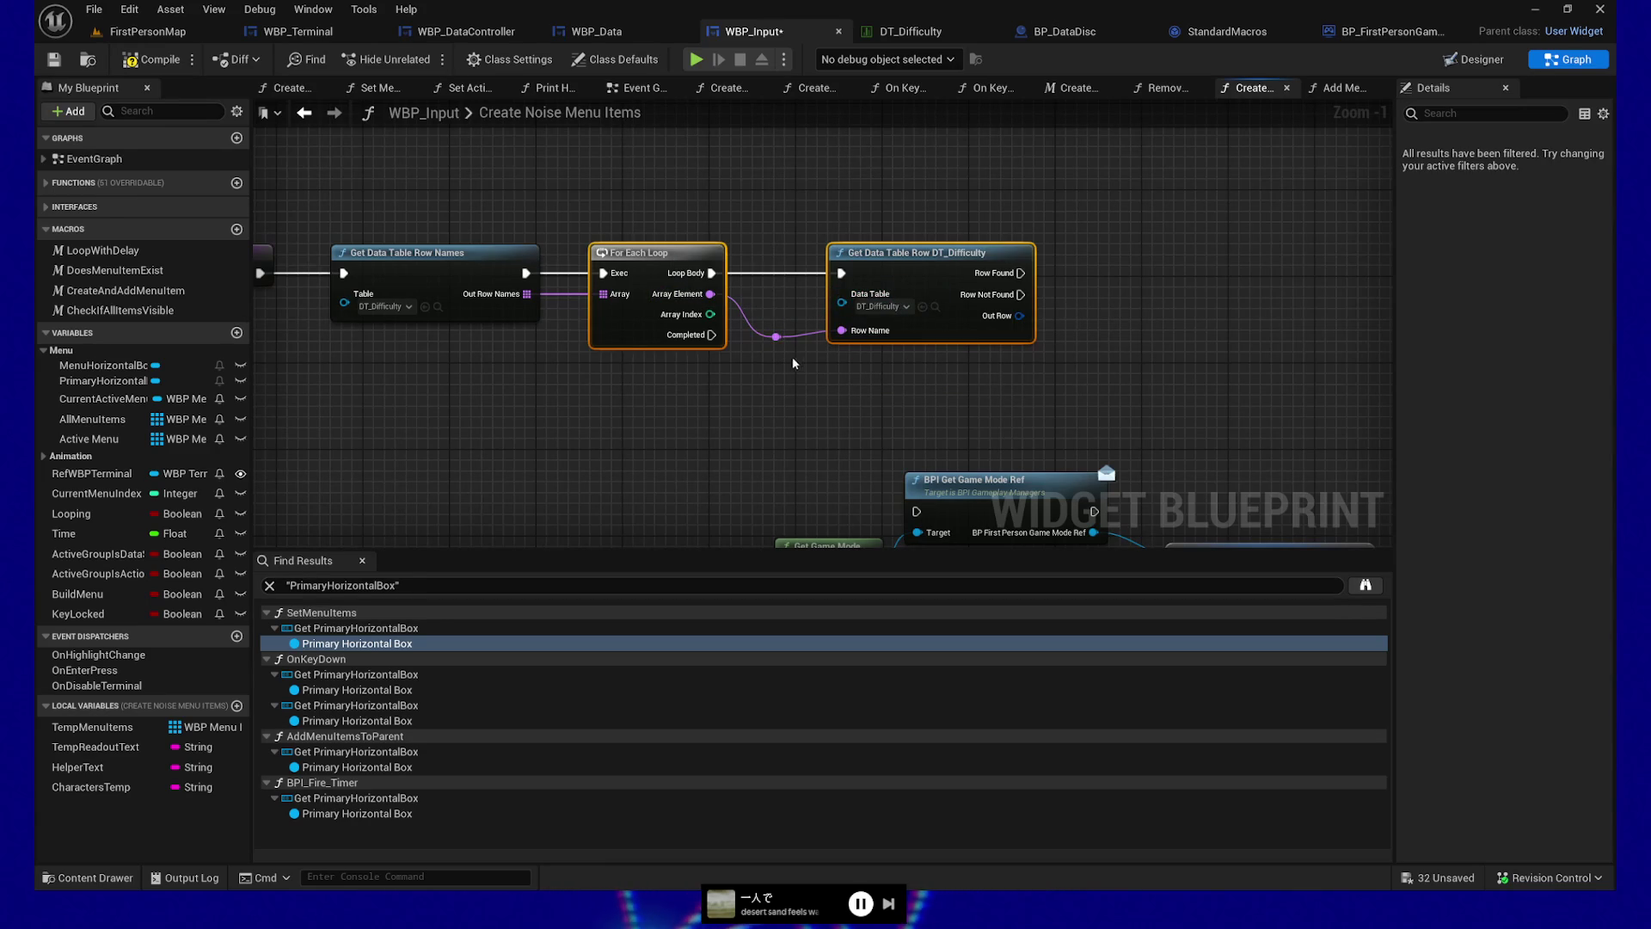
mouse_move(808, 389)
left_mouse_down()
mouse_move(775, 372)
mouse_move(723, 394)
left_mouse_up()
left_click(726, 230, "ctrl")
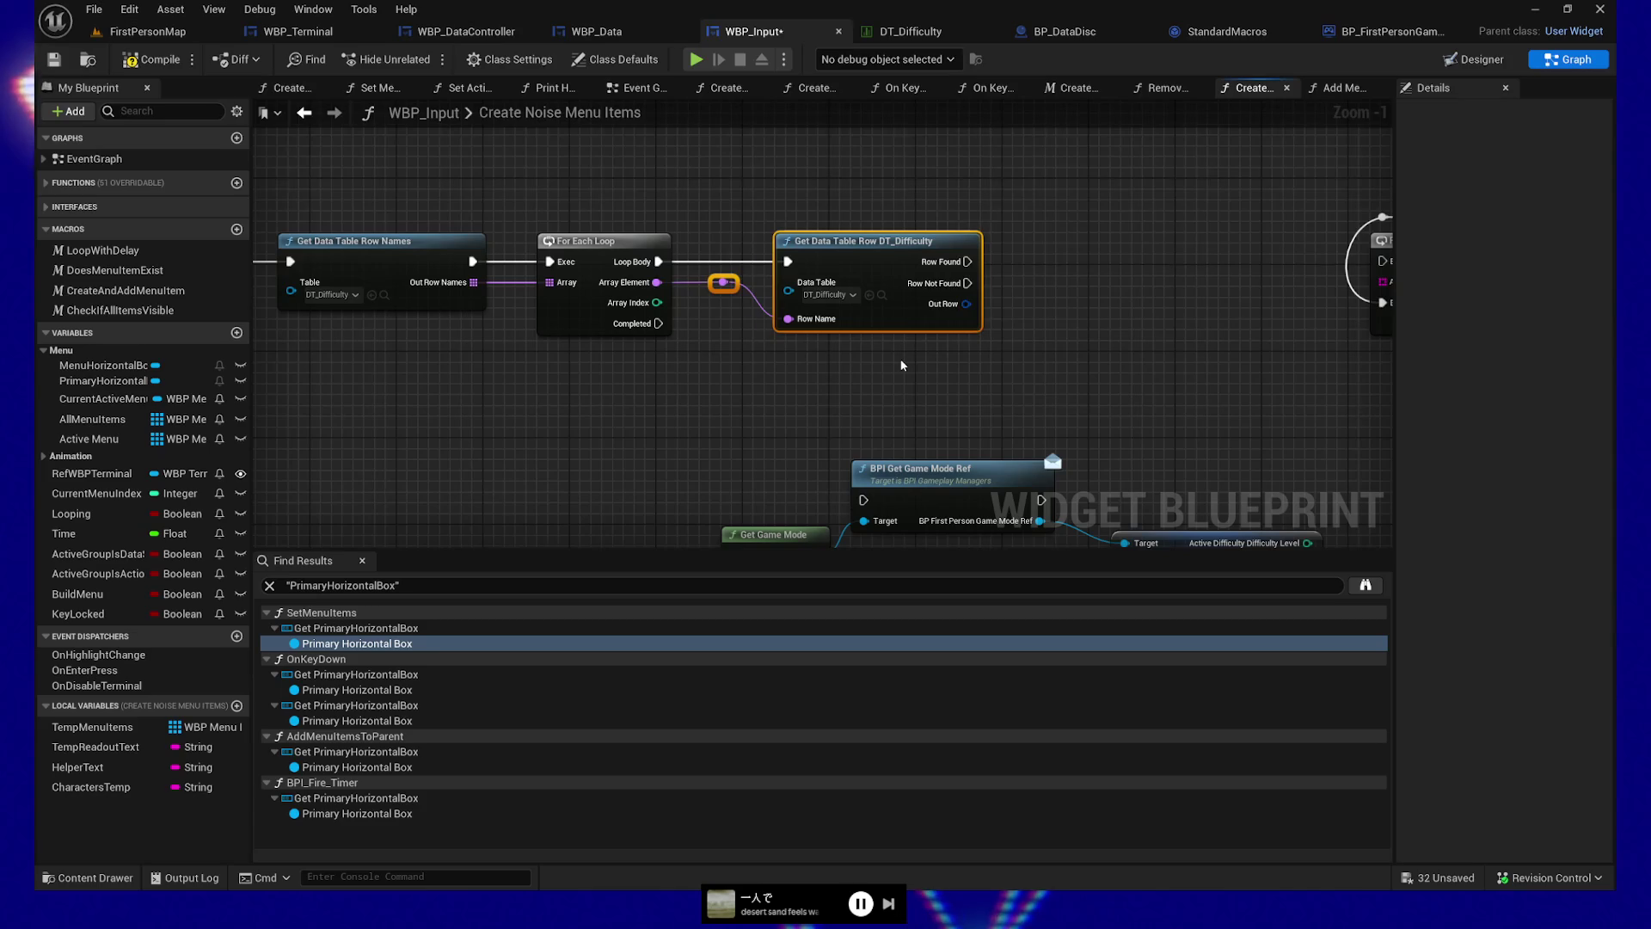
key("Left")
key("Left")
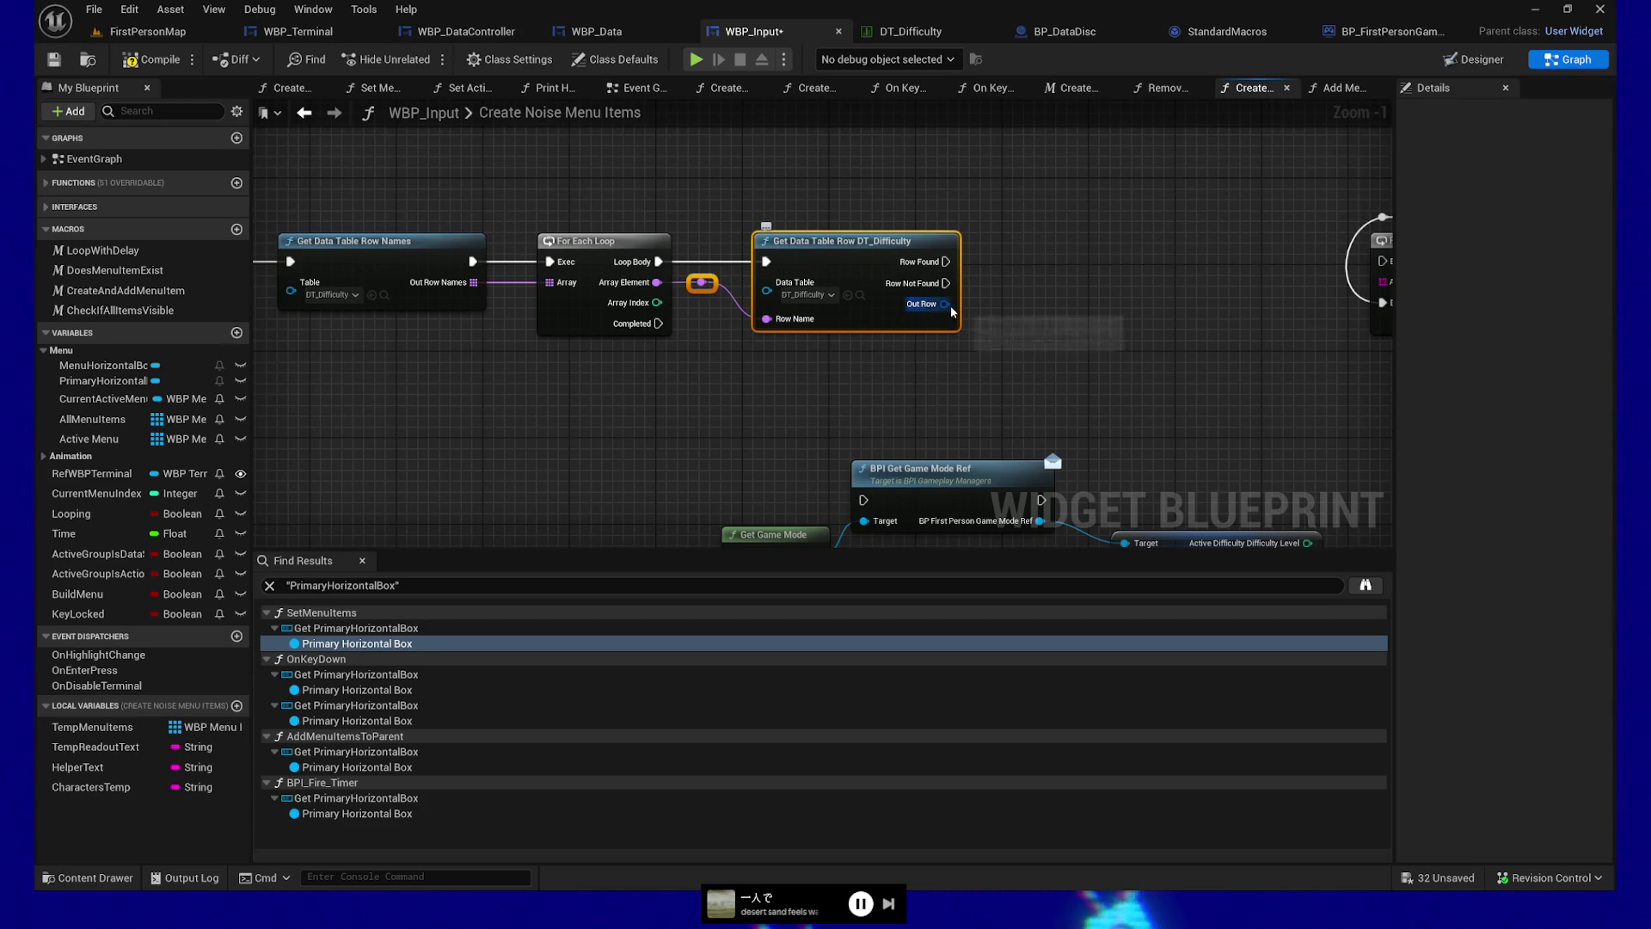
right_click(945, 305)
left_click(981, 386)
mouse_move(925, 389)
left_mouse_down()
mouse_move(869, 401)
mouse_move(995, 395)
mouse_move(746, 398)
mouse_move(786, 379)
mouse_move(693, 380)
mouse_move(955, 467)
mouse_move(967, 507)
mouse_move(977, 332)
left_mouse_up()
scroll(730, 379, "down", 1)
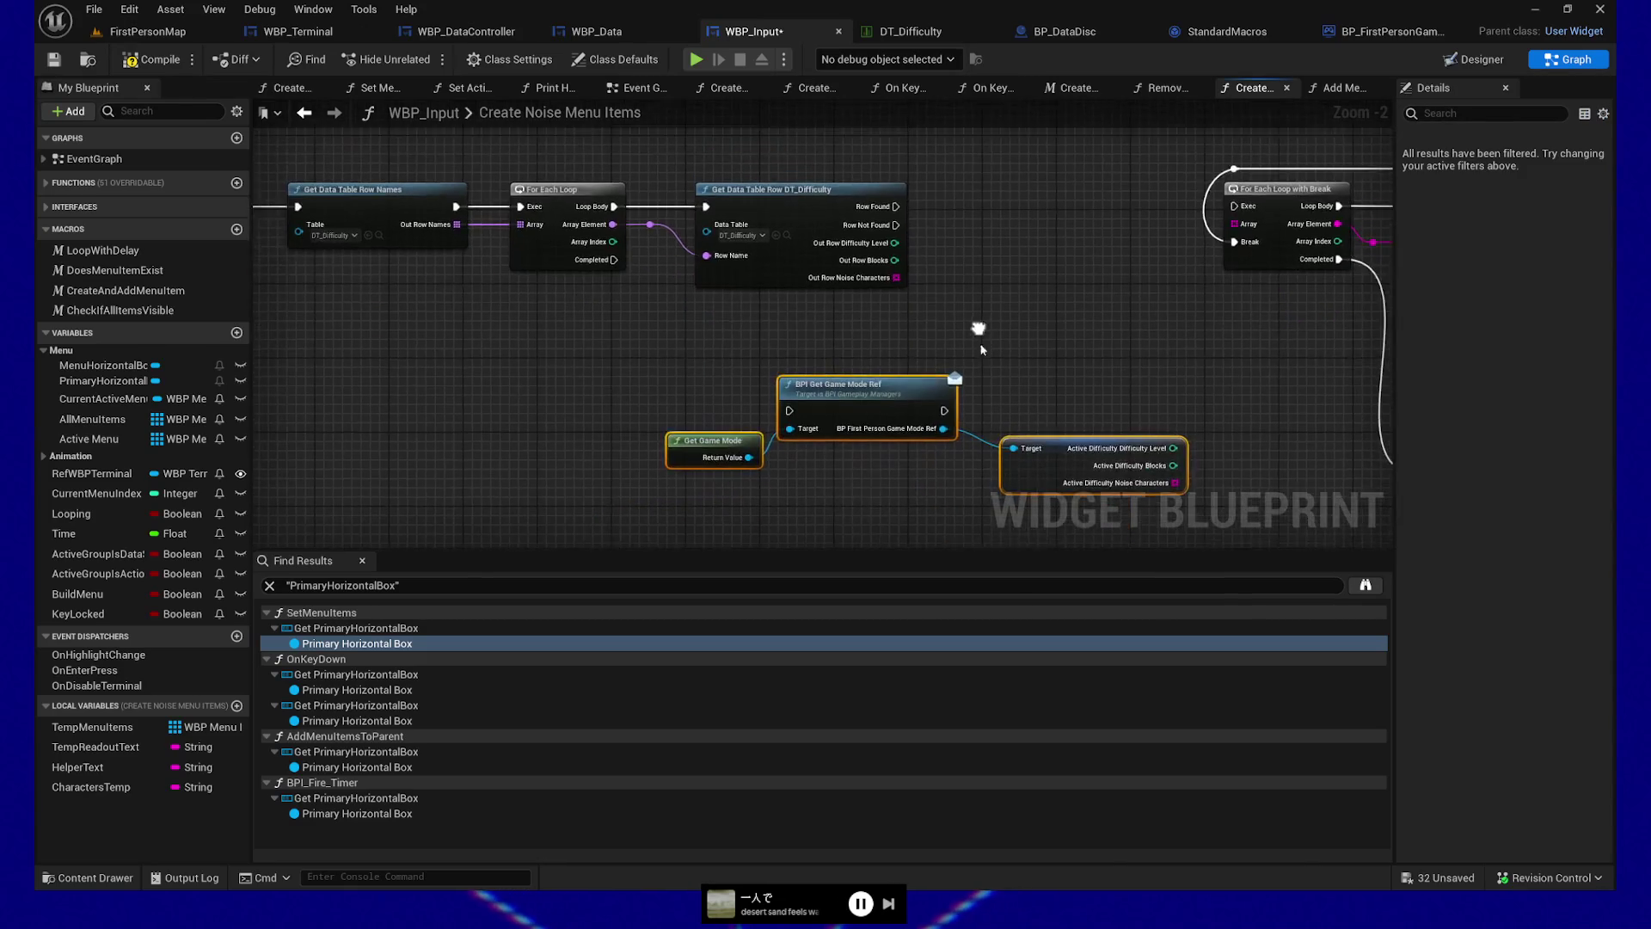
Make CharactersTemp an array and Append each found row's Noise Characters to it
left_click(178, 789)
mouse_move(99, 789)
left_mouse_down()
mouse_move(774, 378)
mouse_move(635, 340)
mouse_move(768, 332)
left_mouse_up()
type("append")
key("Return")
left_click_drag(660, 335, 659, 357)
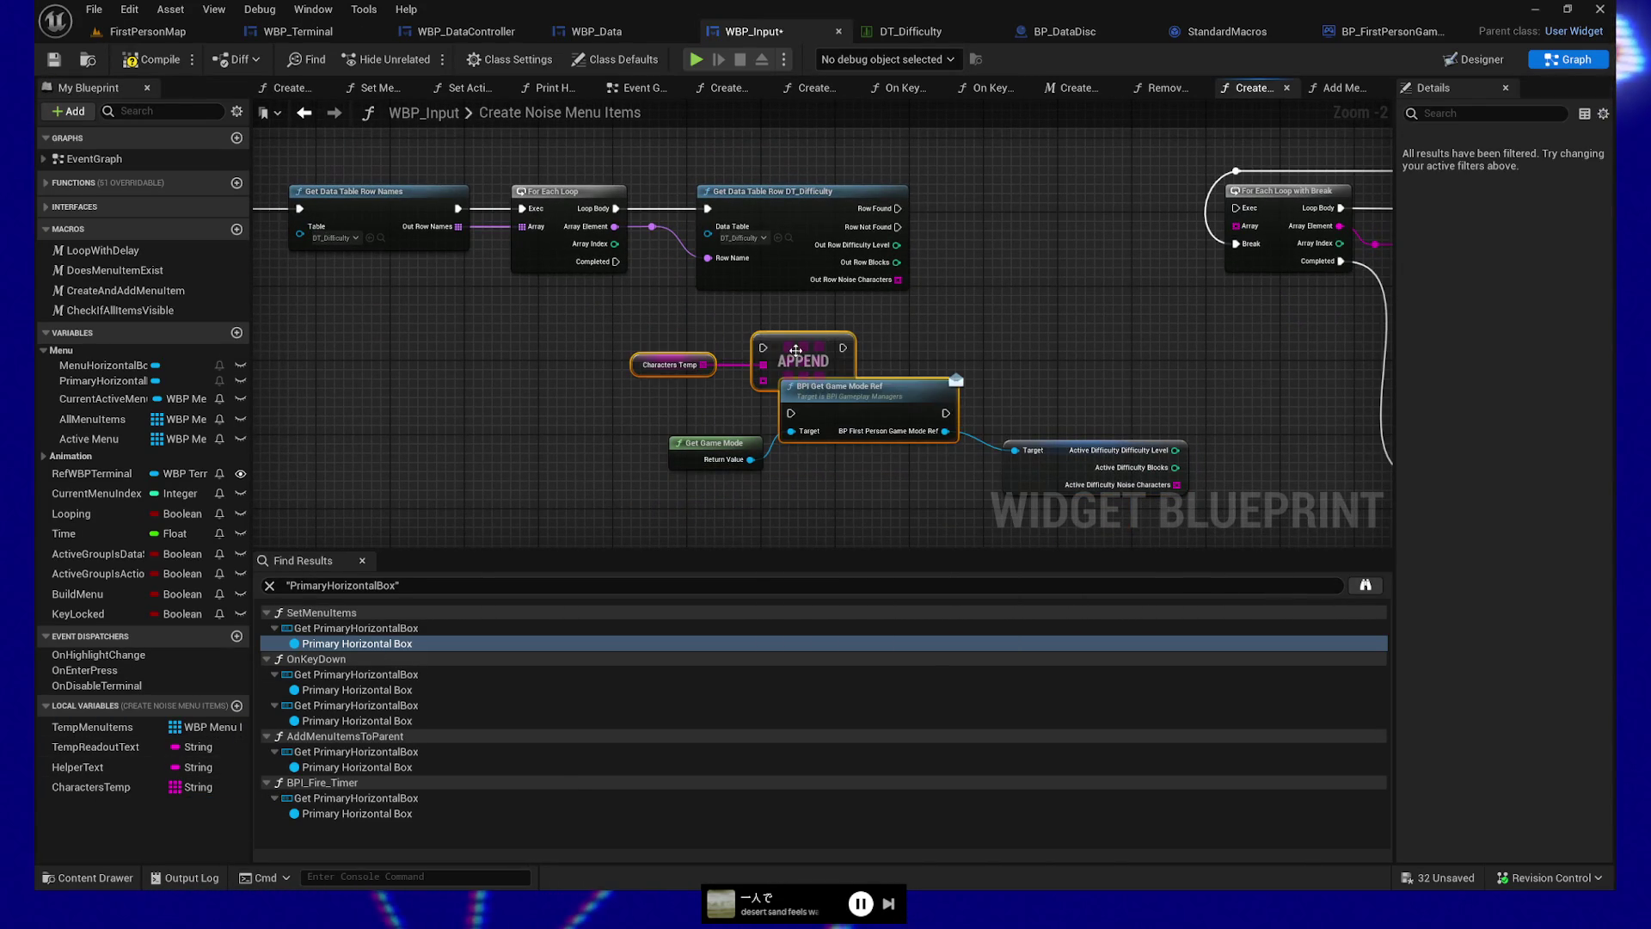
left_click_drag(791, 353, 1125, 226)
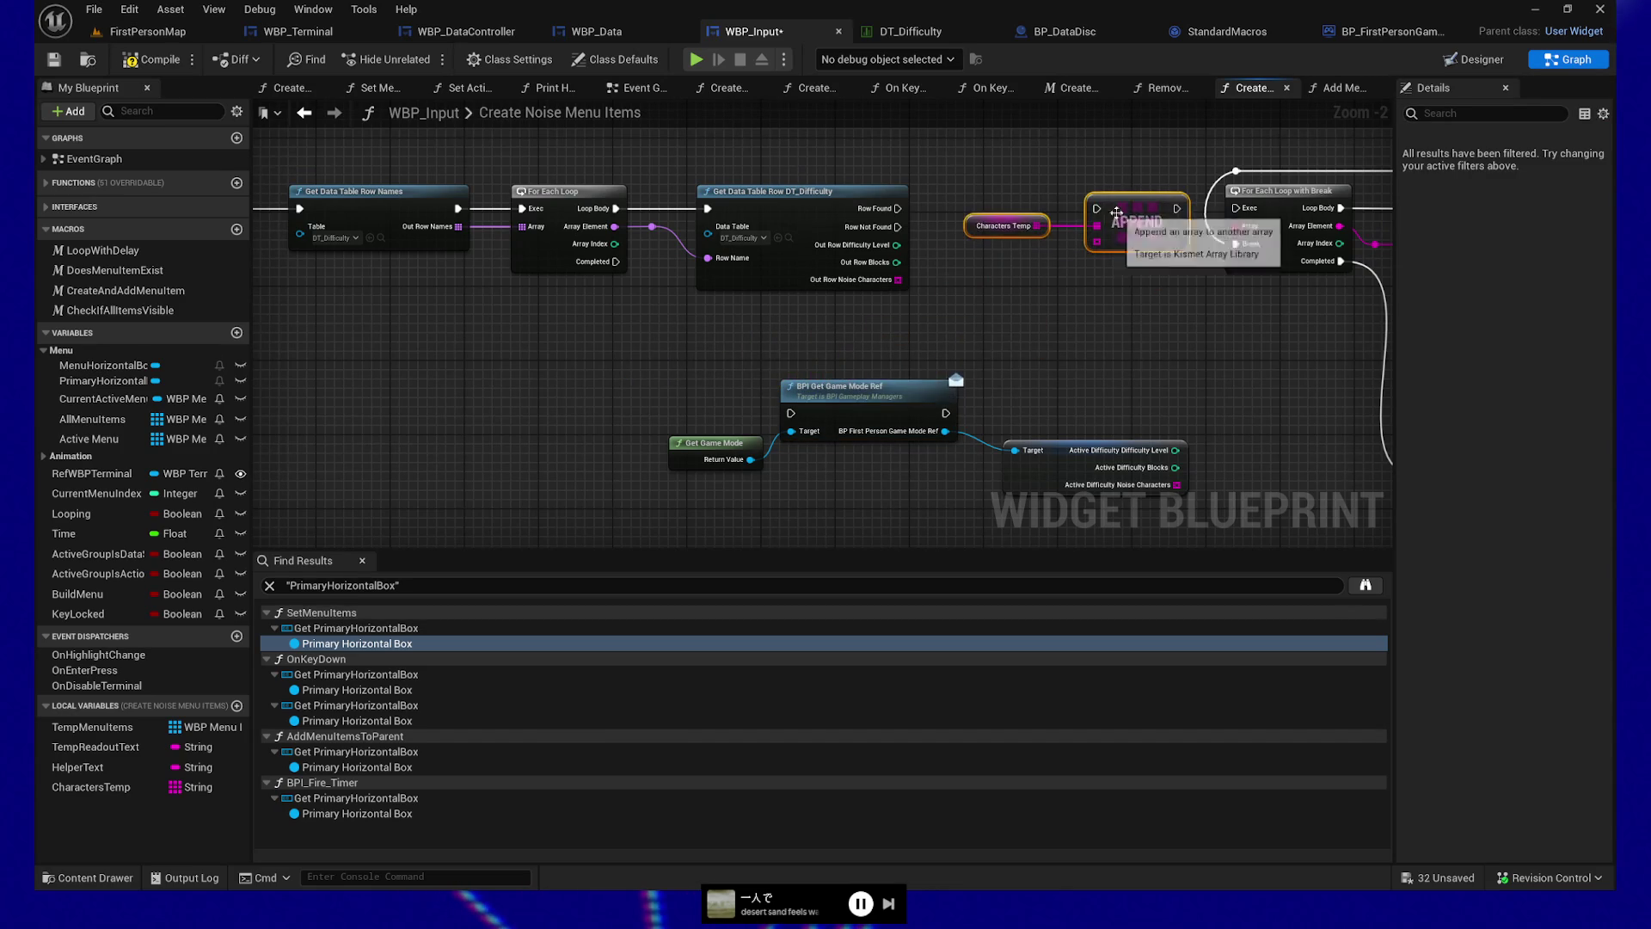
mouse_move(897, 208)
left_mouse_down()
mouse_move(1073, 223)
mouse_move(1098, 209)
mouse_move(1081, 222)
left_mouse_up()
mouse_move(899, 279)
left_mouse_down()
mouse_move(1018, 286)
mouse_move(1059, 241)
left_mouse_up()
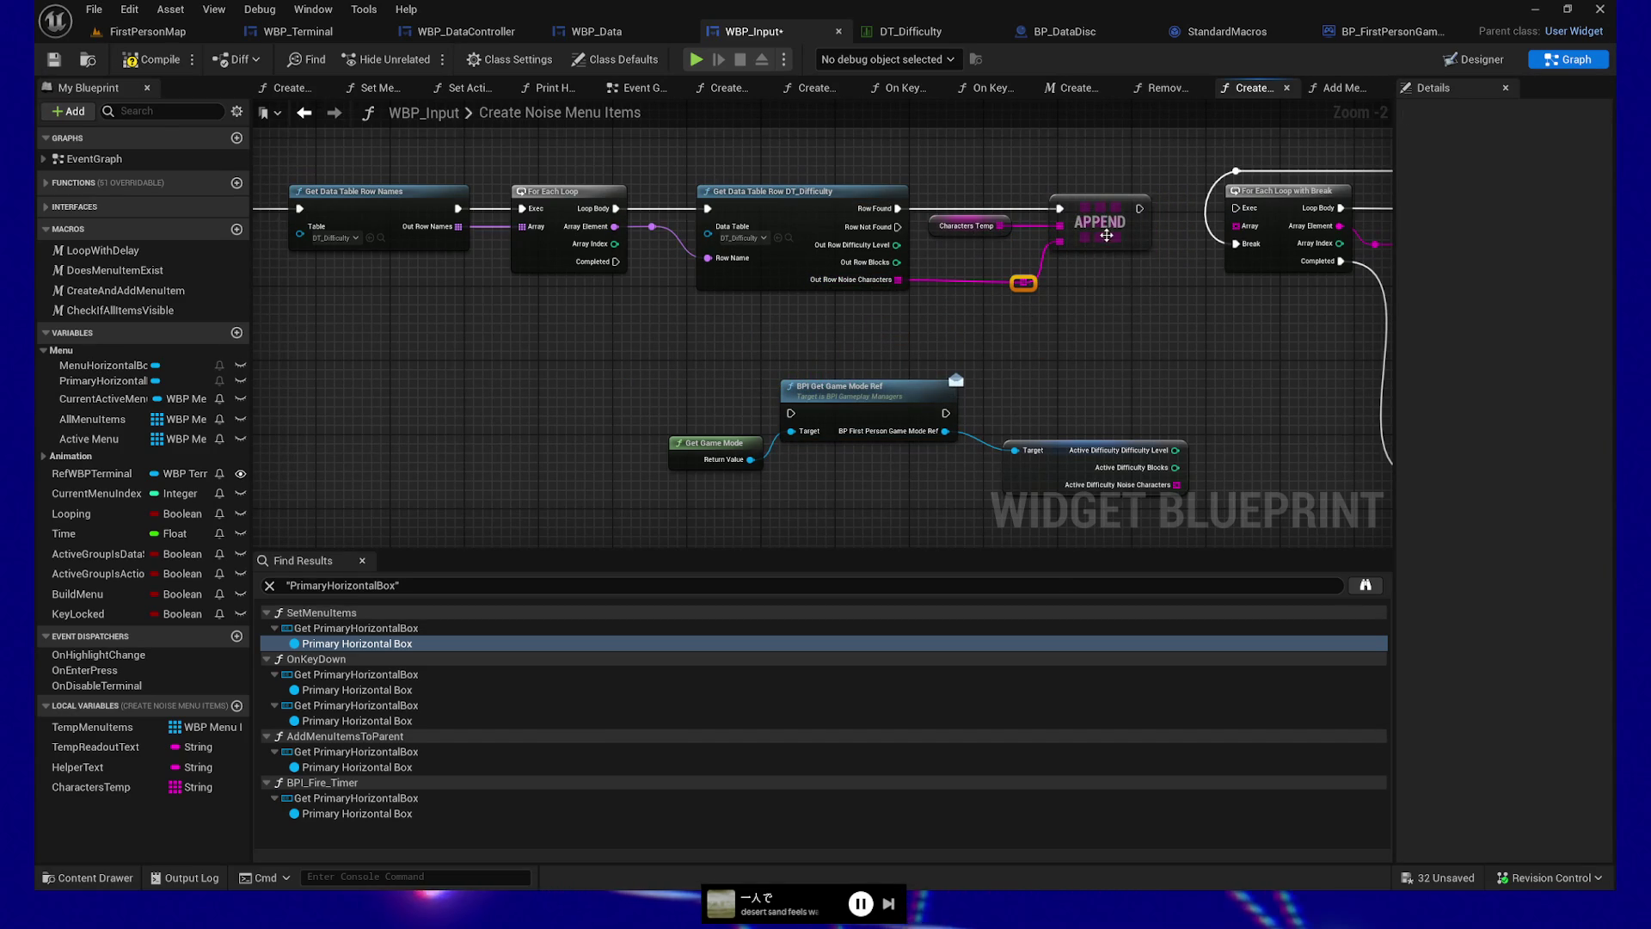
Route the loop's Completed output through a reroute into the For Each Loop with Break
left_click(817, 282)
mouse_move(961, 350)
left_mouse_down()
mouse_move(1224, 331)
mouse_move(1008, 350)
left_mouse_up()
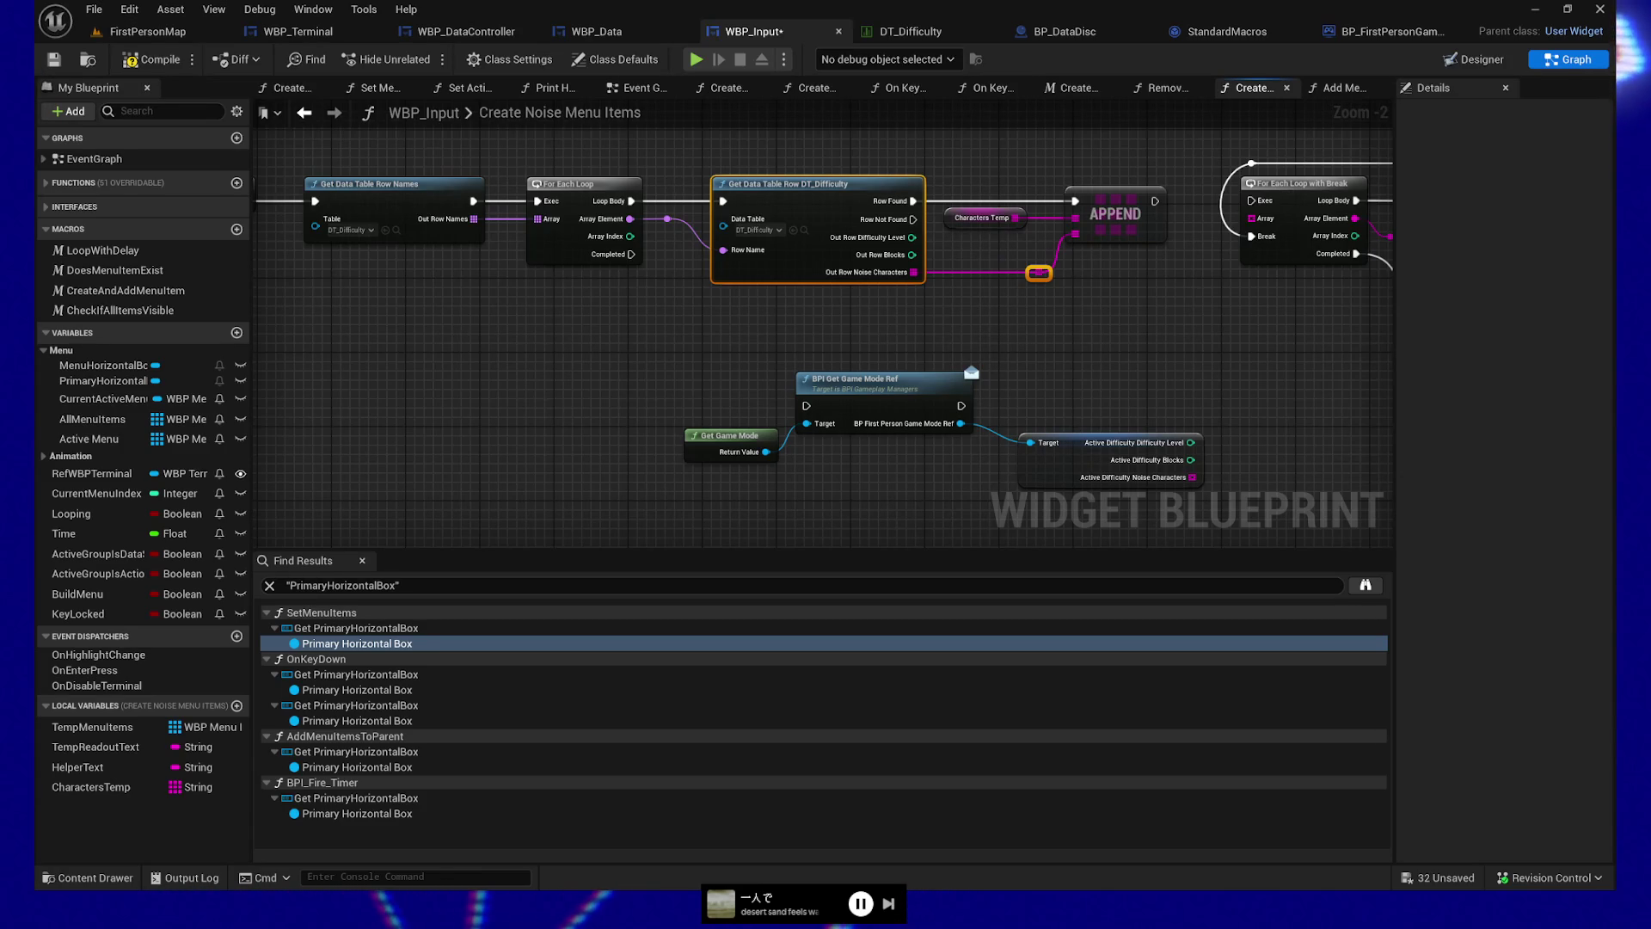
mouse_move(1050, 333)
left_mouse_down()
mouse_move(951, 276)
mouse_move(1047, 354)
left_mouse_up()
mouse_move(590, 287)
left_mouse_down()
mouse_move(619, 345)
mouse_move(1119, 346)
left_mouse_up()
left_click_drag(1210, 240, 1211, 234)
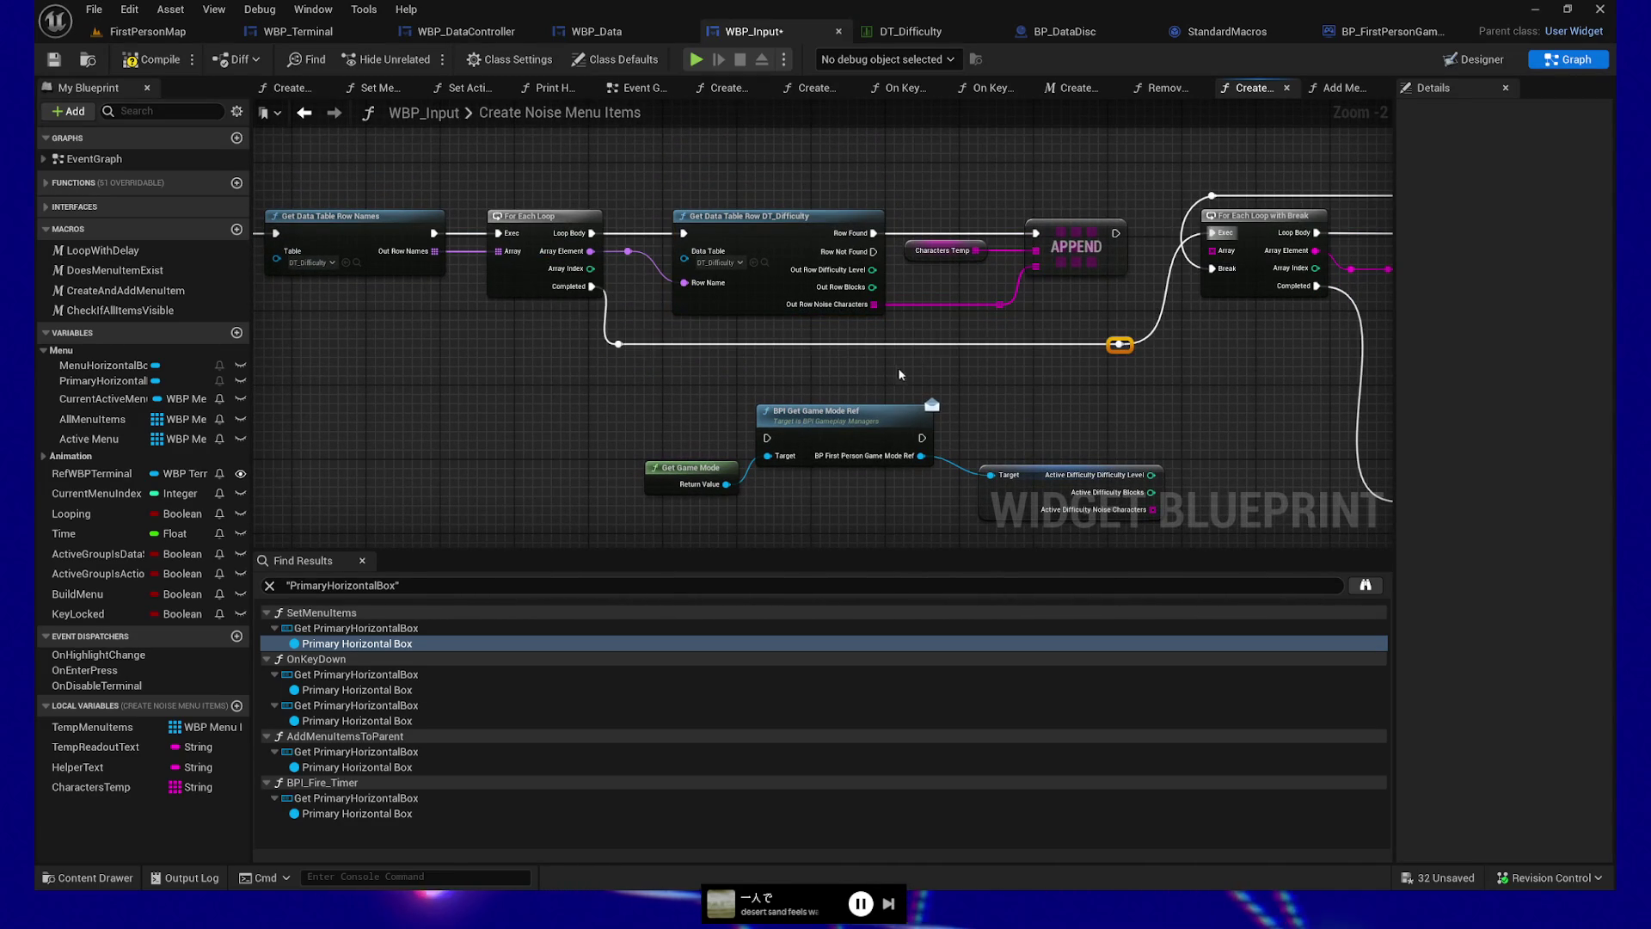
left_click_drag(905, 365, 1122, 349)
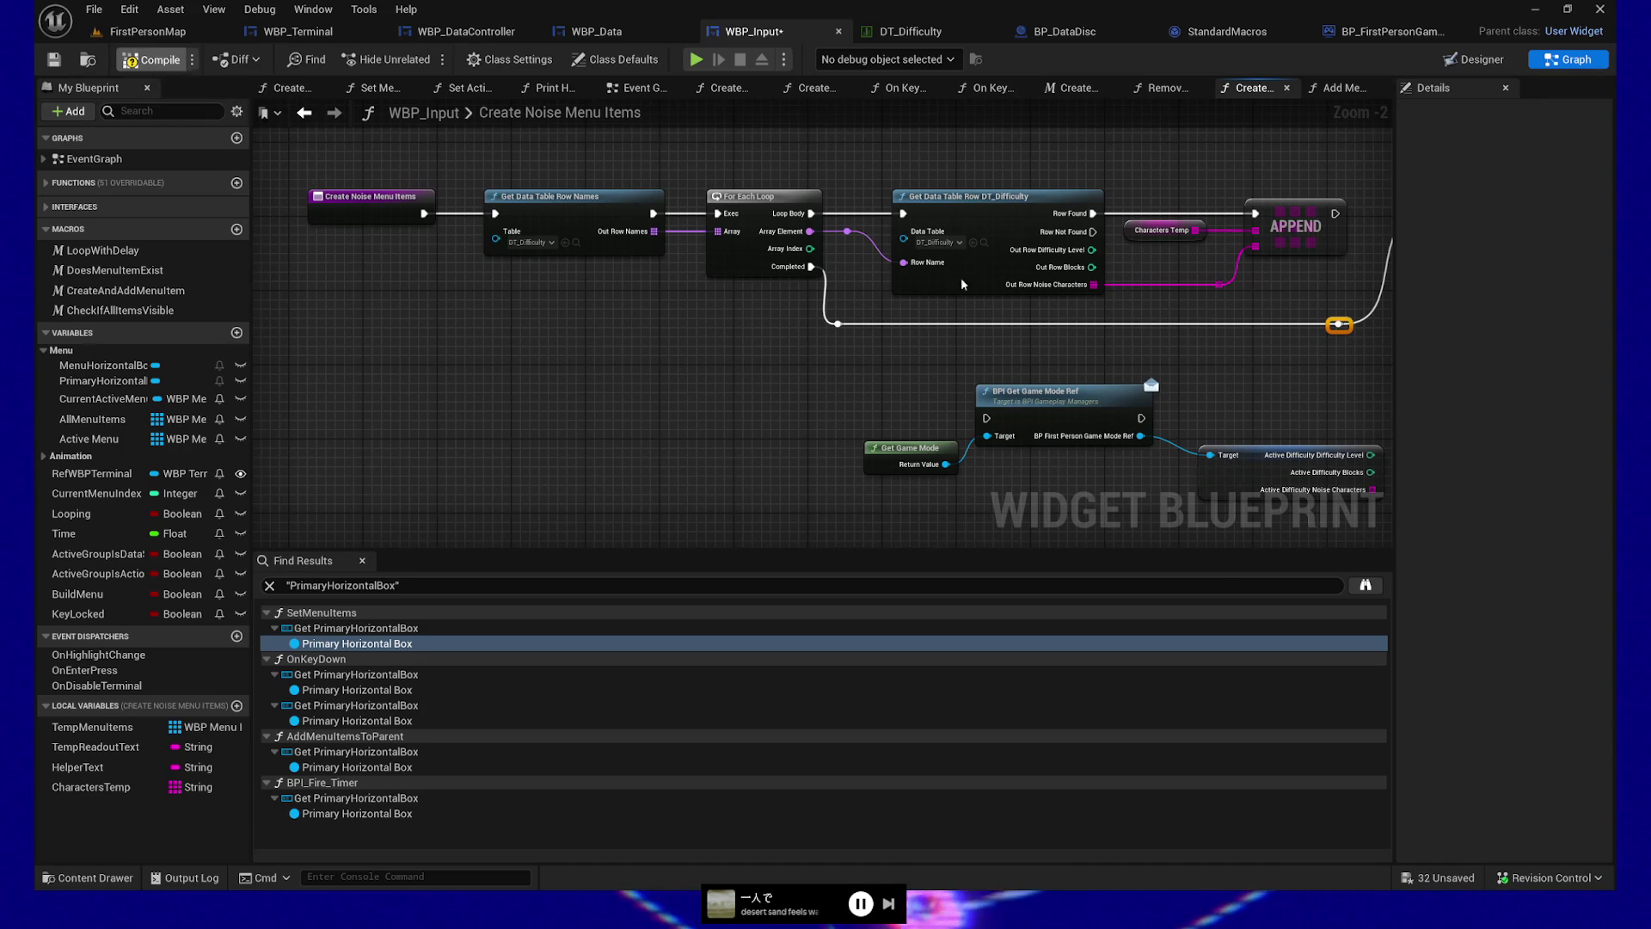
mouse_move(814, 295)
left_mouse_down()
mouse_move(796, 291)
mouse_move(771, 334)
mouse_move(694, 307)
left_mouse_up()
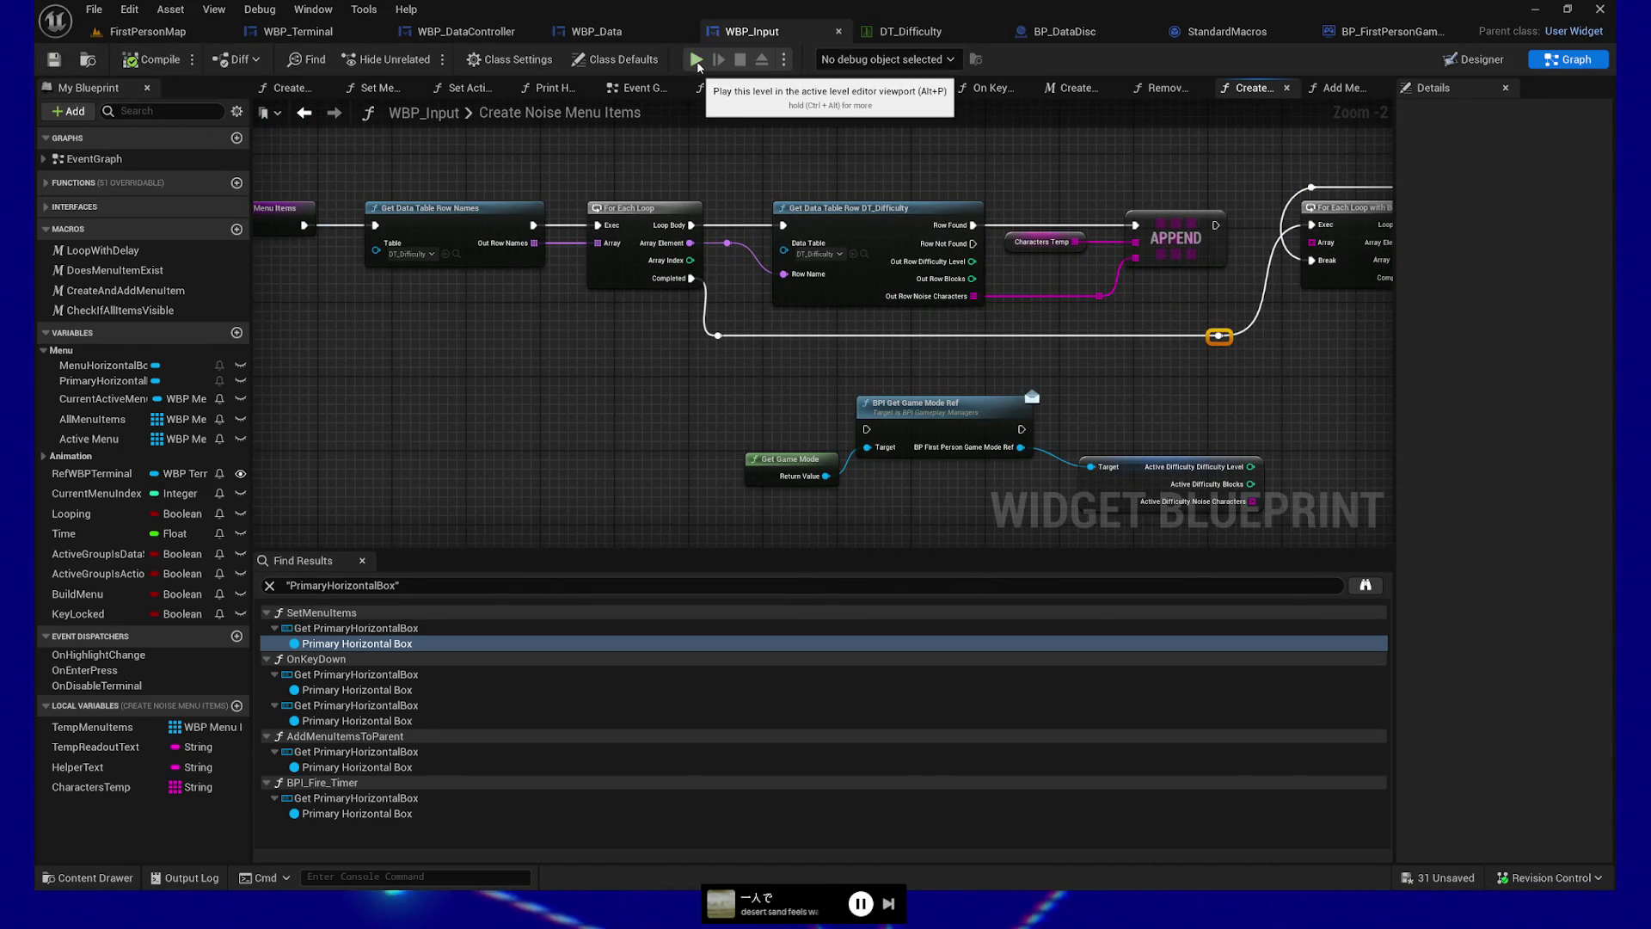
Start a play-test, walk to the desk and insert the Raw Data disc into the drive
key("alt+p")
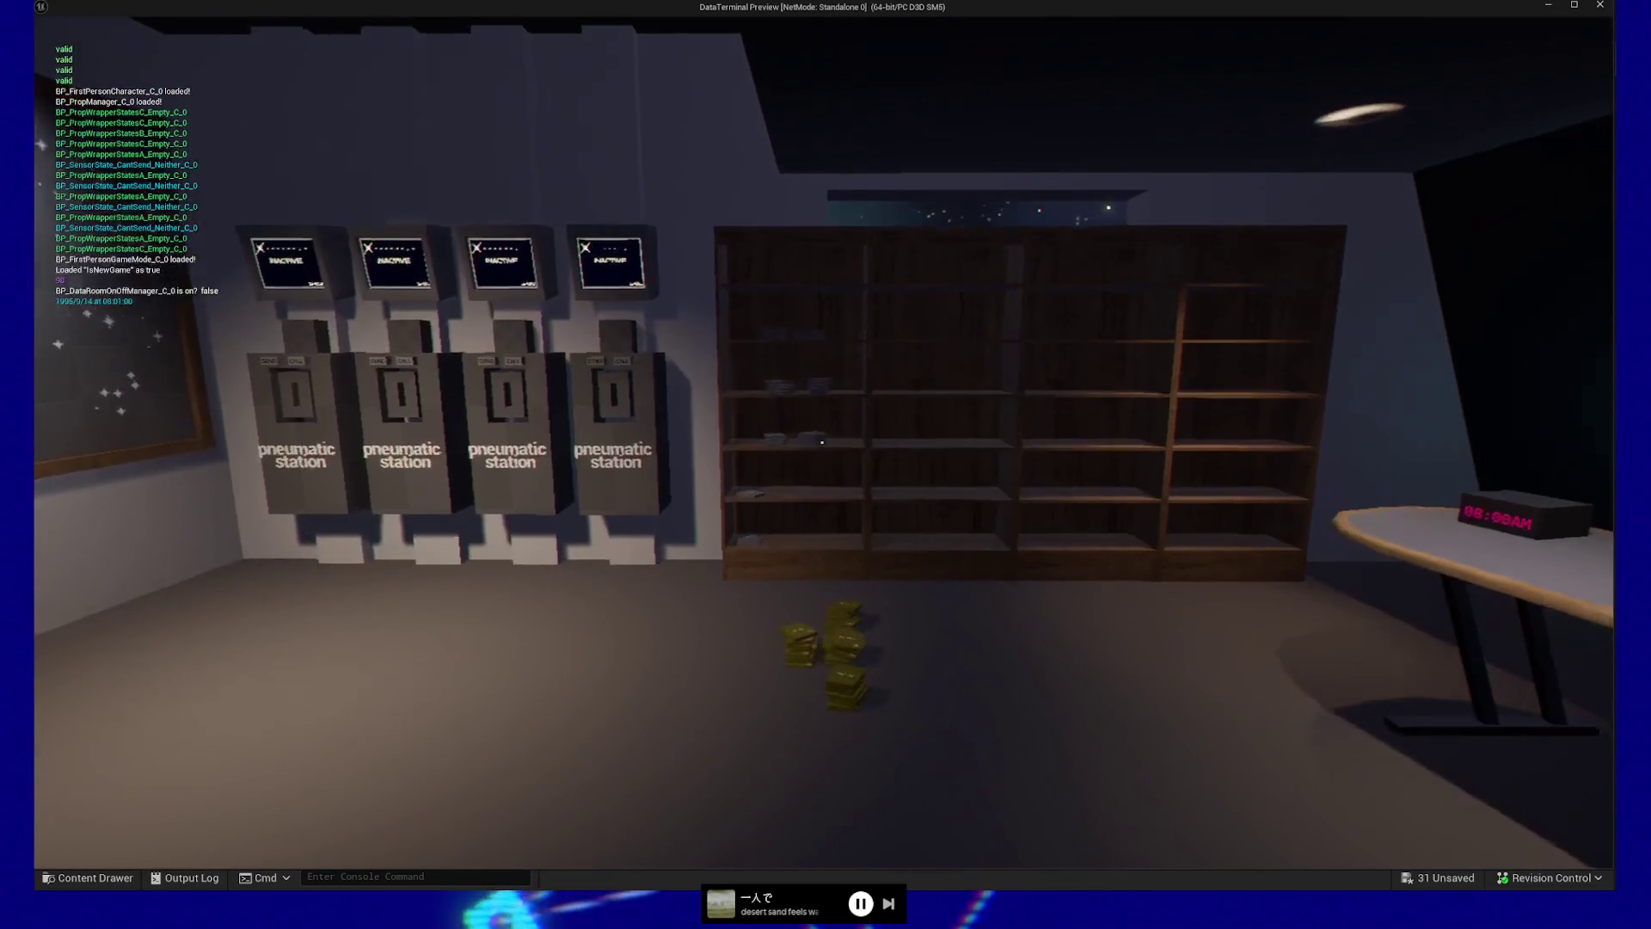
key("w")
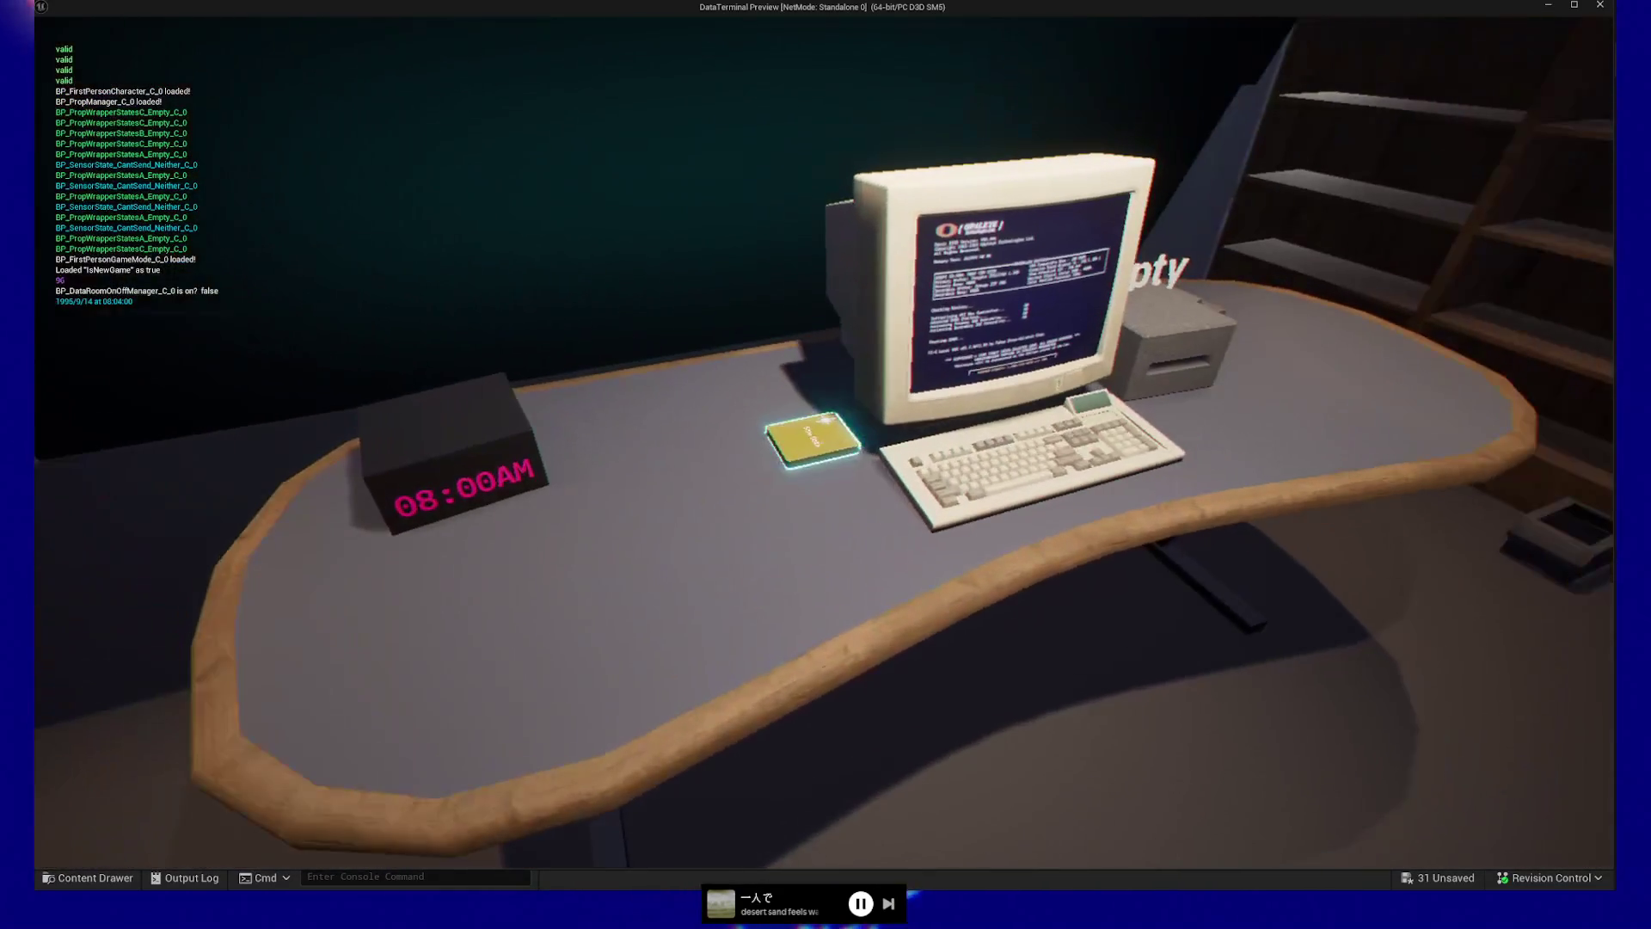
left_click(822, 442)
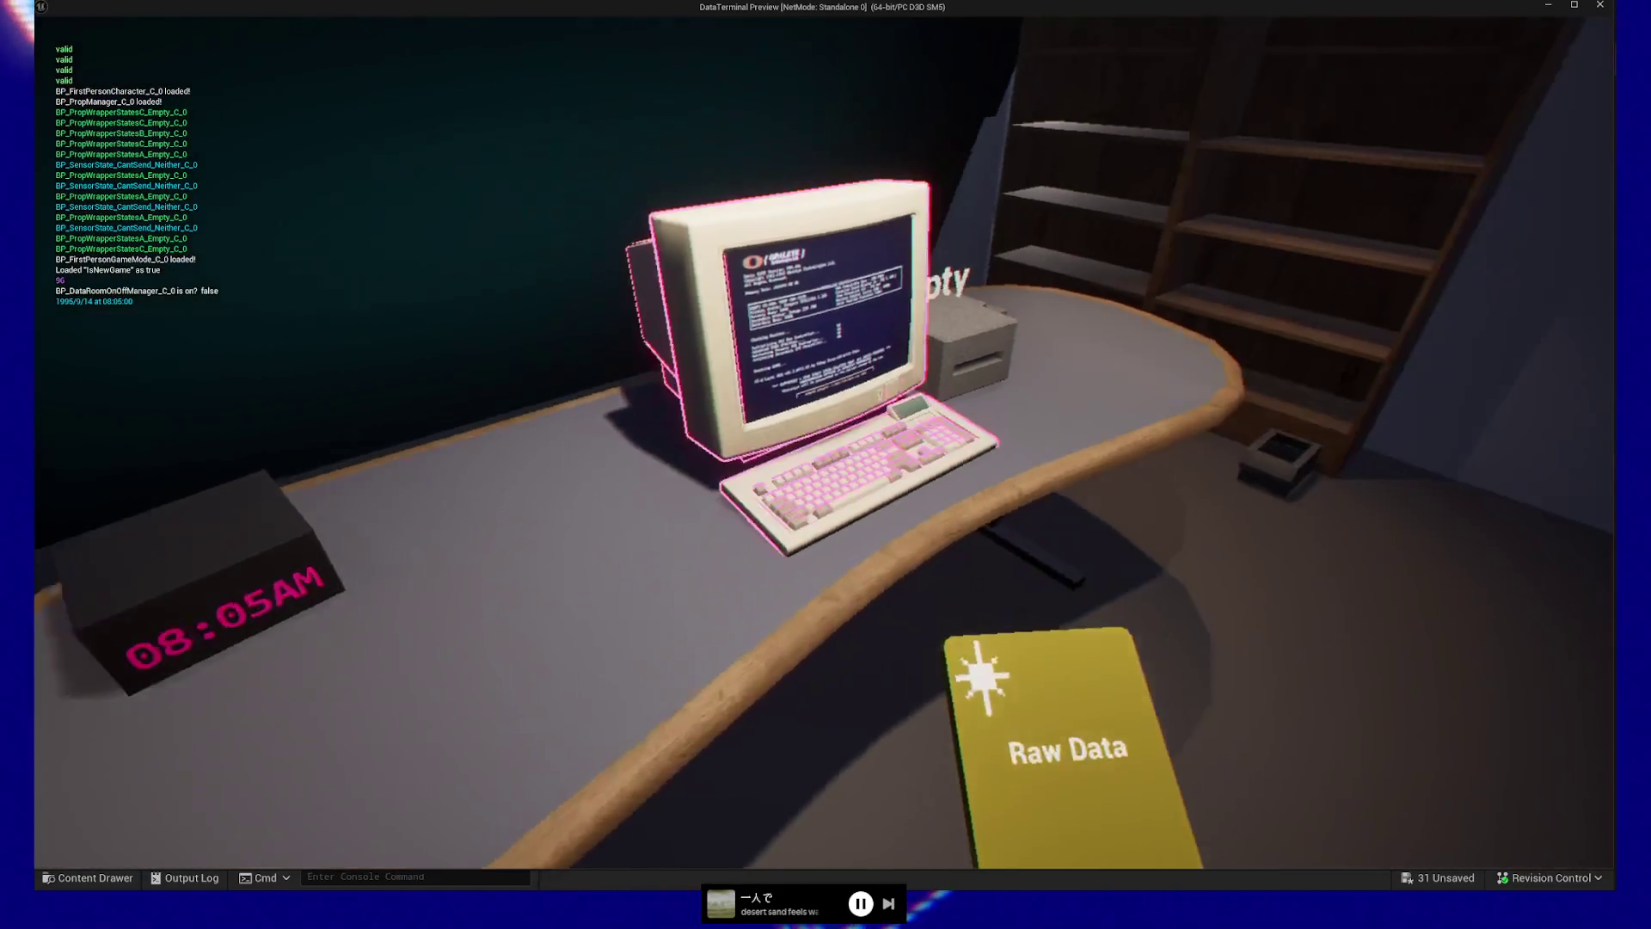
left_click(822, 442)
left_click(822, 442)
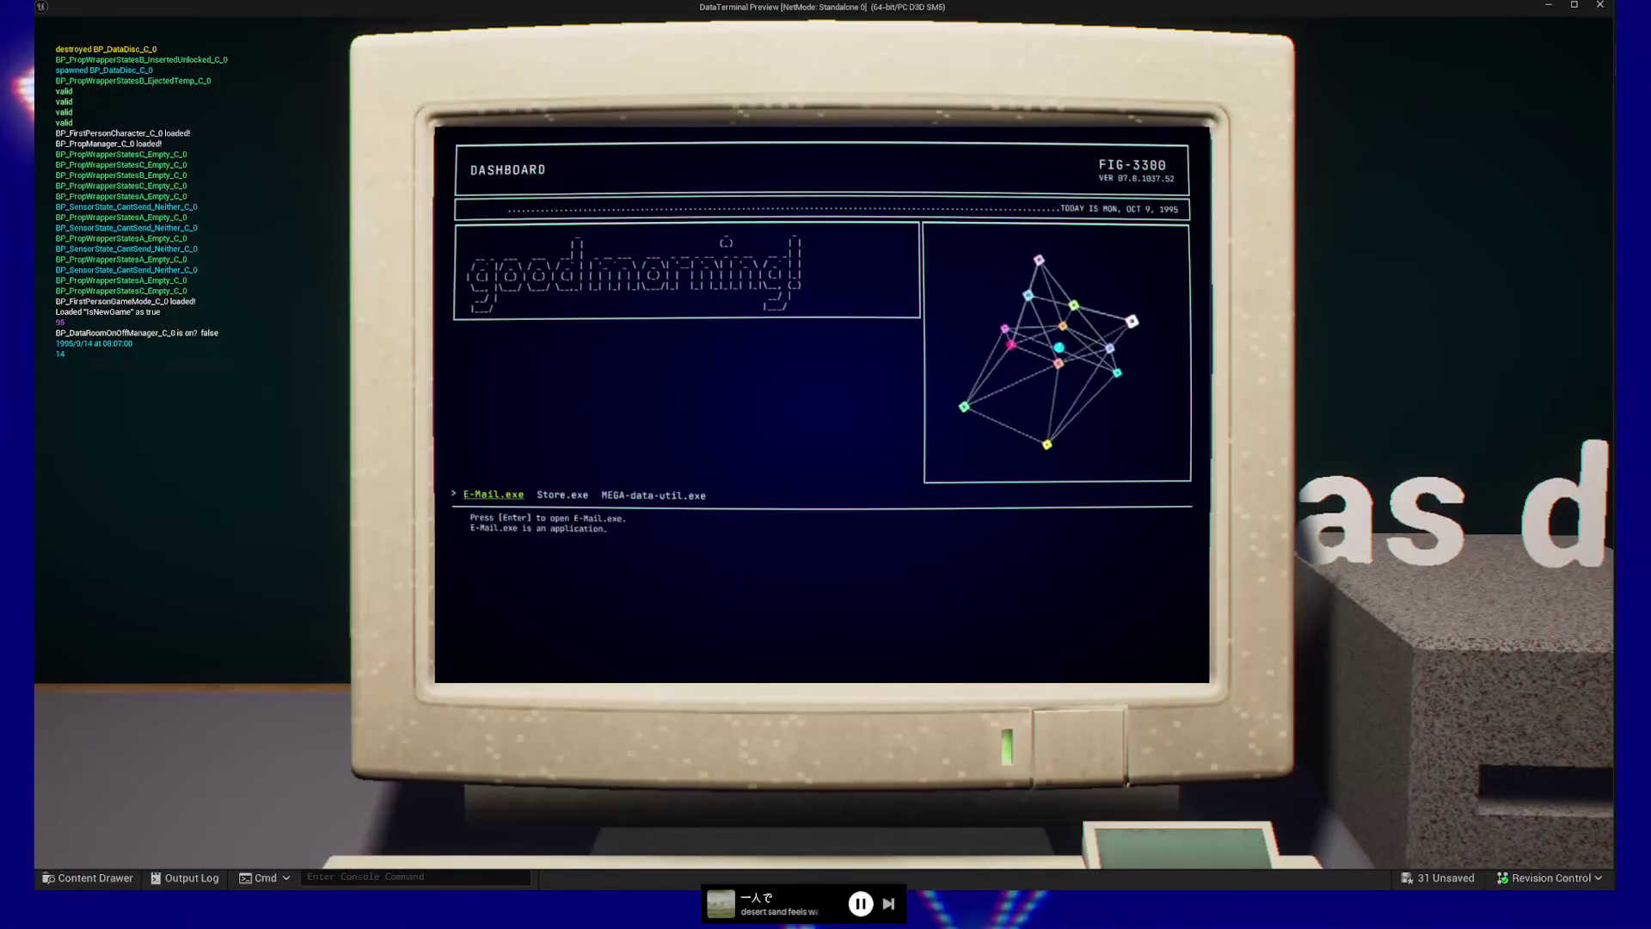
Open MEGA-data-util and the E-Mail app, then pause and quit back to the editor
key("Return")
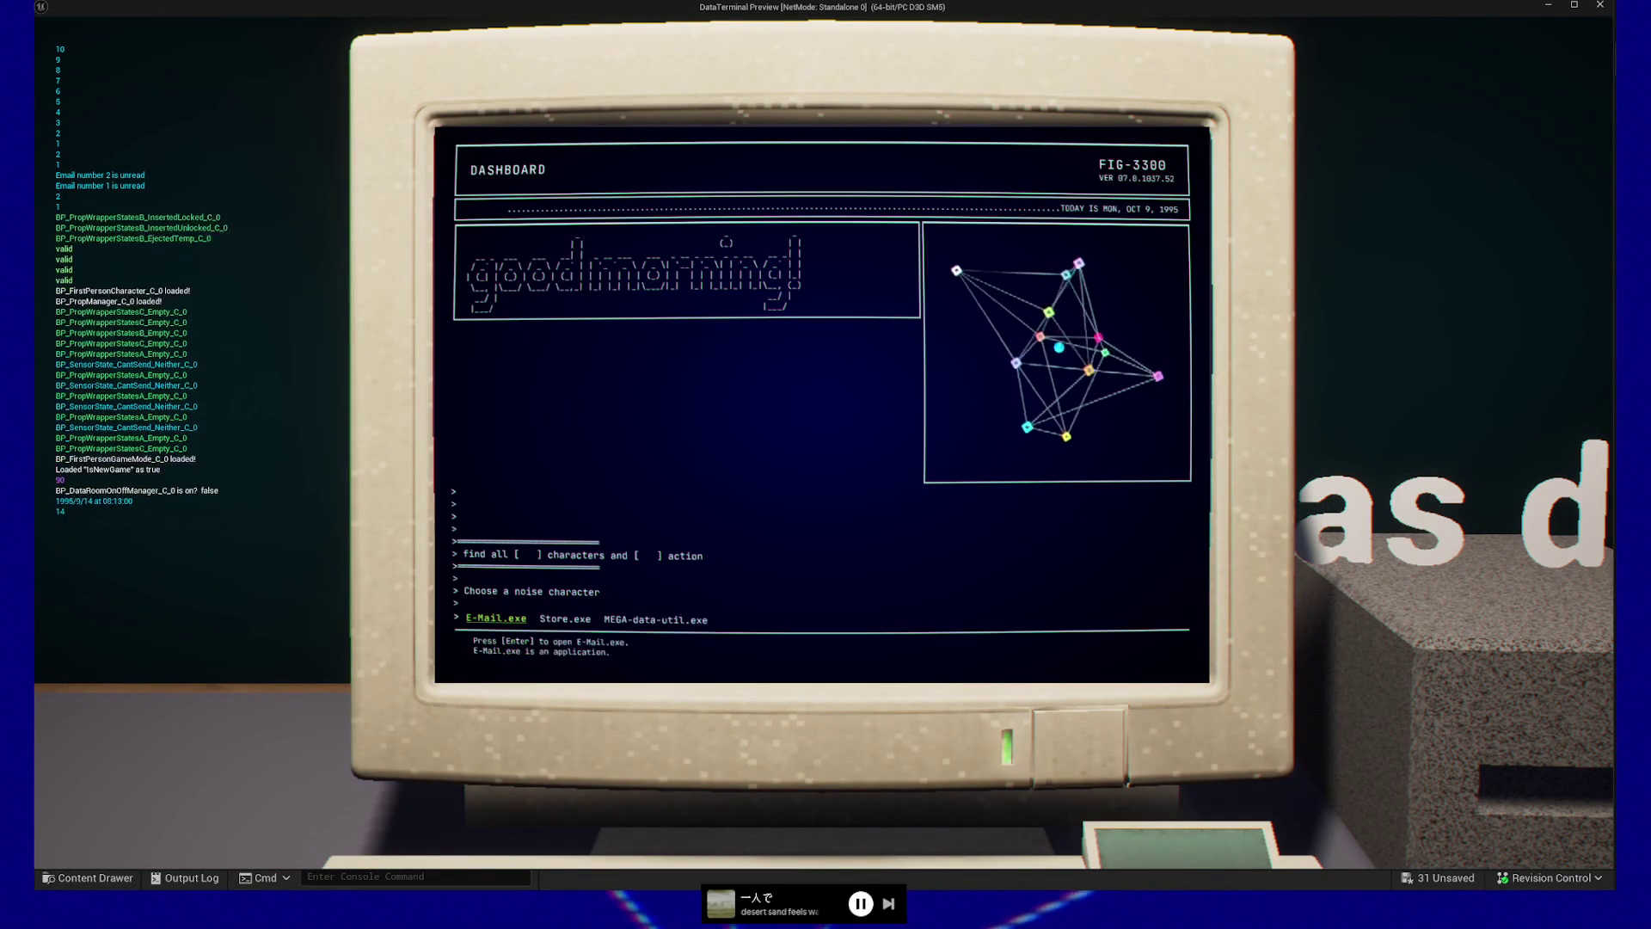
key("Return")
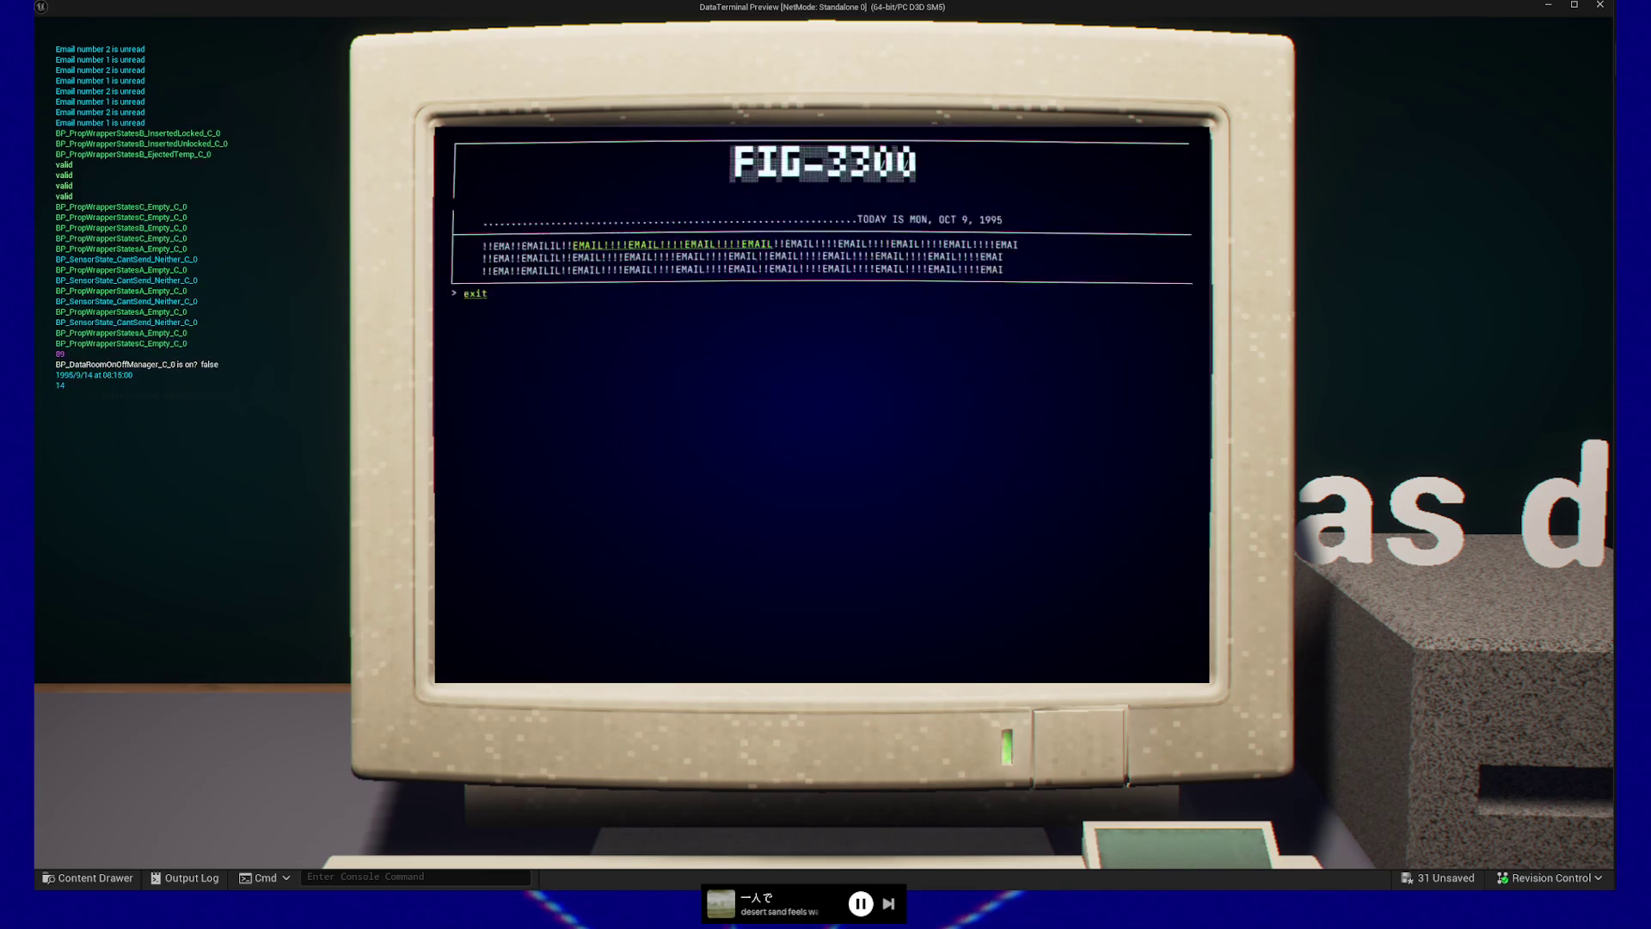
key("Escape")
key("Escape")
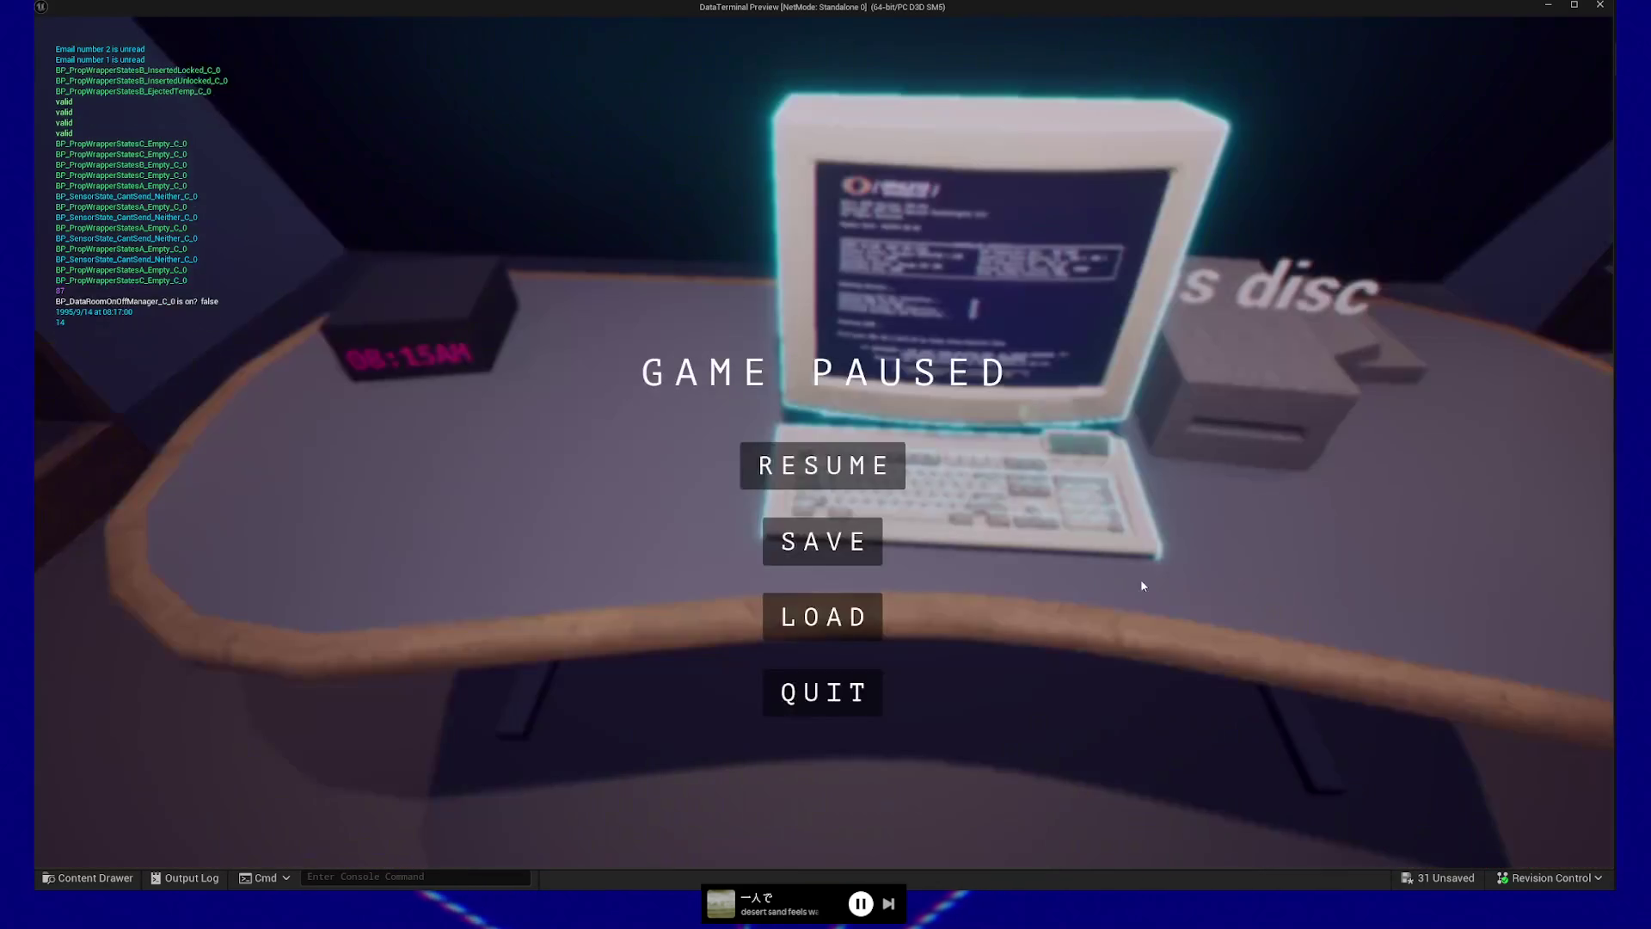
left_click(809, 693)
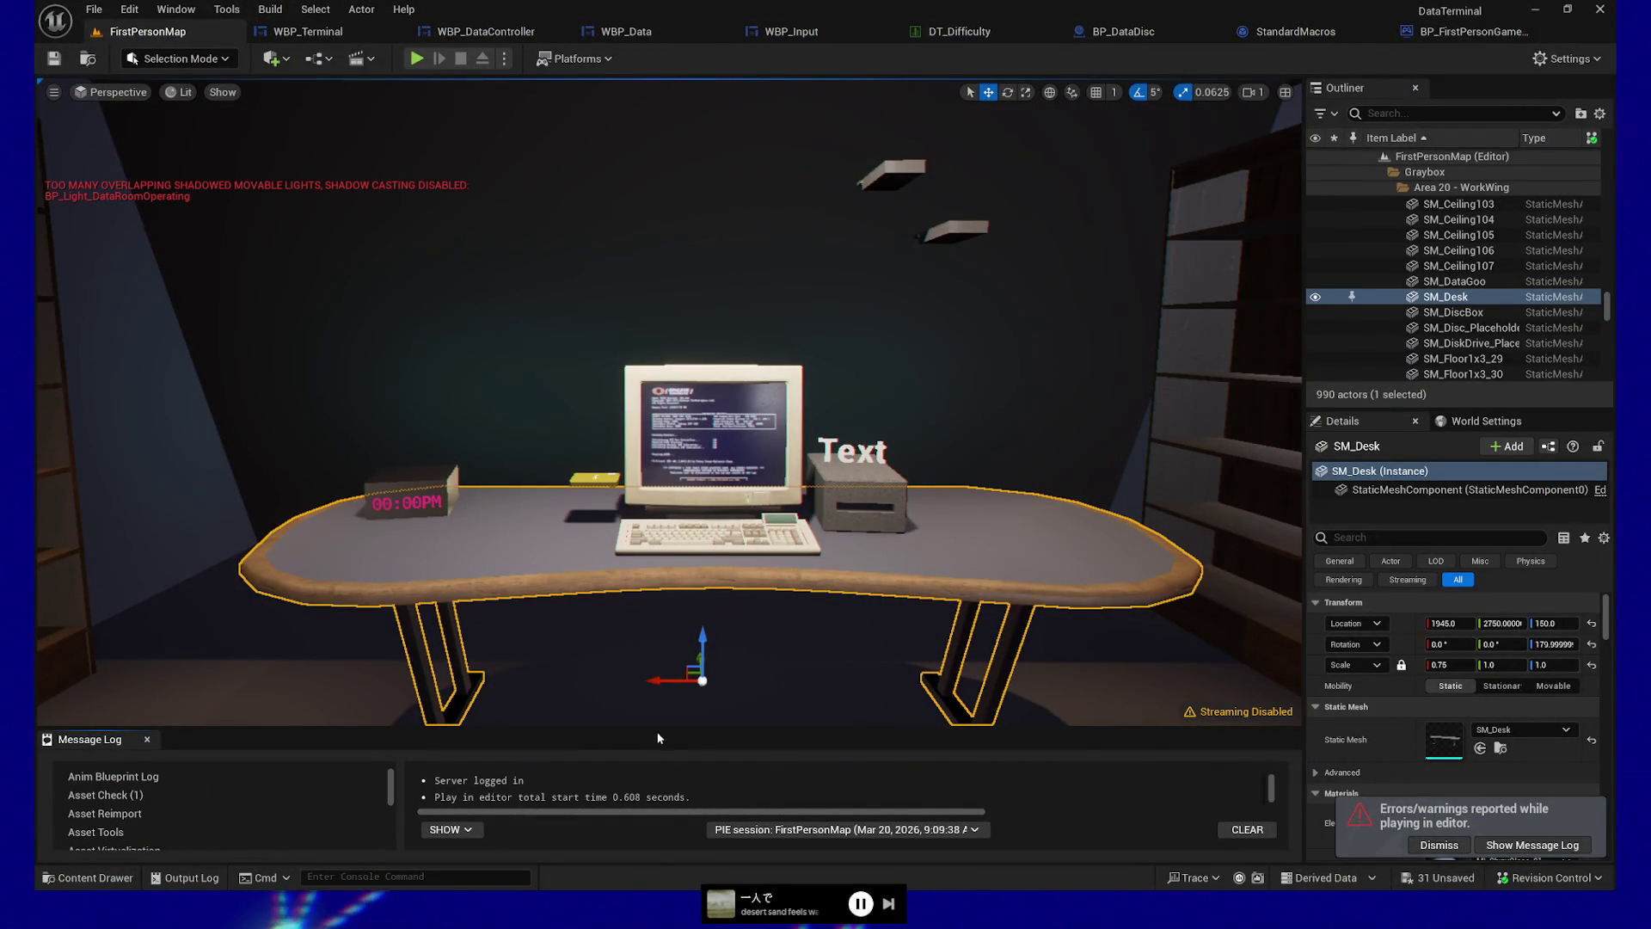
Enlarge the Message Log to read the play errors, then return to WBP_Input's noise menu graph
mouse_move(657, 728)
left_mouse_down()
mouse_move(675, 454)
mouse_move(652, 666)
left_mouse_up()
left_click(681, 33)
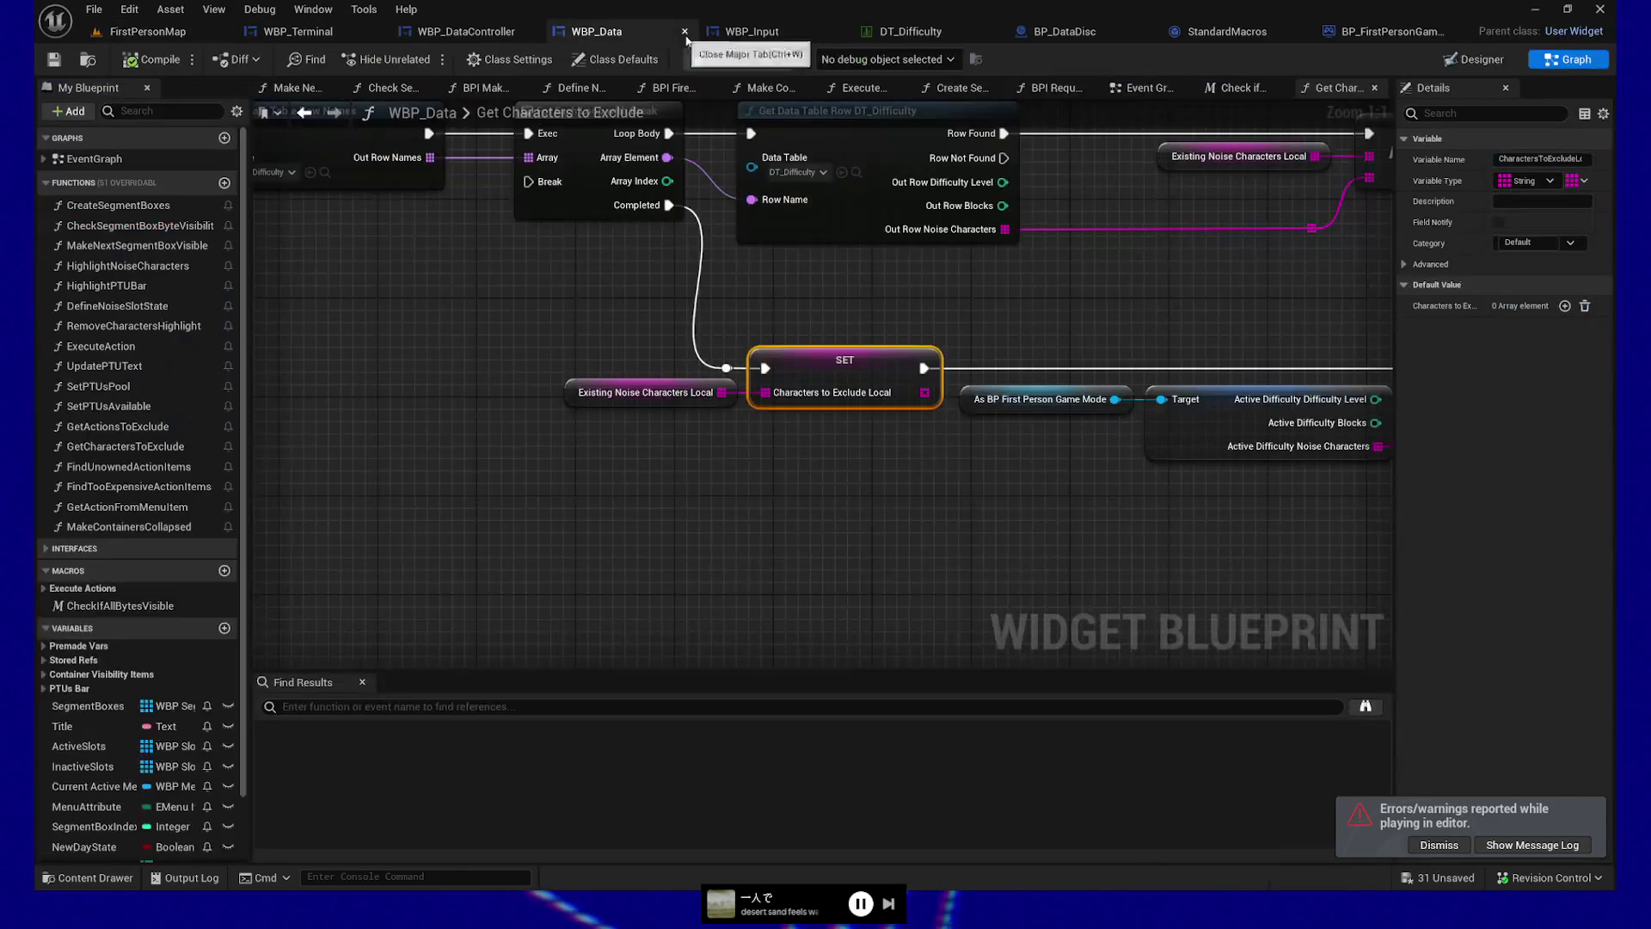
left_click(783, 36)
mouse_move(582, 354)
left_mouse_down()
mouse_move(719, 397)
mouse_move(657, 397)
left_mouse_up()
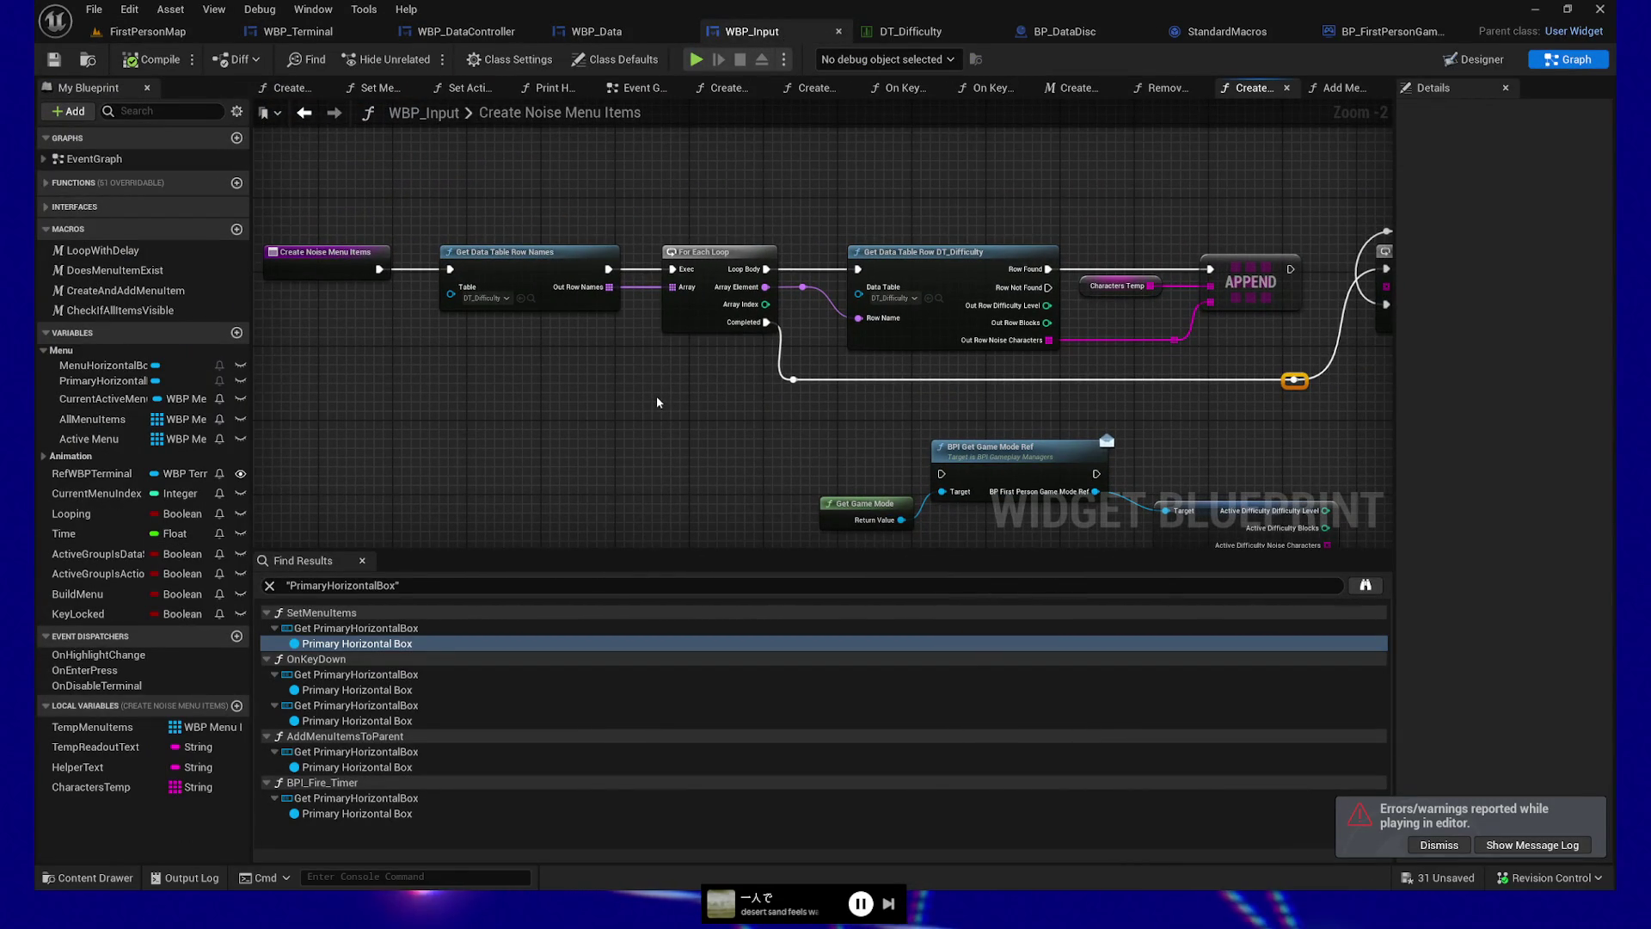
Place a Characters Temp getter below the For Each Loop with Break, save, and relaunch the play-test
left_click_drag(1133, 333, 841, 329)
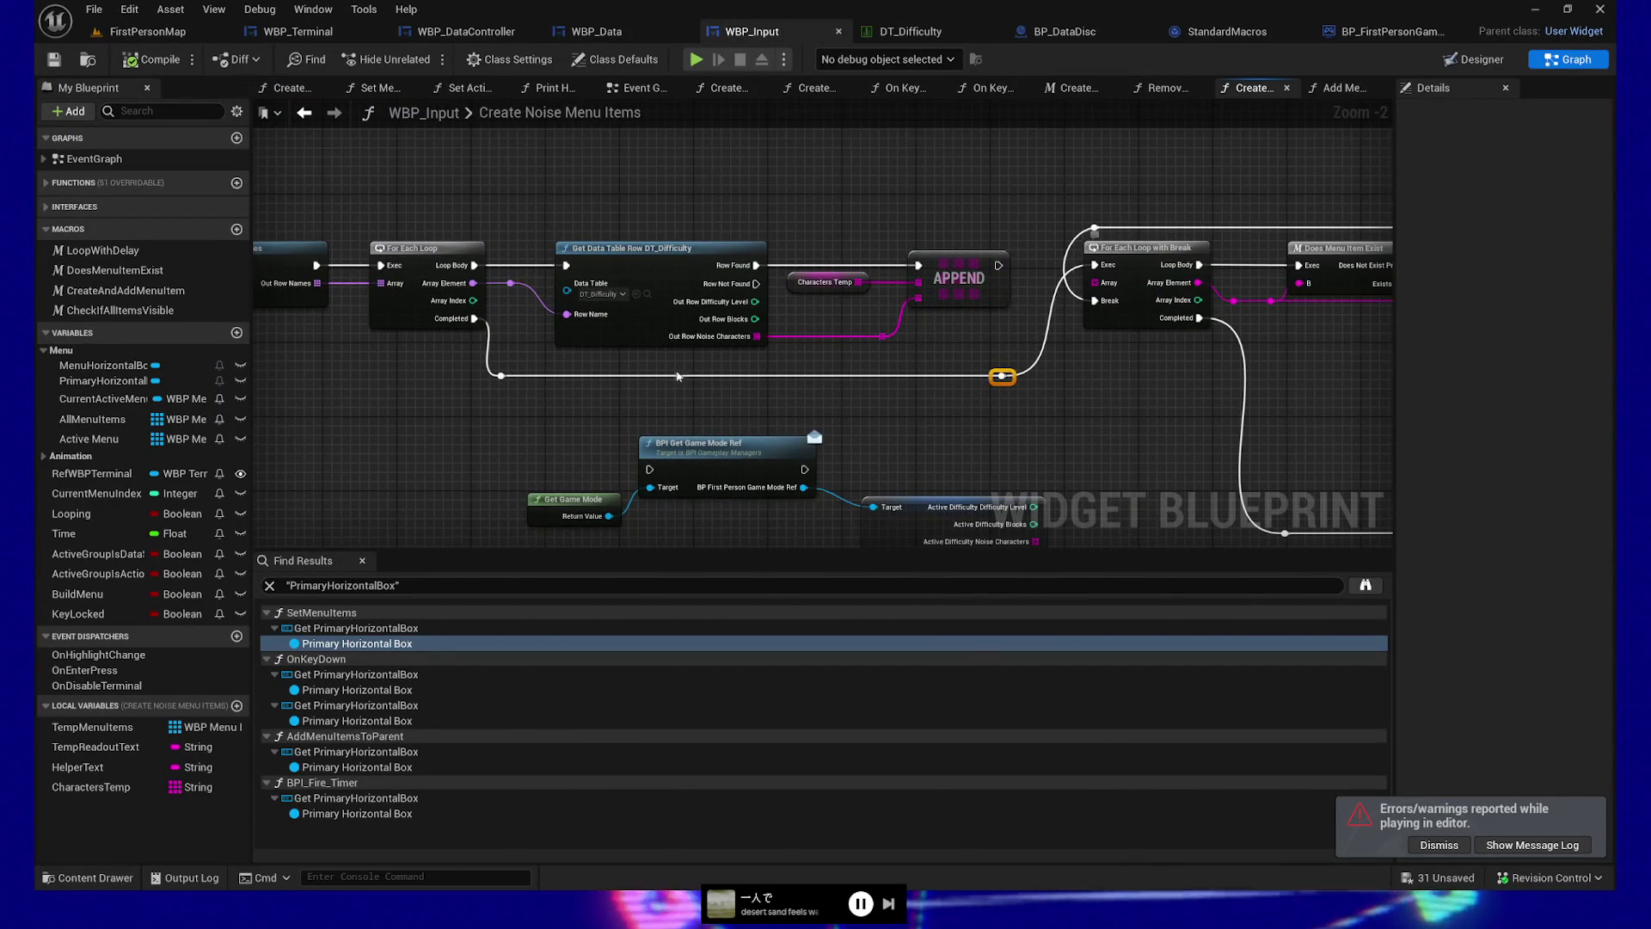
mouse_move(92, 786)
left_mouse_down()
mouse_move(258, 757)
mouse_move(998, 464)
mouse_move(1005, 421)
mouse_move(1095, 283)
left_mouse_up()
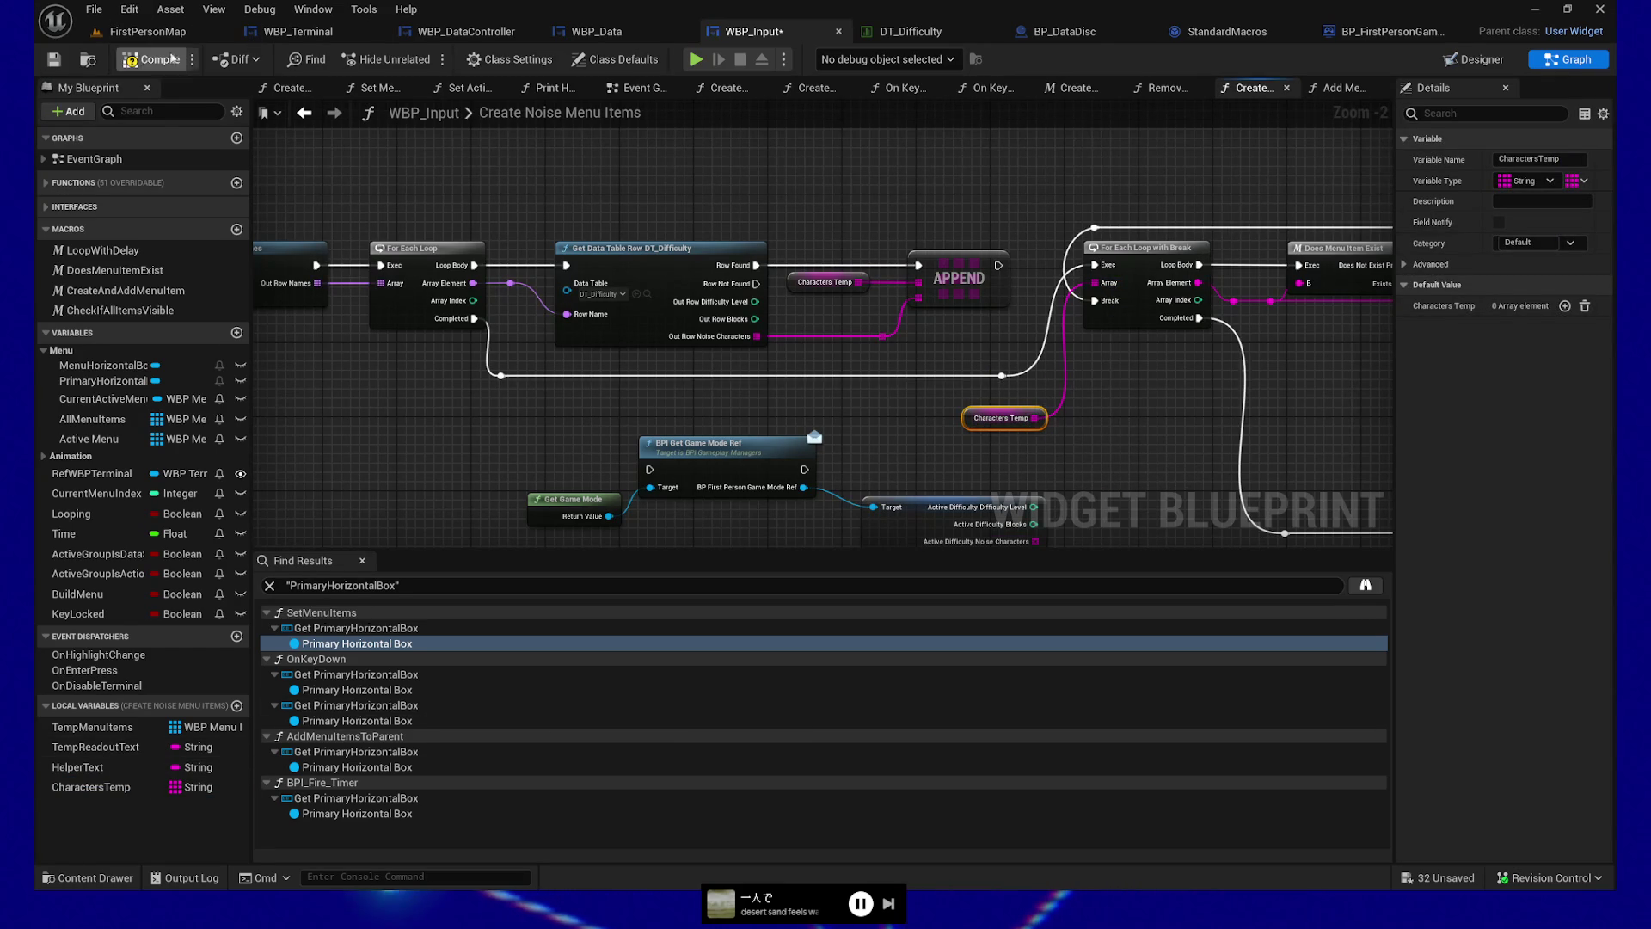
left_click(55, 60)
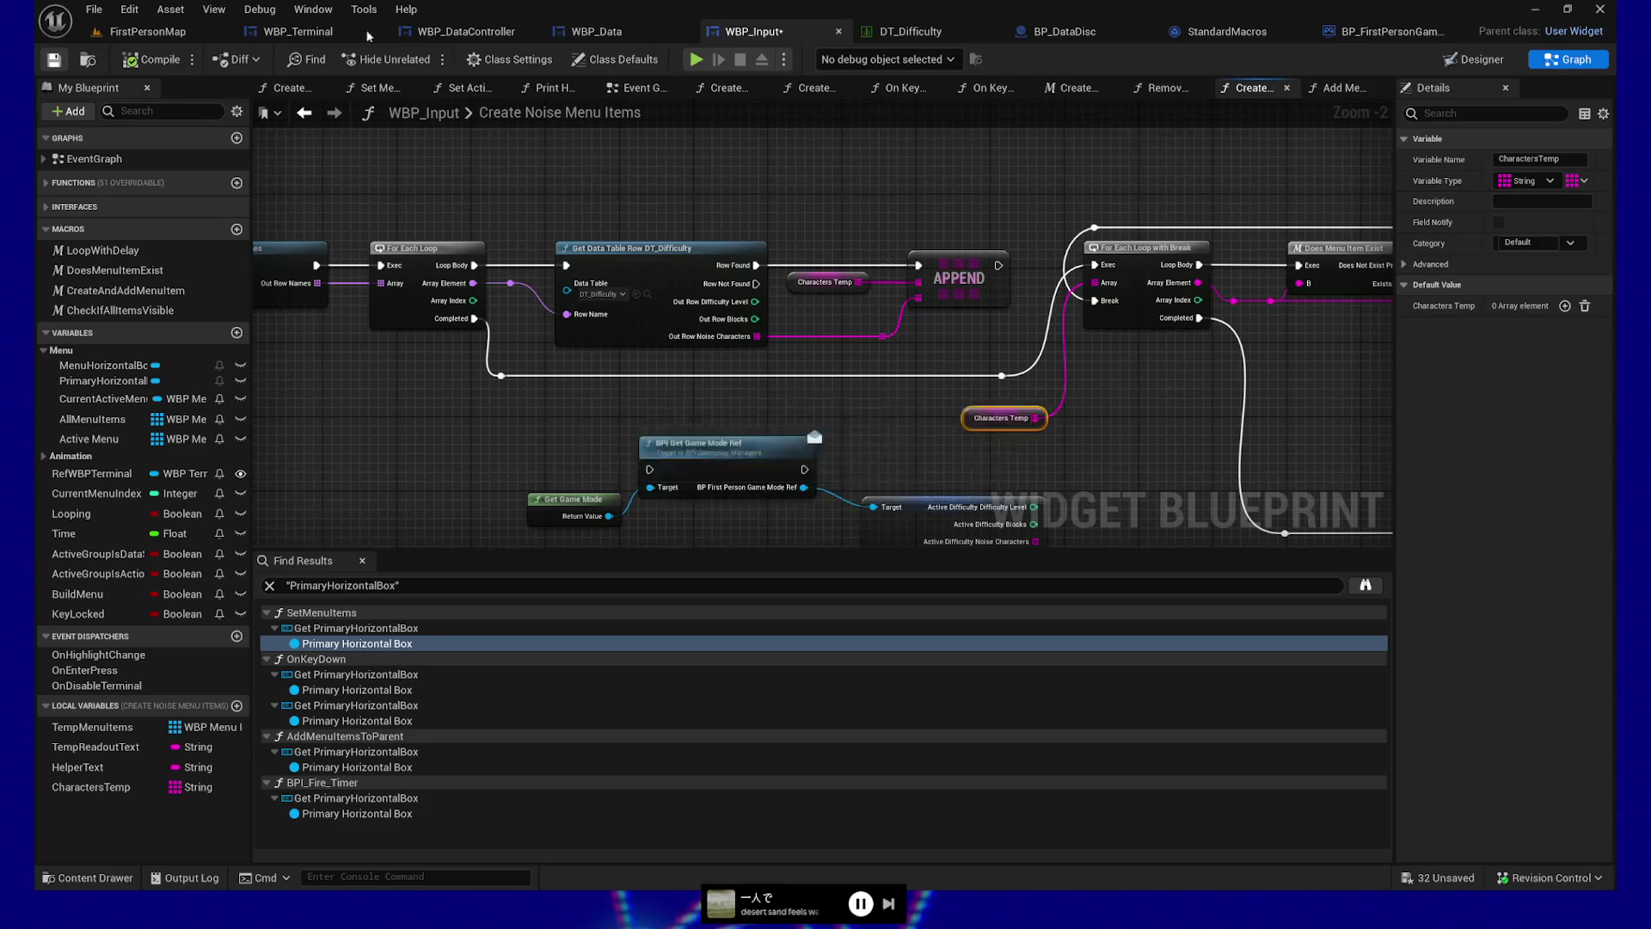
left_click(694, 58)
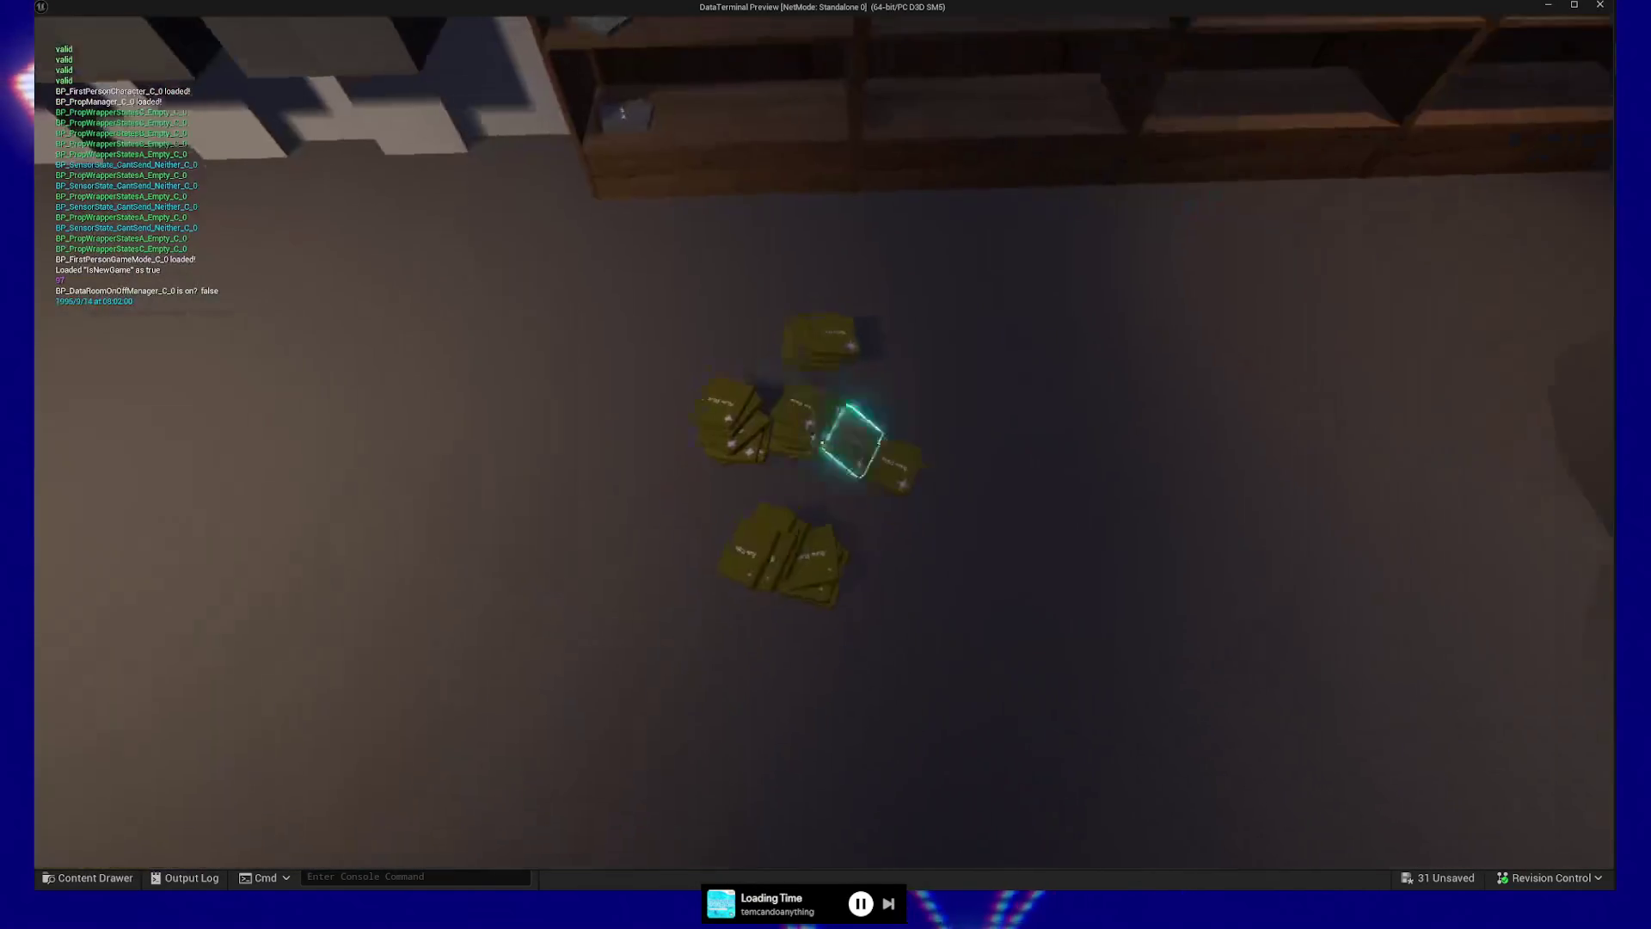
Pick up a Raw Data disc, open Mega Data Utility and run all data with noise character *
left_click(822, 442)
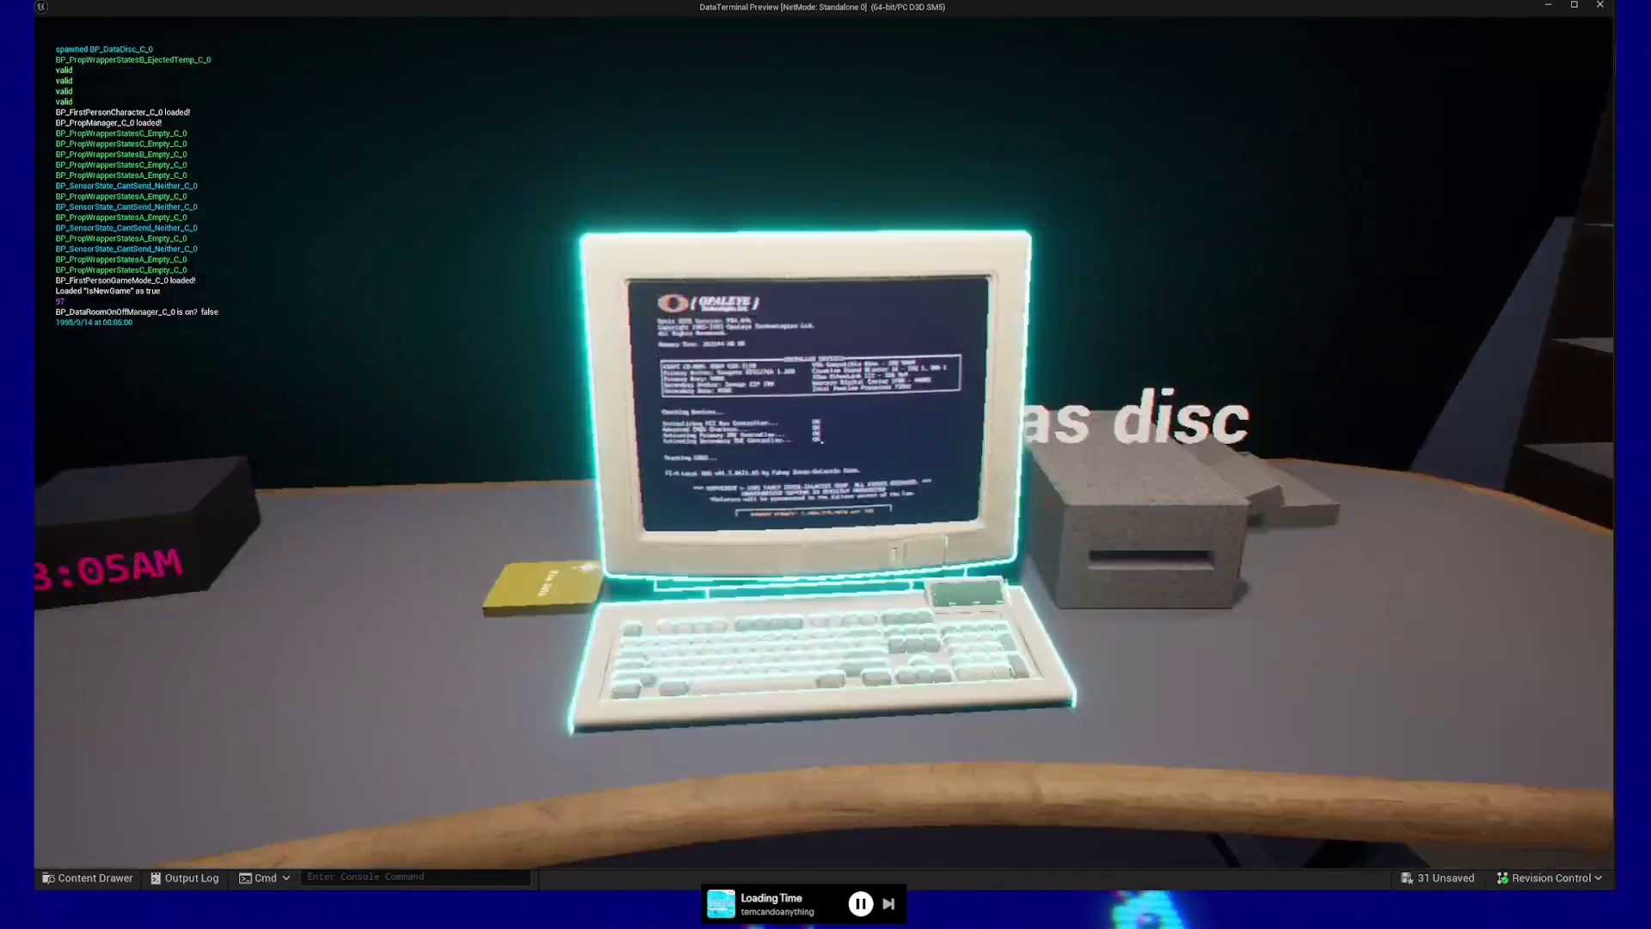
left_click(822, 442)
key("Return")
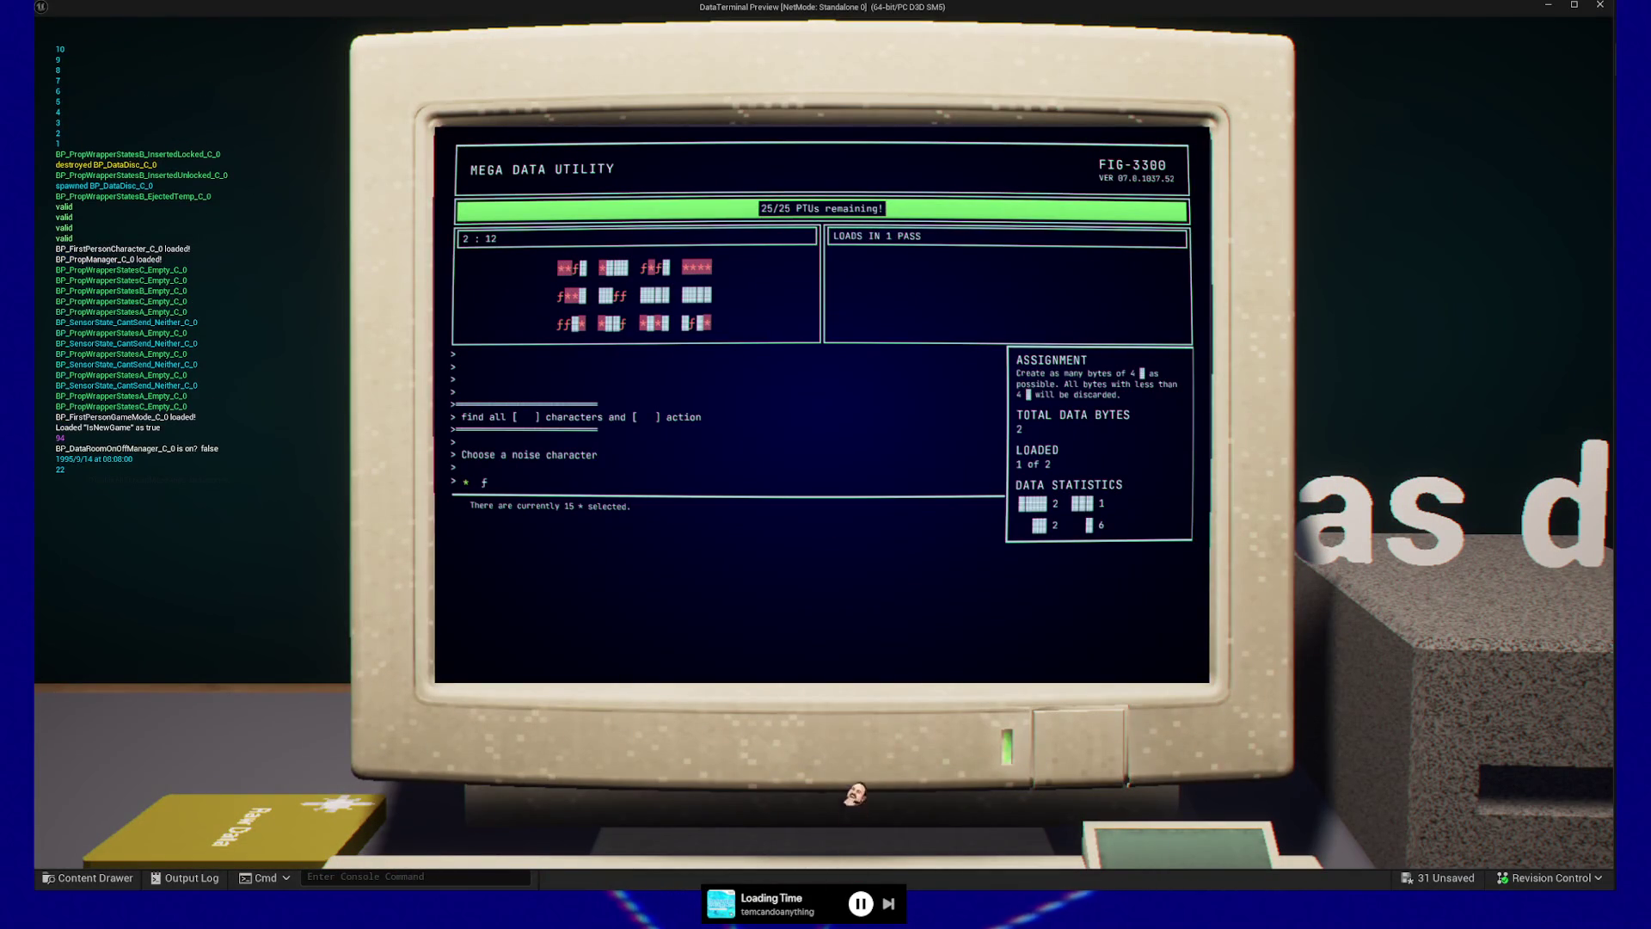
key("Return")
key("Return")
key("Return")
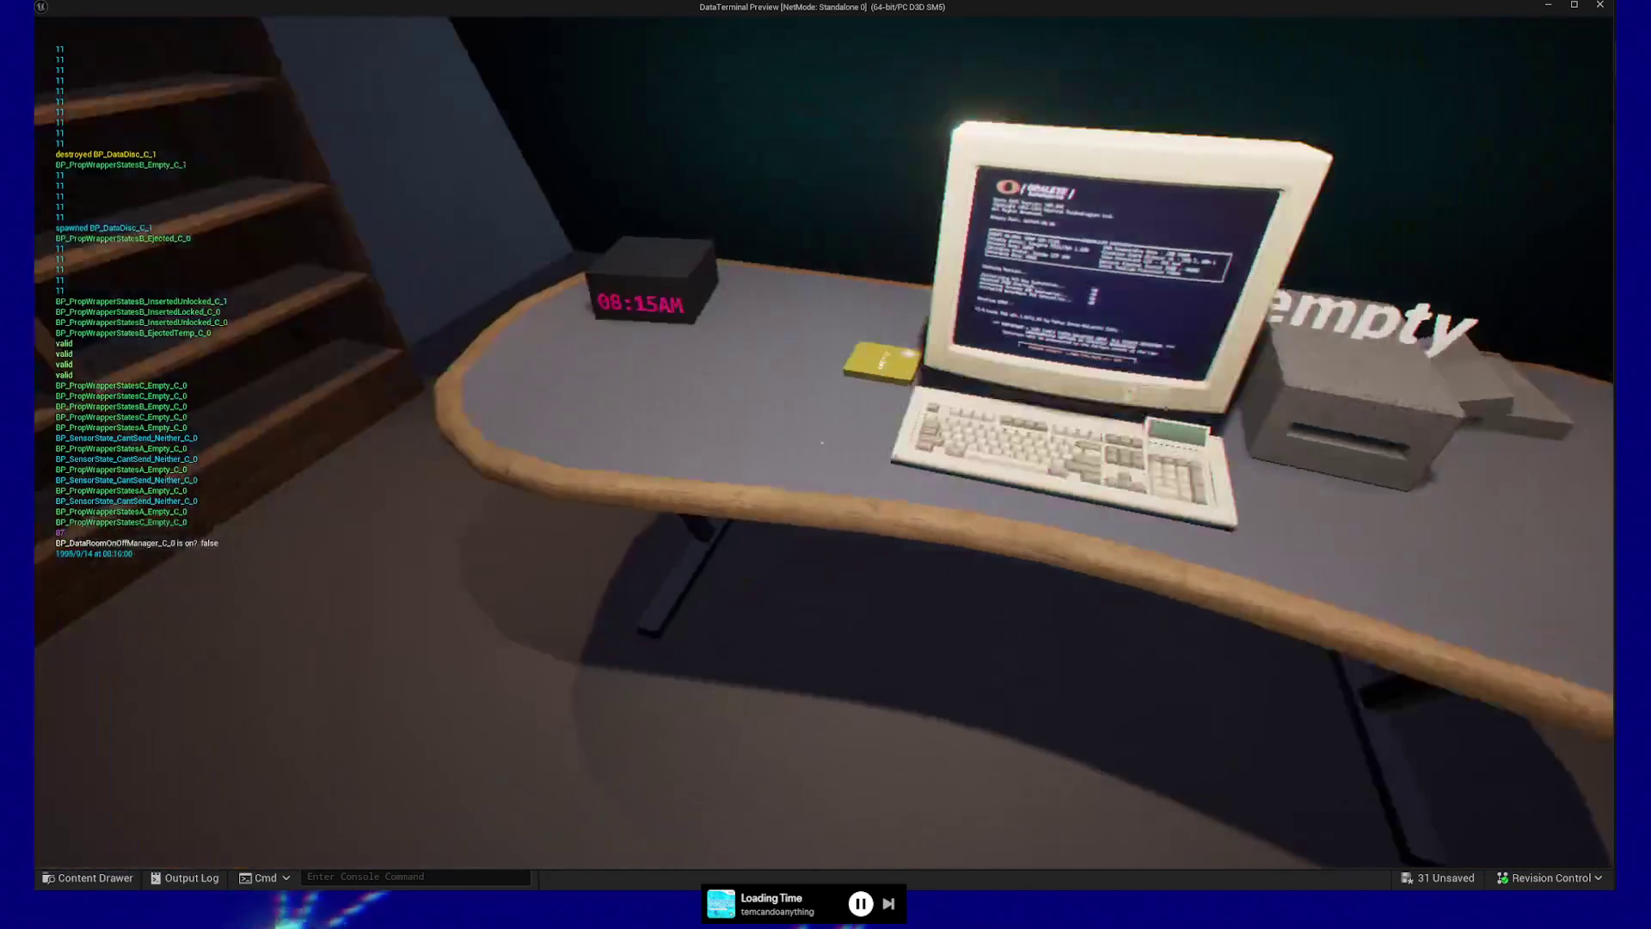
Insert the yellow disc and run all data with the = noise character
left_click(822, 442)
left_click(822, 443)
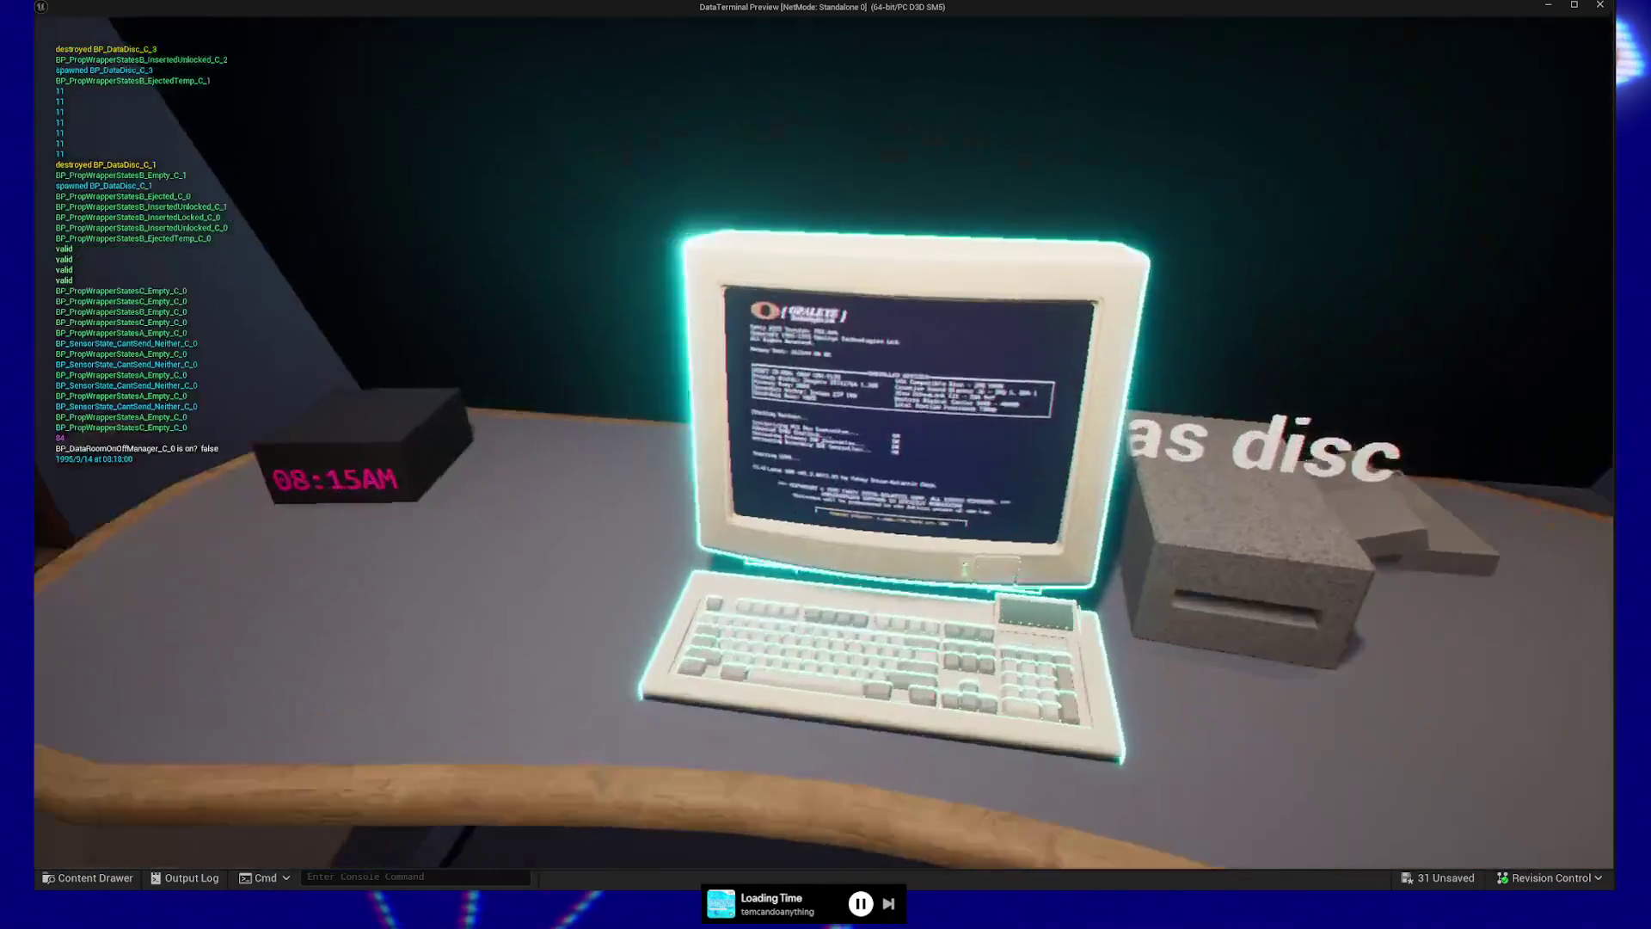
left_click(822, 443)
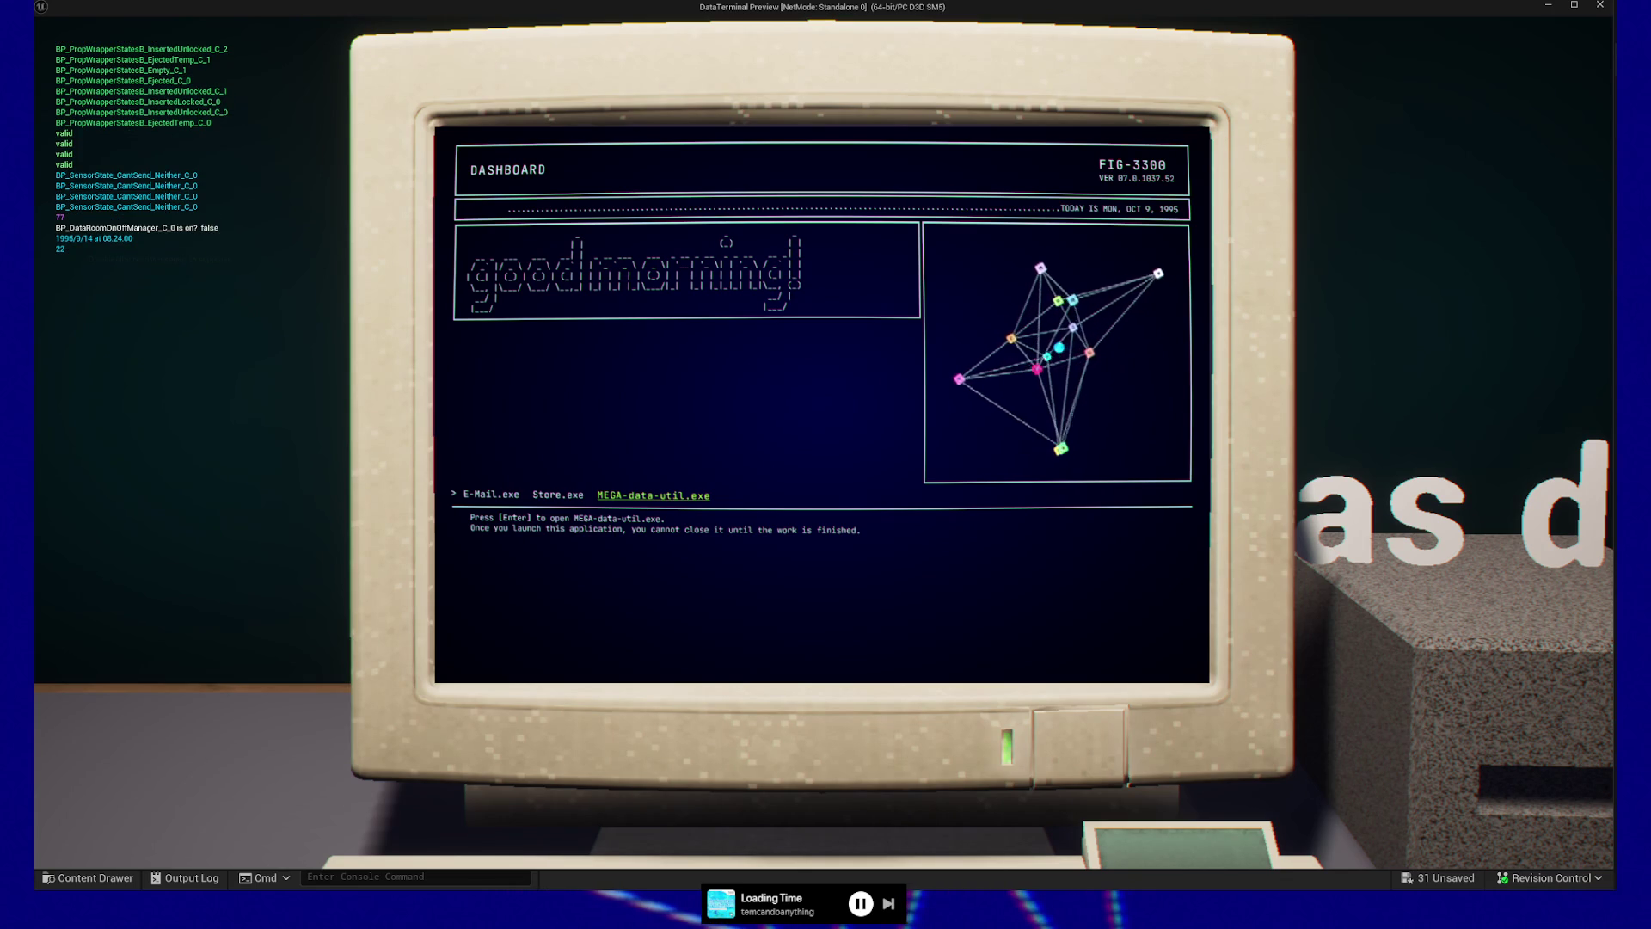
key("Return")
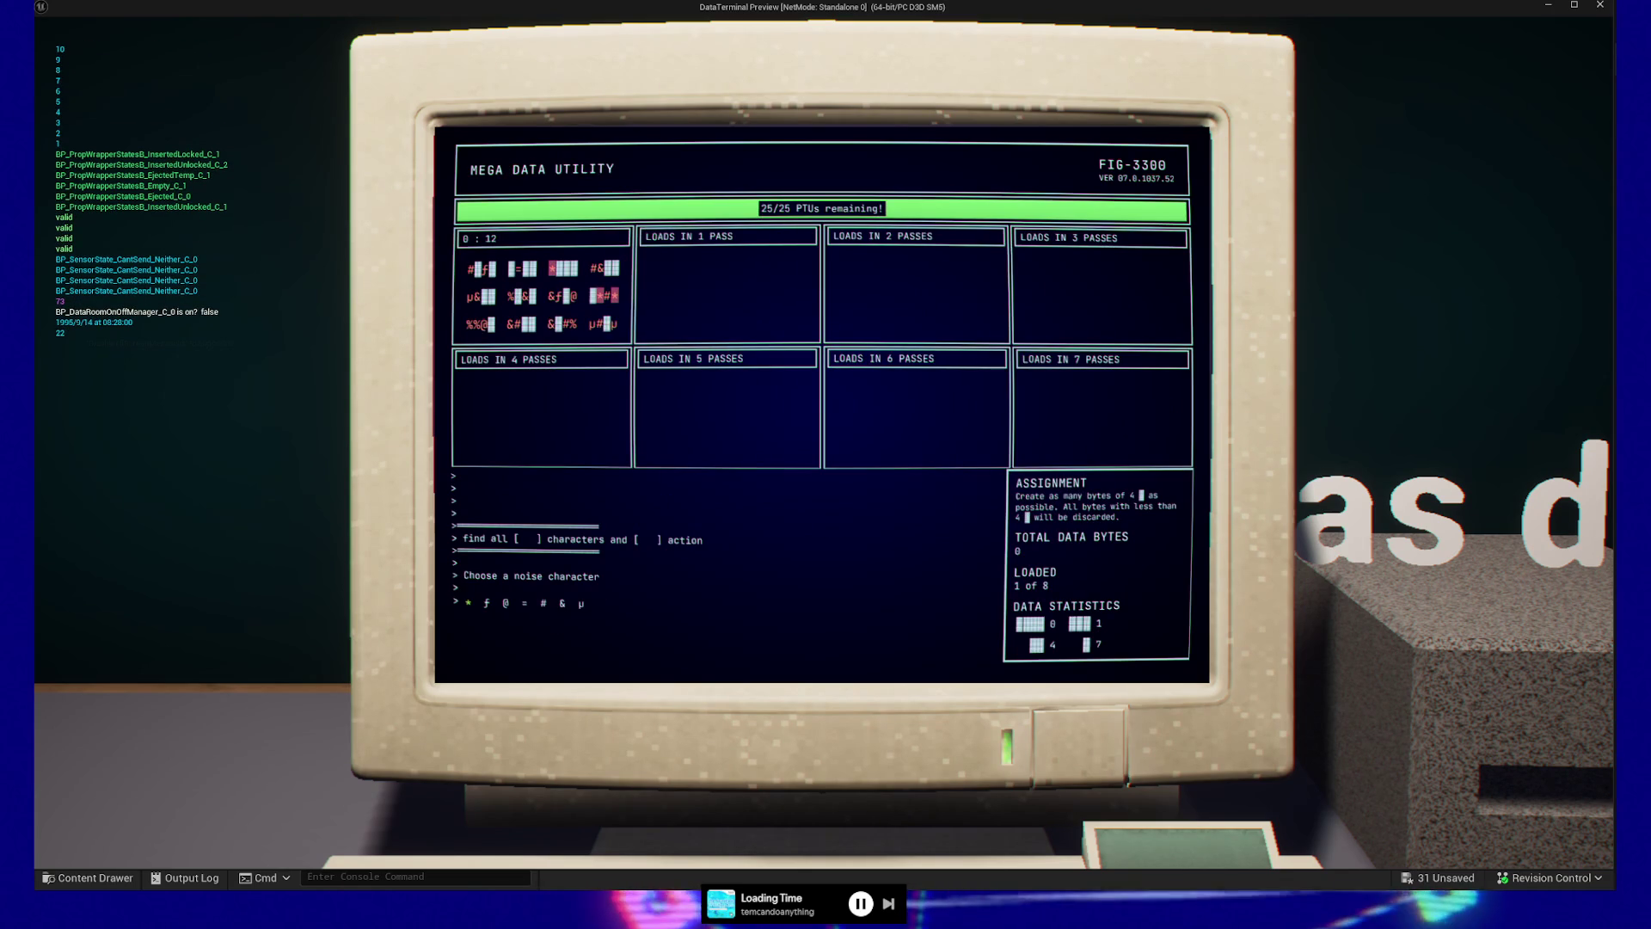
key("Return")
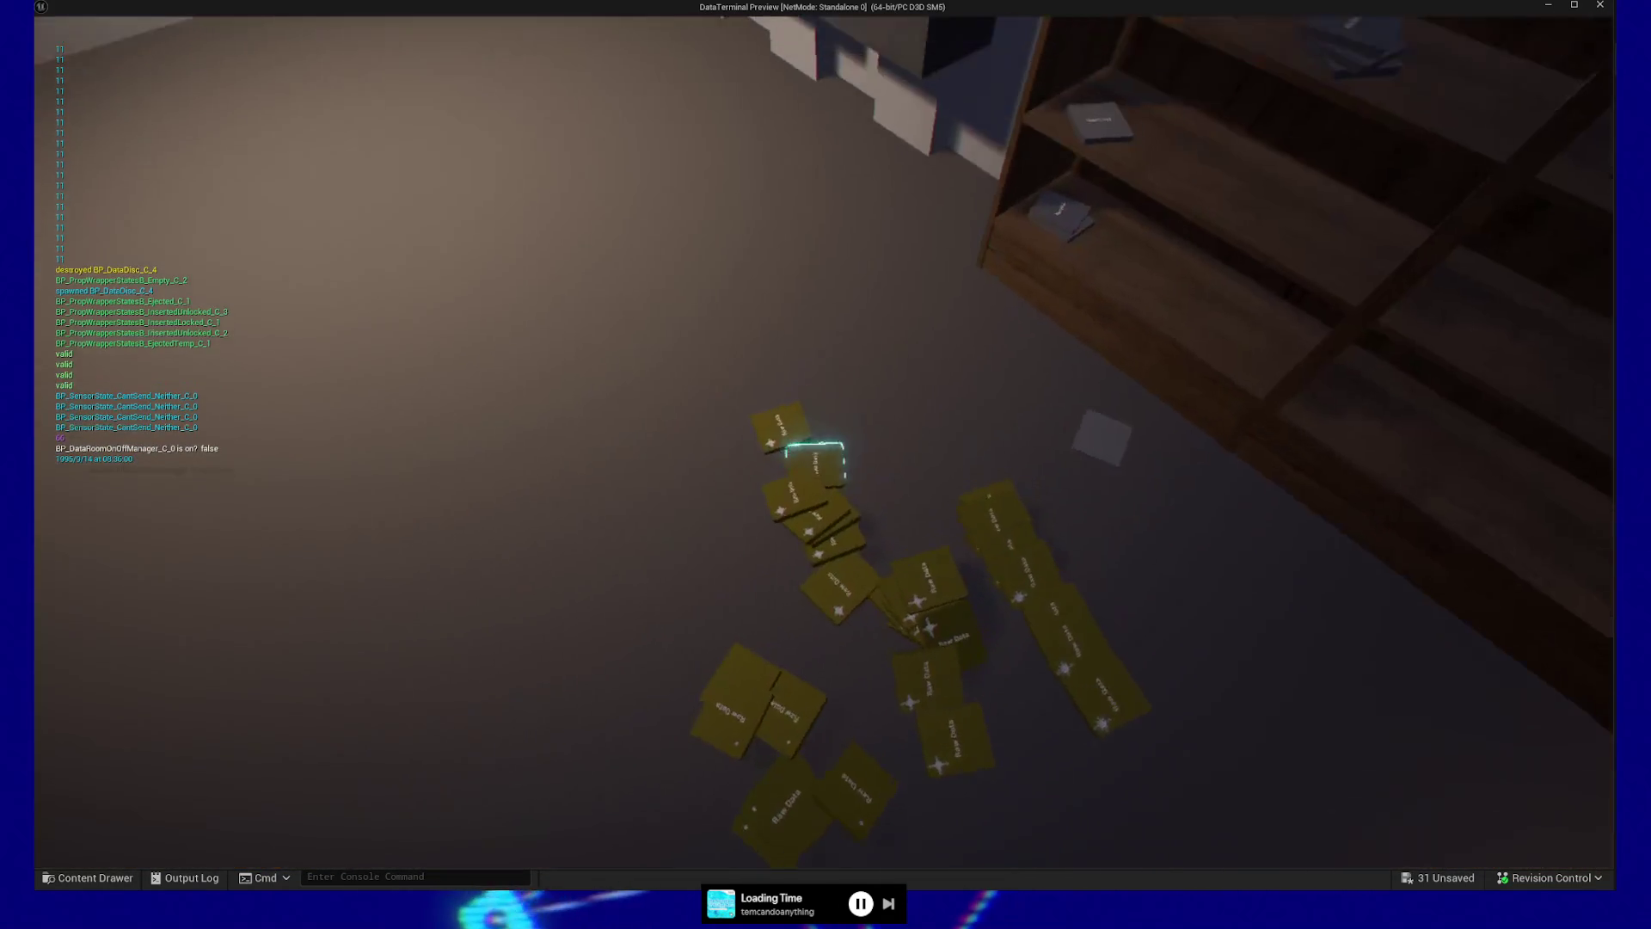
Play a round choosing @ and ƒ with all-one random actions, then an each-slot random action
key("e")
key("e")
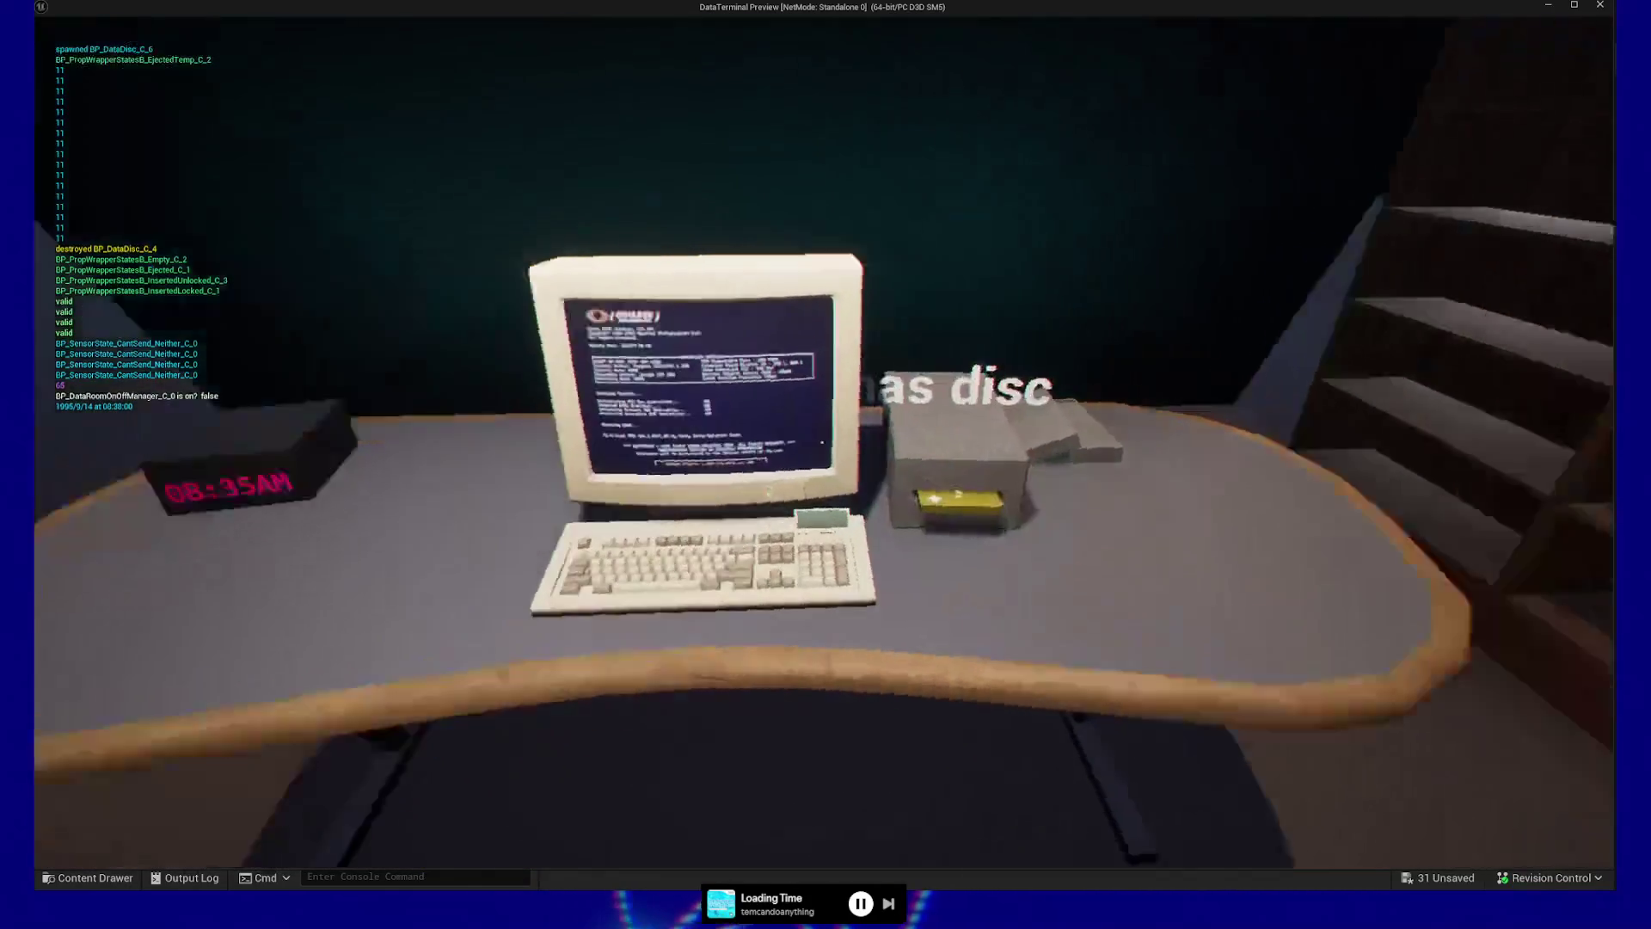
key("Return")
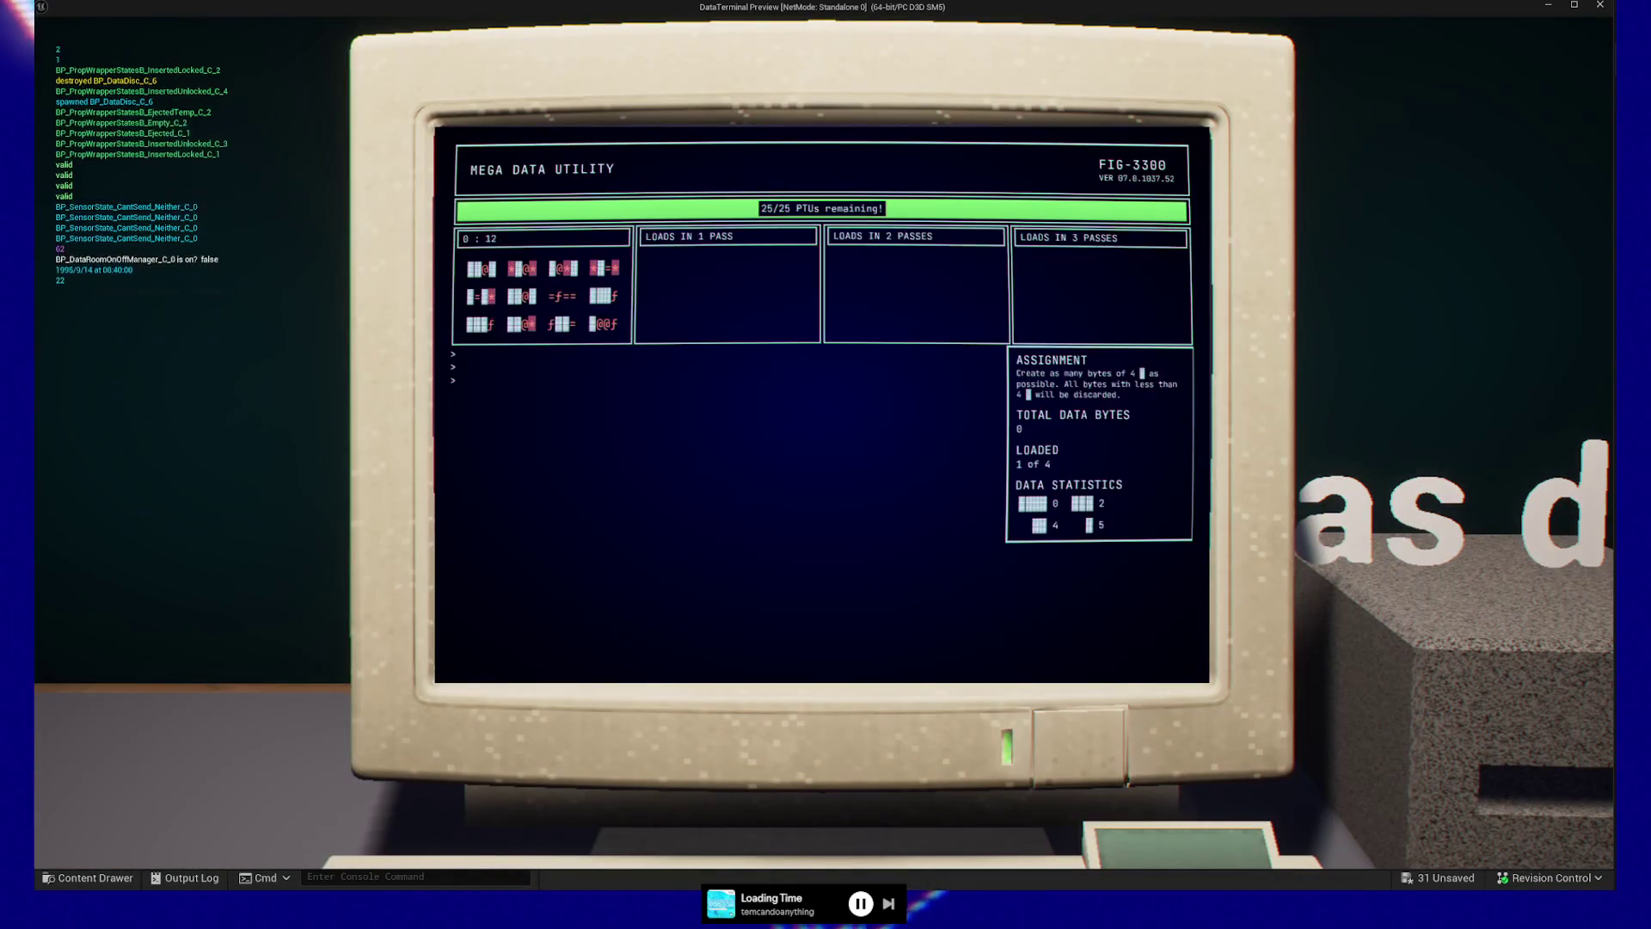
key("Right")
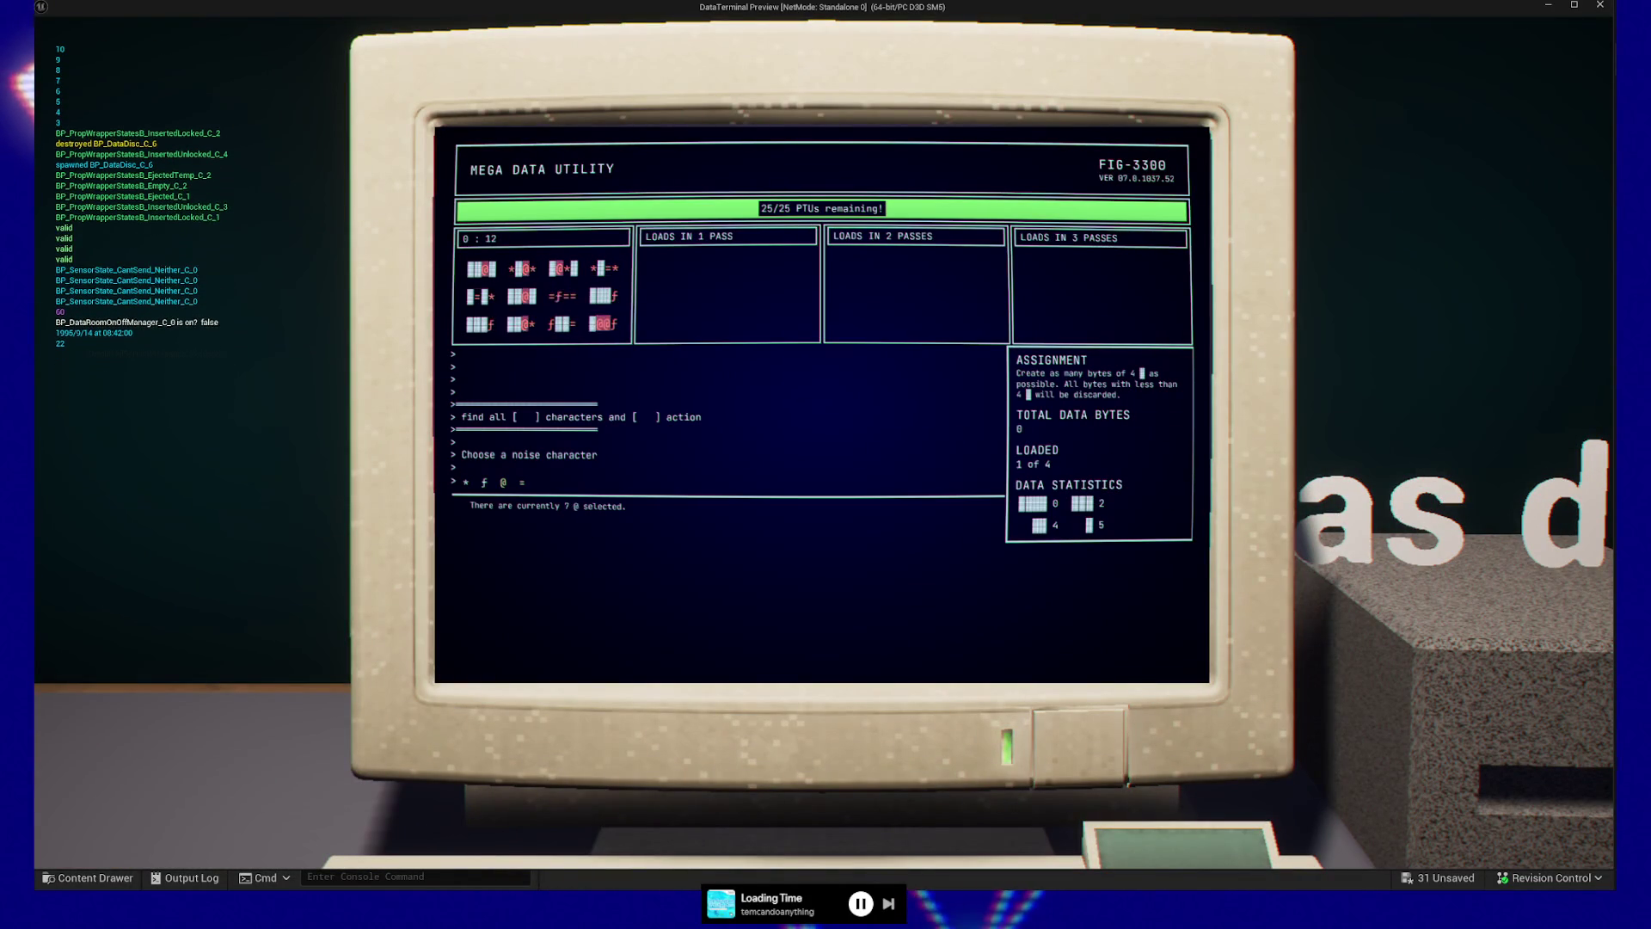
key("Right")
key("Return")
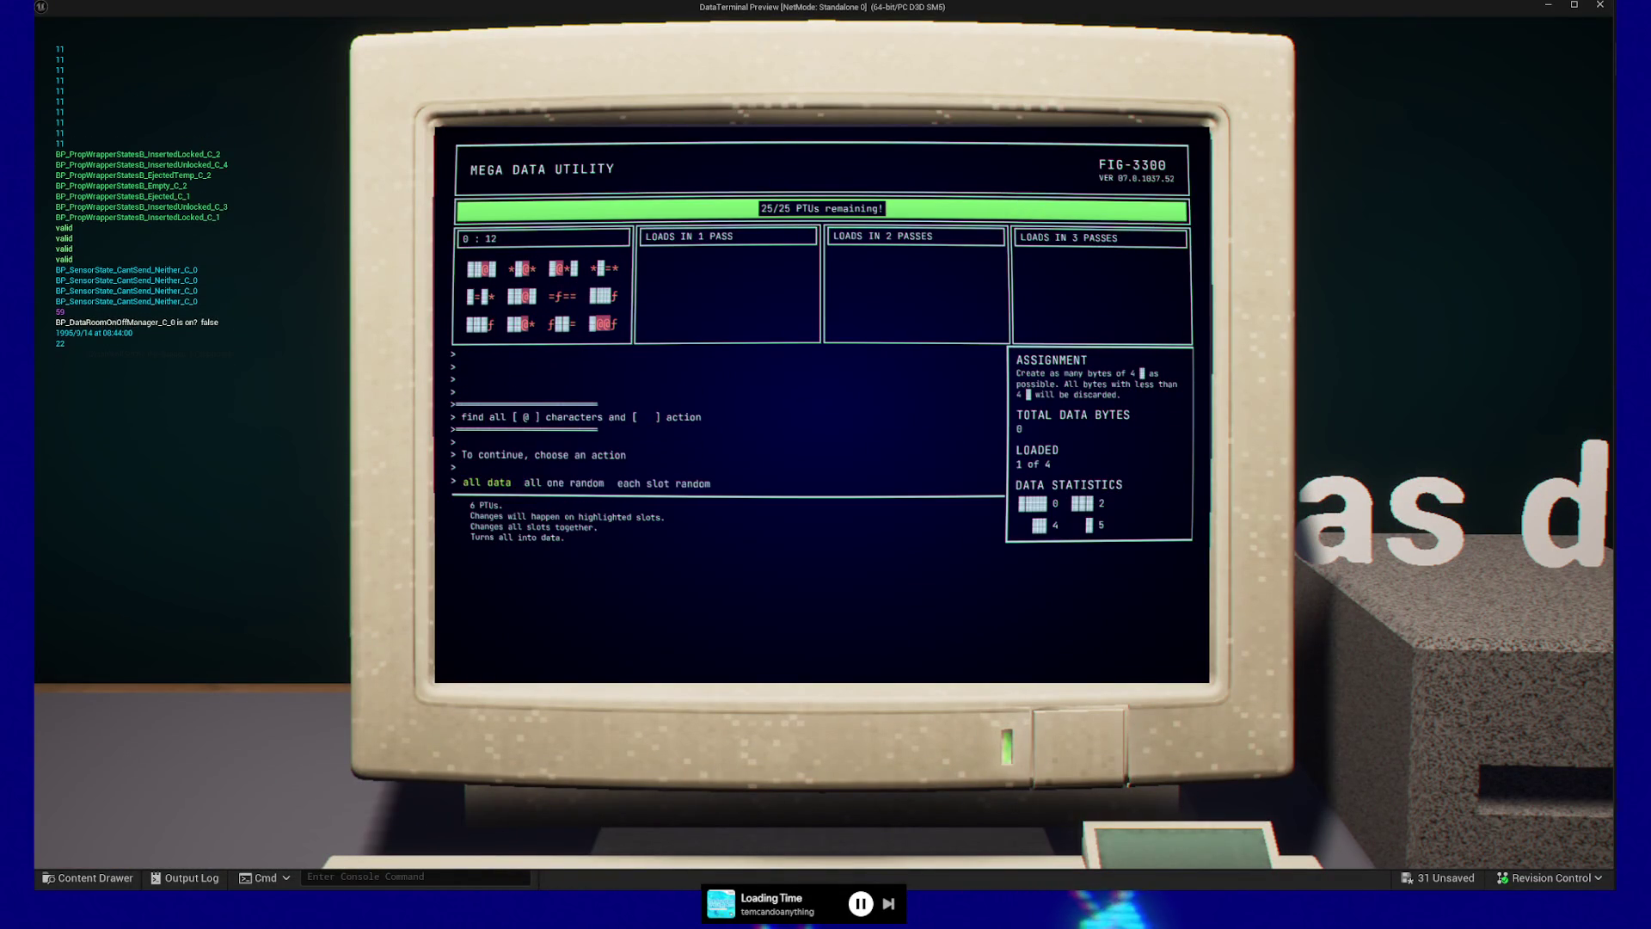
key("Return")
key("Right")
key("Return")
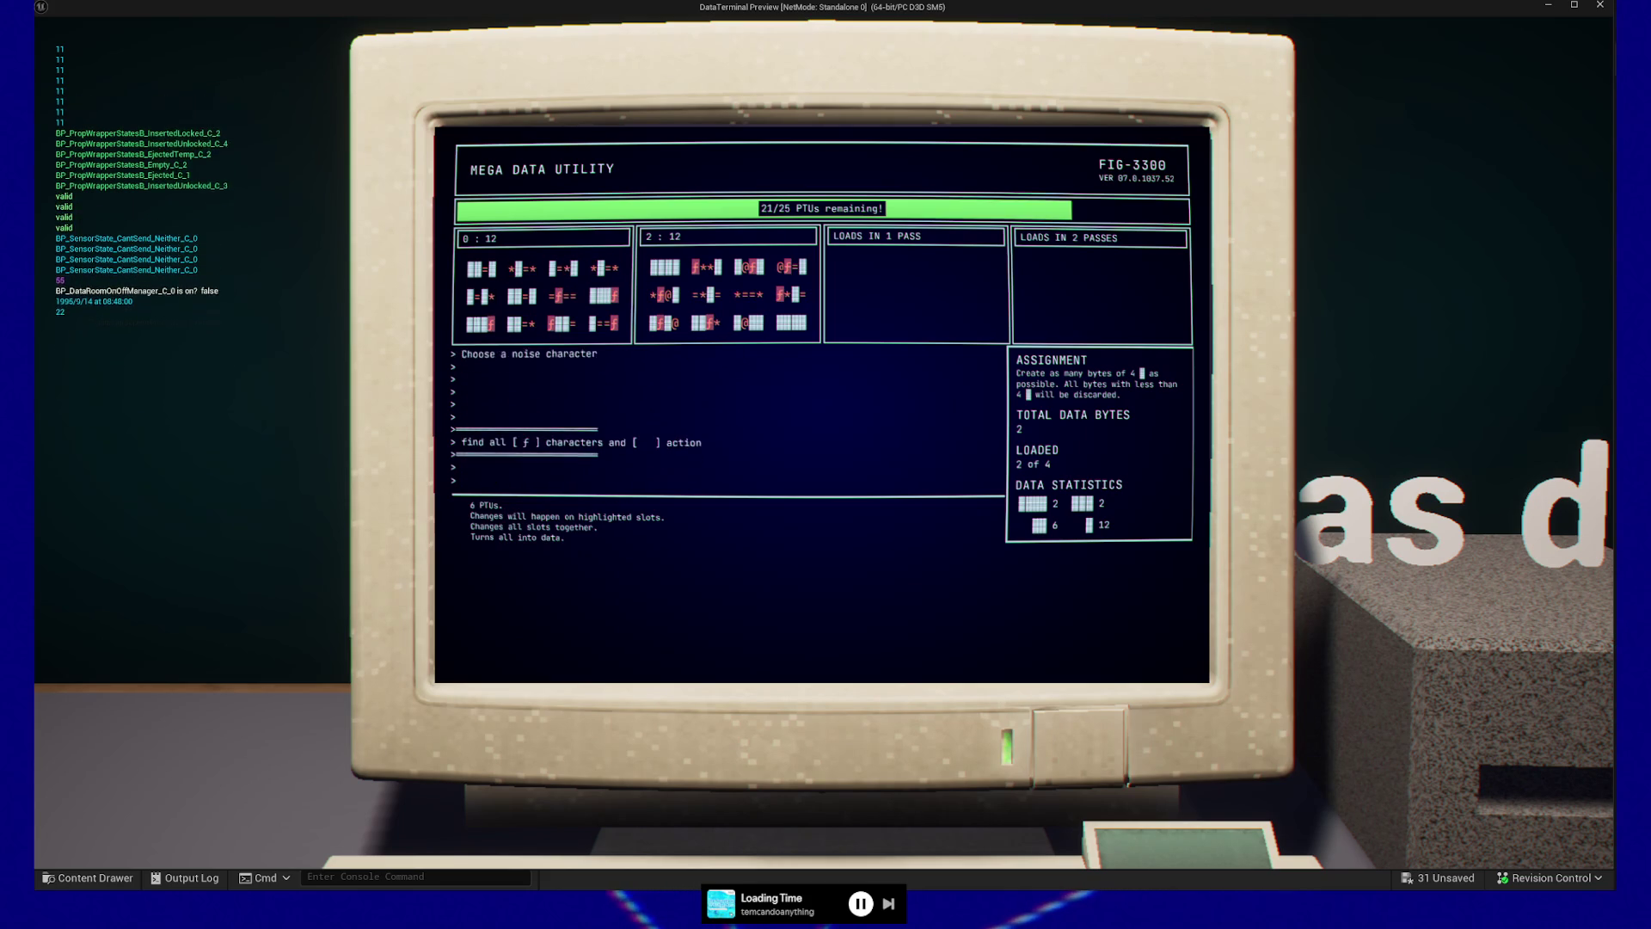
key("Return")
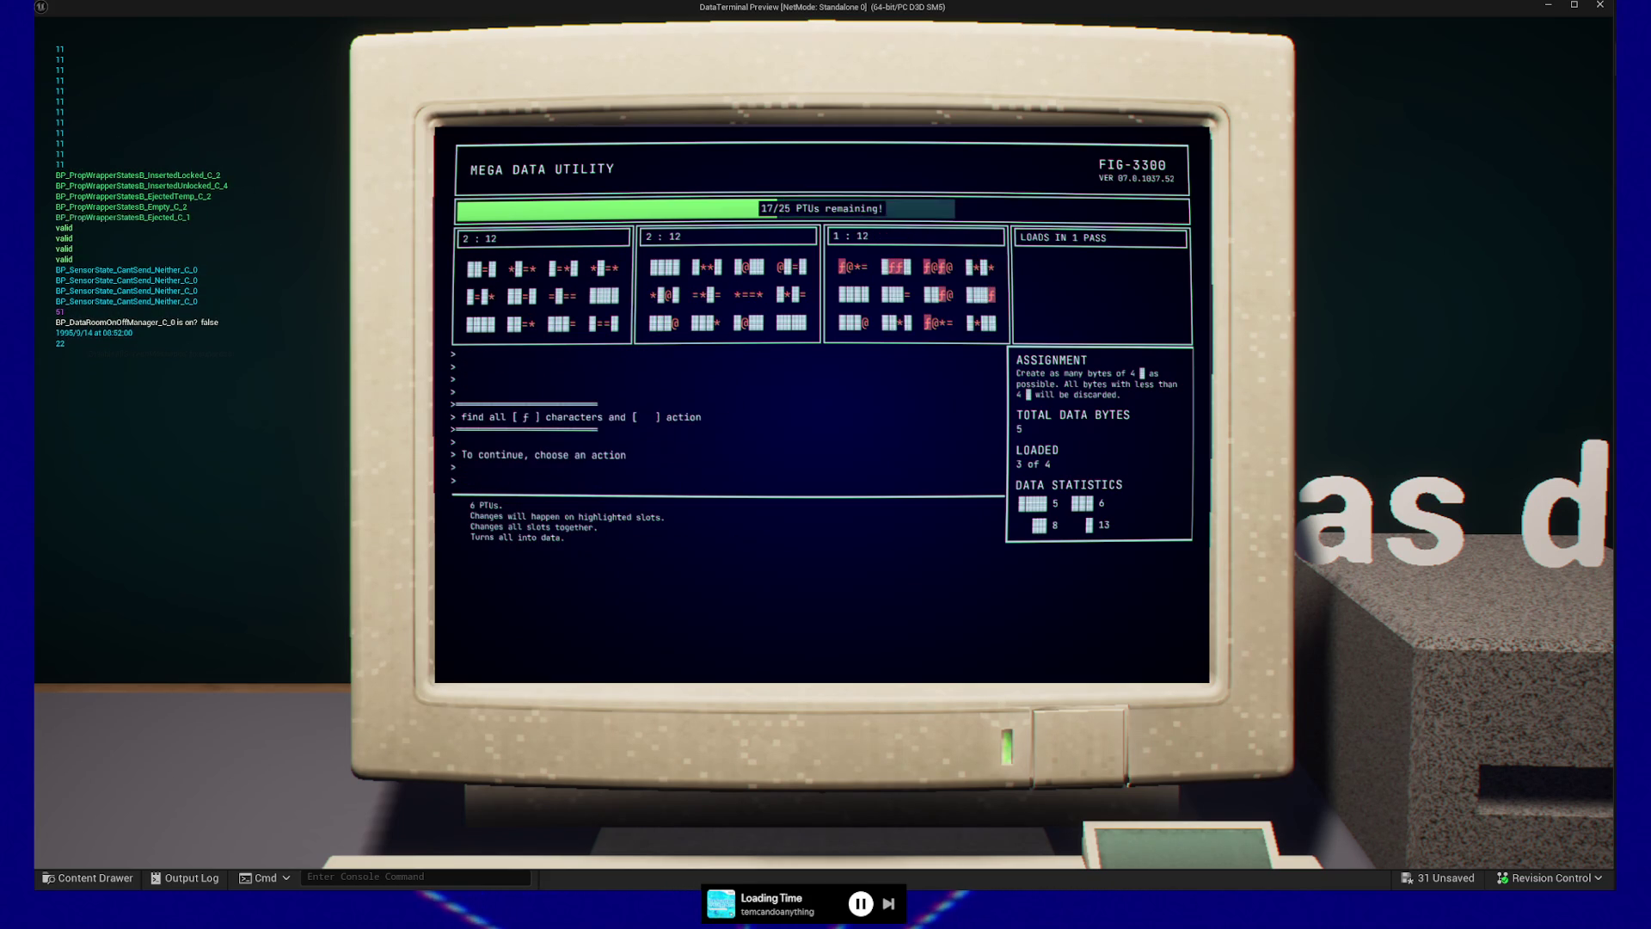
key("Return")
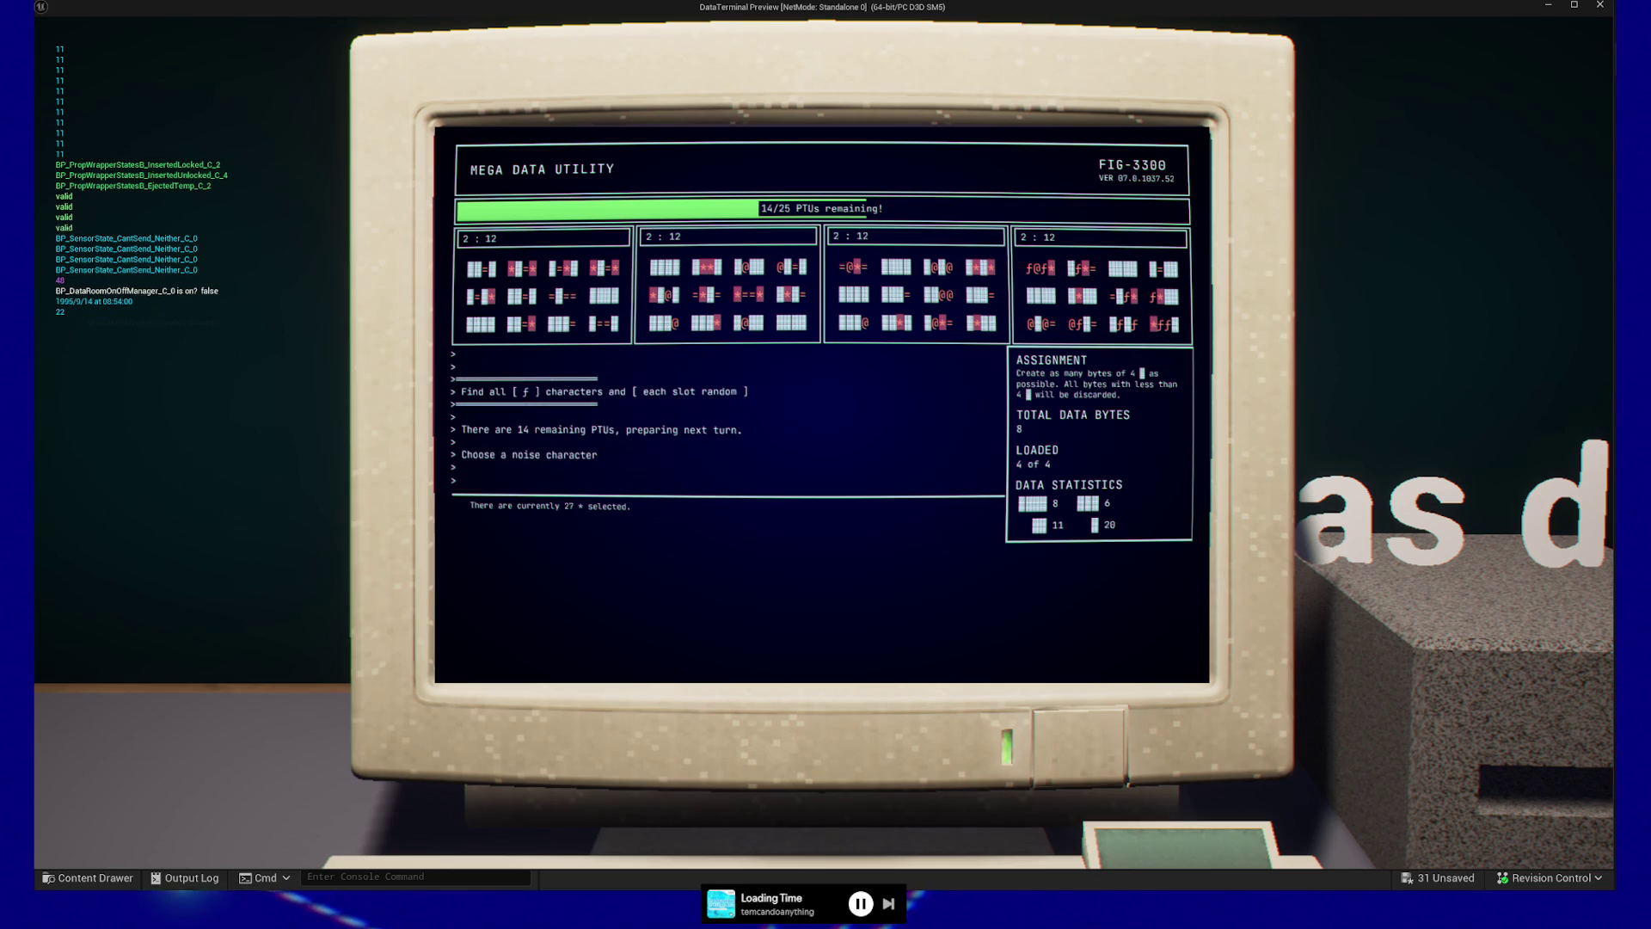
key("Return")
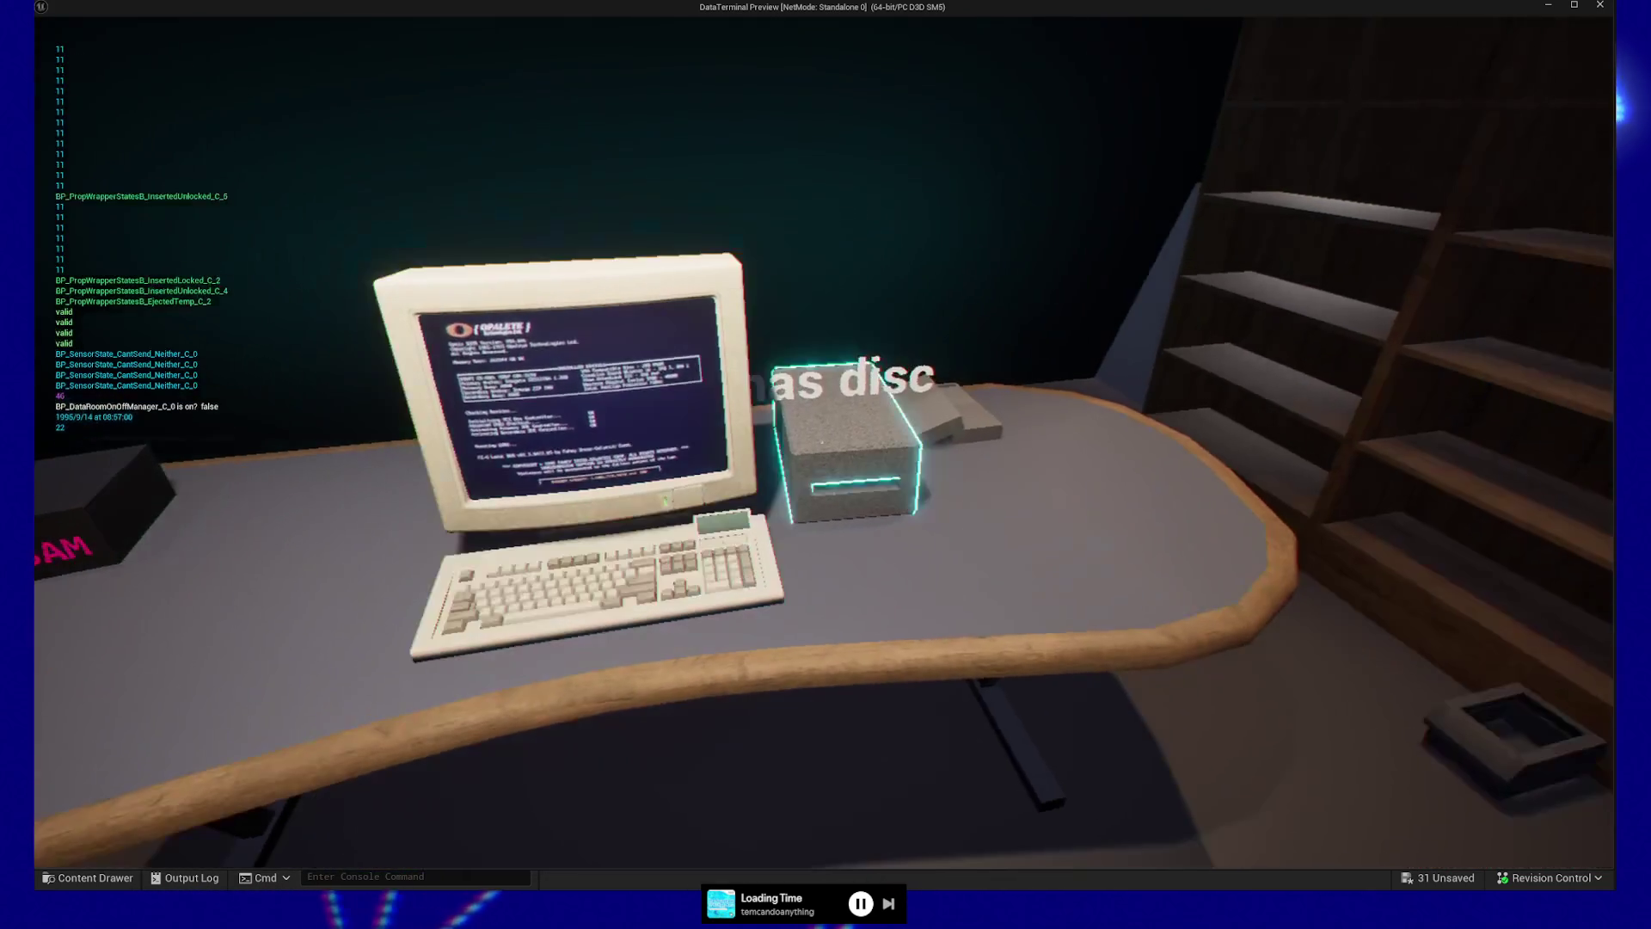
Eject the used disc, insert another Raw Data disc and open Mega Data Utility
left_click(822, 443)
left_click(822, 442)
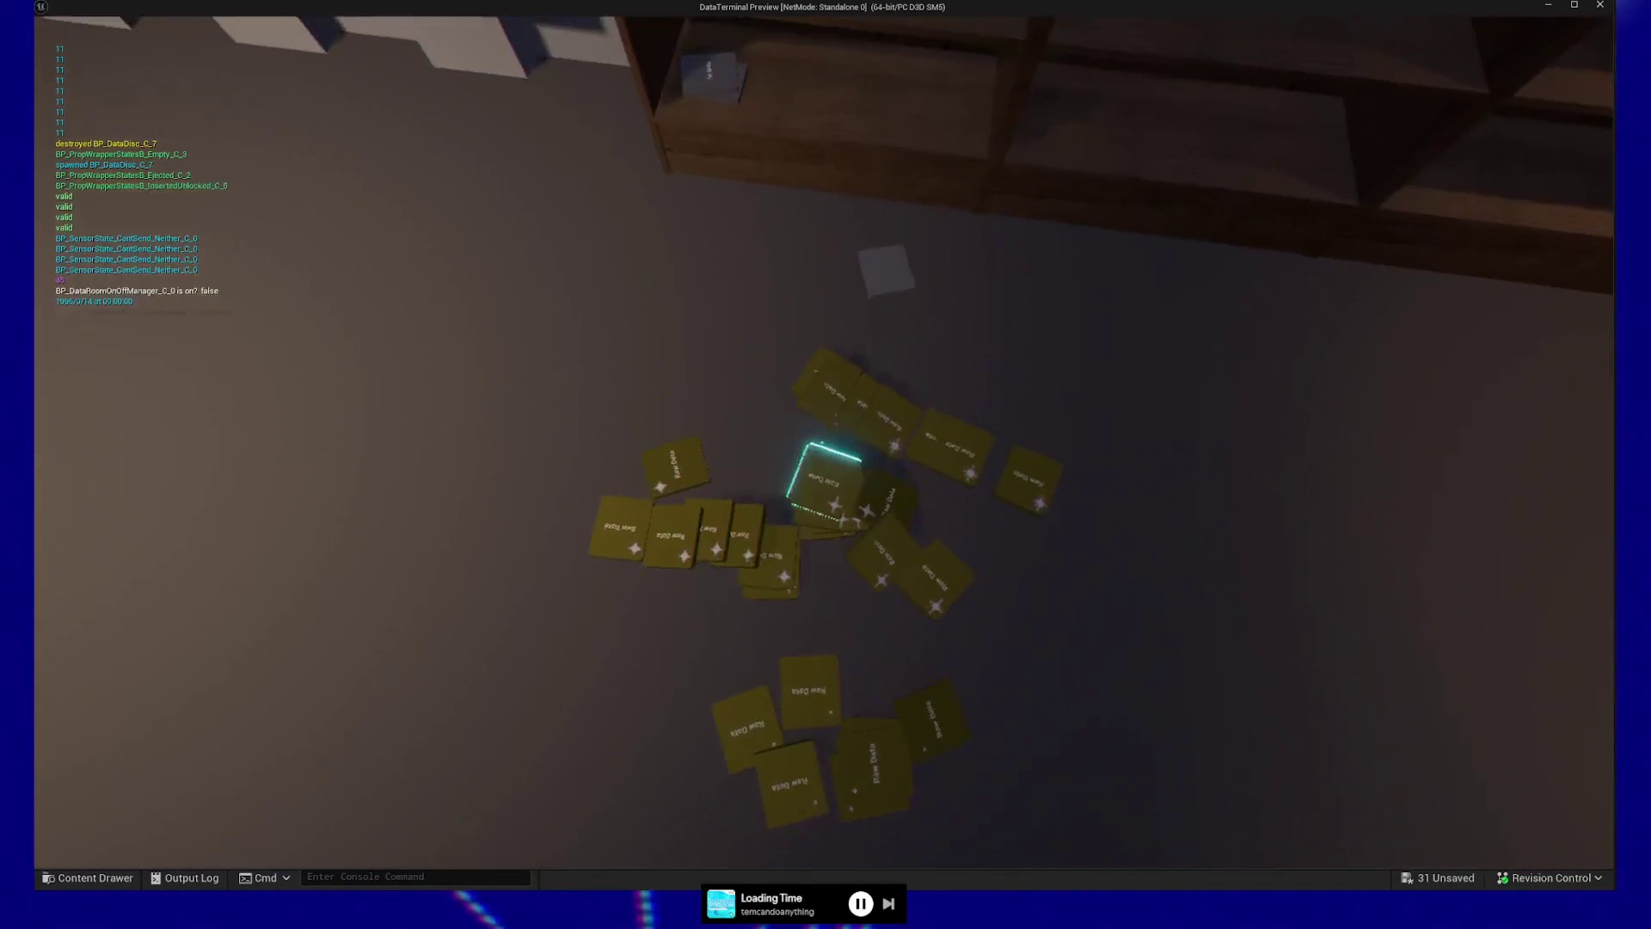
left_click(822, 442)
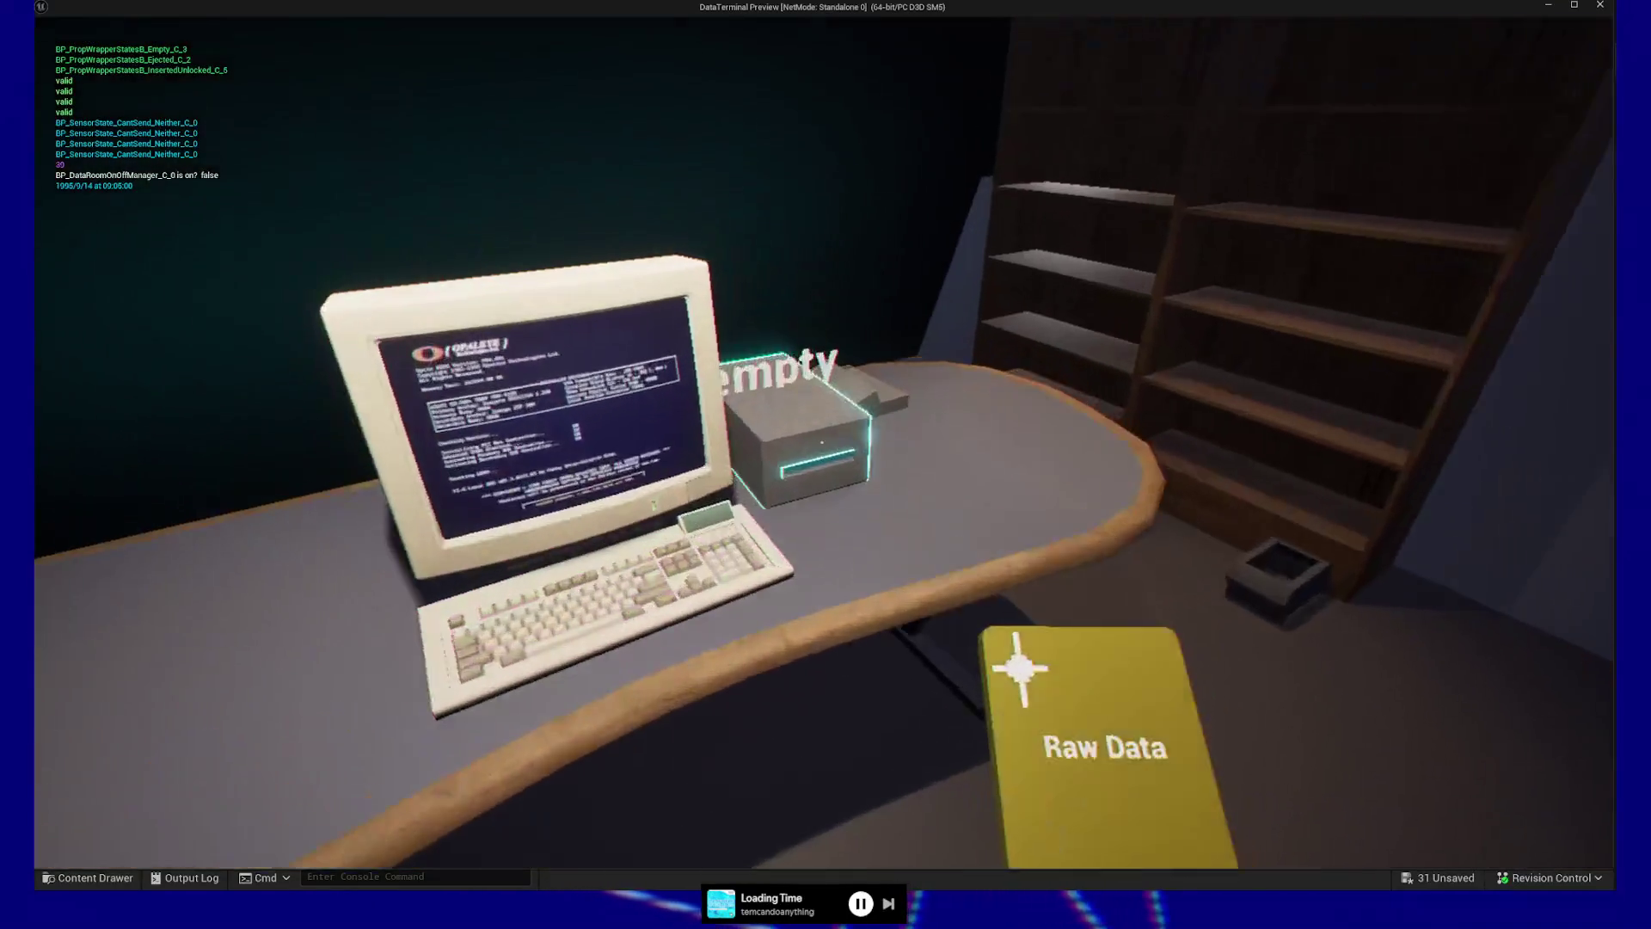
left_click(823, 442)
left_click(824, 448)
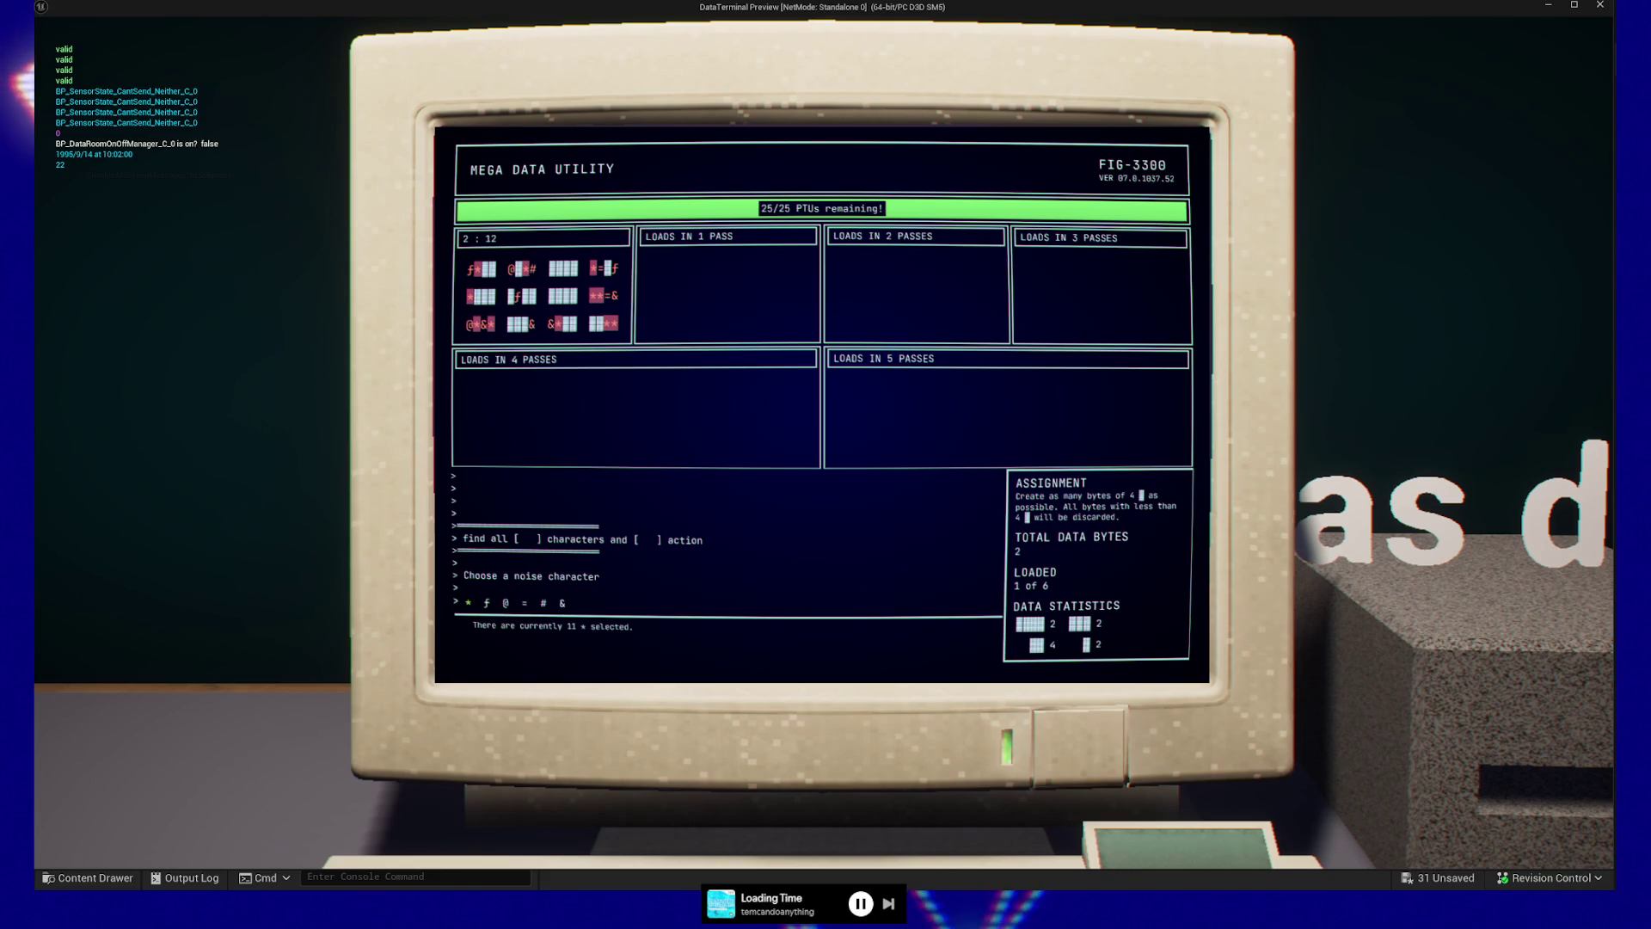
Select the ƒ, = and * noise characters, then pause and quit back to the editor
left_click(487, 603)
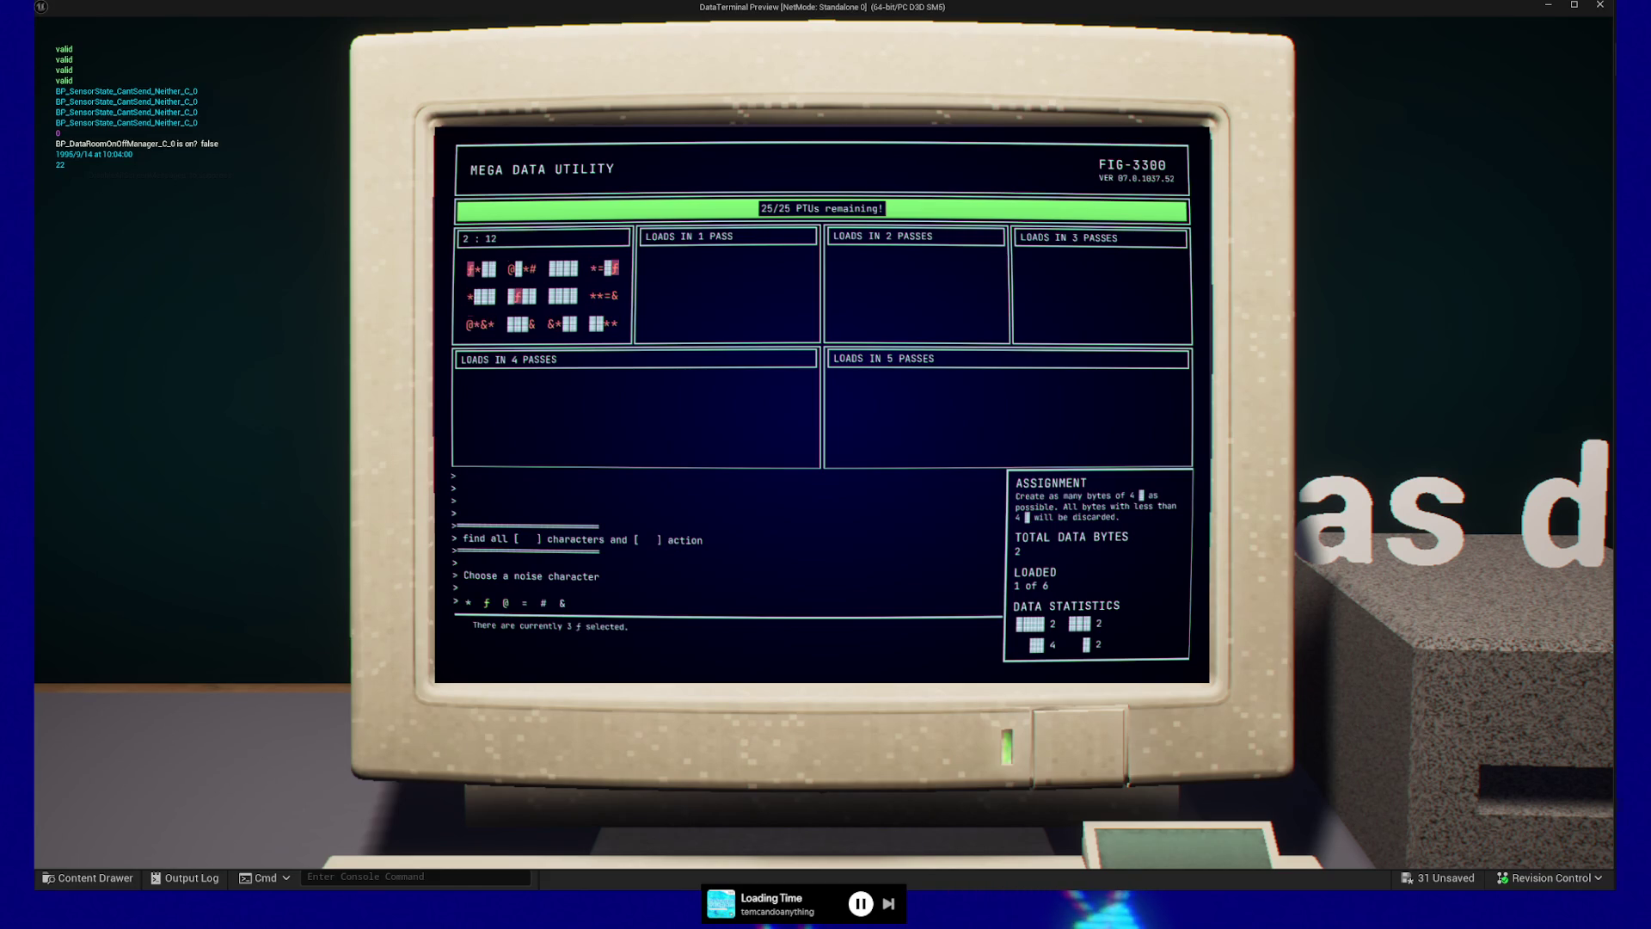
left_click(524, 602)
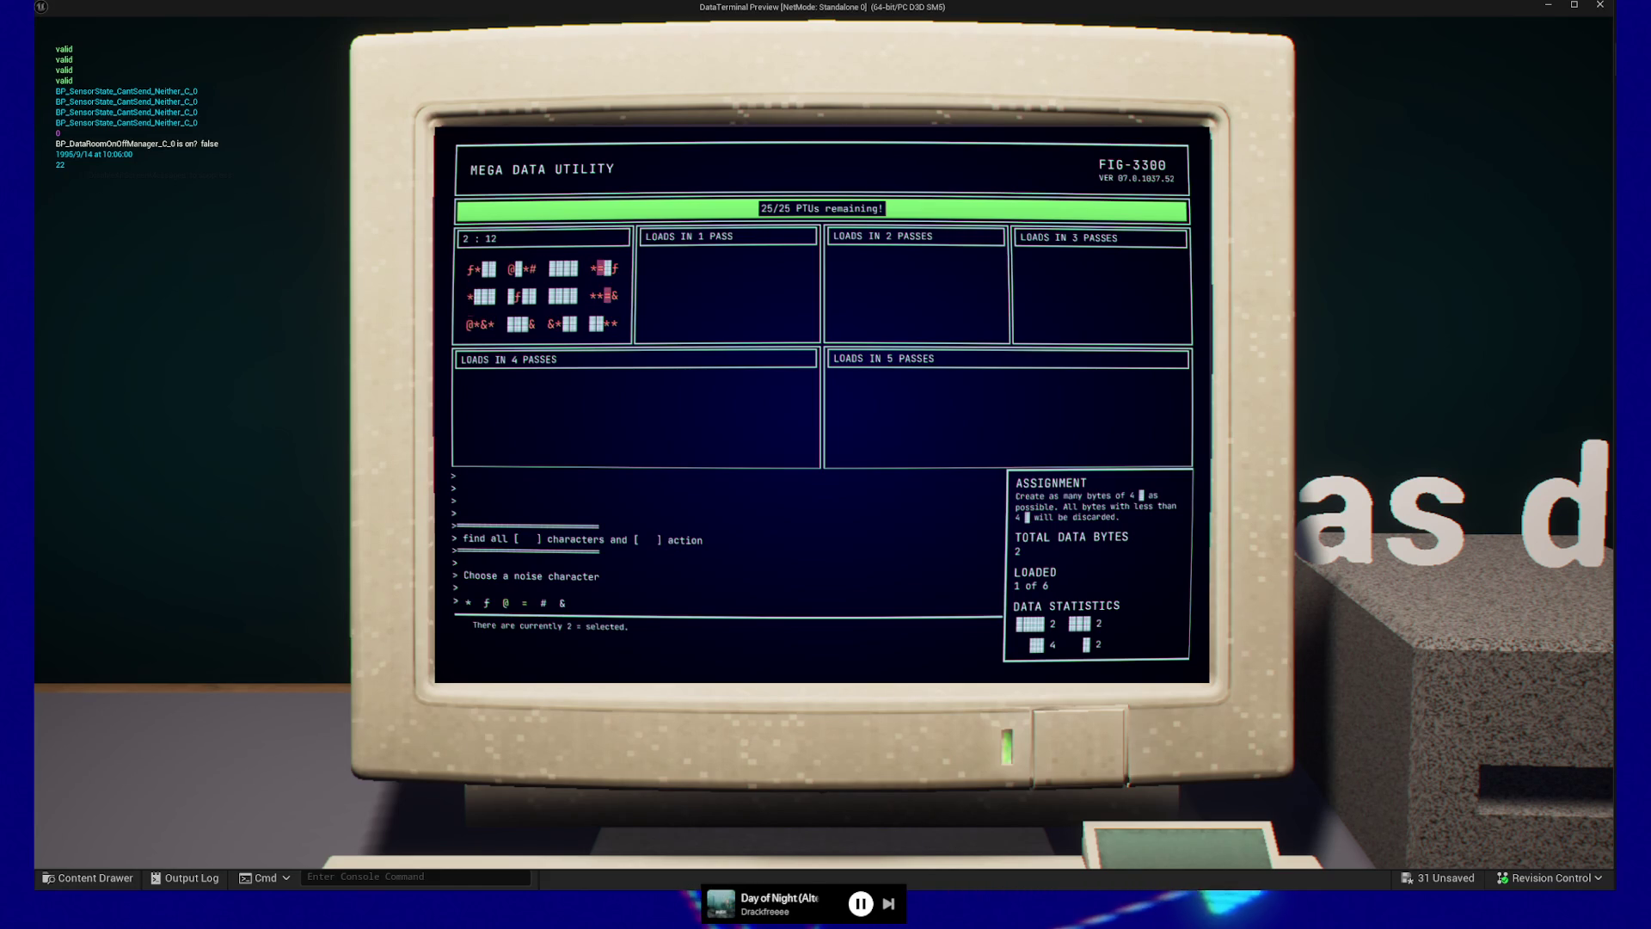
left_click(469, 603)
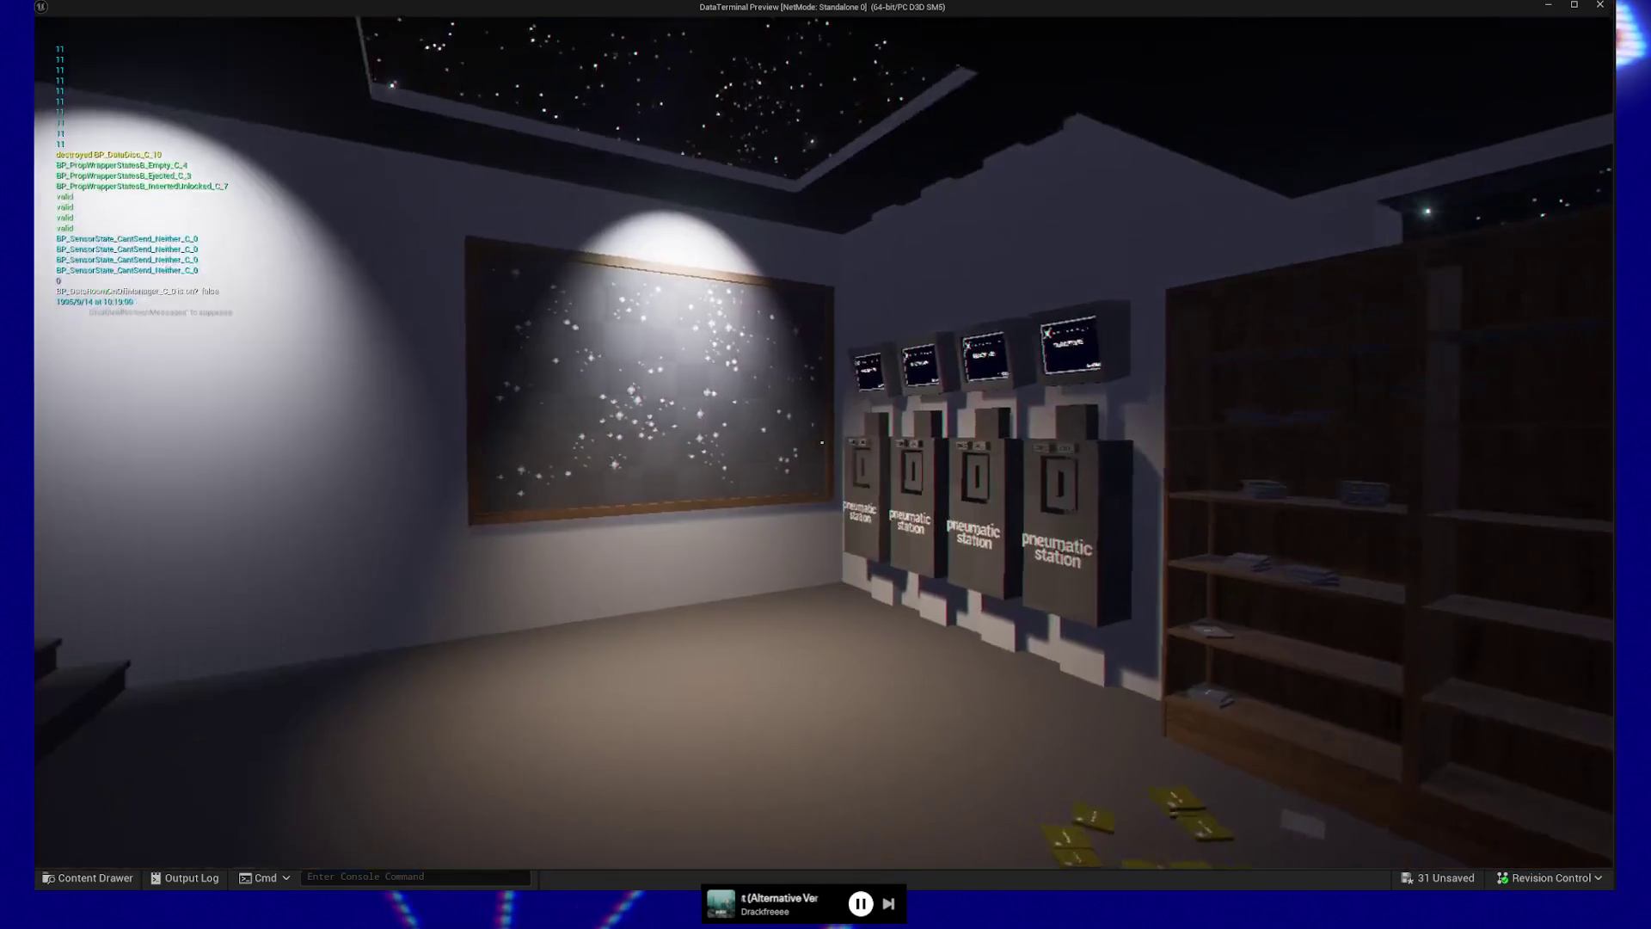
key("Escape")
left_click(860, 684)
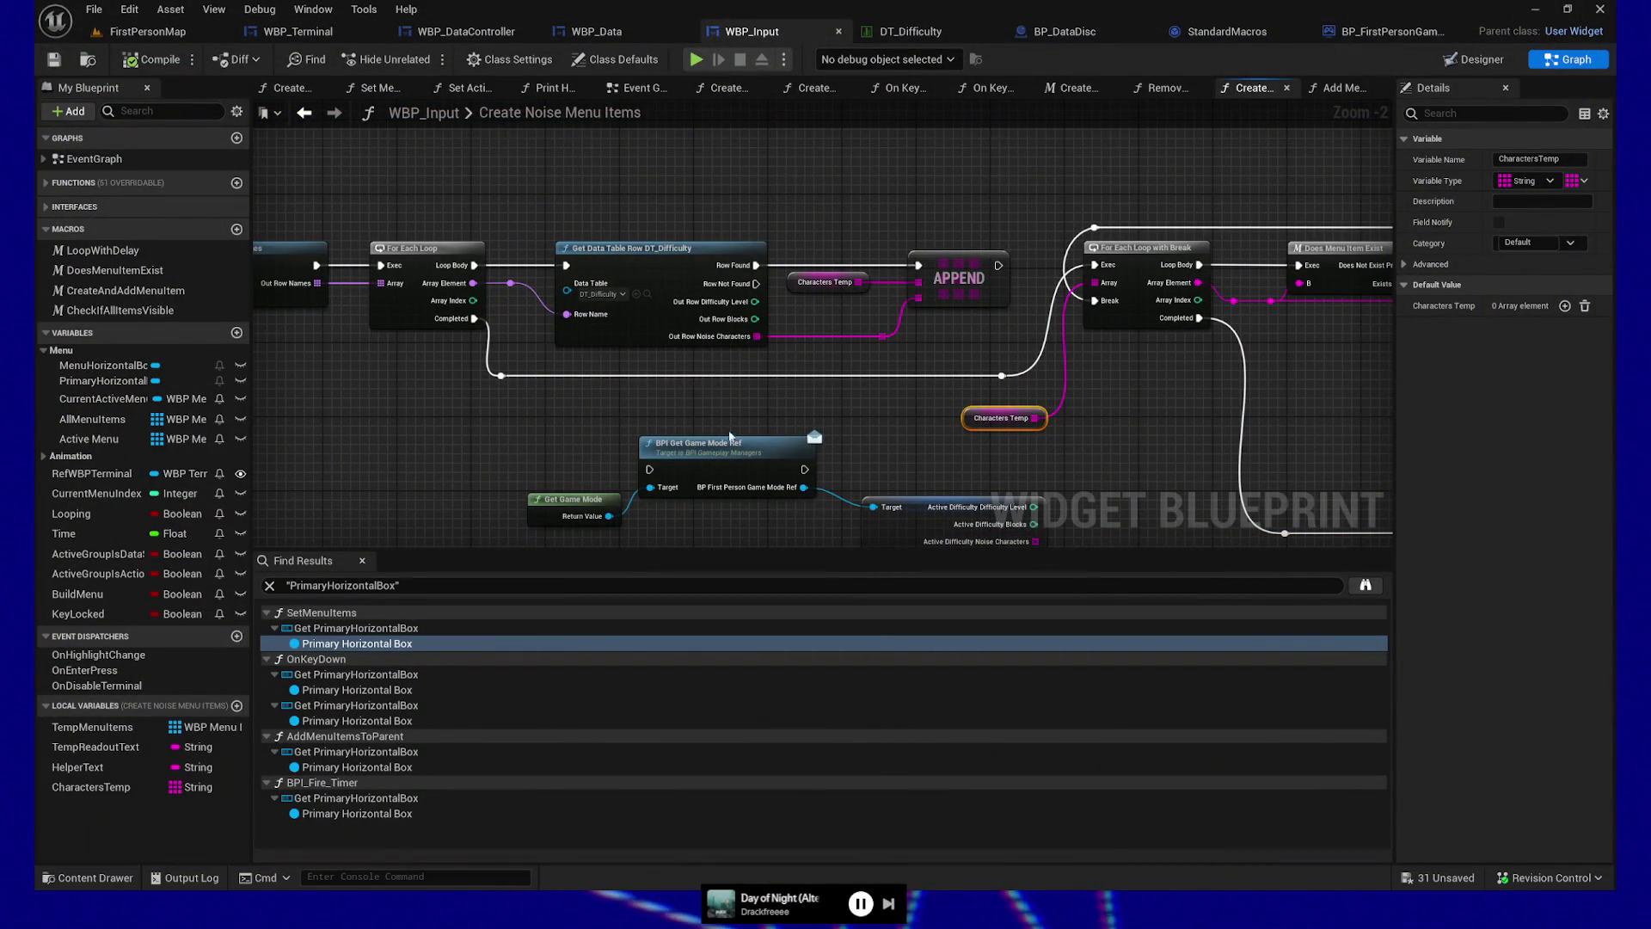
Box-select the row-names, loop, row lookup and Append nodes and collapse them into a function
mouse_move(567, 398)
left_mouse_down()
mouse_move(675, 398)
mouse_move(699, 194)
mouse_move(644, 202)
left_mouse_up()
scroll(699, 194, "down", 1)
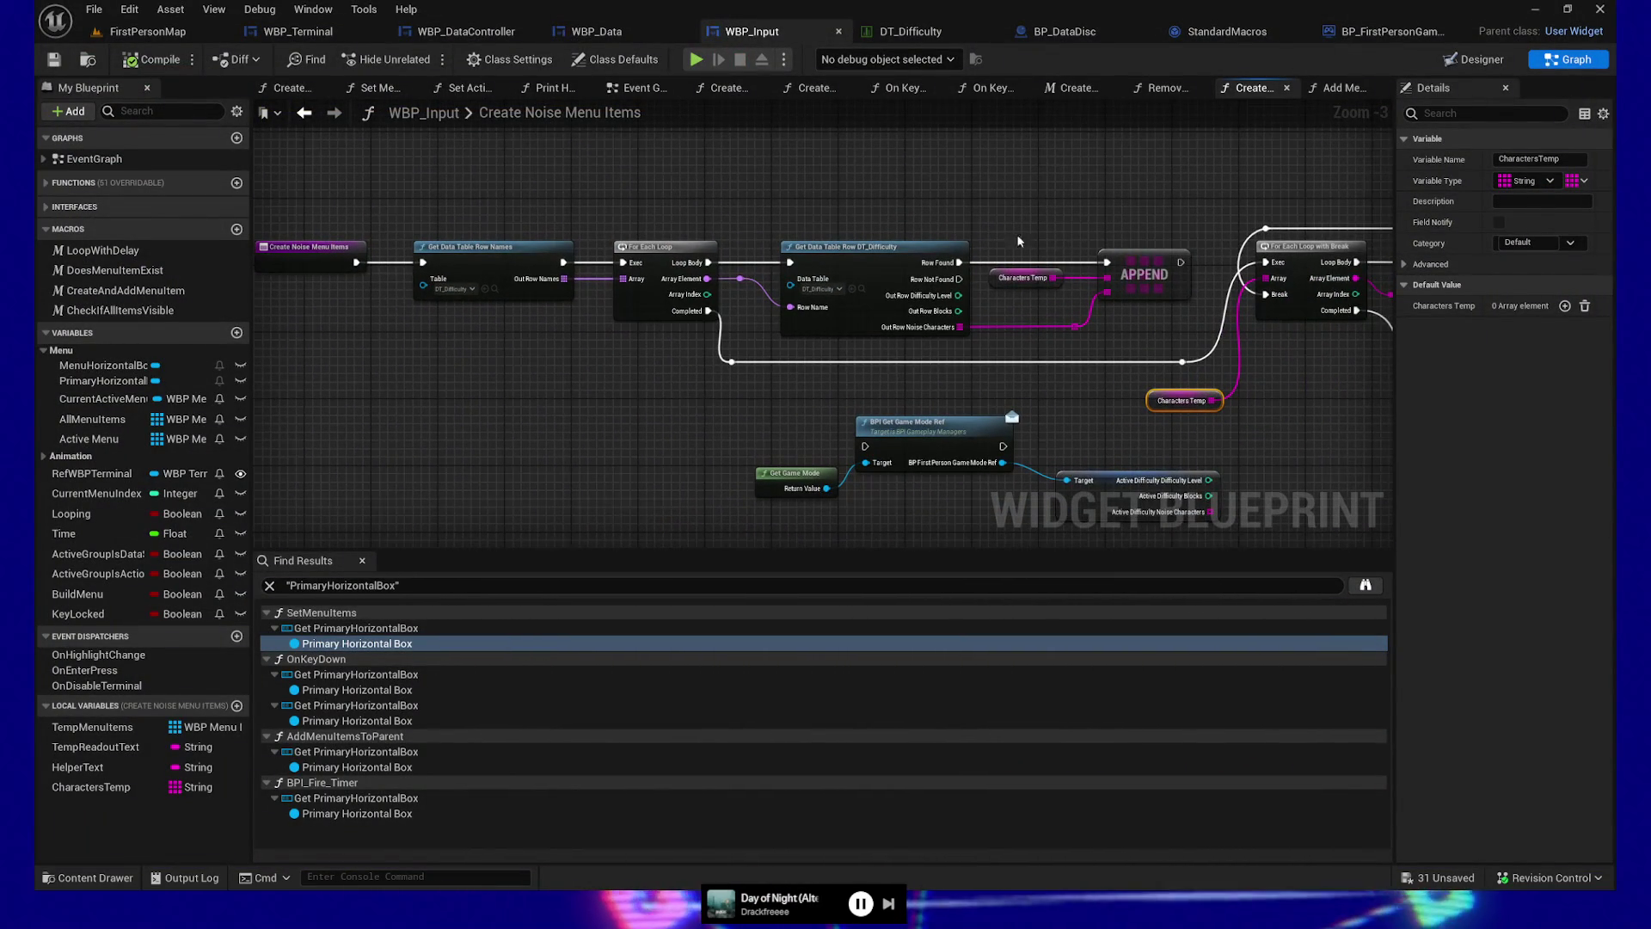
left_click_drag(423, 196, 1164, 373)
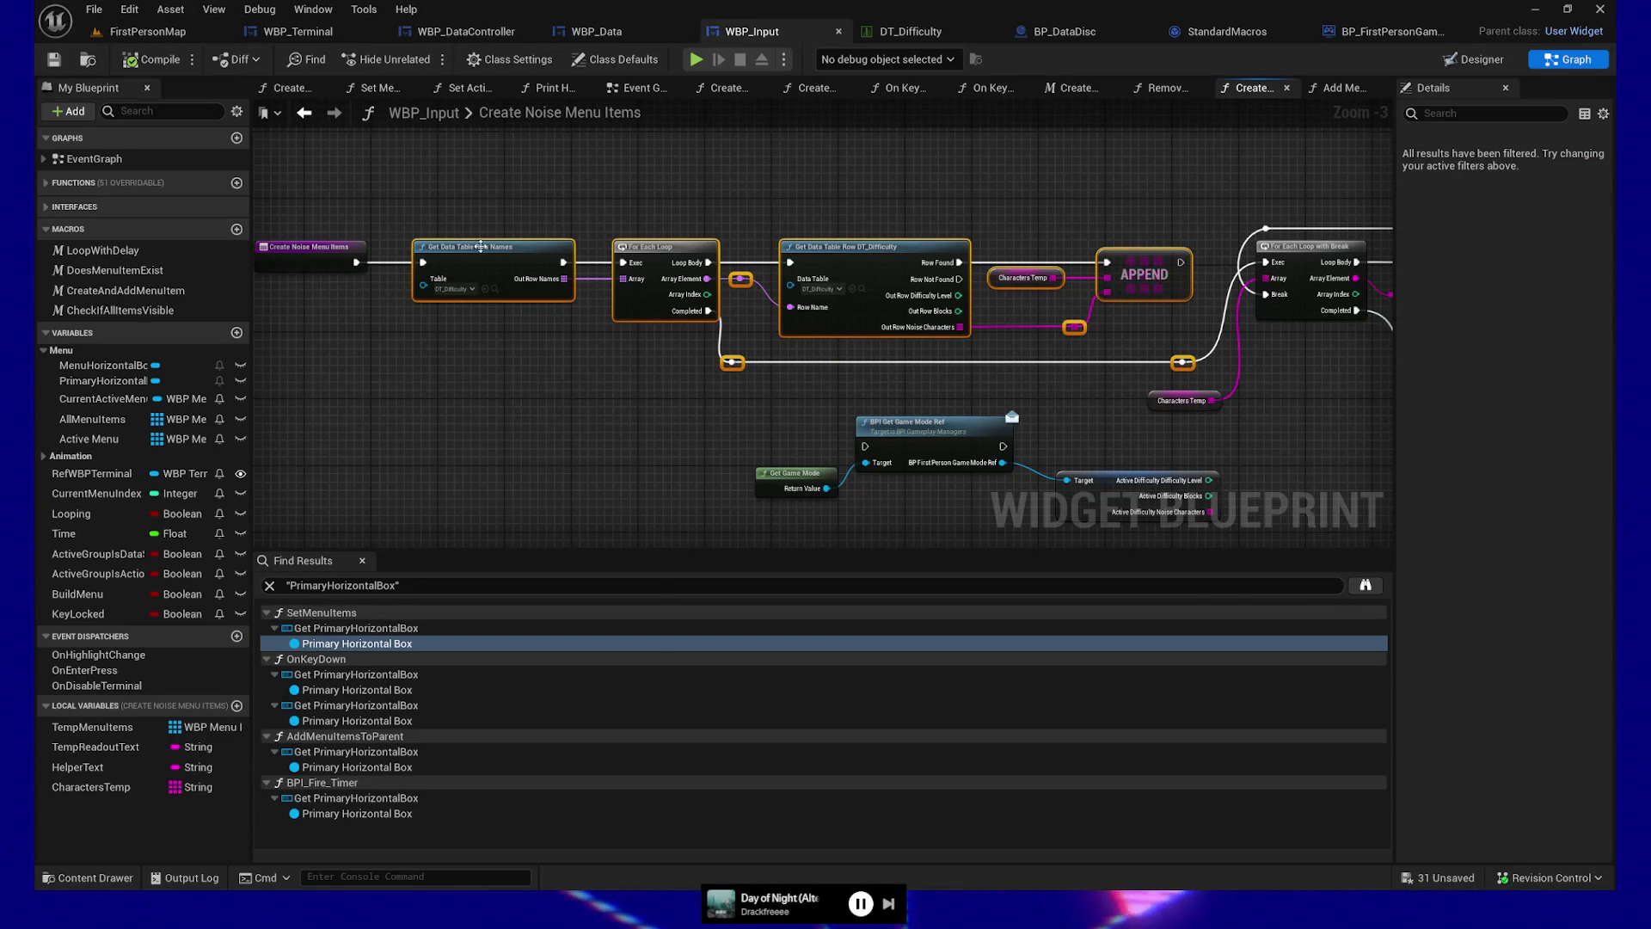
right_click(512, 259)
left_click(559, 486)
type("GetAll")
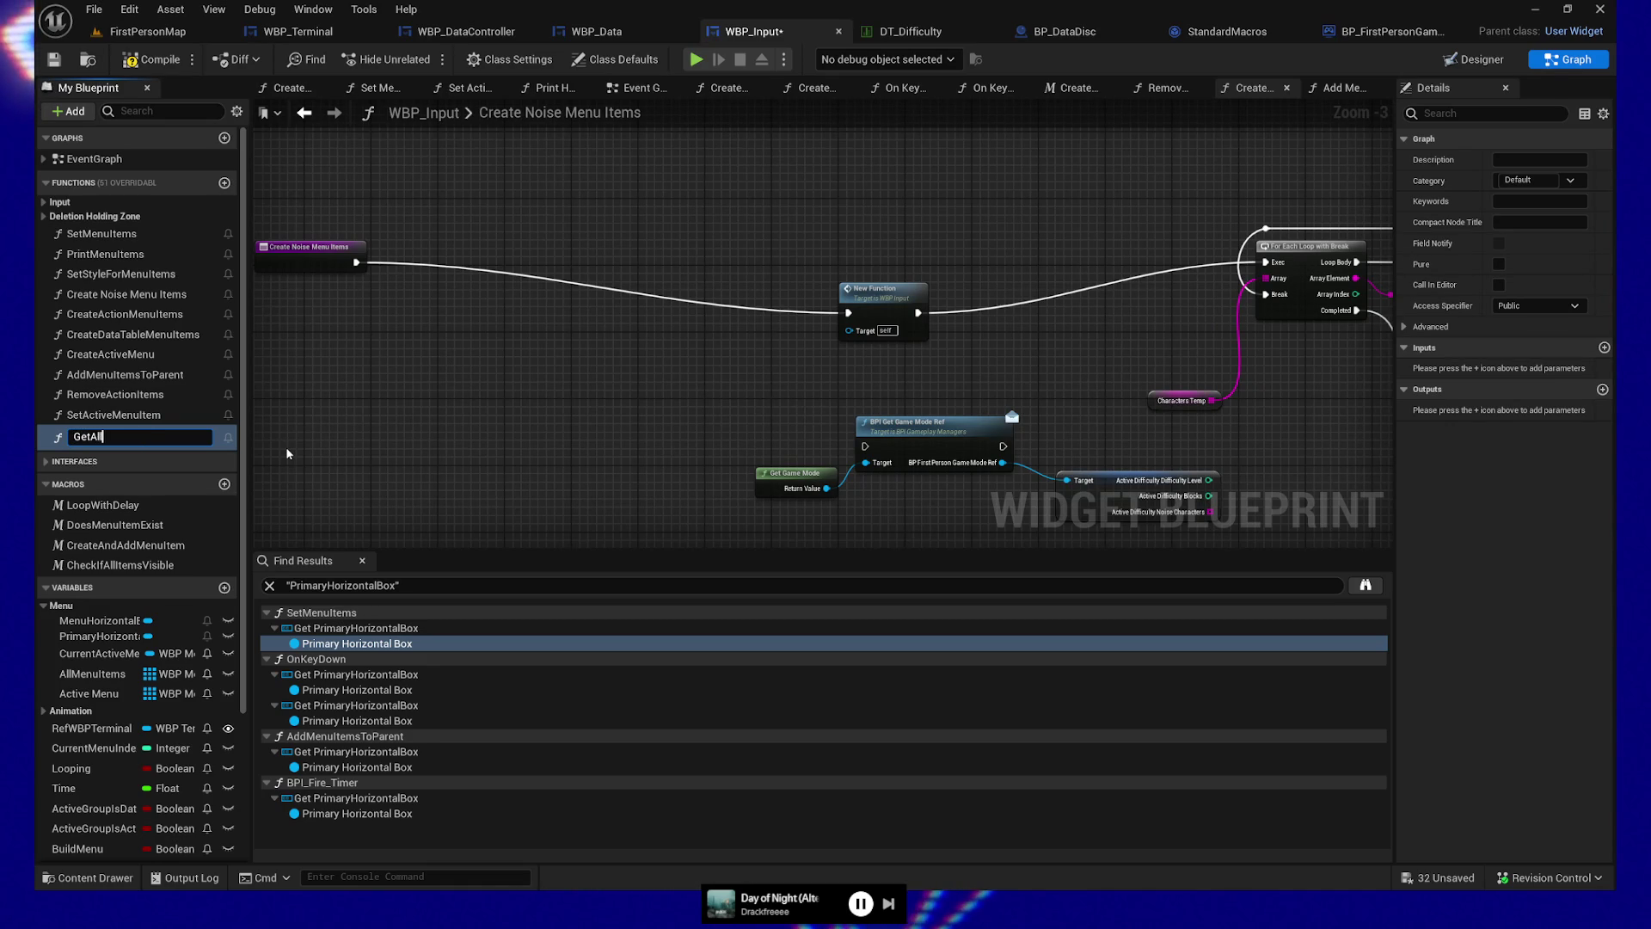
Name the function GetAllNoiseCharacters, open it and make CharactersTemp a local variable
type("NoiseCharac")
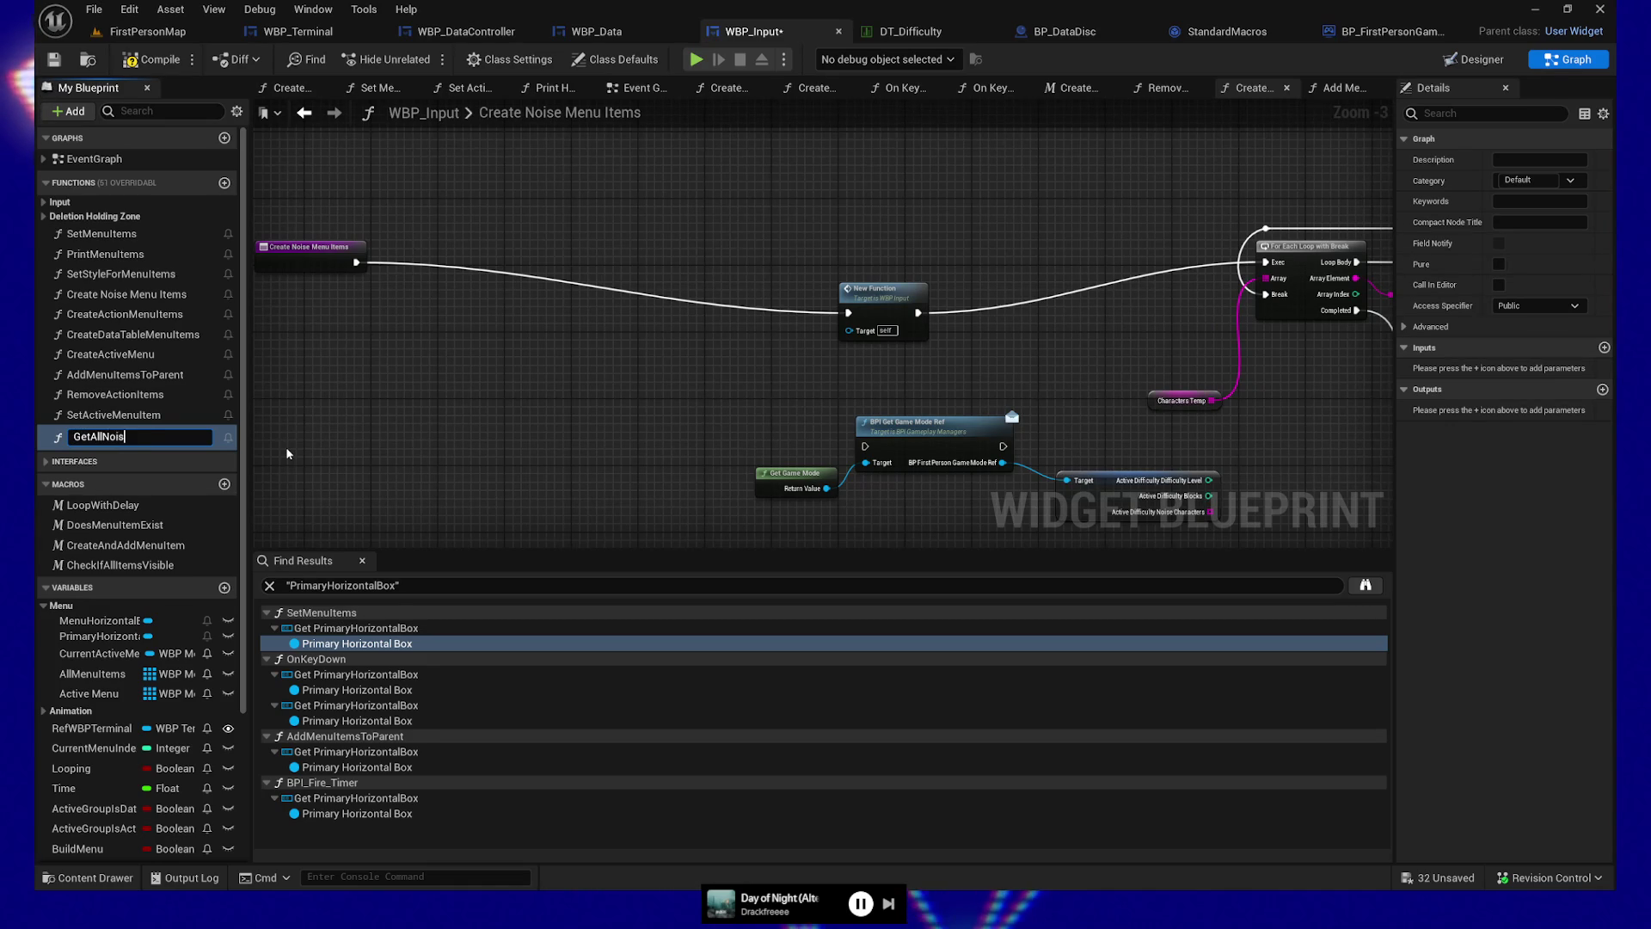
type("ters")
key("Return")
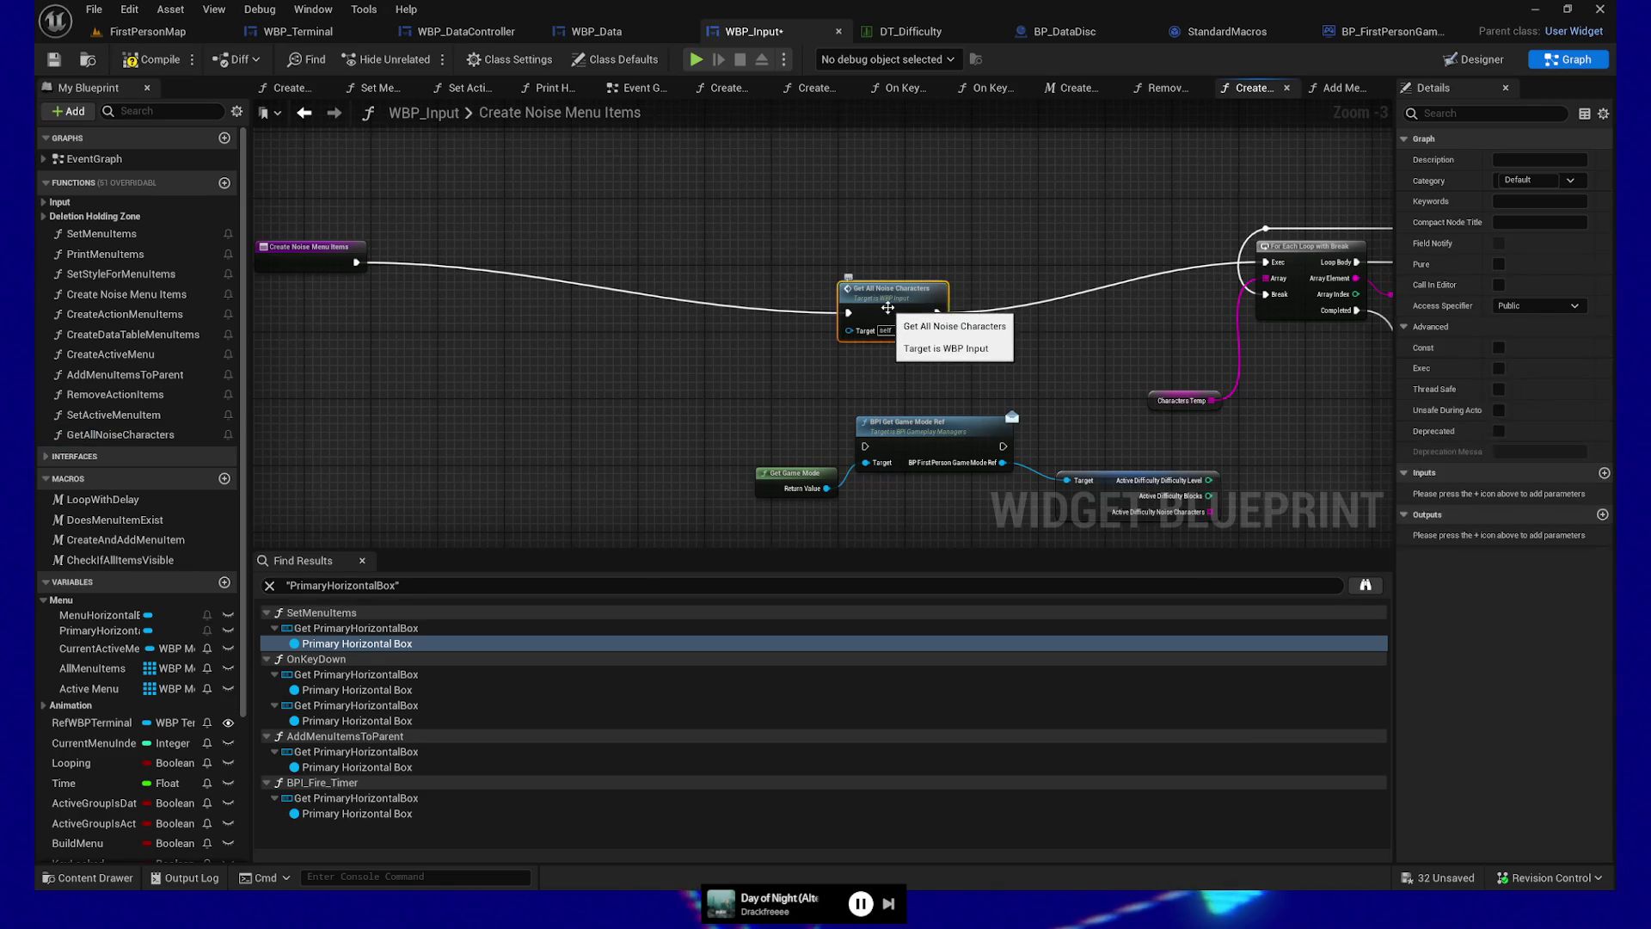
double_click(849, 320)
mouse_move(947, 347)
left_mouse_down()
mouse_move(969, 442)
mouse_move(841, 452)
left_mouse_up()
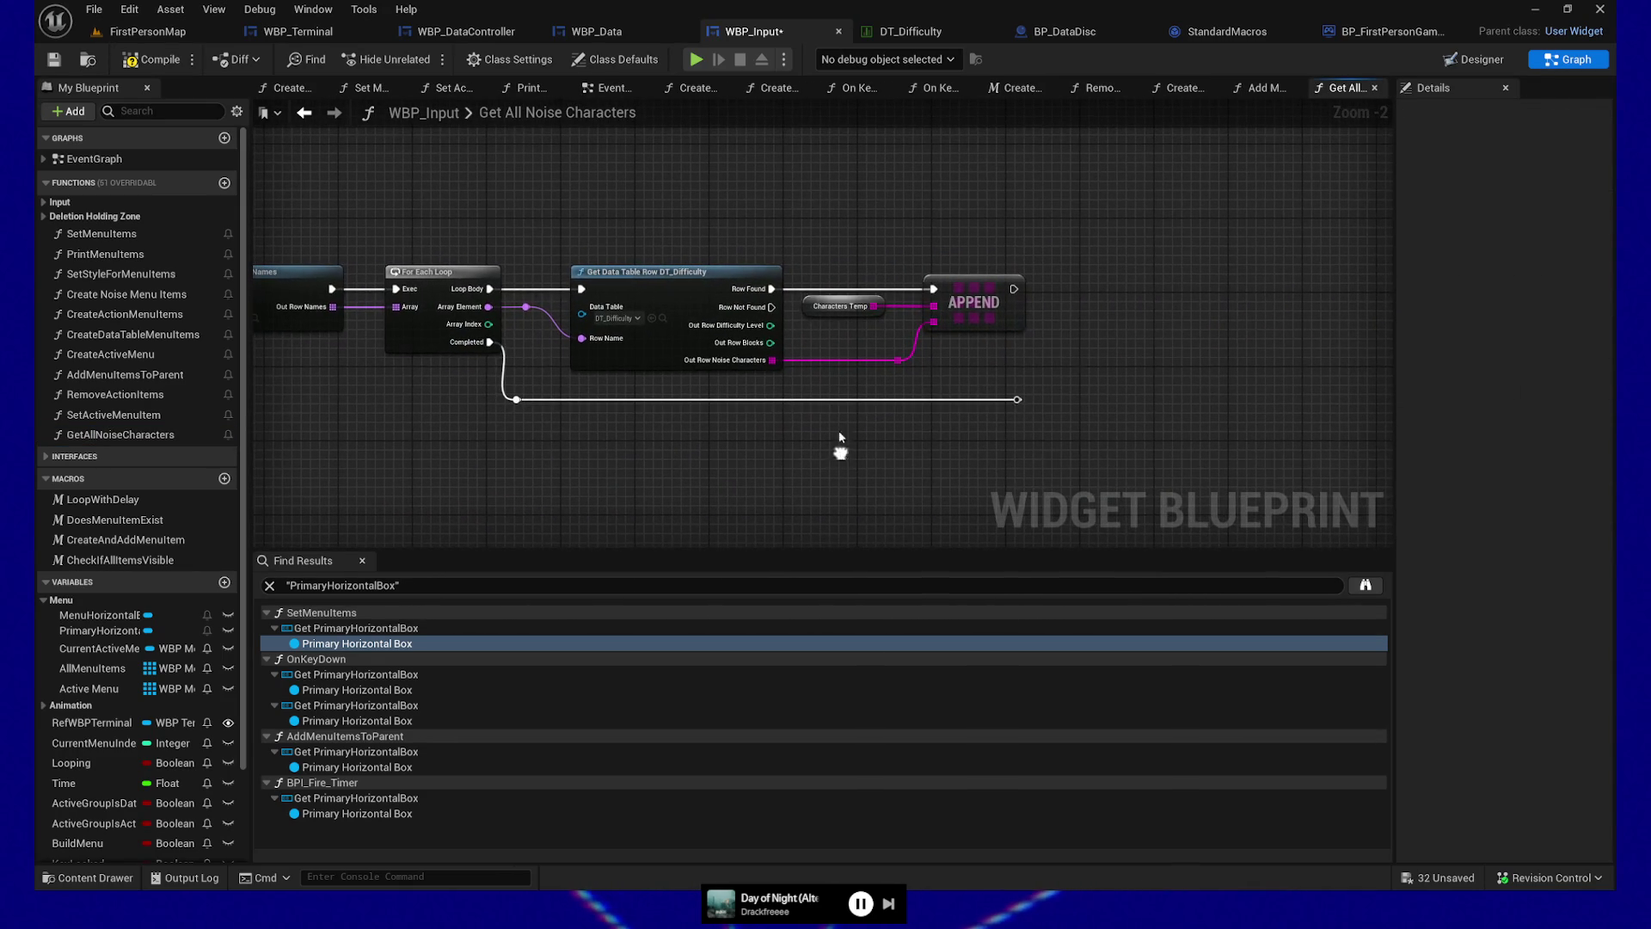
right_click(805, 308)
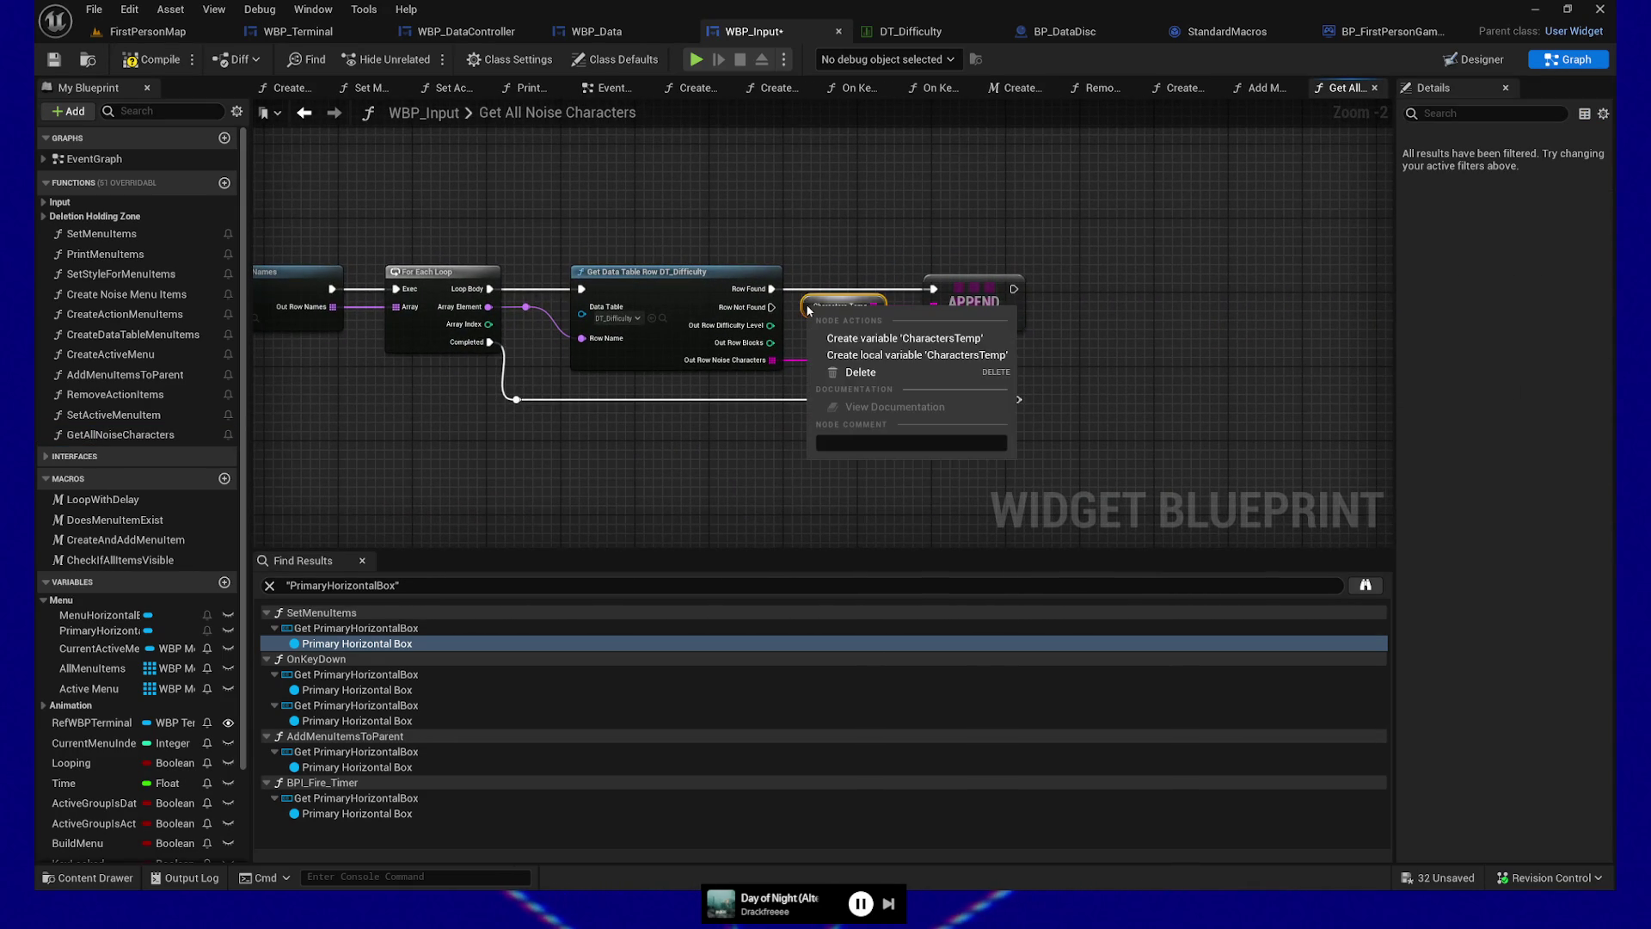
left_click(855, 357)
Add a Return Node after loop completion, fed by a CharactersTemp getter
left_click_drag(974, 404, 974, 404)
type("return")
key("Return")
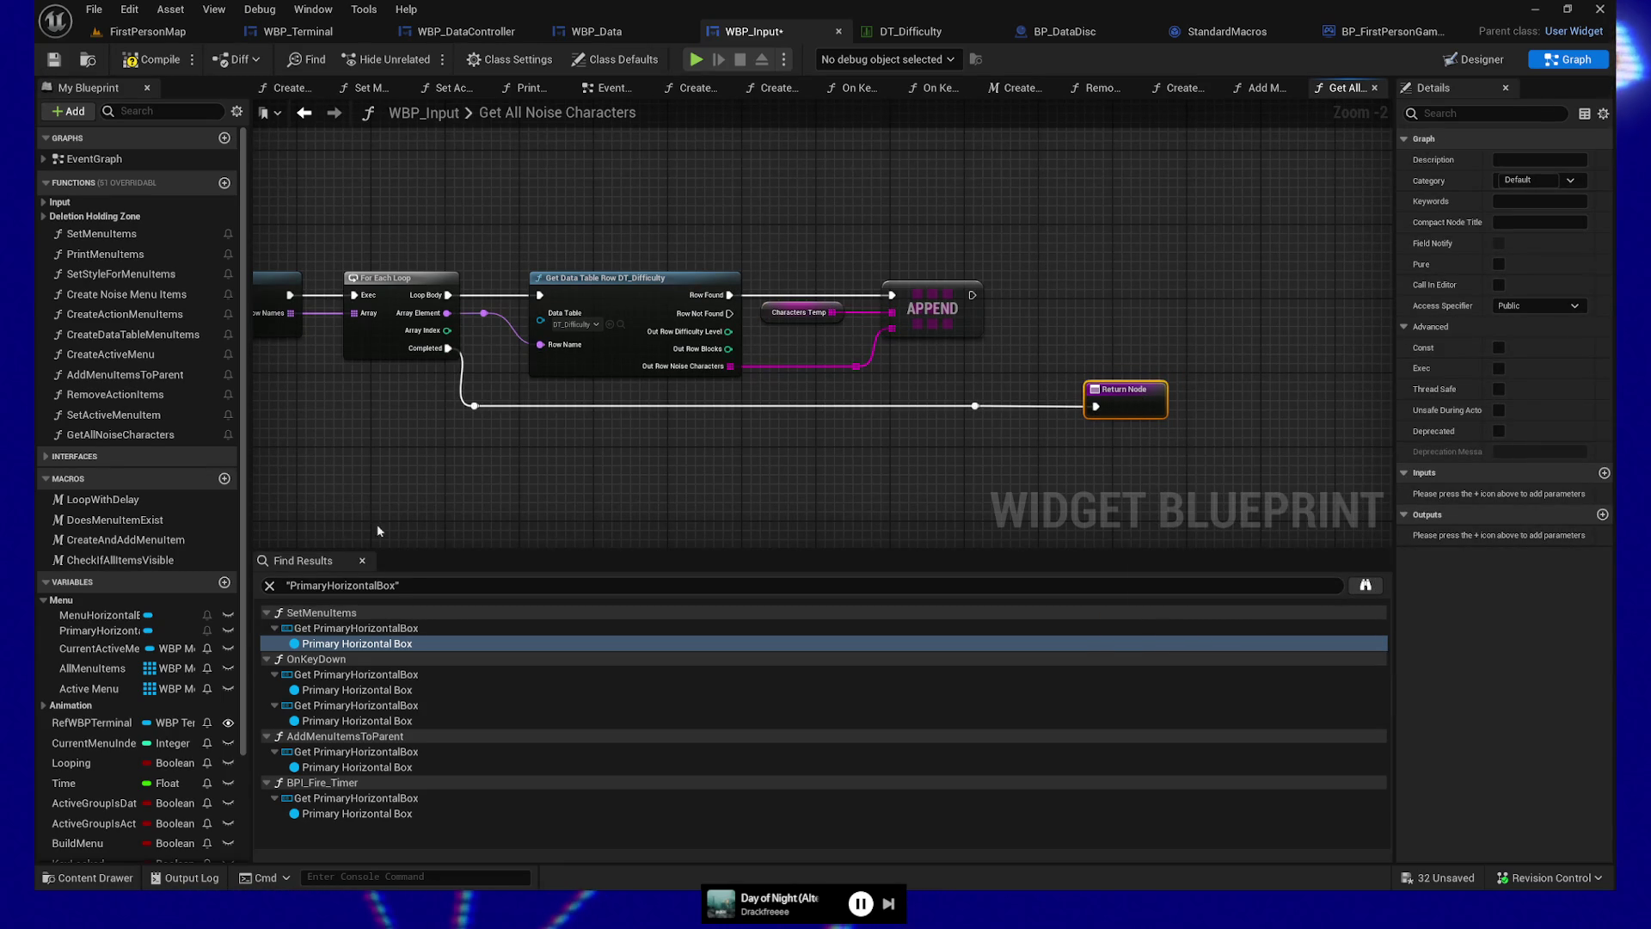
scroll(99, 780, "down", 3)
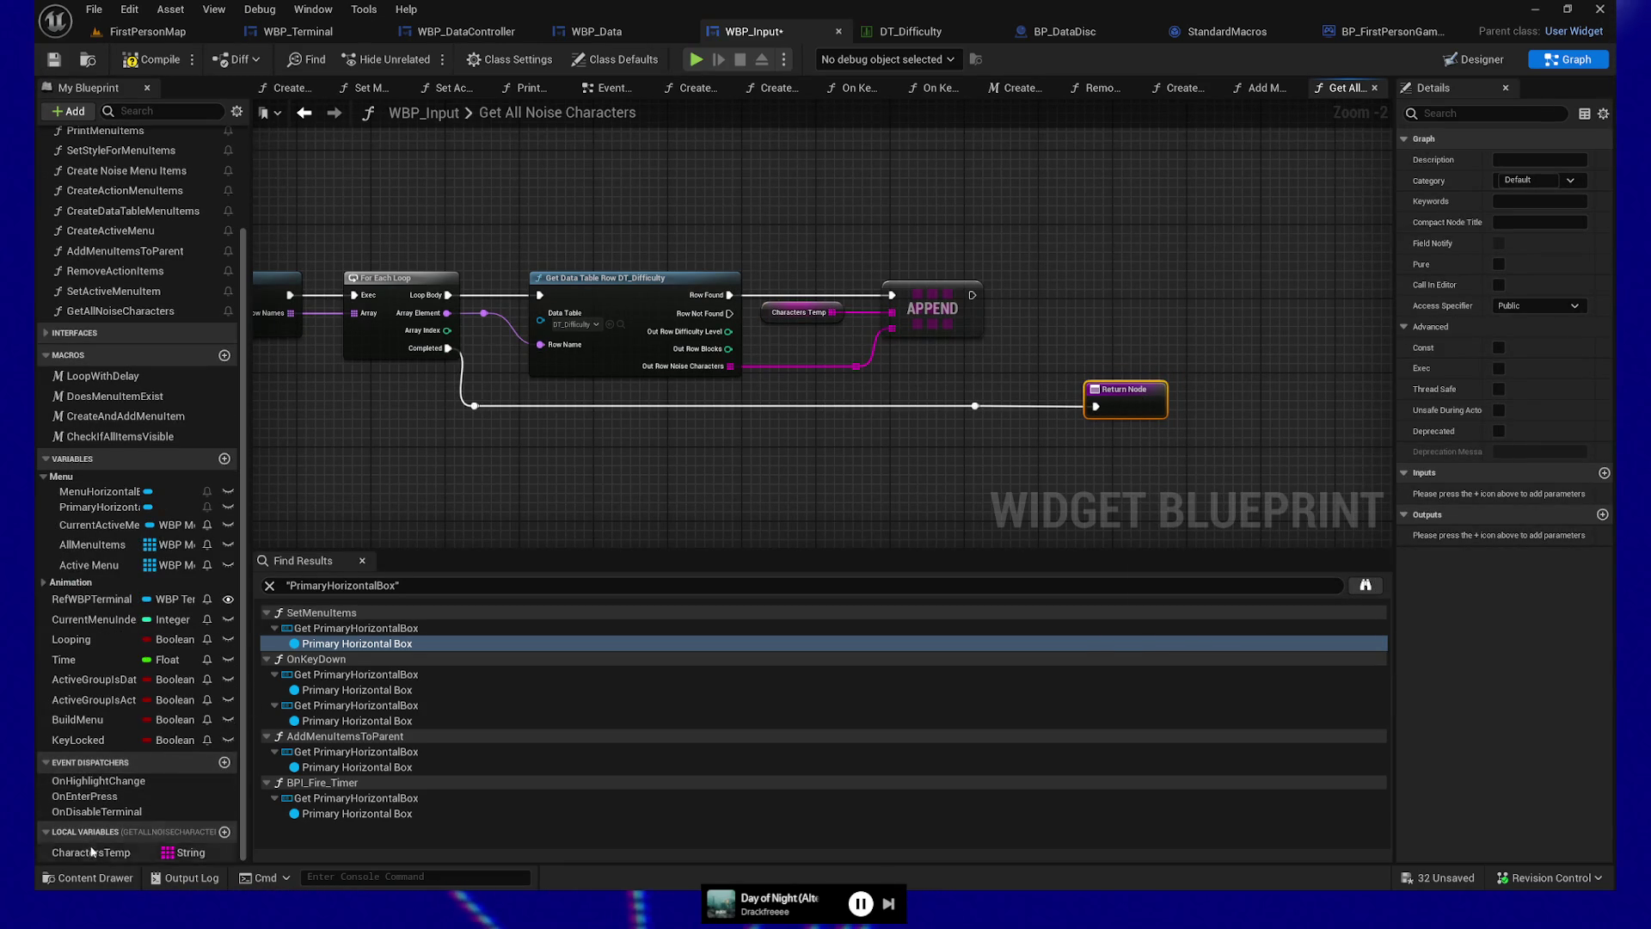
left_click_drag(90, 852, 968, 522)
mouse_move(948, 449)
left_mouse_down()
mouse_move(1142, 399)
mouse_move(1126, 402)
left_mouse_up()
left_click(973, 468)
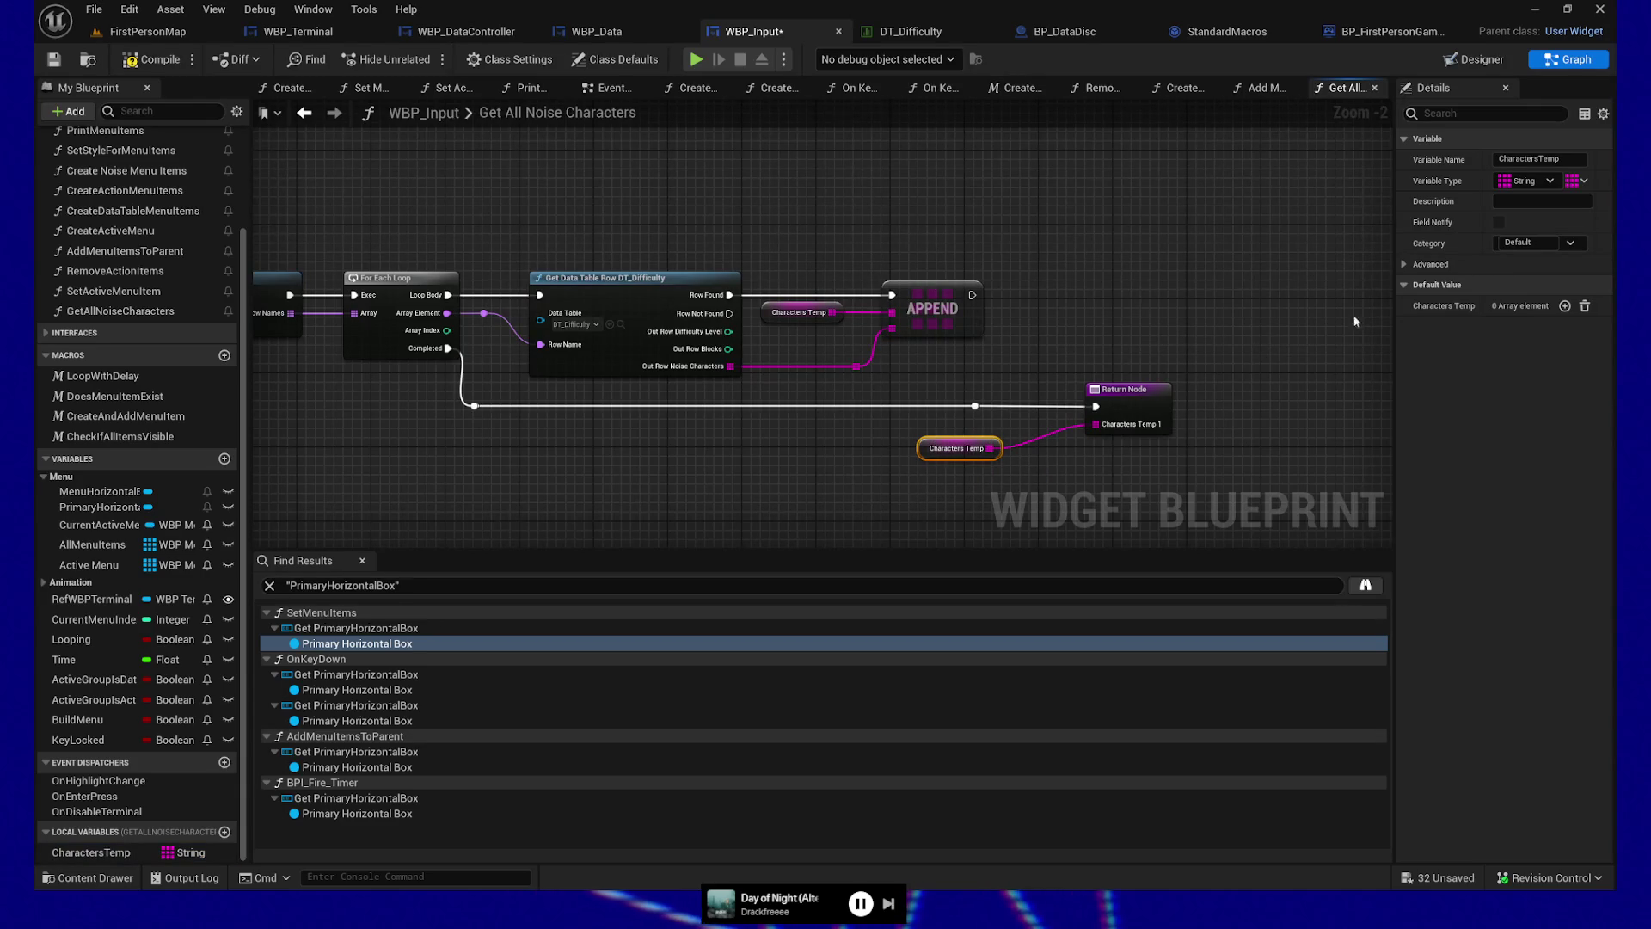
Rename the Return Node's output to OutCharacters
left_click(1122, 389)
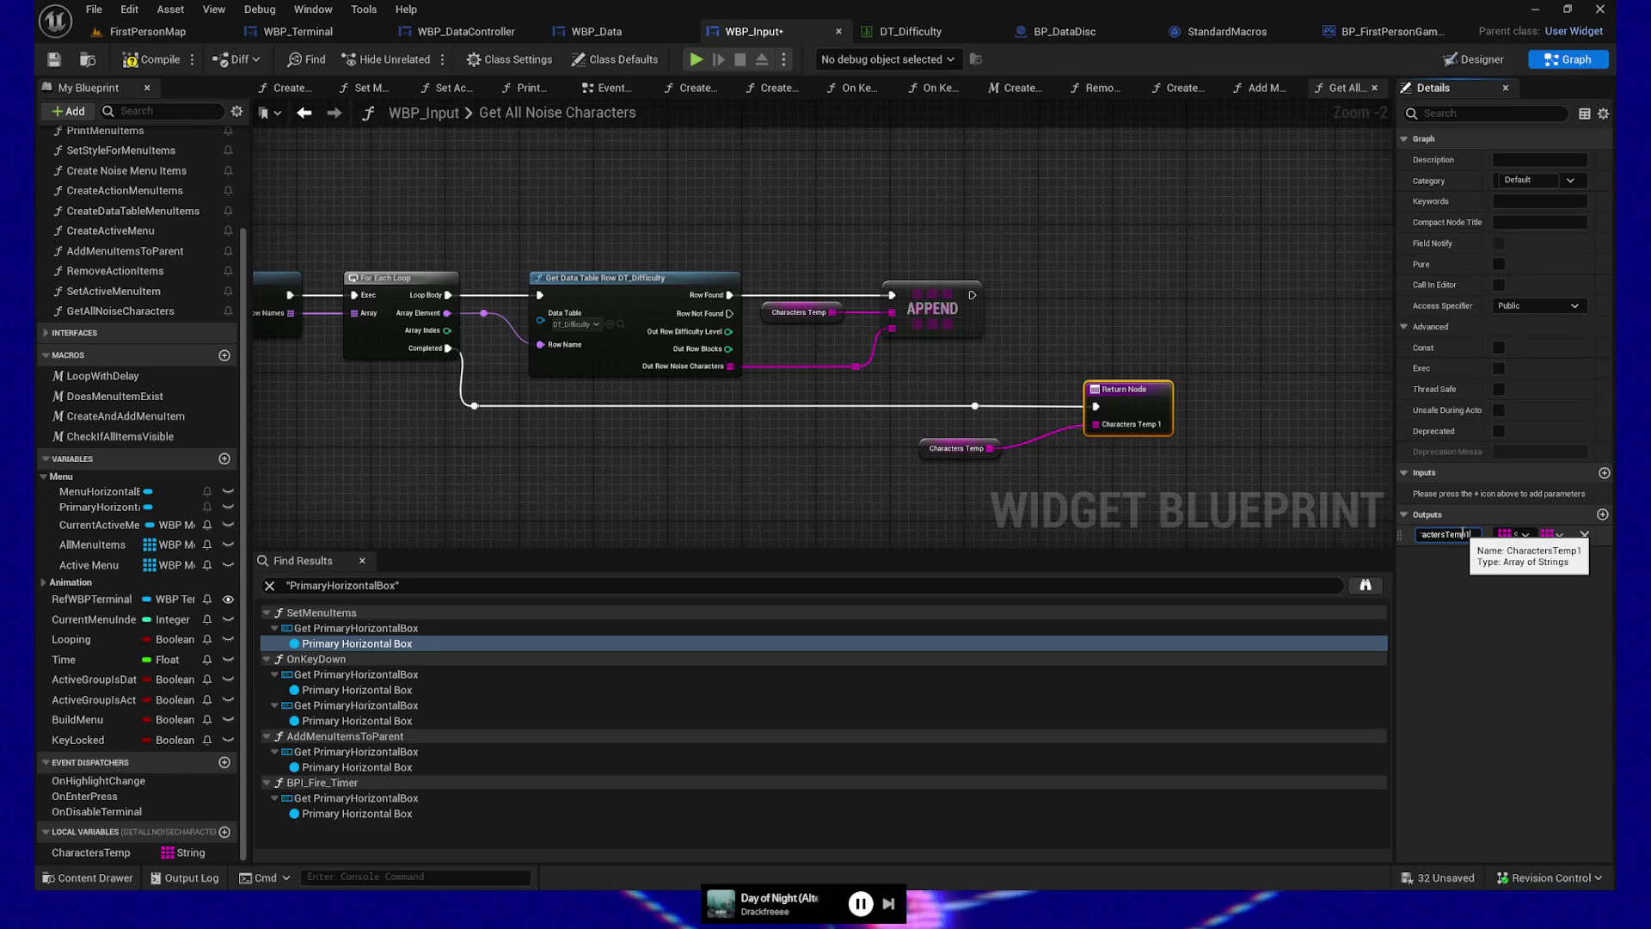
key("BackSpace")
key("Home")
type("Out")
key("Return")
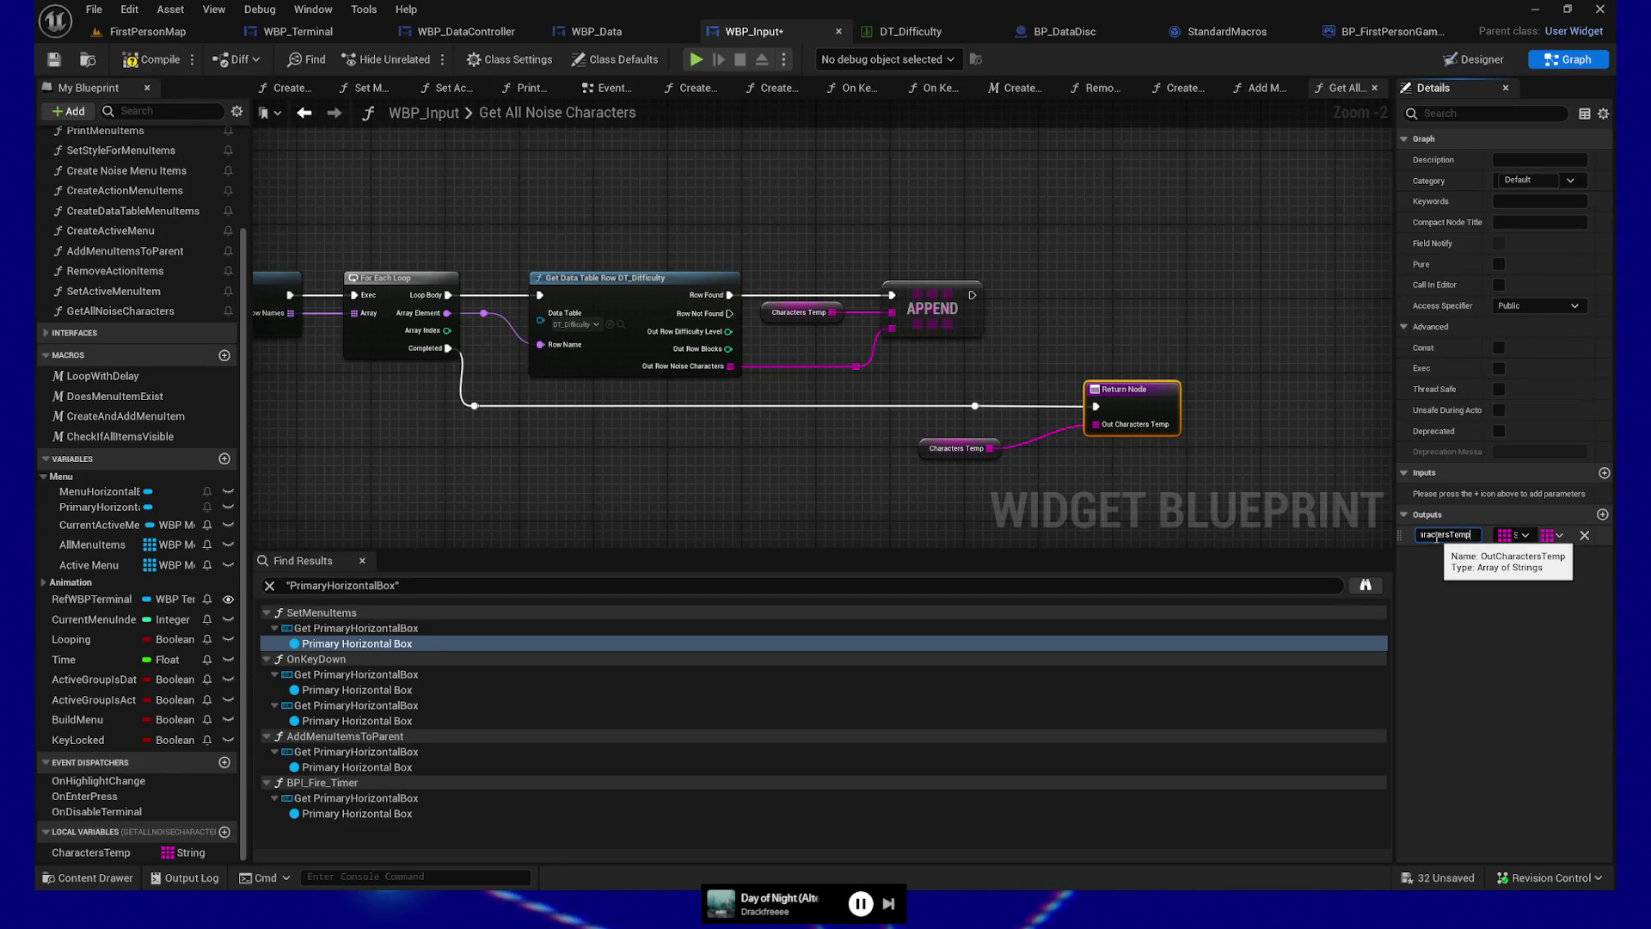
key("BackSpace")
key("BackSpace")
key("BackSpace")
key("Return")
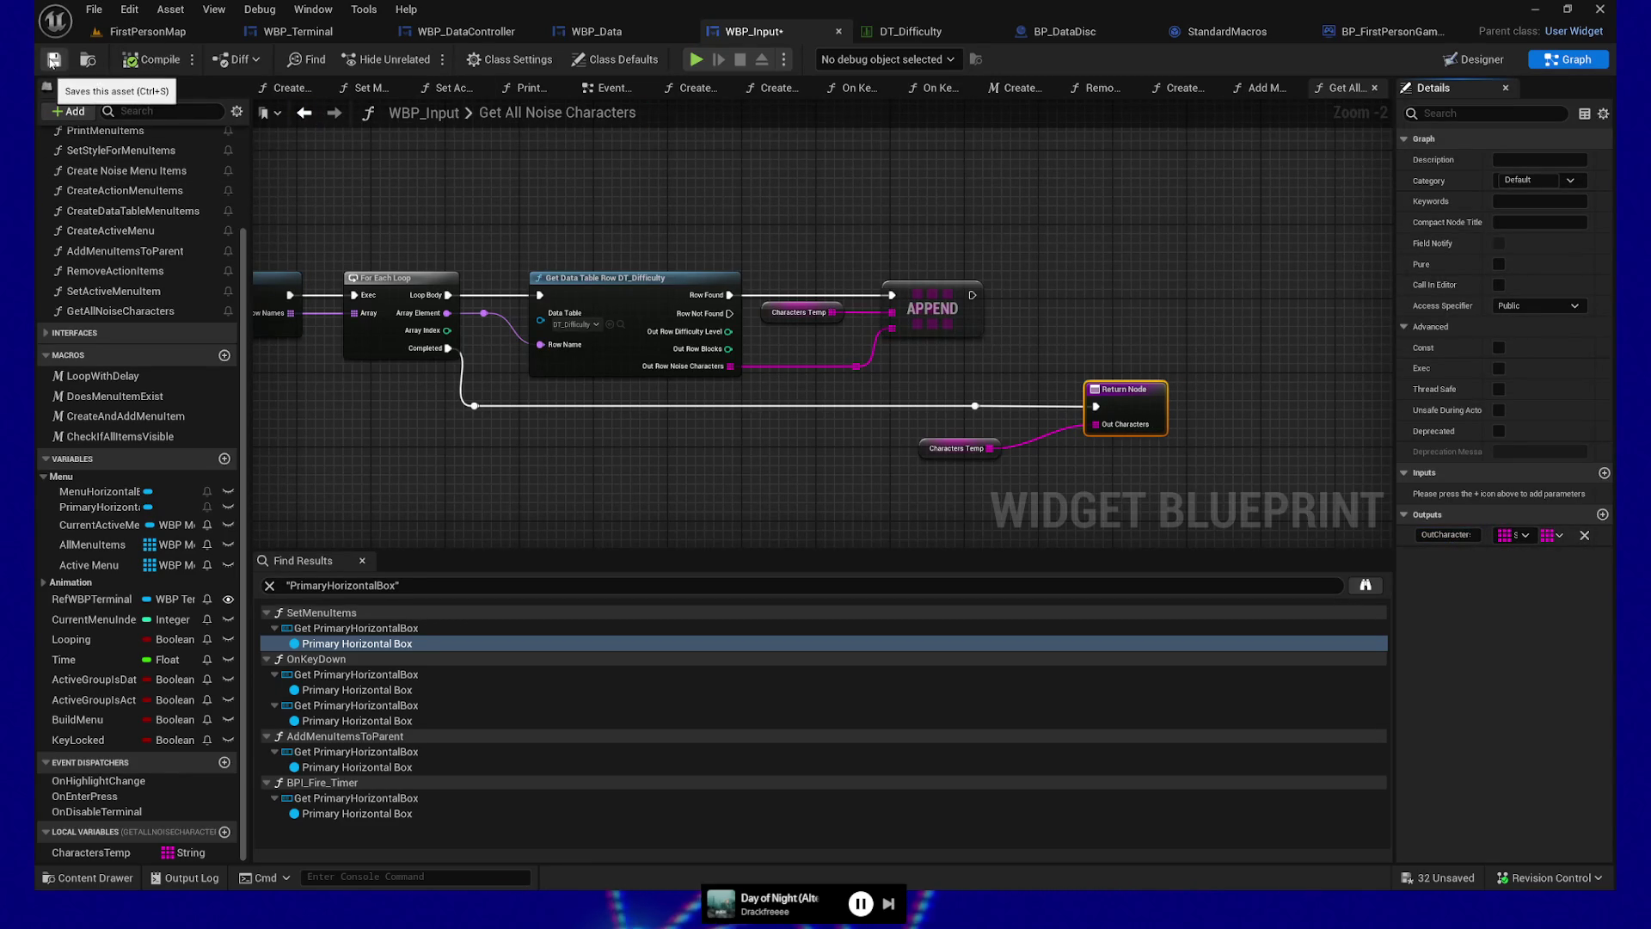
Save WBP_Input and place the Get All Noise Characters node beside the loop in Create Noise Menu Items
left_click(53, 59)
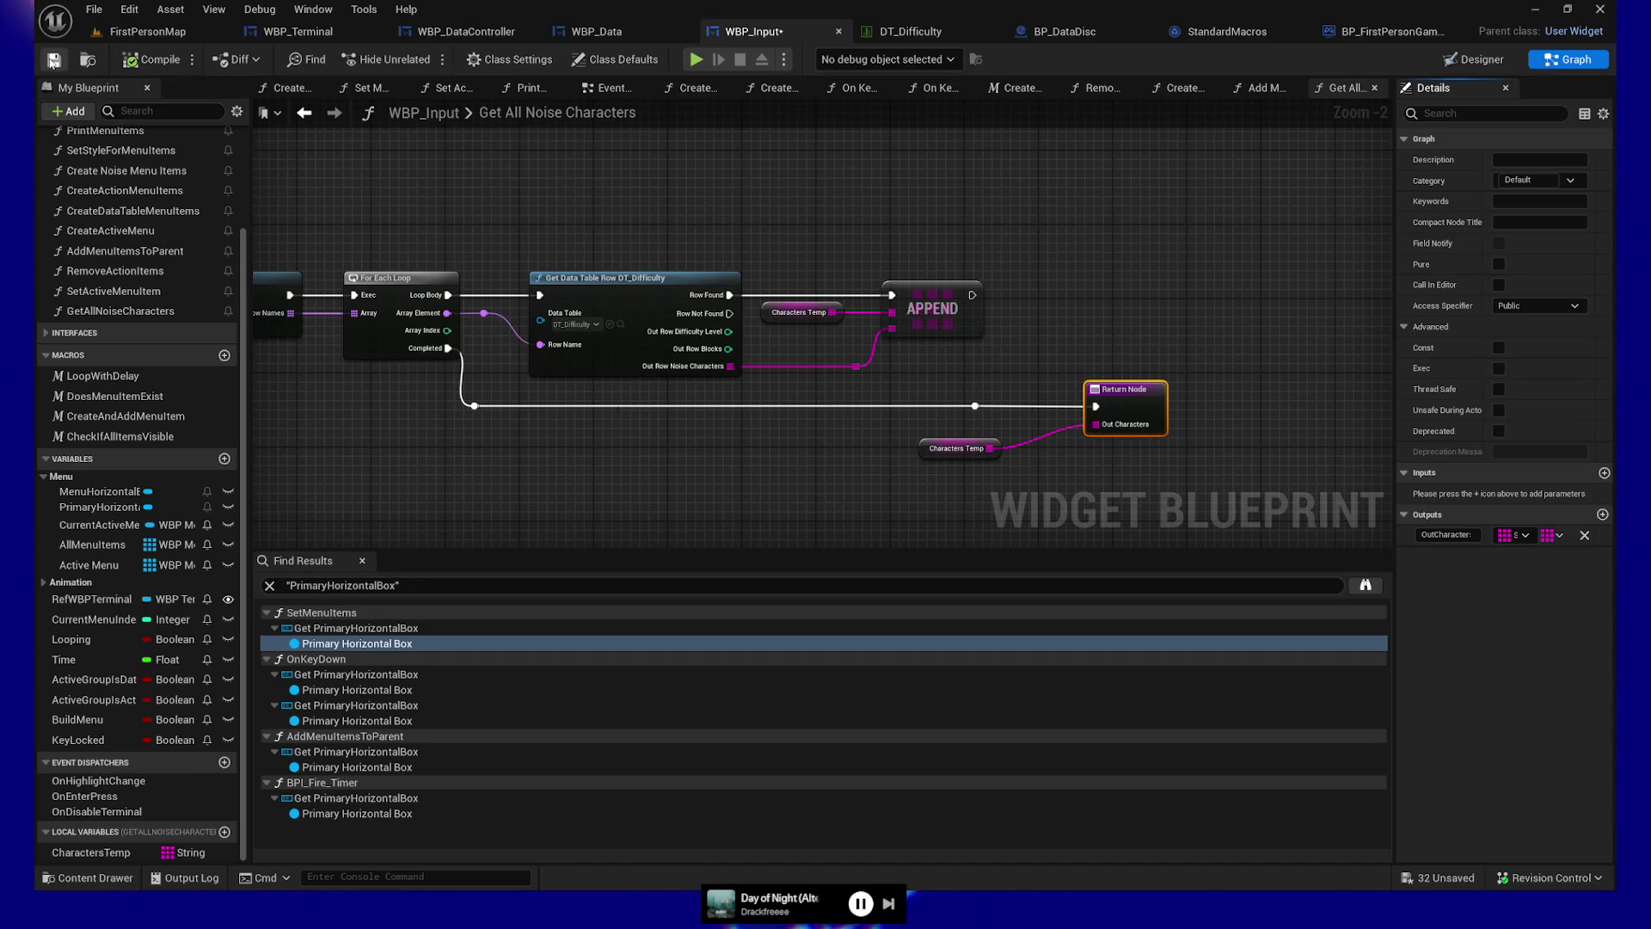
left_click(1375, 87)
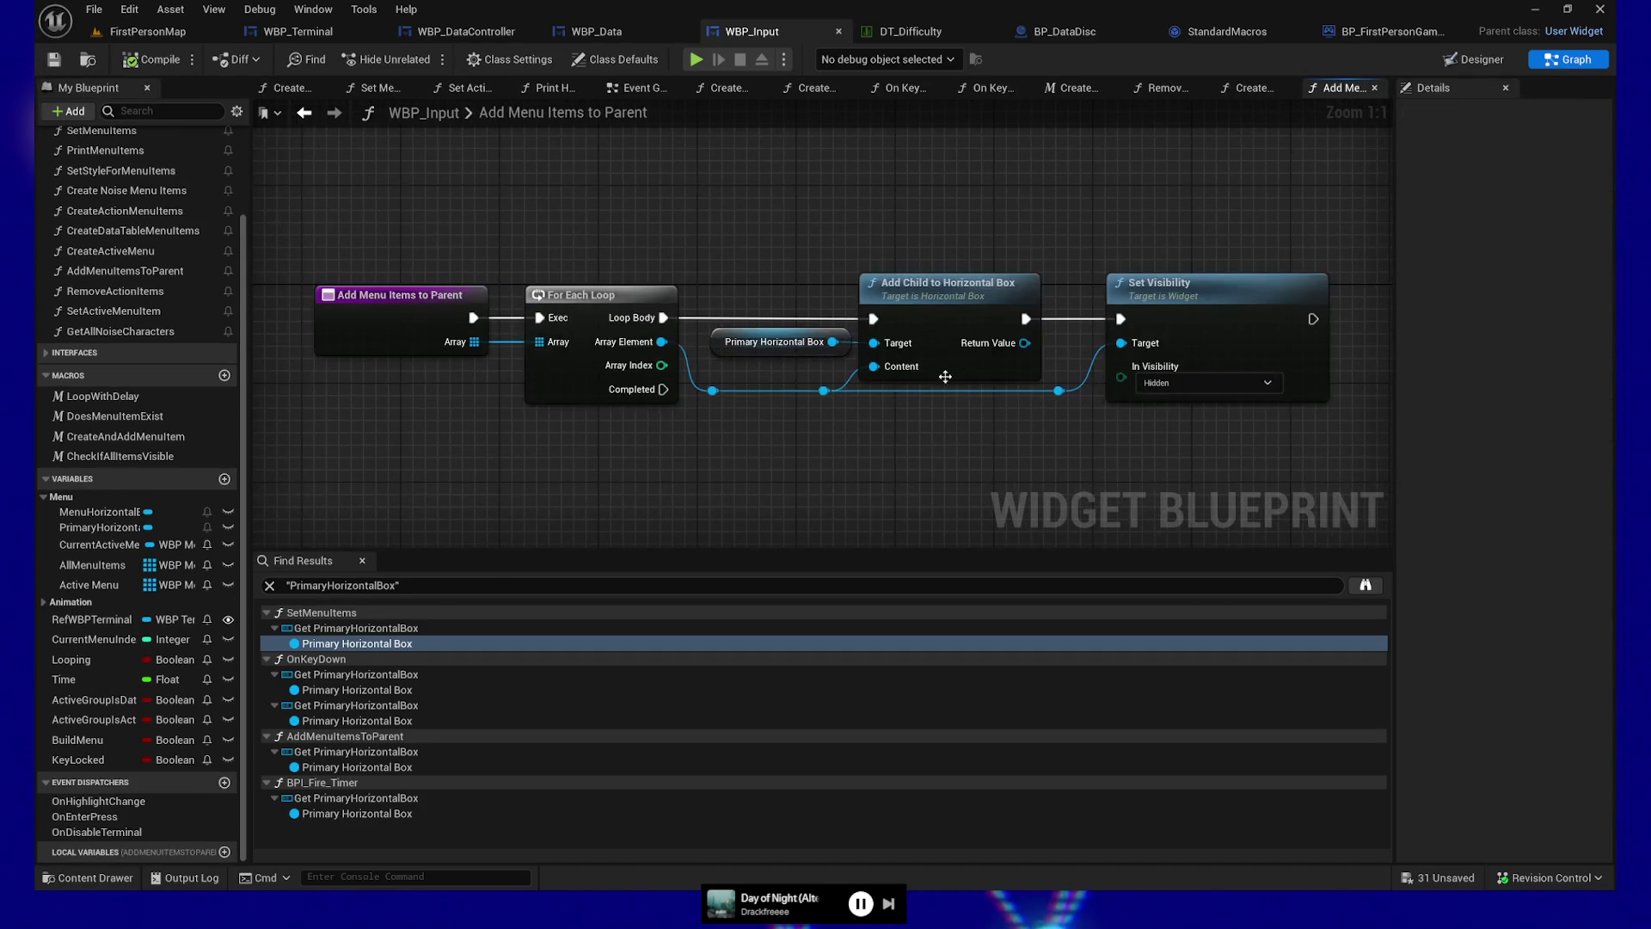
left_click(1248, 87)
mouse_move(851, 295)
left_mouse_down()
mouse_move(922, 257)
mouse_move(1067, 248)
left_mouse_up()
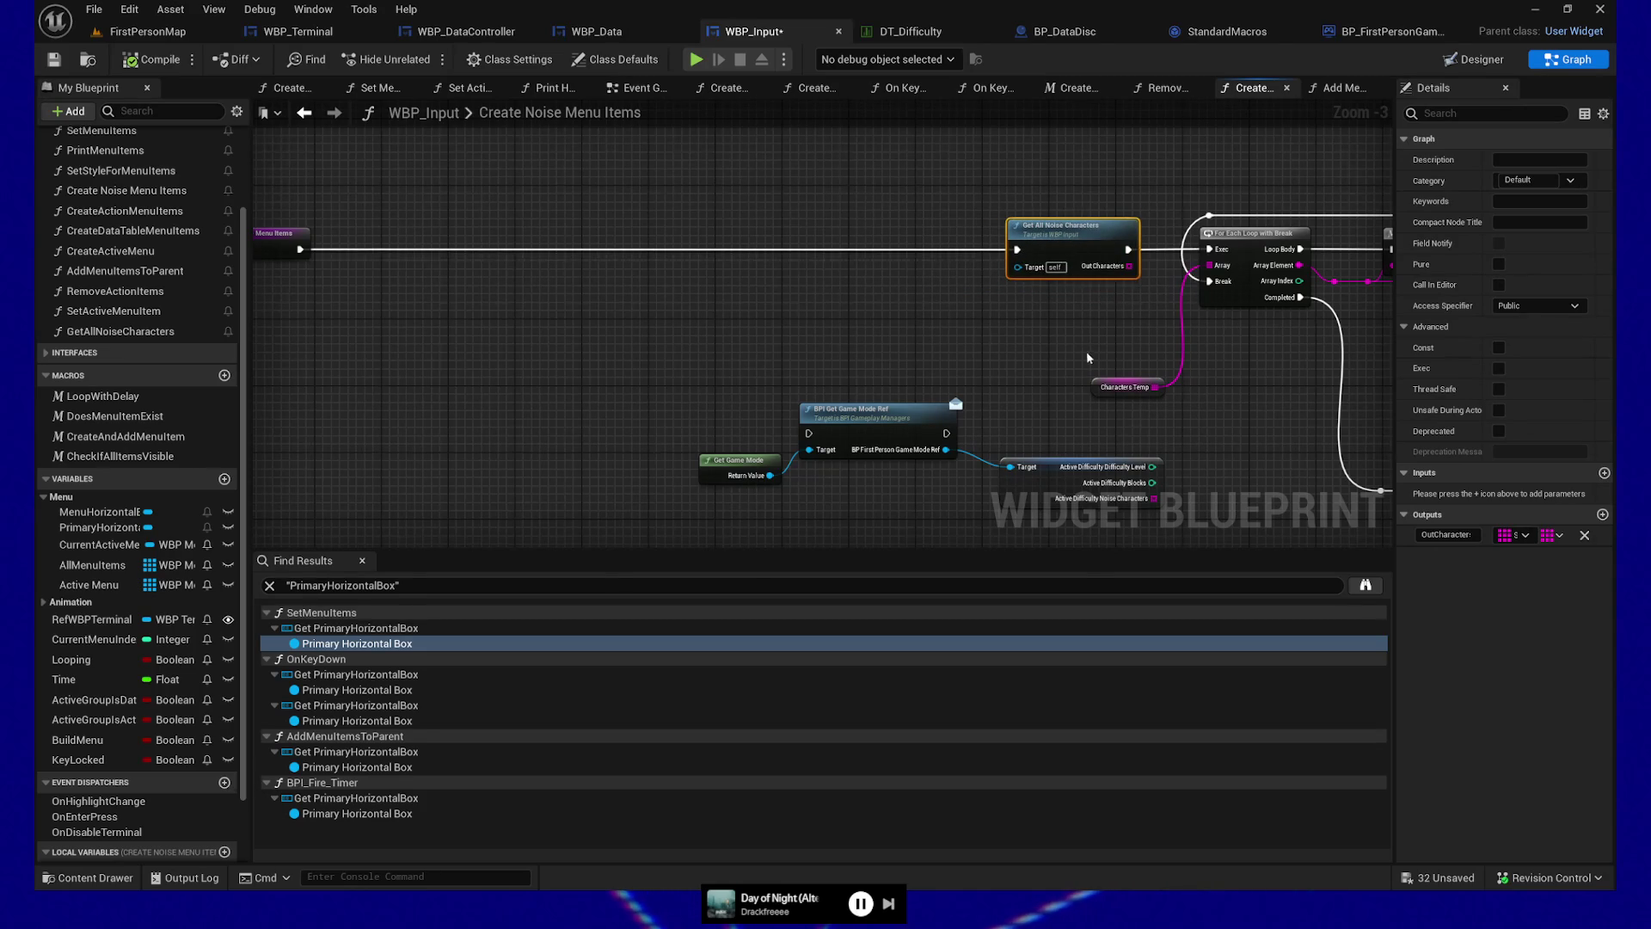
Delete the leftover Characters Temp getter and variable, and wire Out Characters into the loop's Array
left_click(1123, 387)
key("Delete")
scroll(129, 602, "down", 2)
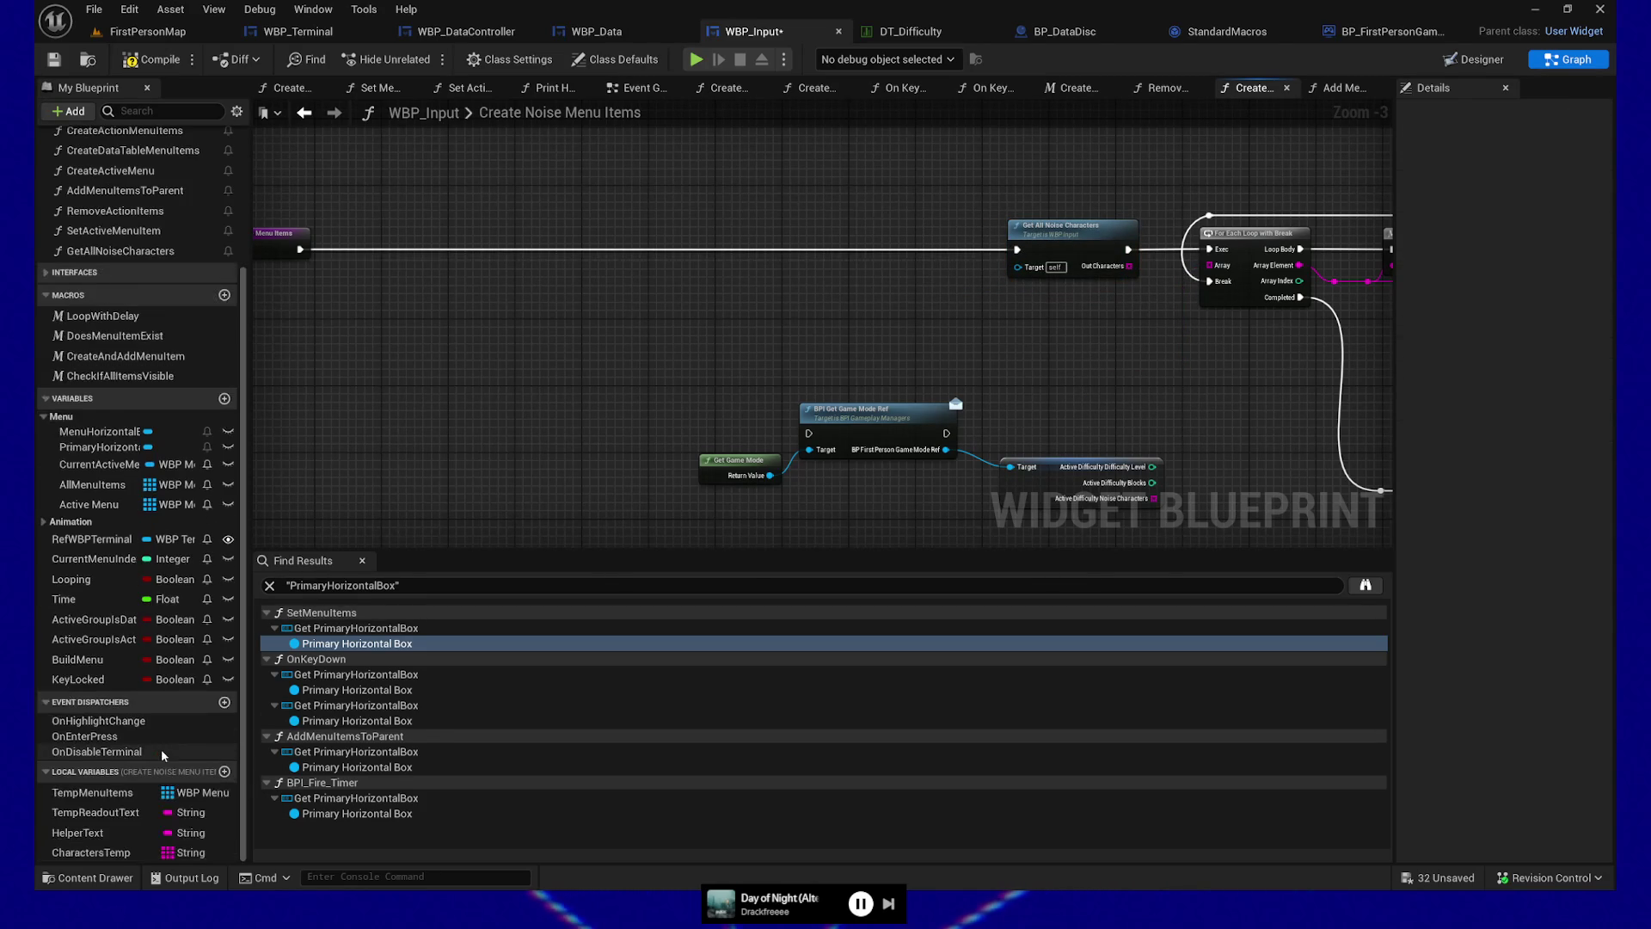
right_click(95, 852)
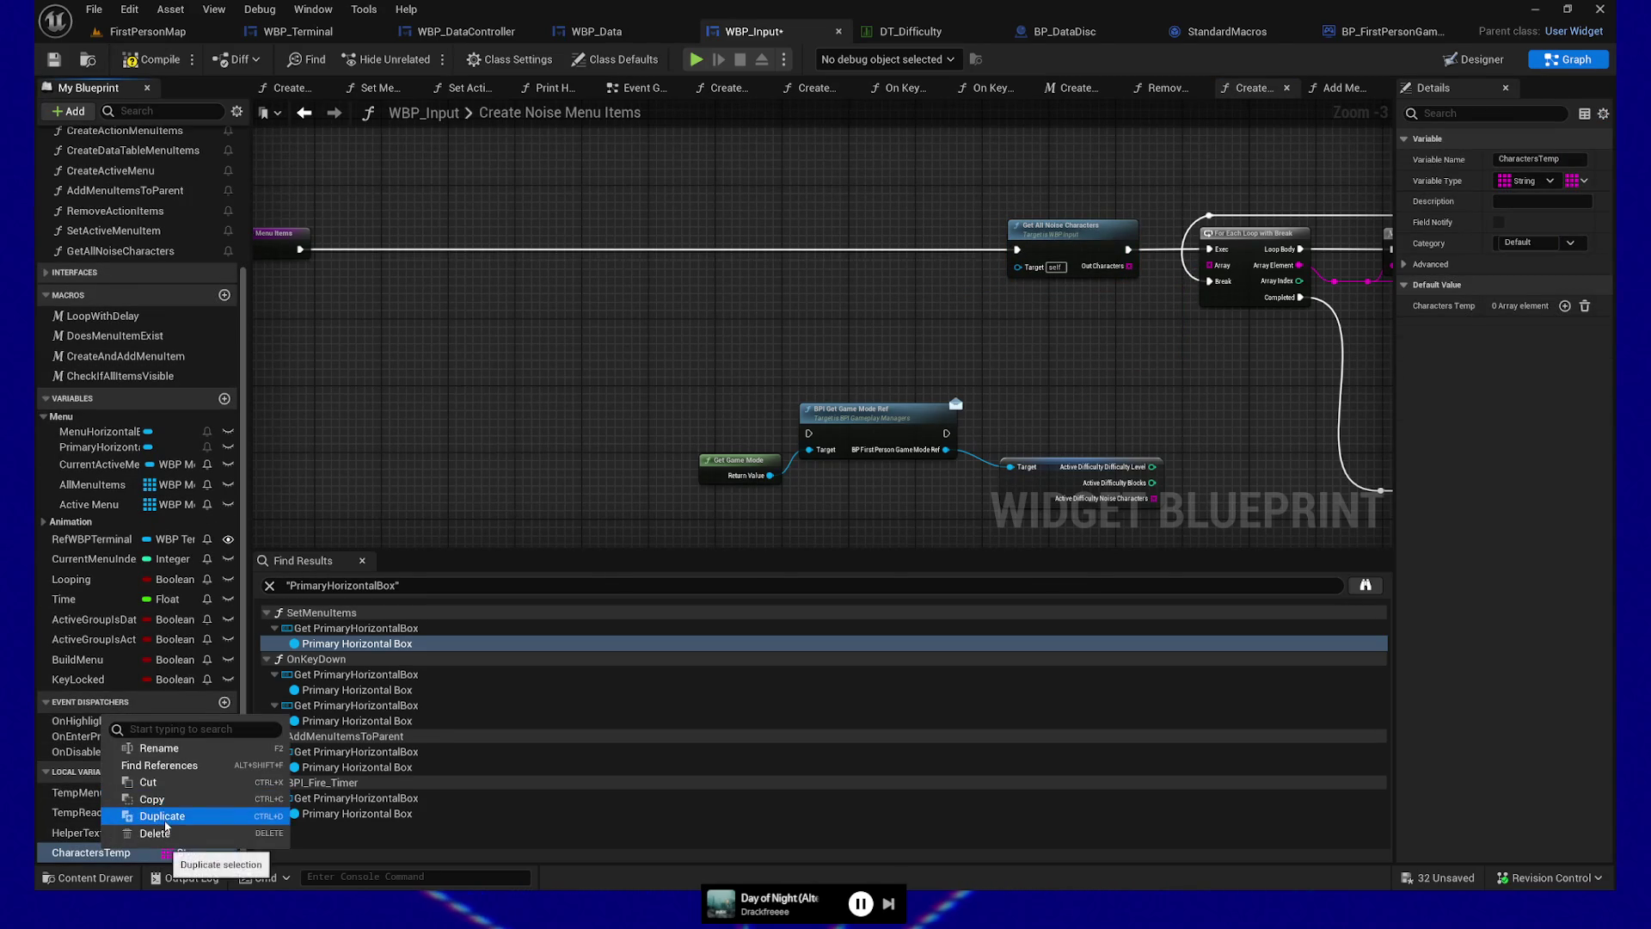
left_click(148, 834)
left_click_drag(1130, 266, 1210, 265)
left_click_drag(286, 248, 916, 246)
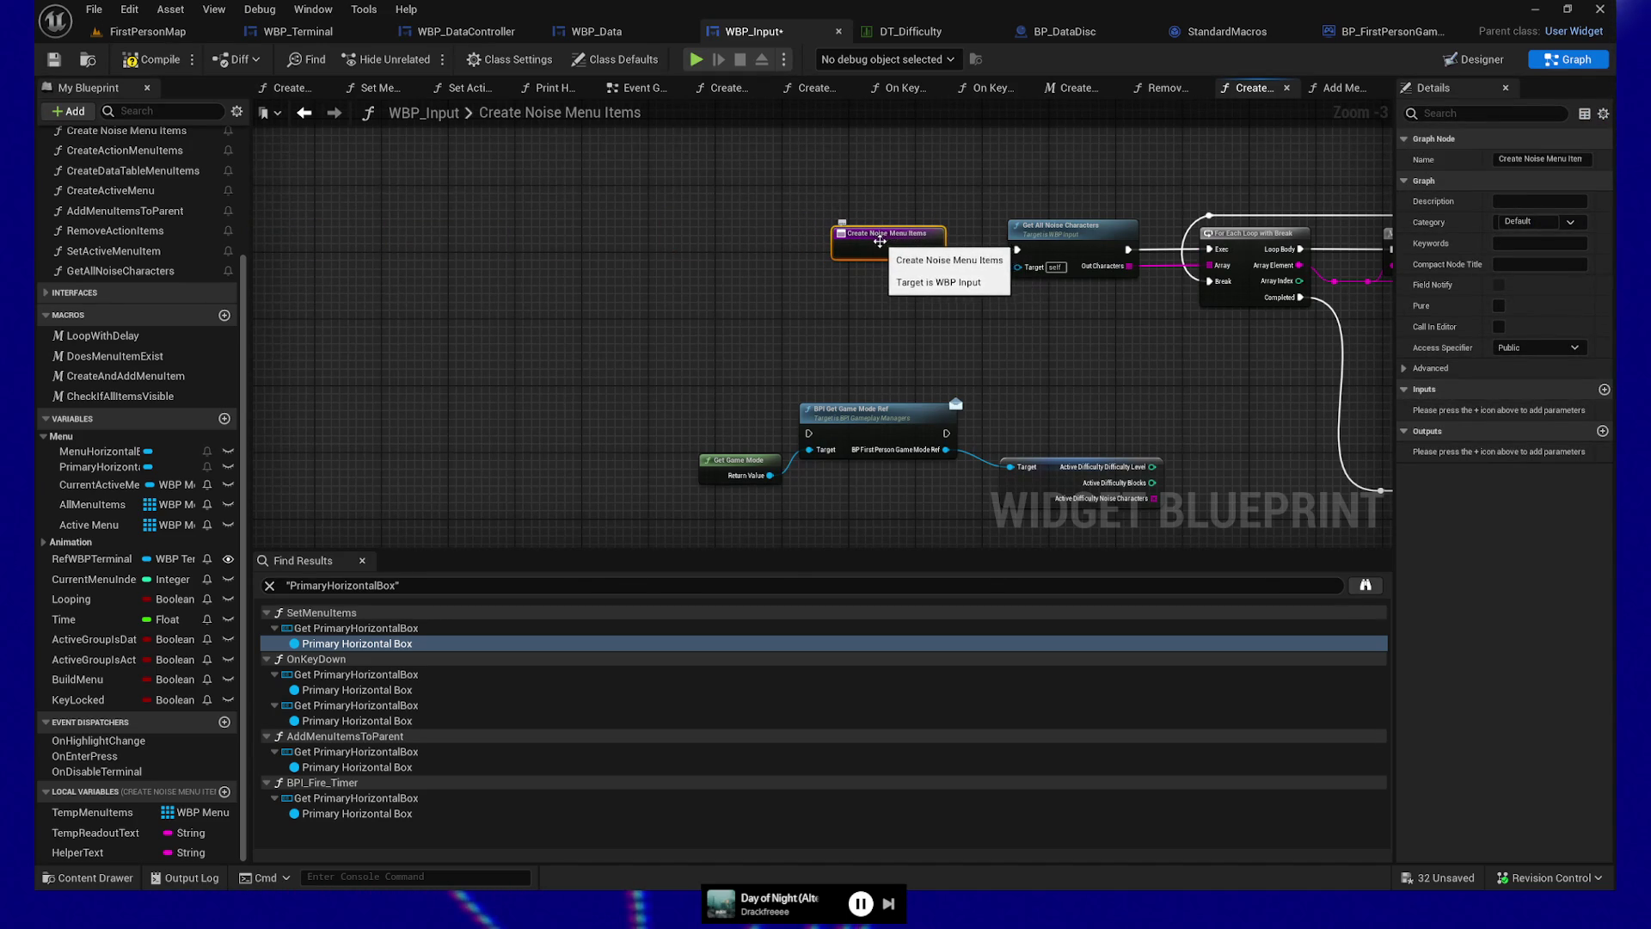
Compile and save WBP_Input, then delete the unused game mode and active-difficulty nodes
left_click(172, 57)
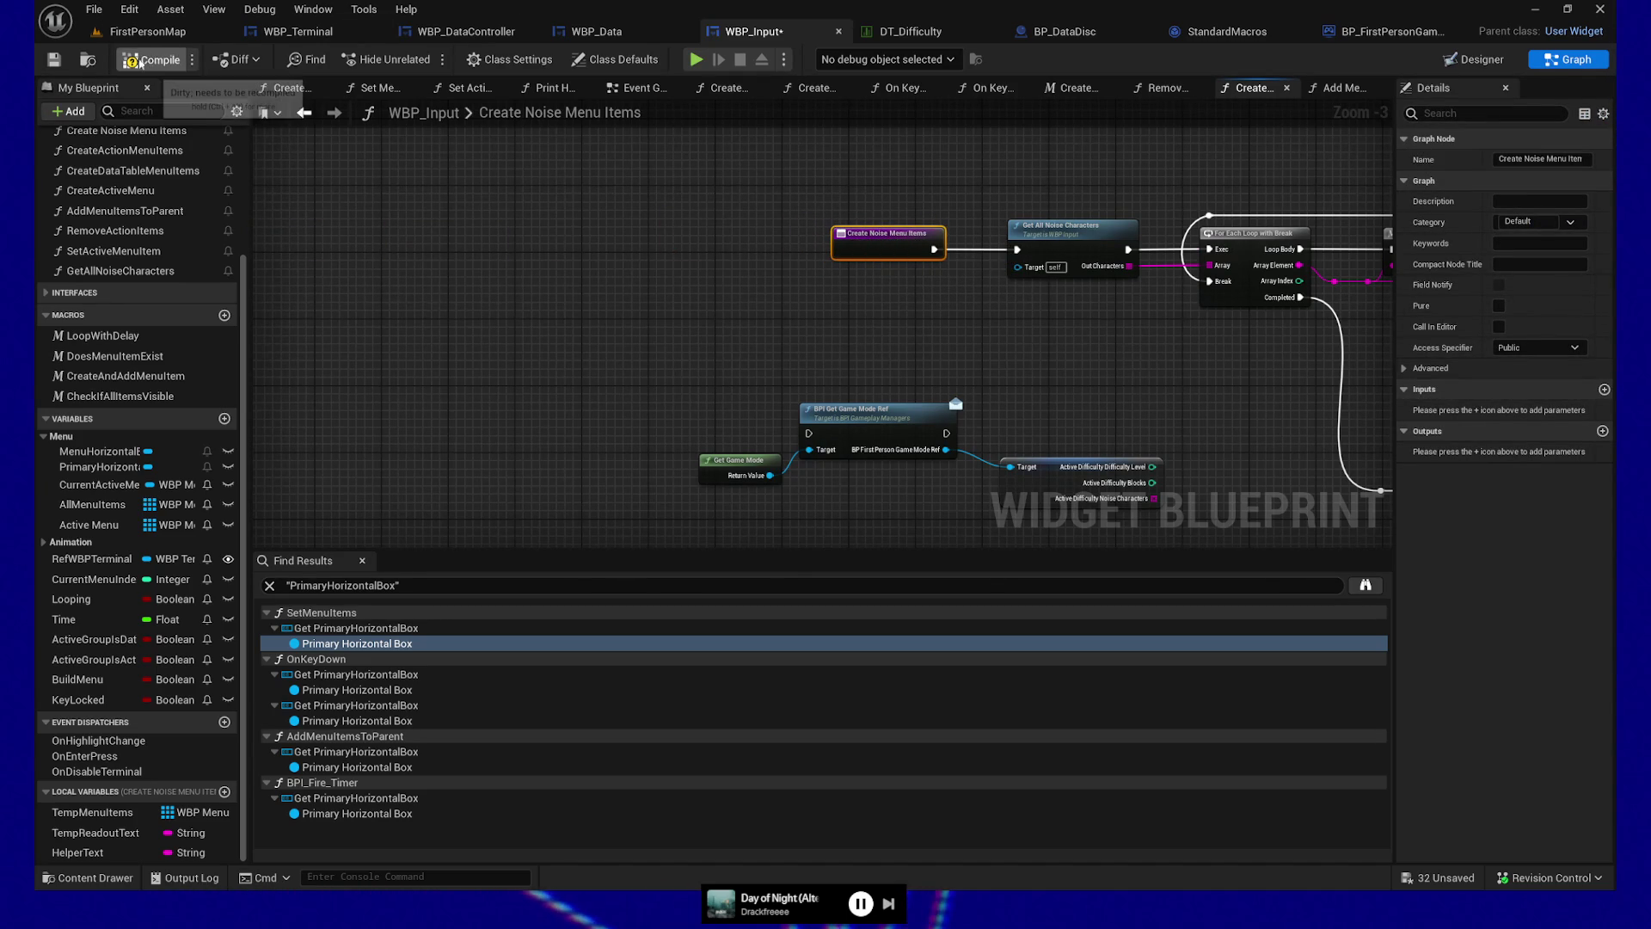
key("ctrl+s")
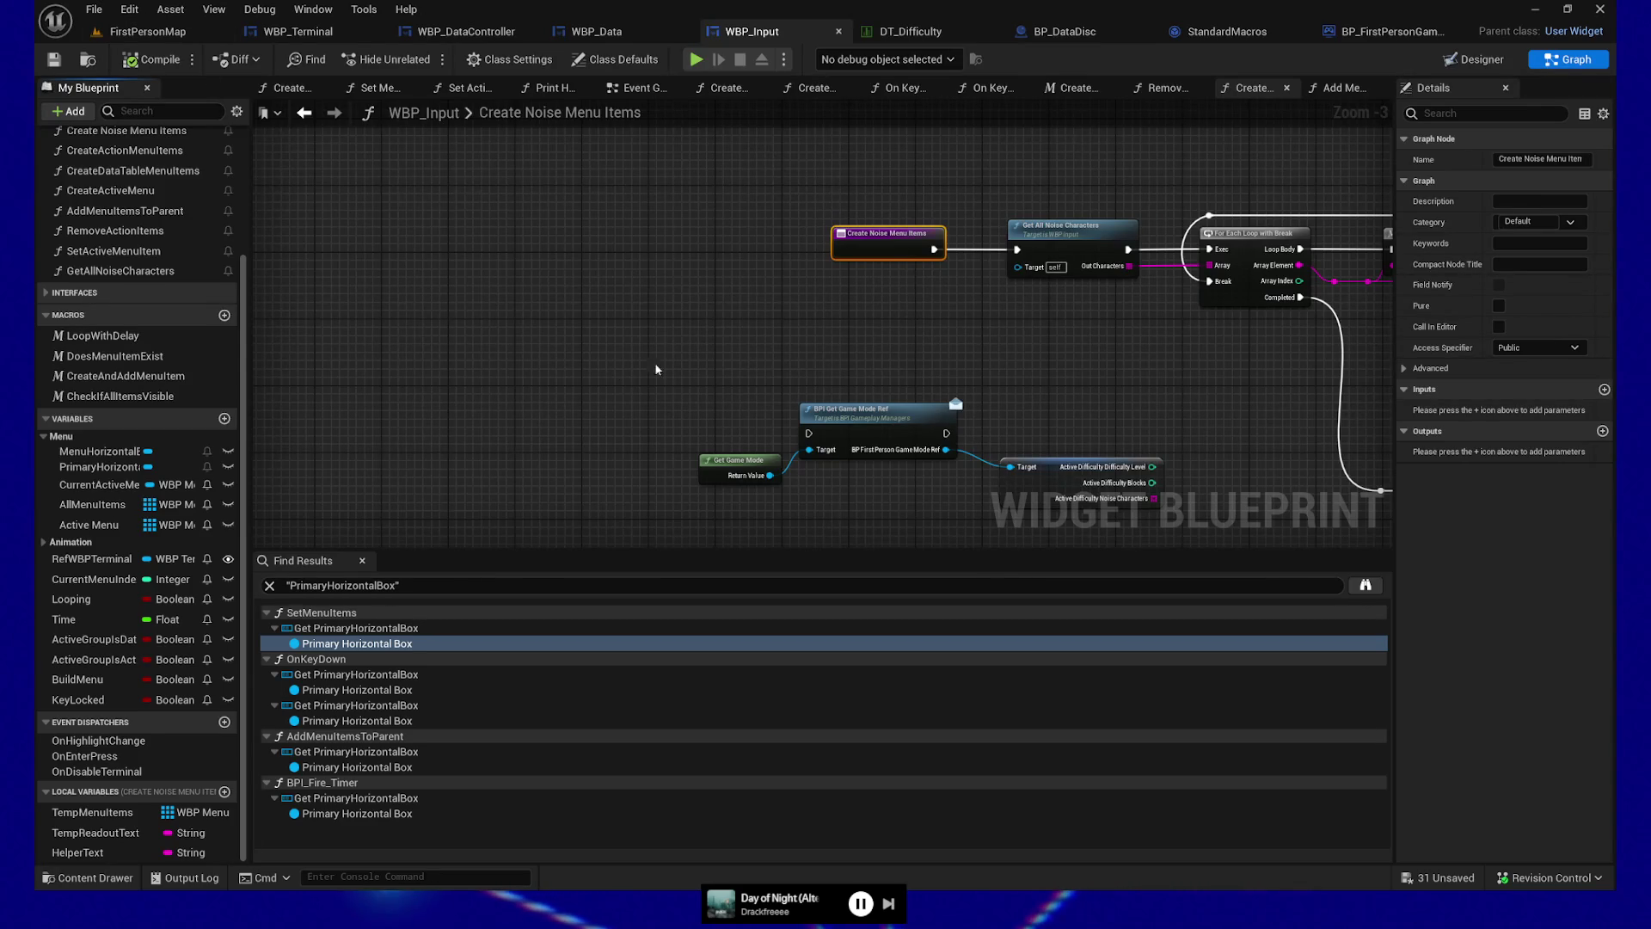
left_click_drag(542, 232, 941, 468)
key("Delete")
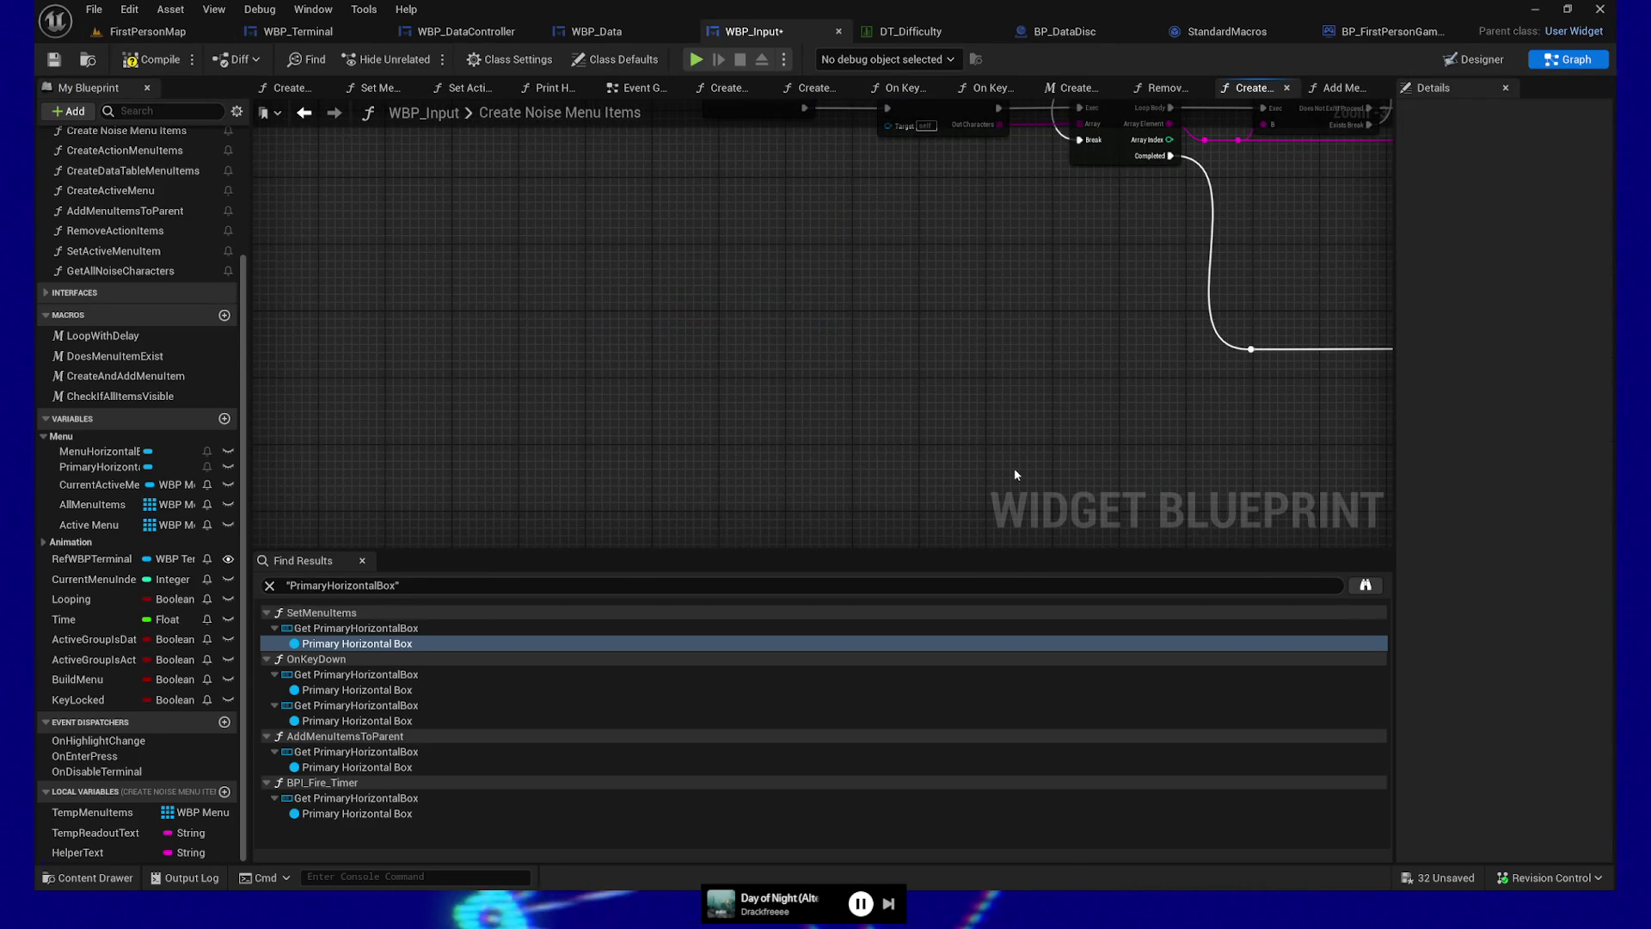
Save WBP_Input, close StandardMacros, and Save All from the FirstPersonMap level
left_click(54, 61)
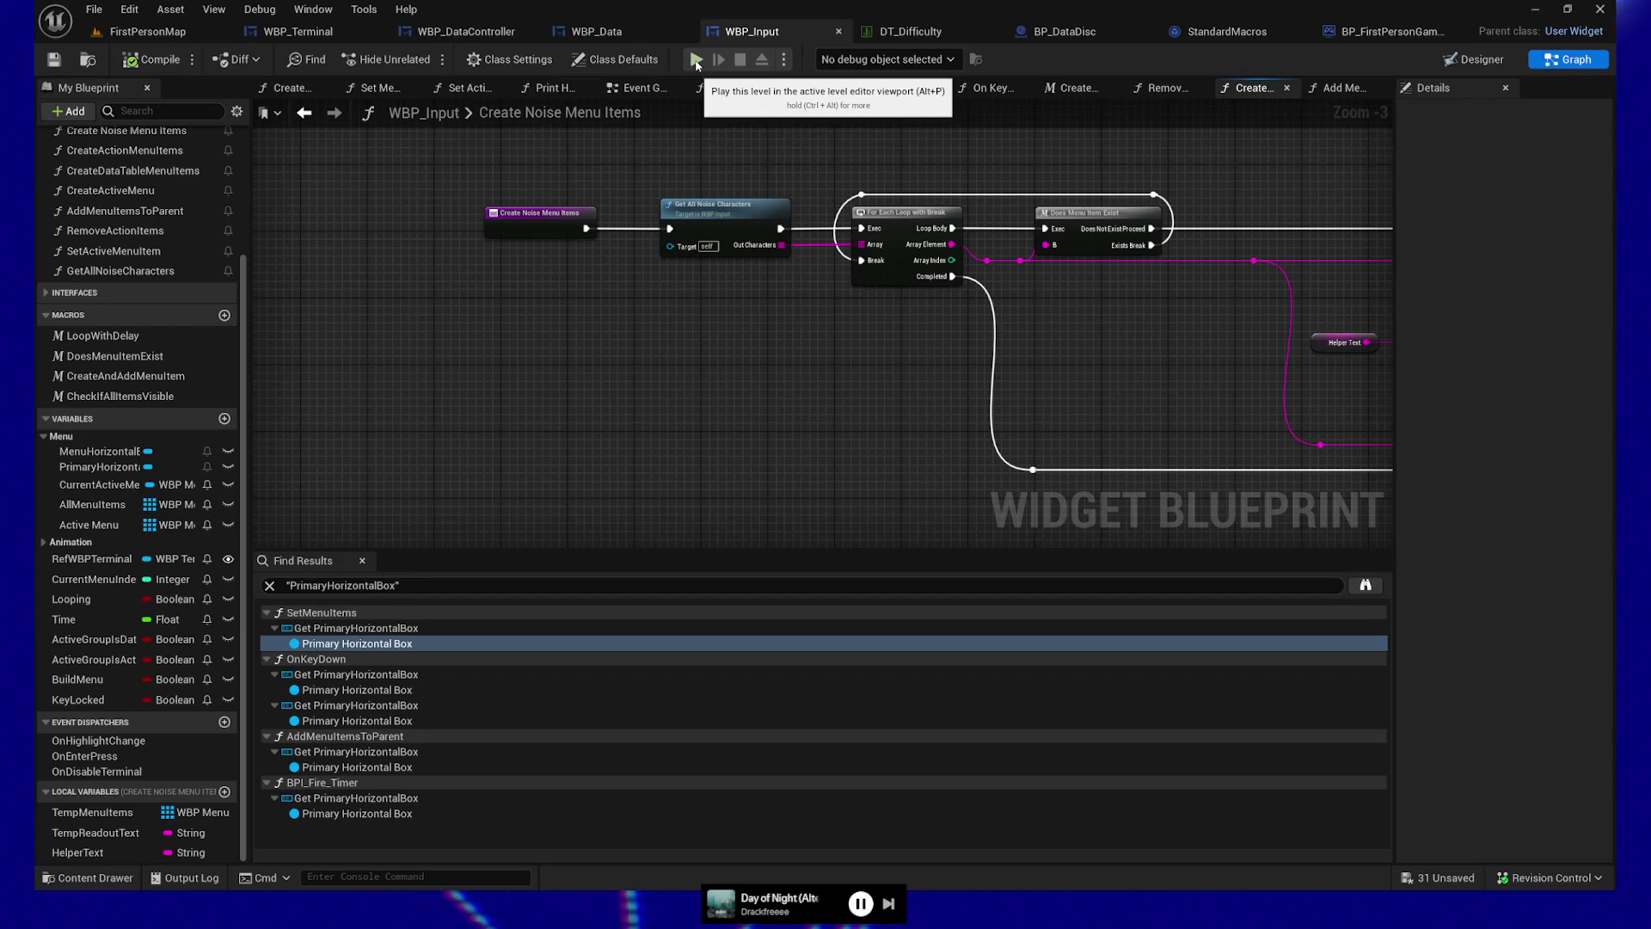
mouse_move(708, 360)
left_mouse_down()
mouse_move(578, 396)
mouse_move(347, 383)
left_mouse_up()
scroll(578, 395, "down", 1)
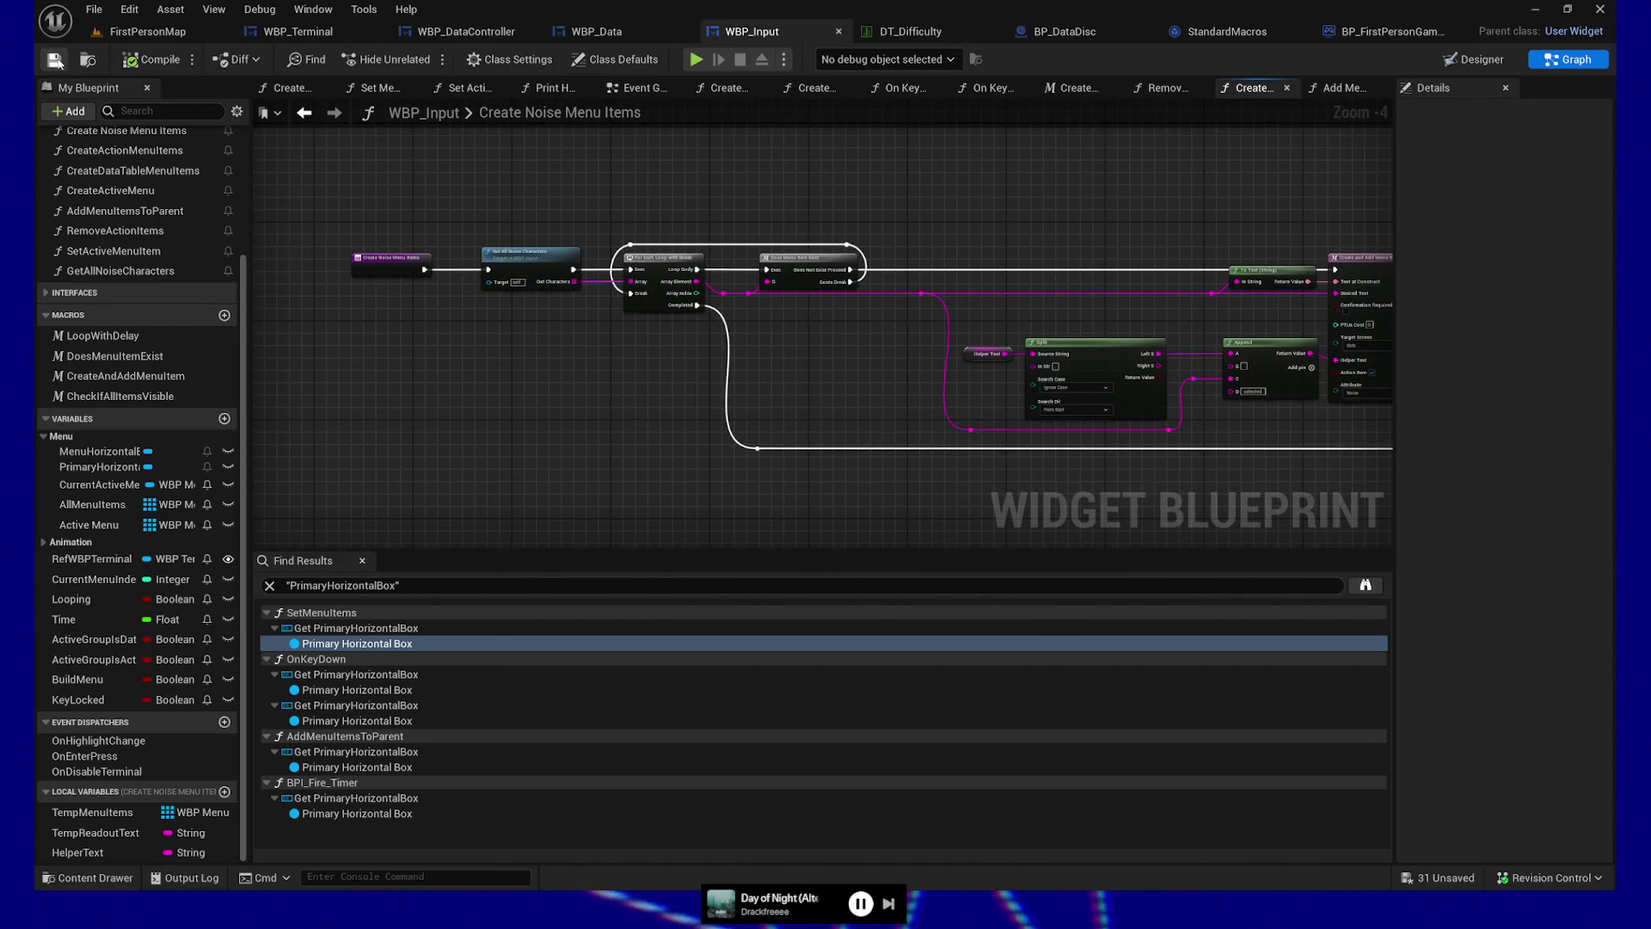
left_click(1298, 31)
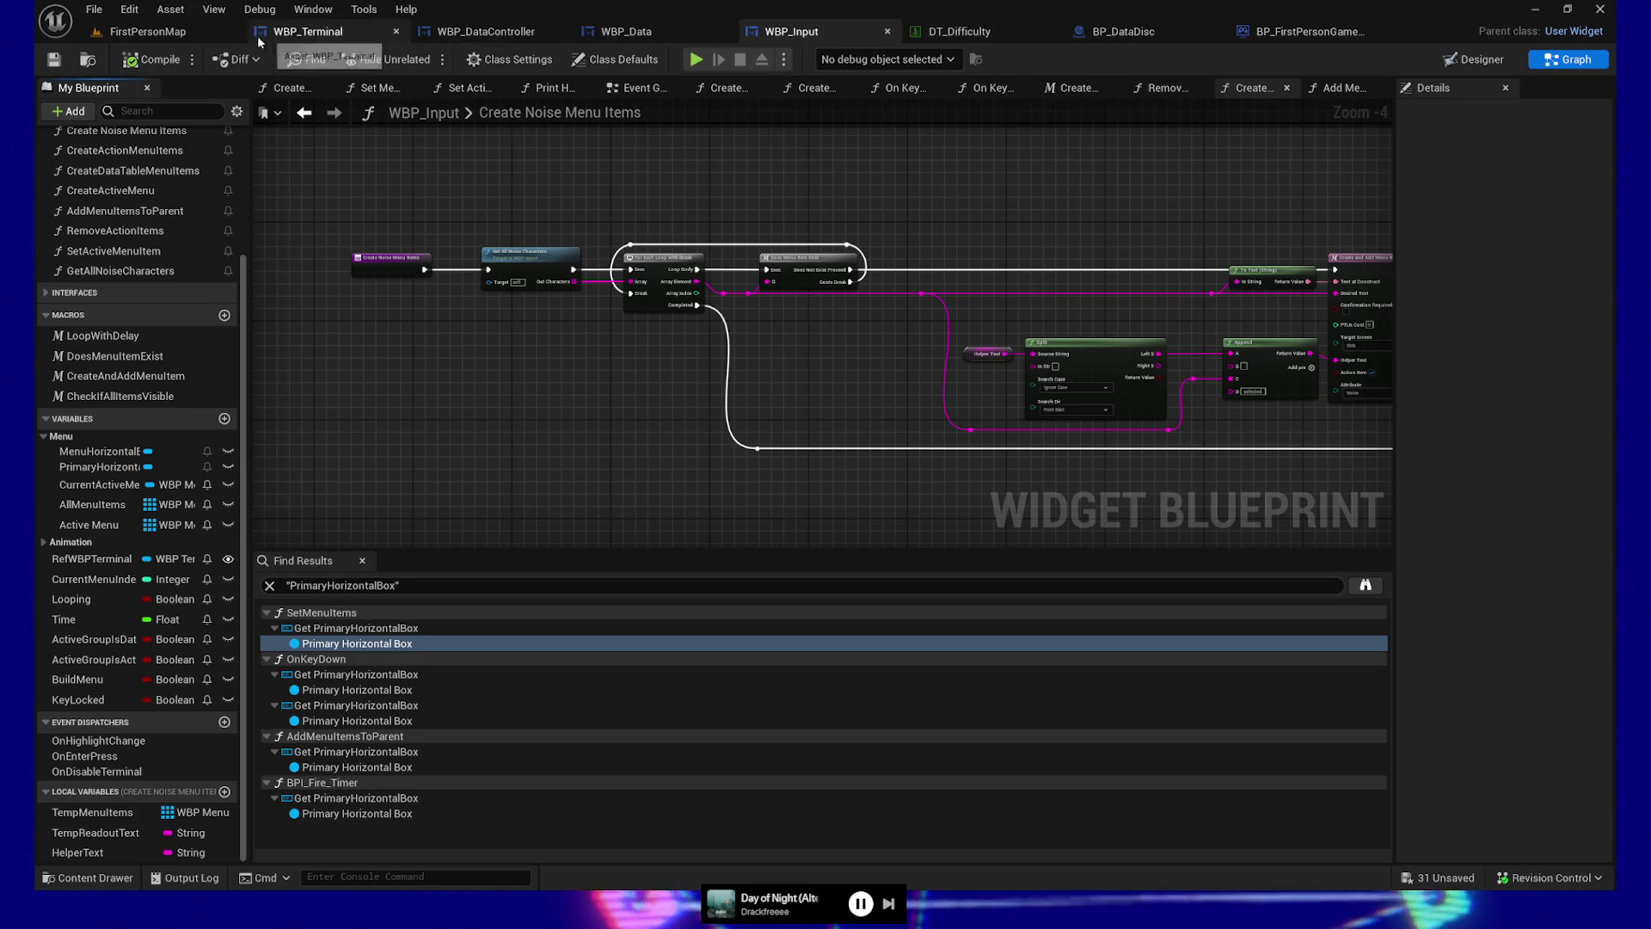
left_click(148, 31)
left_click(54, 60)
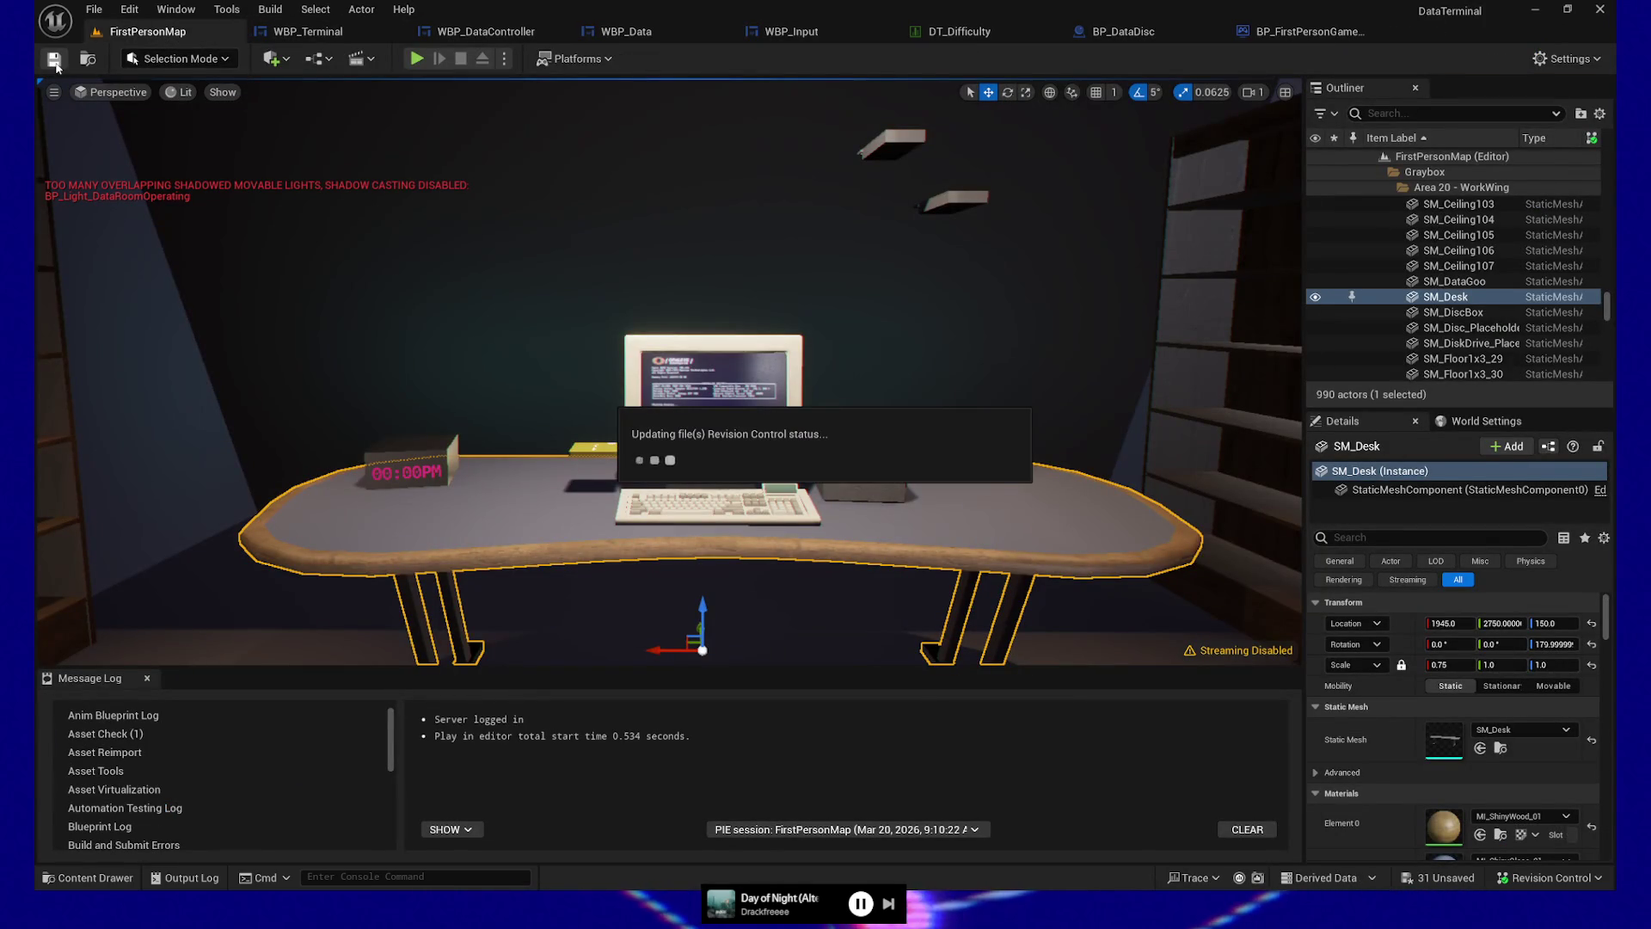
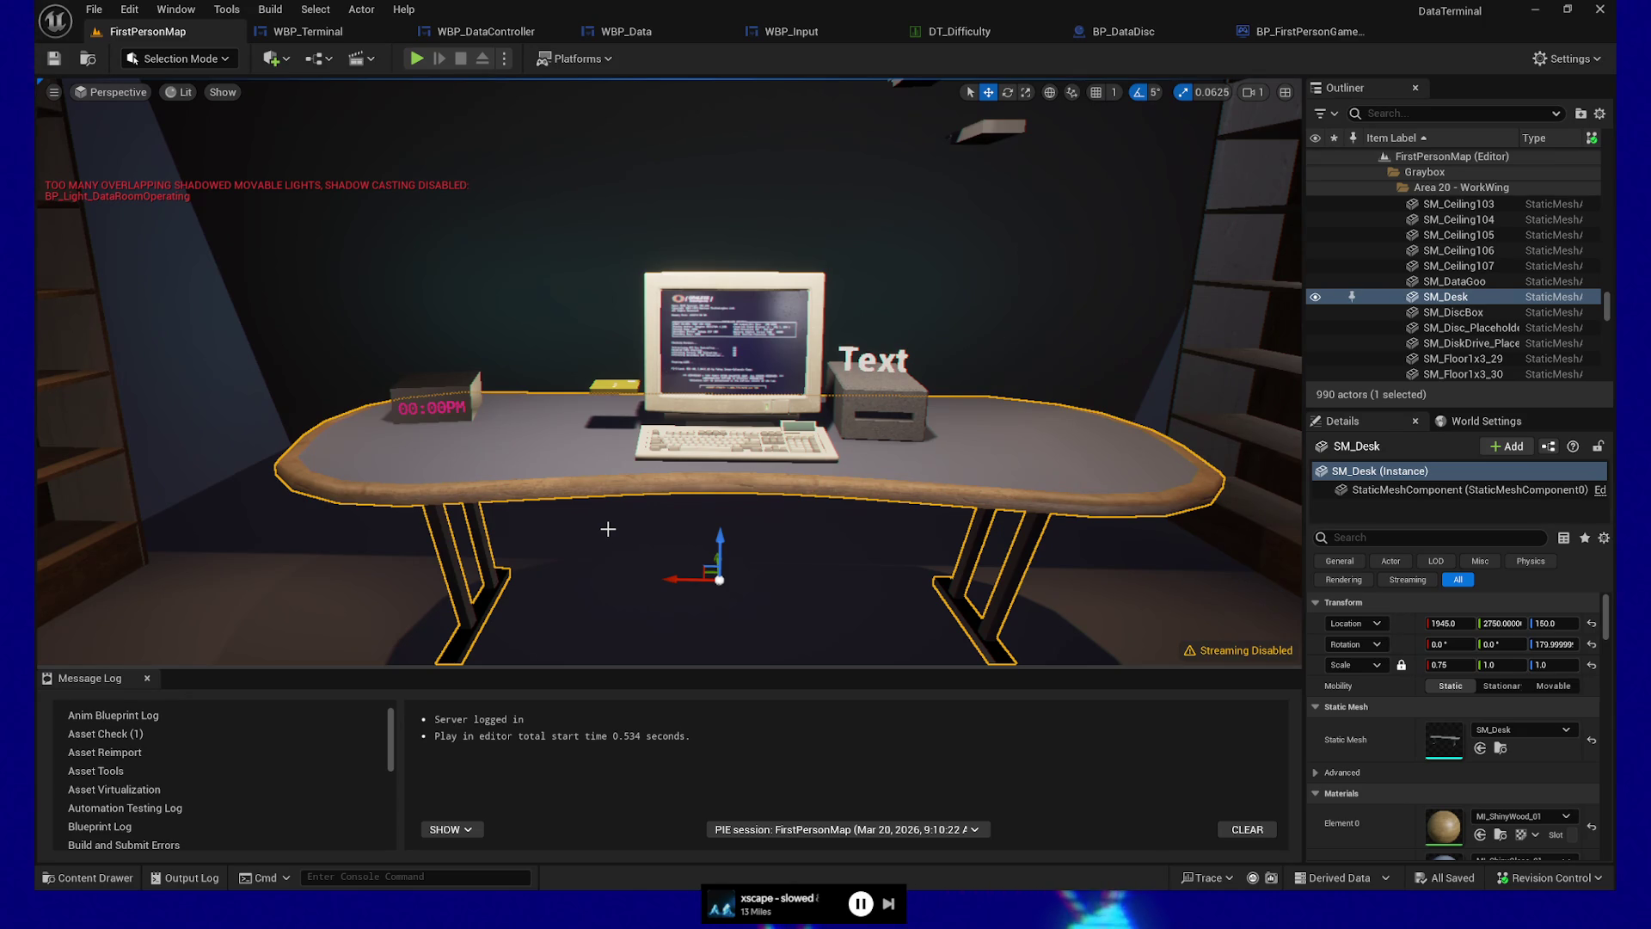
Enlarge the level viewport over the Message Log, frame SM_Desk, then bring up BP_FirstPersonGameMode
left_click_drag(601, 545, 569, 568)
mouse_move(621, 667)
left_mouse_down()
mouse_move(621, 784)
mouse_move(598, 645)
mouse_move(370, 671)
left_mouse_up()
key("f")
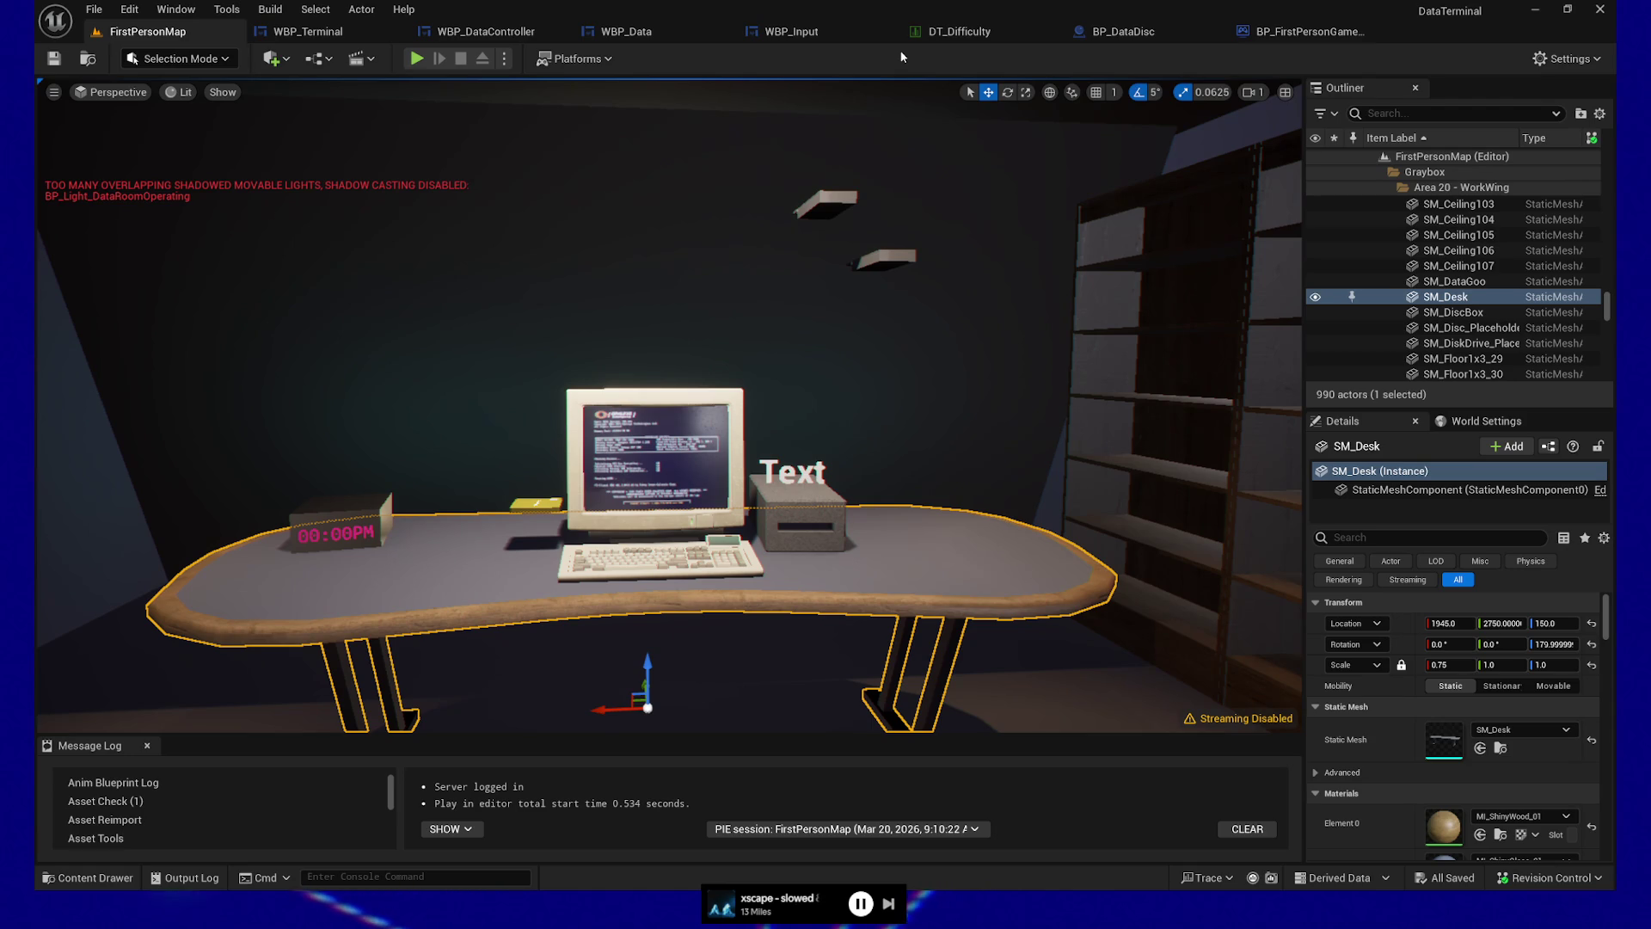
left_click(1247, 31)
Show WBP_Input's Create Noise Menu Items graph with the Content Drawer closed and Find Results shrunk
scroll(770, 267, "up", 2)
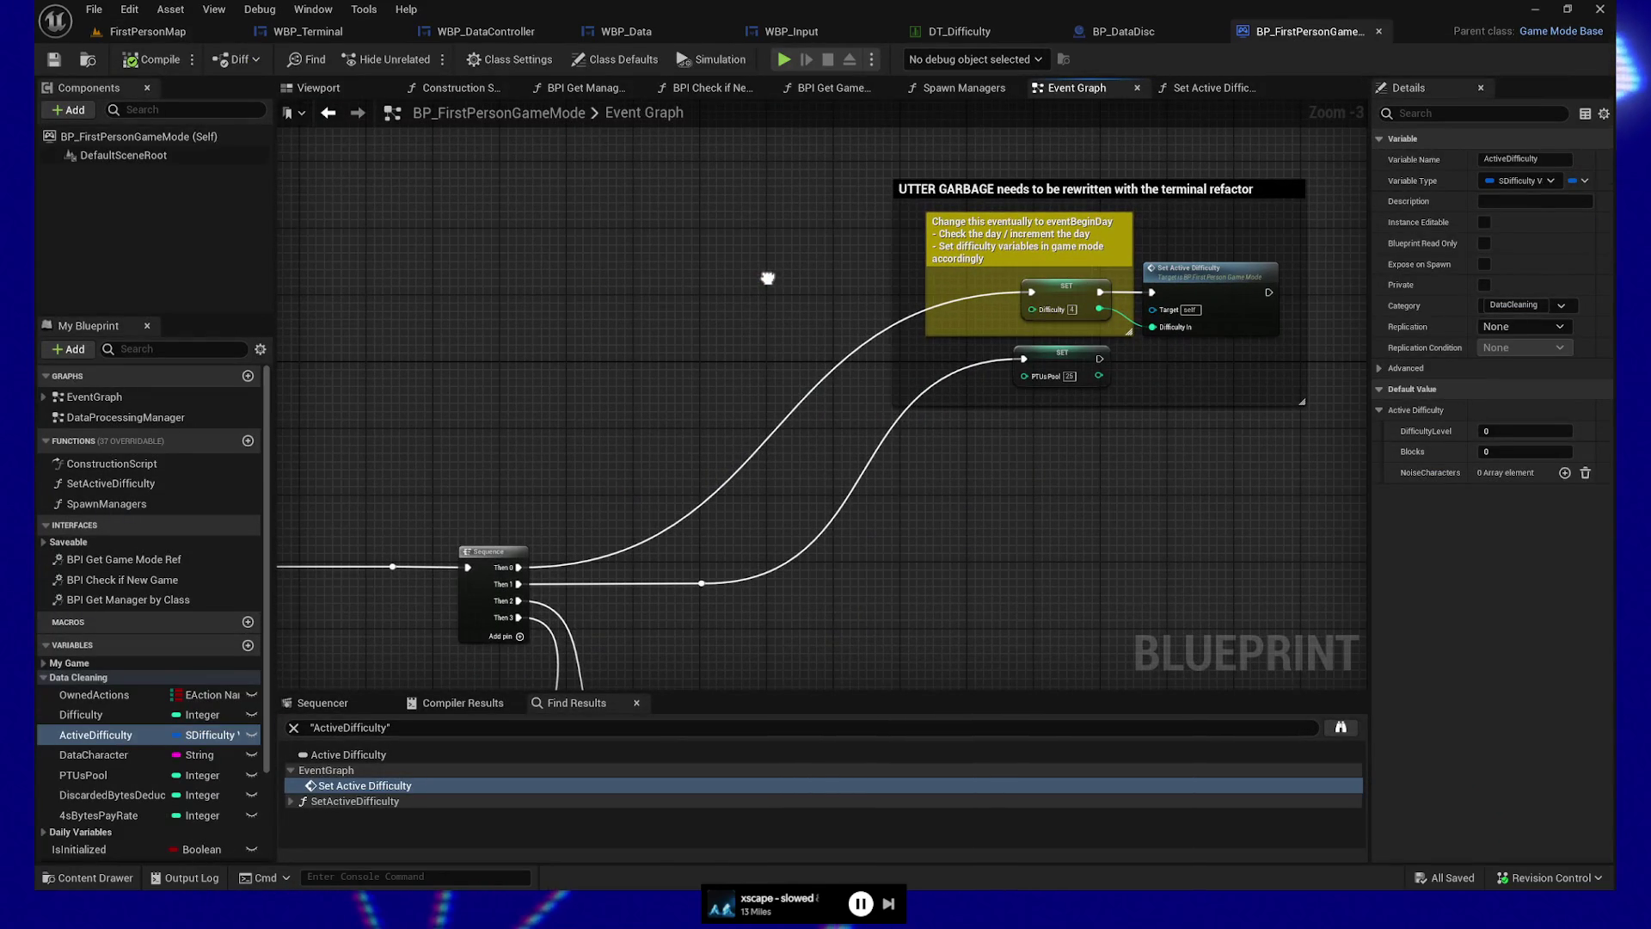
left_click(785, 35)
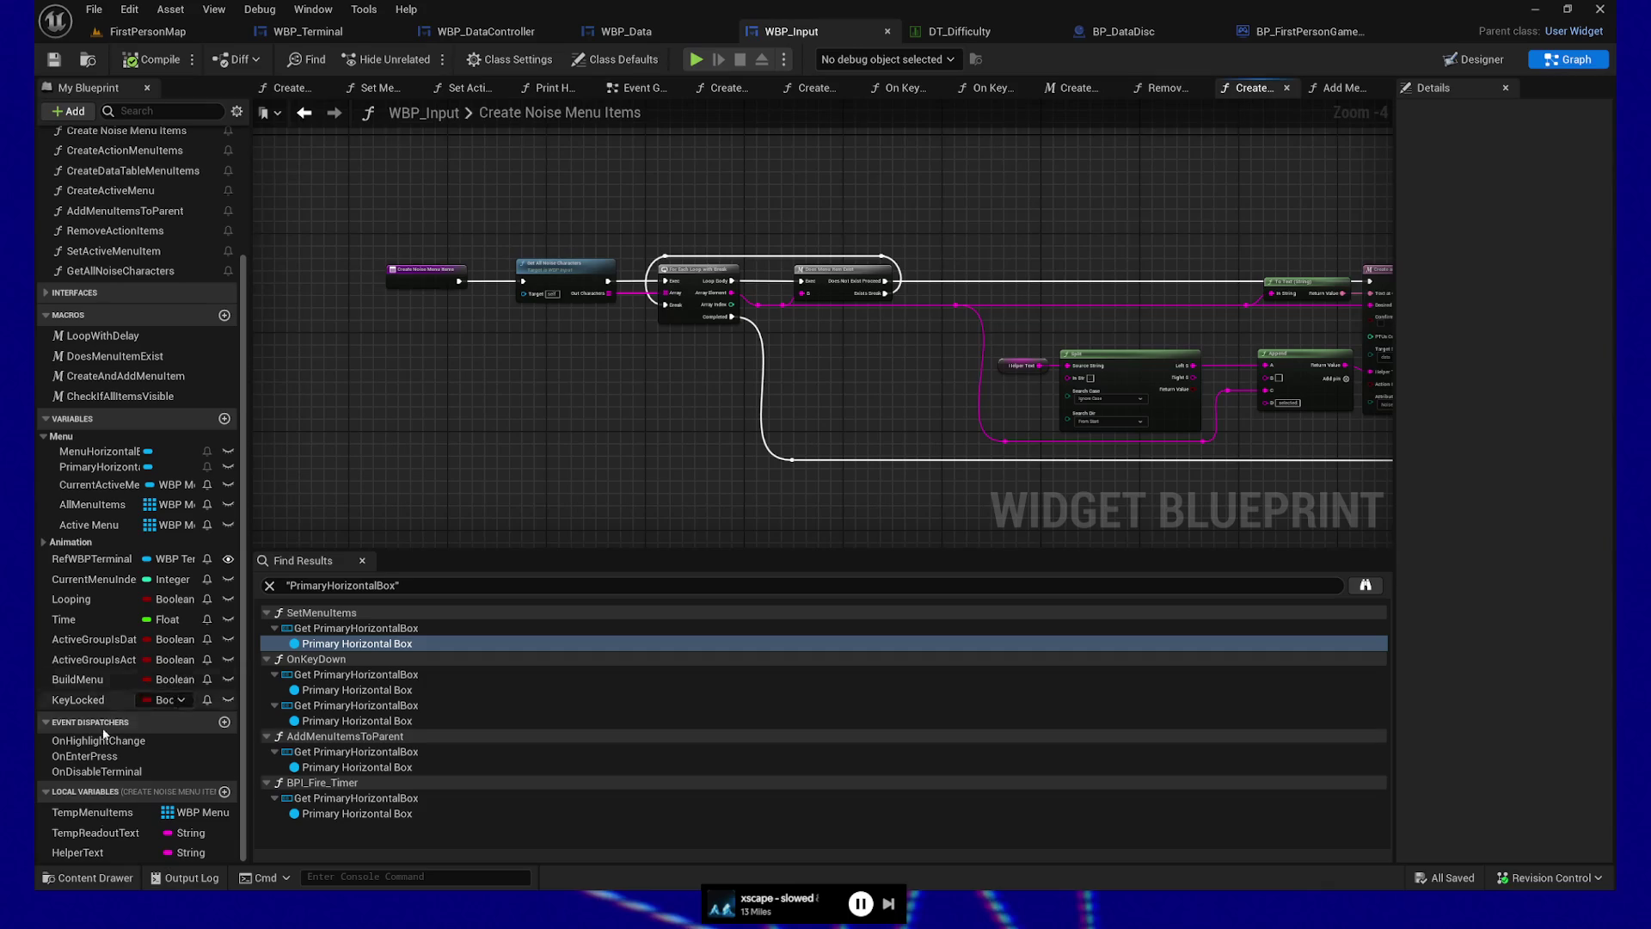
left_click(87, 877)
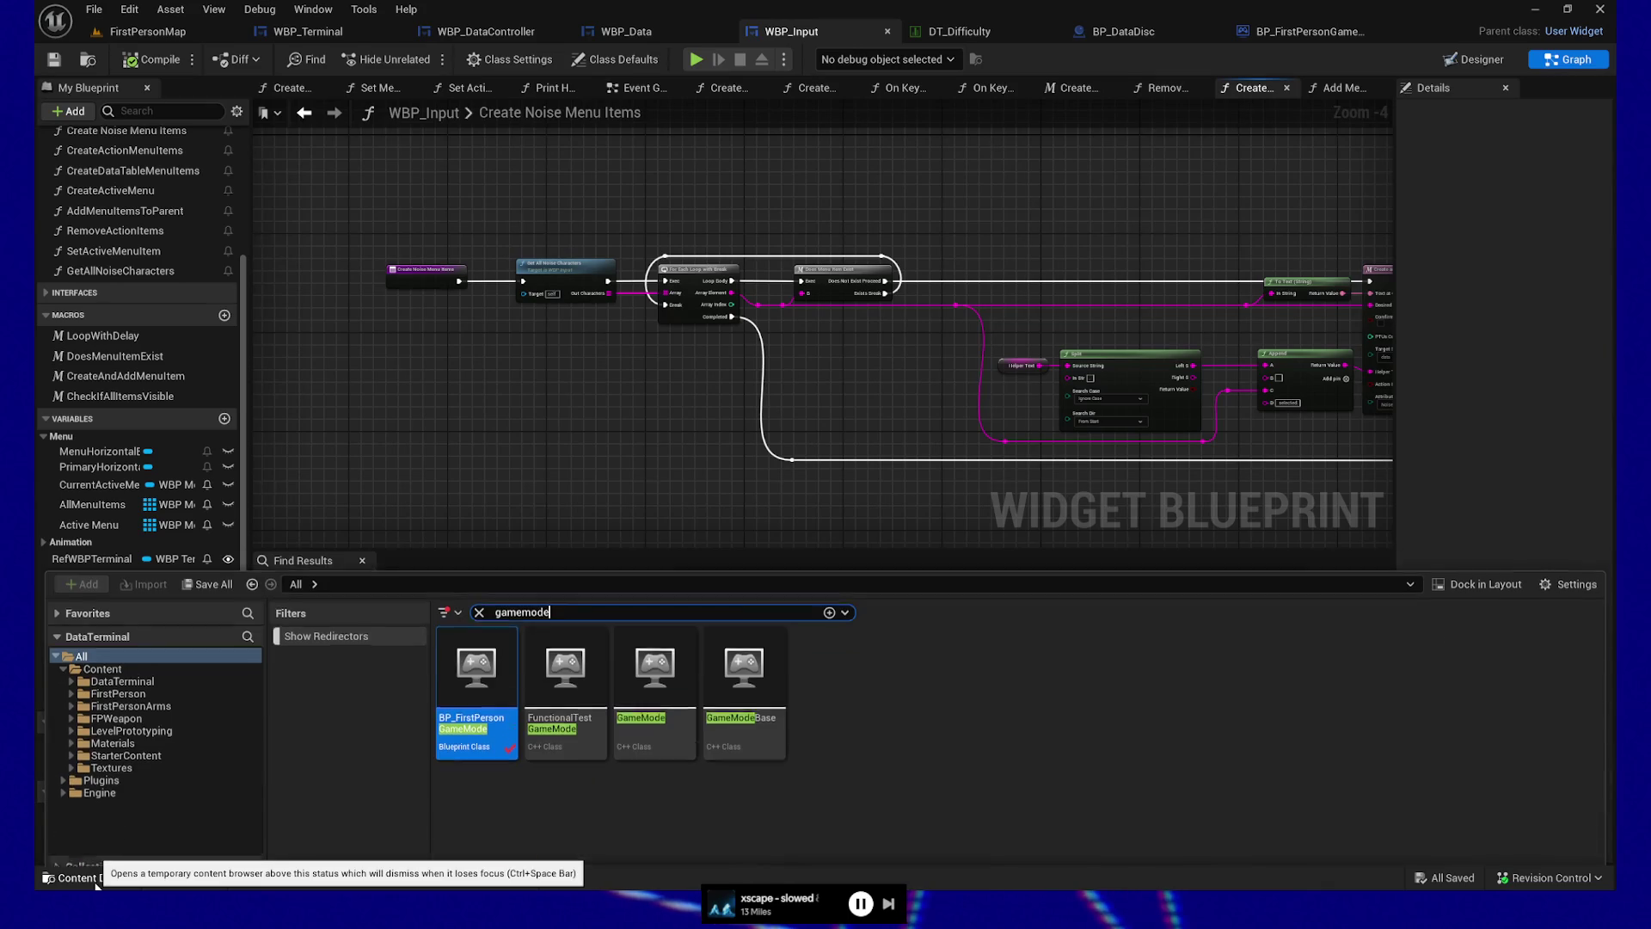
double_click(575, 597)
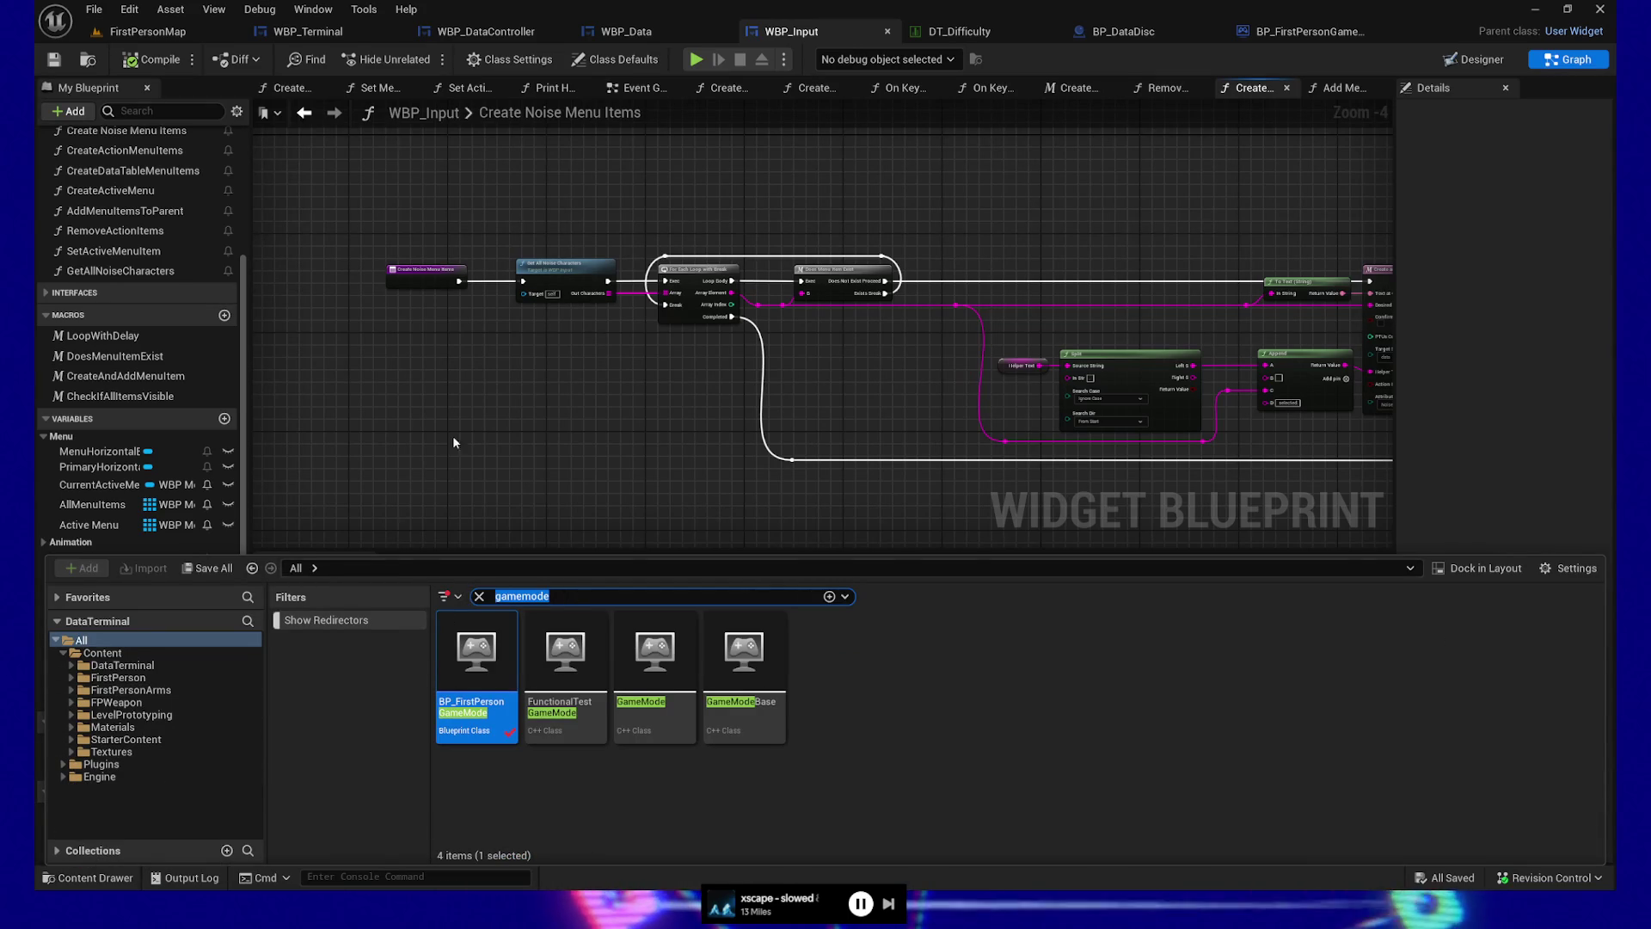
left_click(501, 397)
mouse_move(501, 398)
left_mouse_down()
mouse_move(553, 550)
mouse_move(553, 705)
left_mouse_up()
left_click_drag(470, 551, 484, 504)
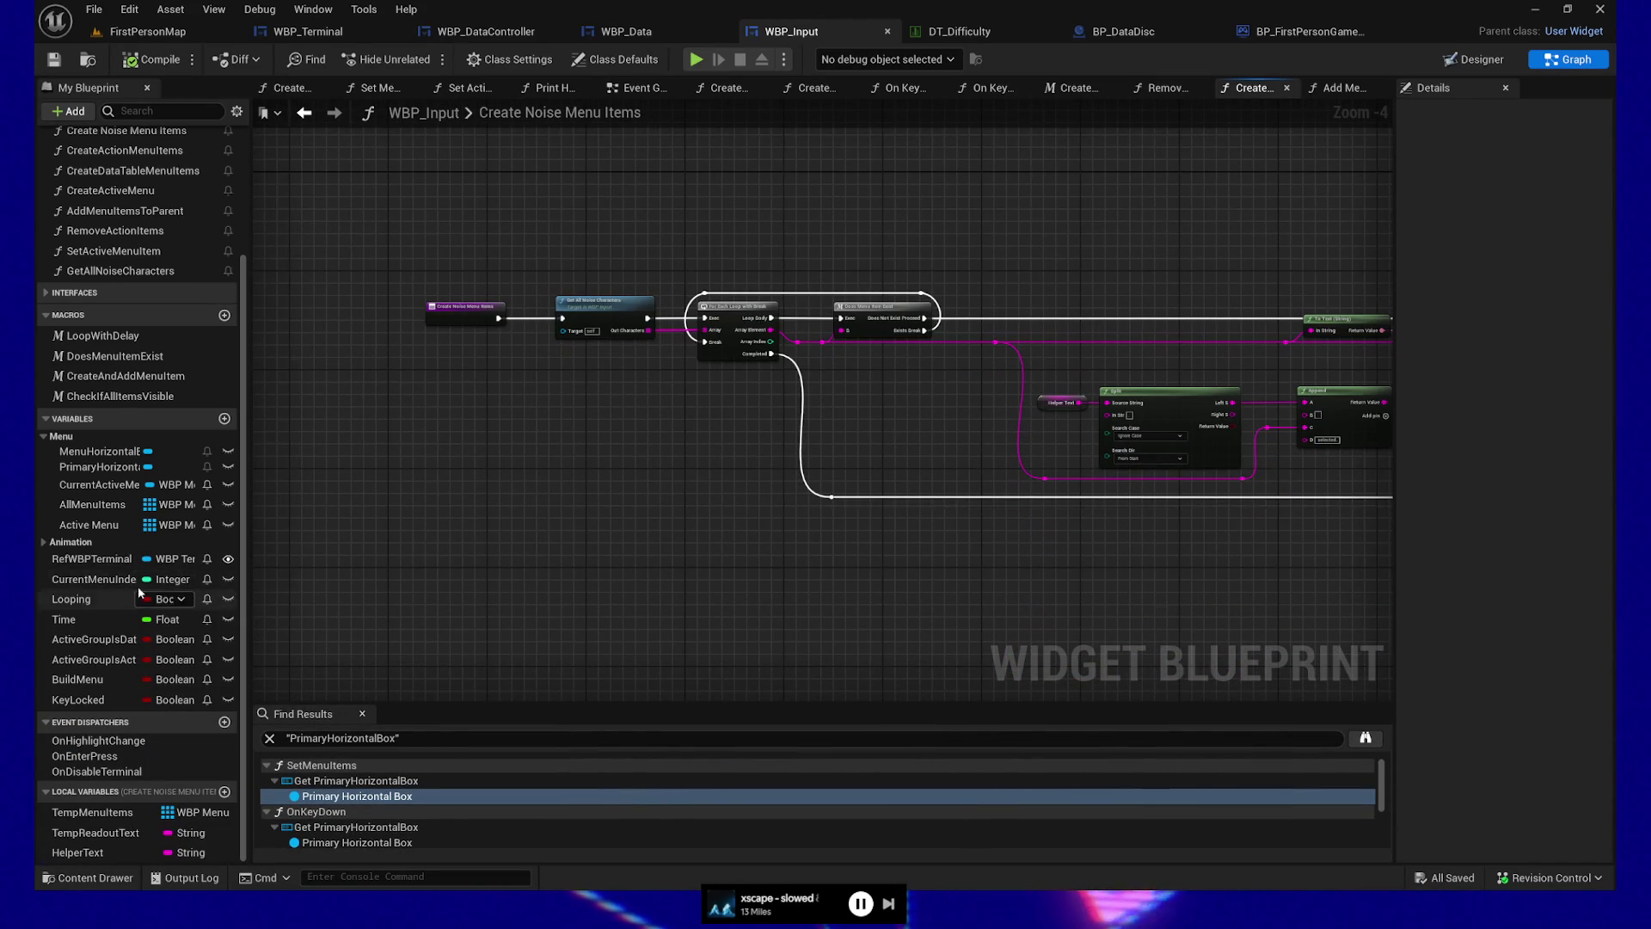
Find references to OnHighlightChange and jump to its Call On Highlight Change node
right_click(107, 742)
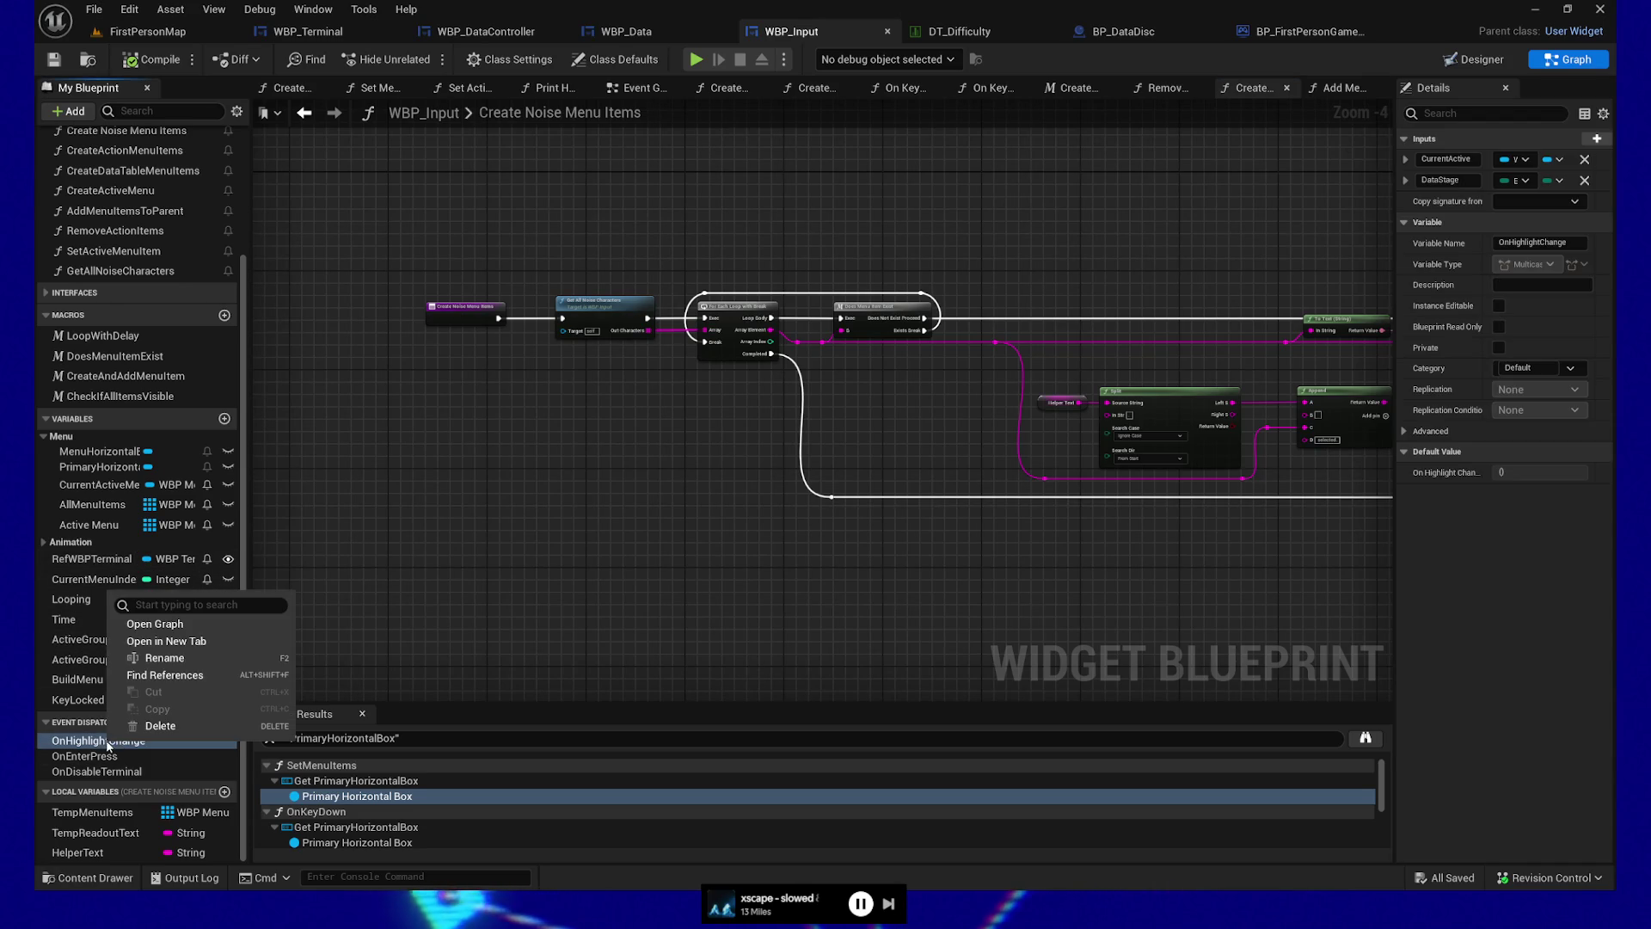
left_click(215, 675)
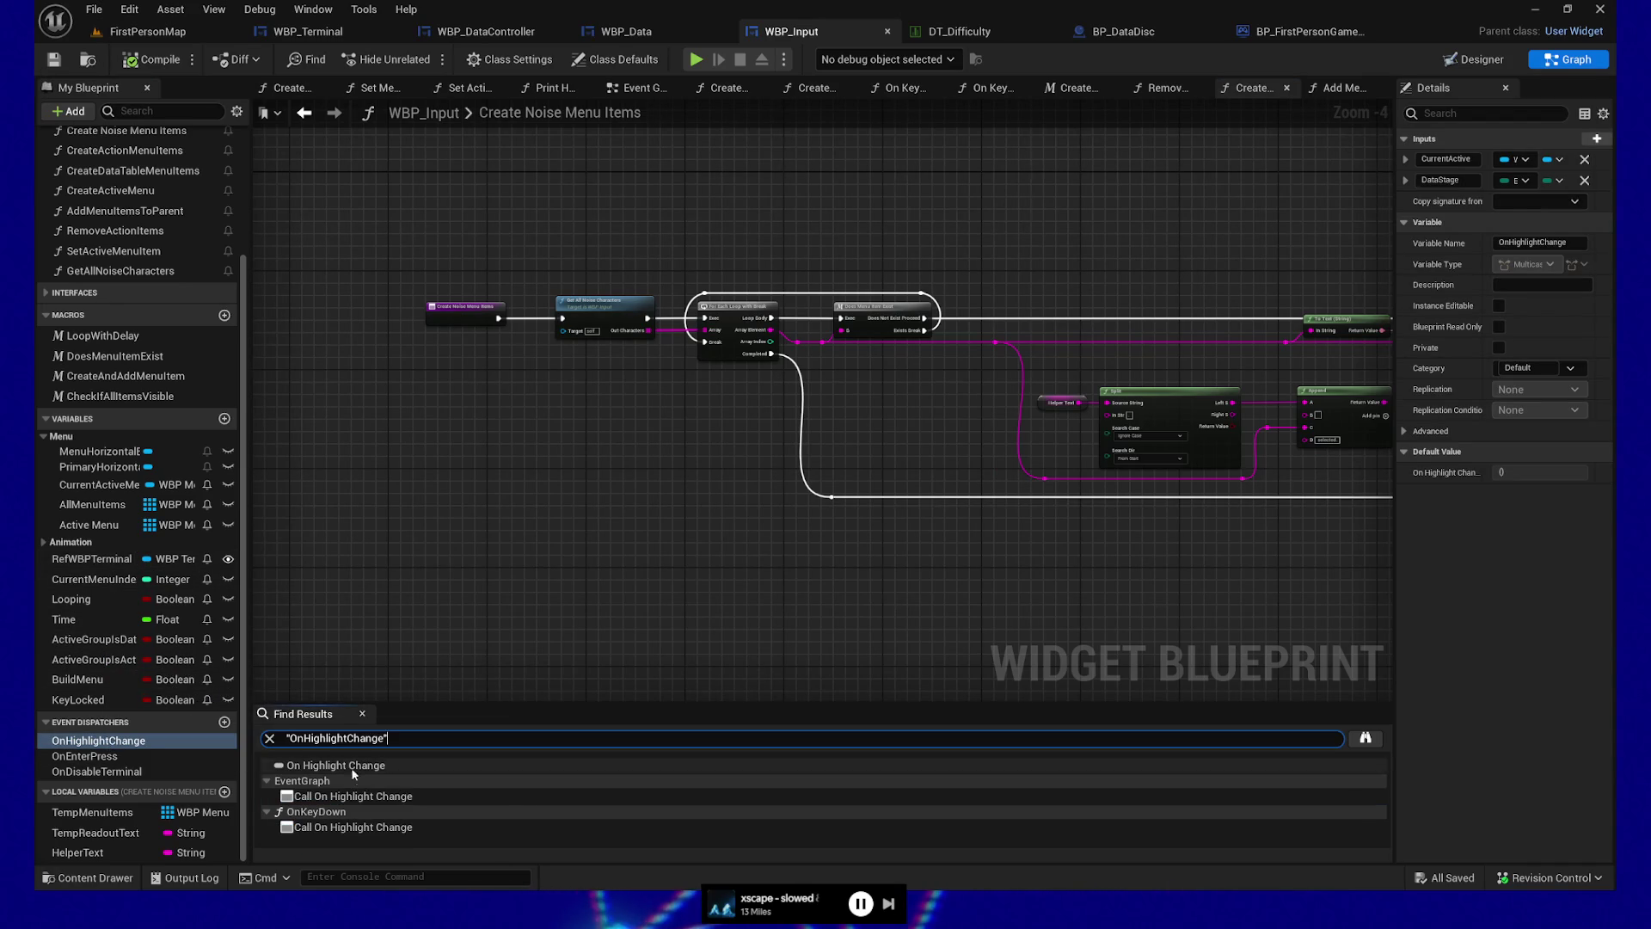
left_click(353, 795)
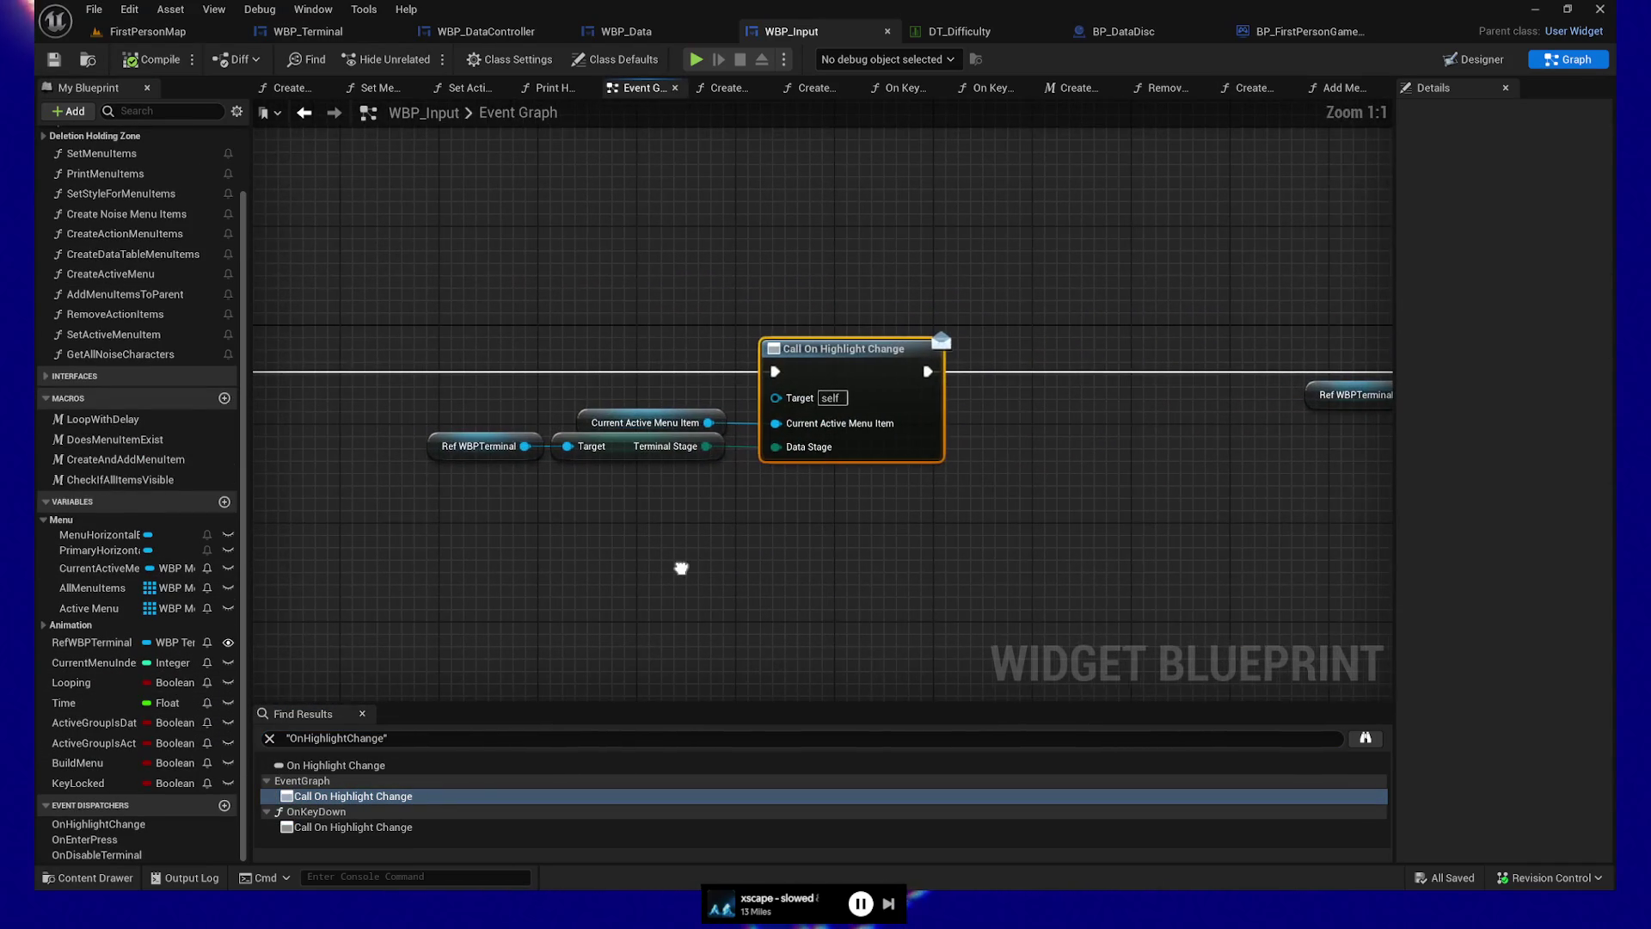
left_click_drag(416, 394, 688, 504)
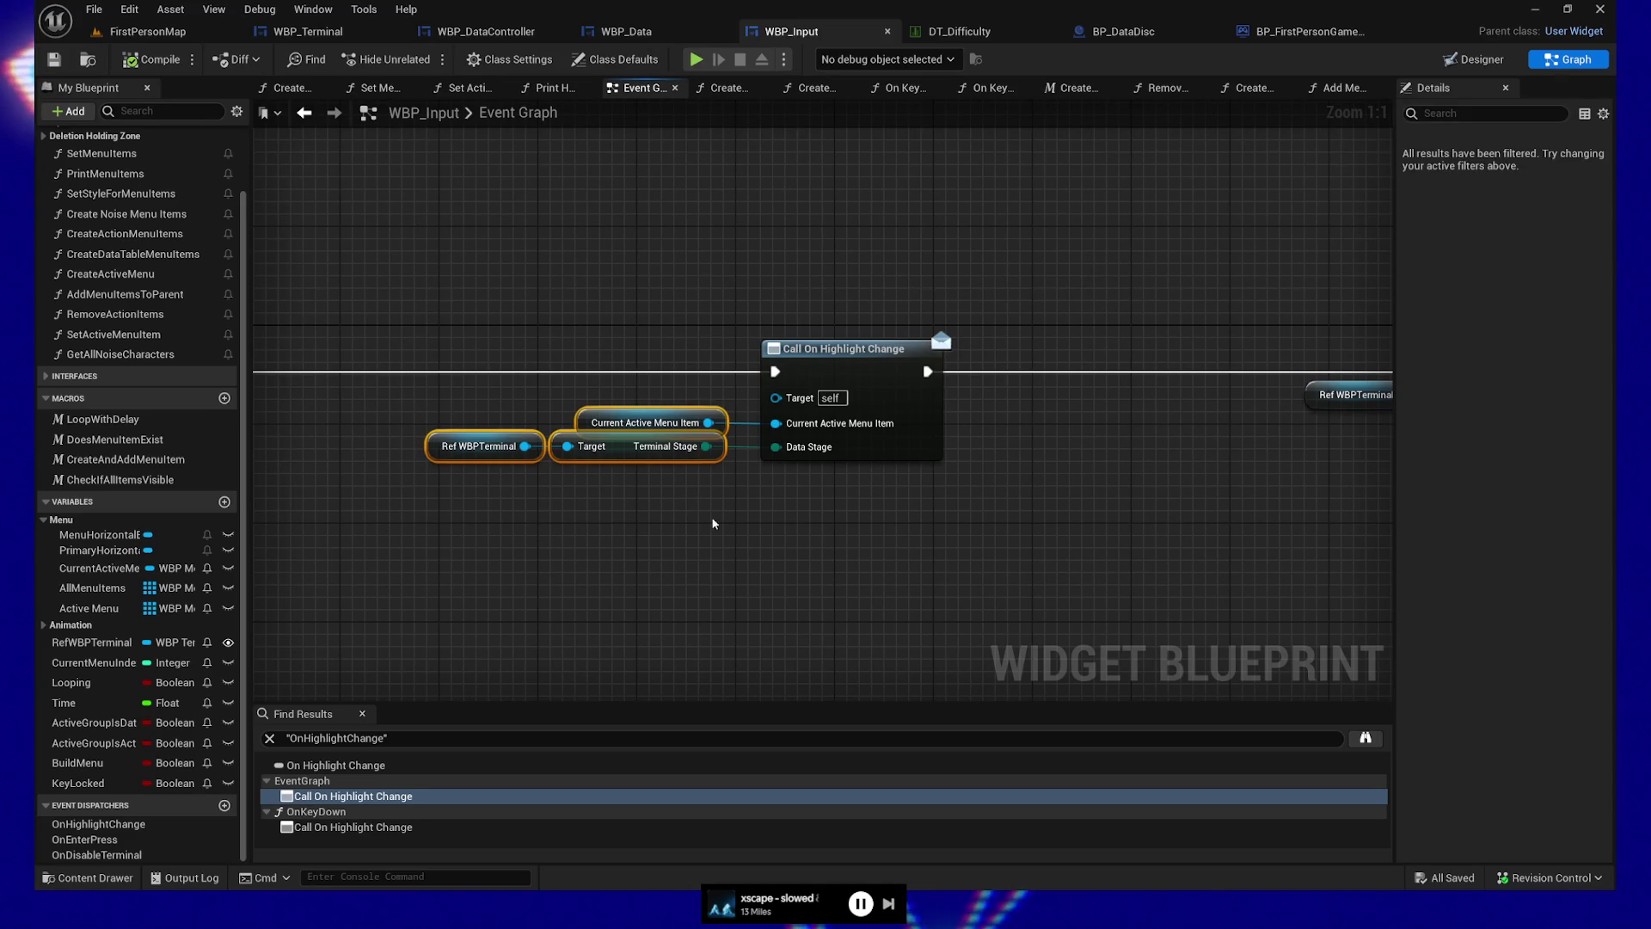
mouse_move(975, 525)
left_mouse_down()
mouse_move(390, 553)
mouse_move(1032, 484)
mouse_move(1050, 534)
mouse_move(568, 518)
mouse_move(720, 518)
mouse_move(645, 512)
left_mouse_up()
scroll(1032, 484, "down", 2)
scroll(563, 283, "up", 1)
Inspect the Set Active Menu Item function, then return and open Set Style for Menu Items
left_click_drag(552, 258, 719, 434)
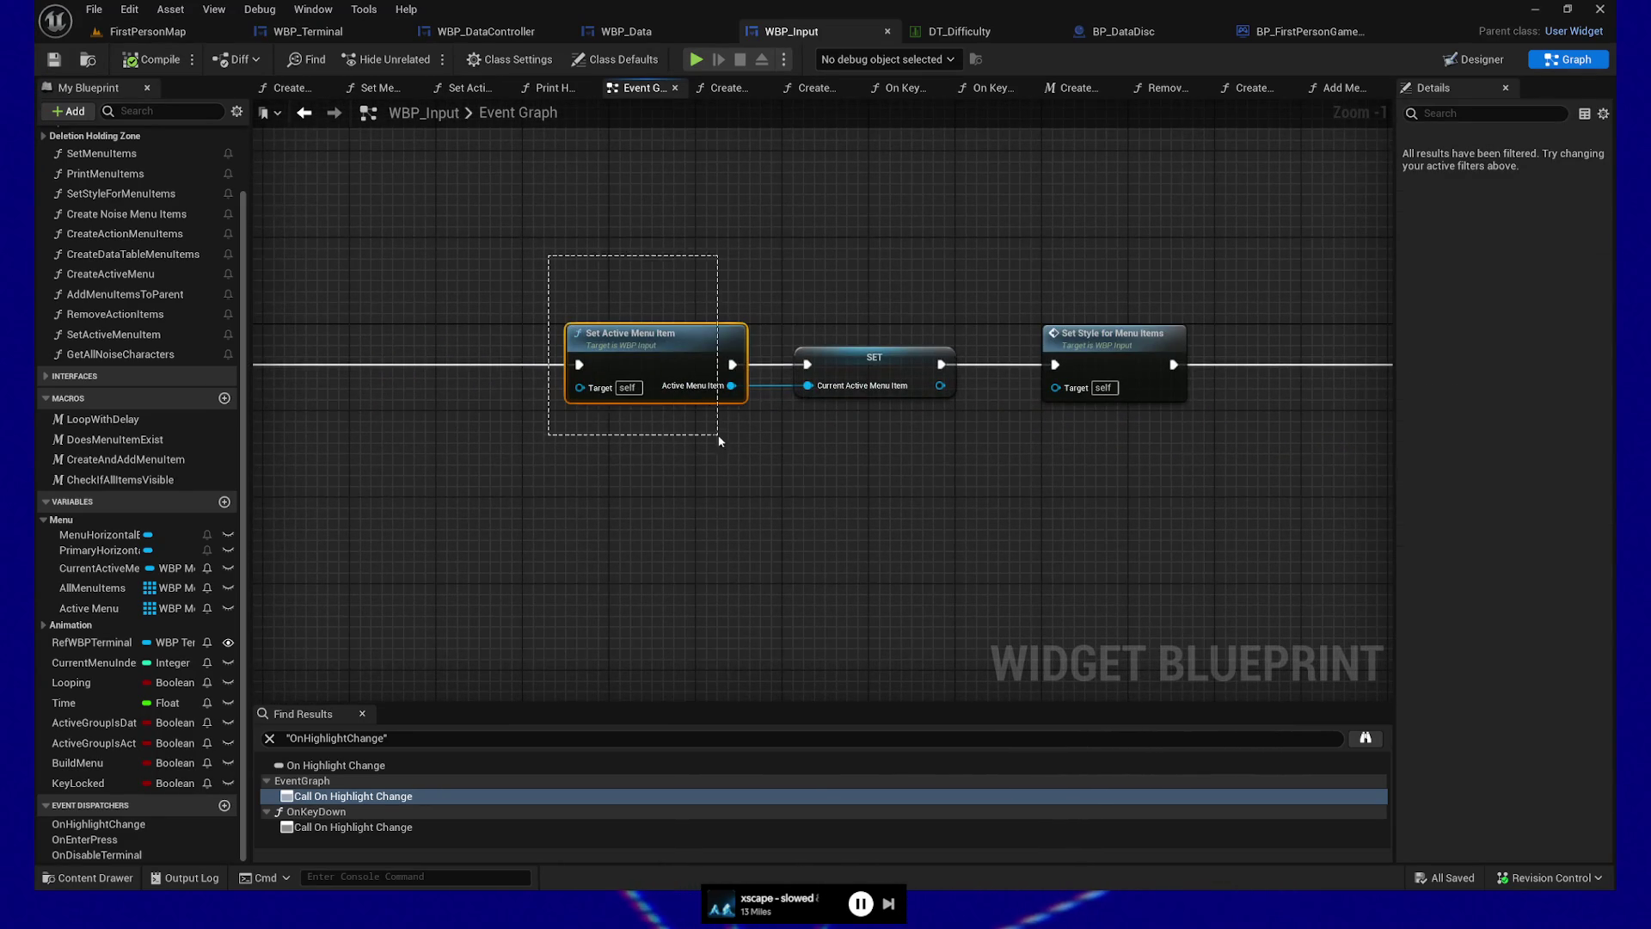
double_click(629, 332)
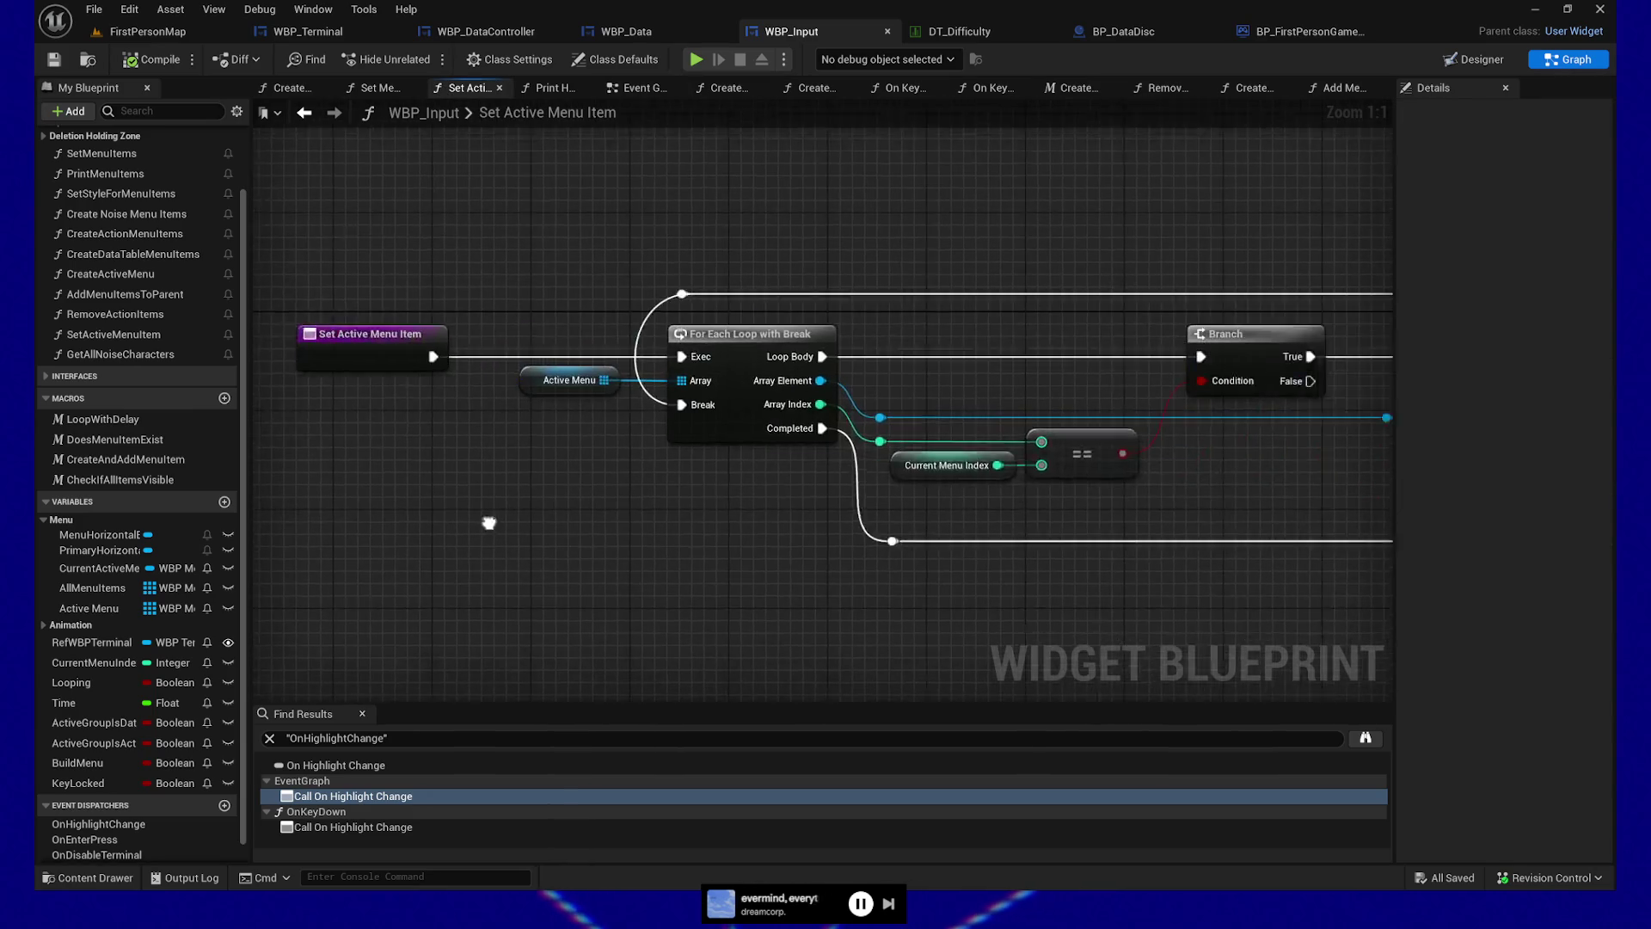
left_click_drag(1151, 655, 642, 617)
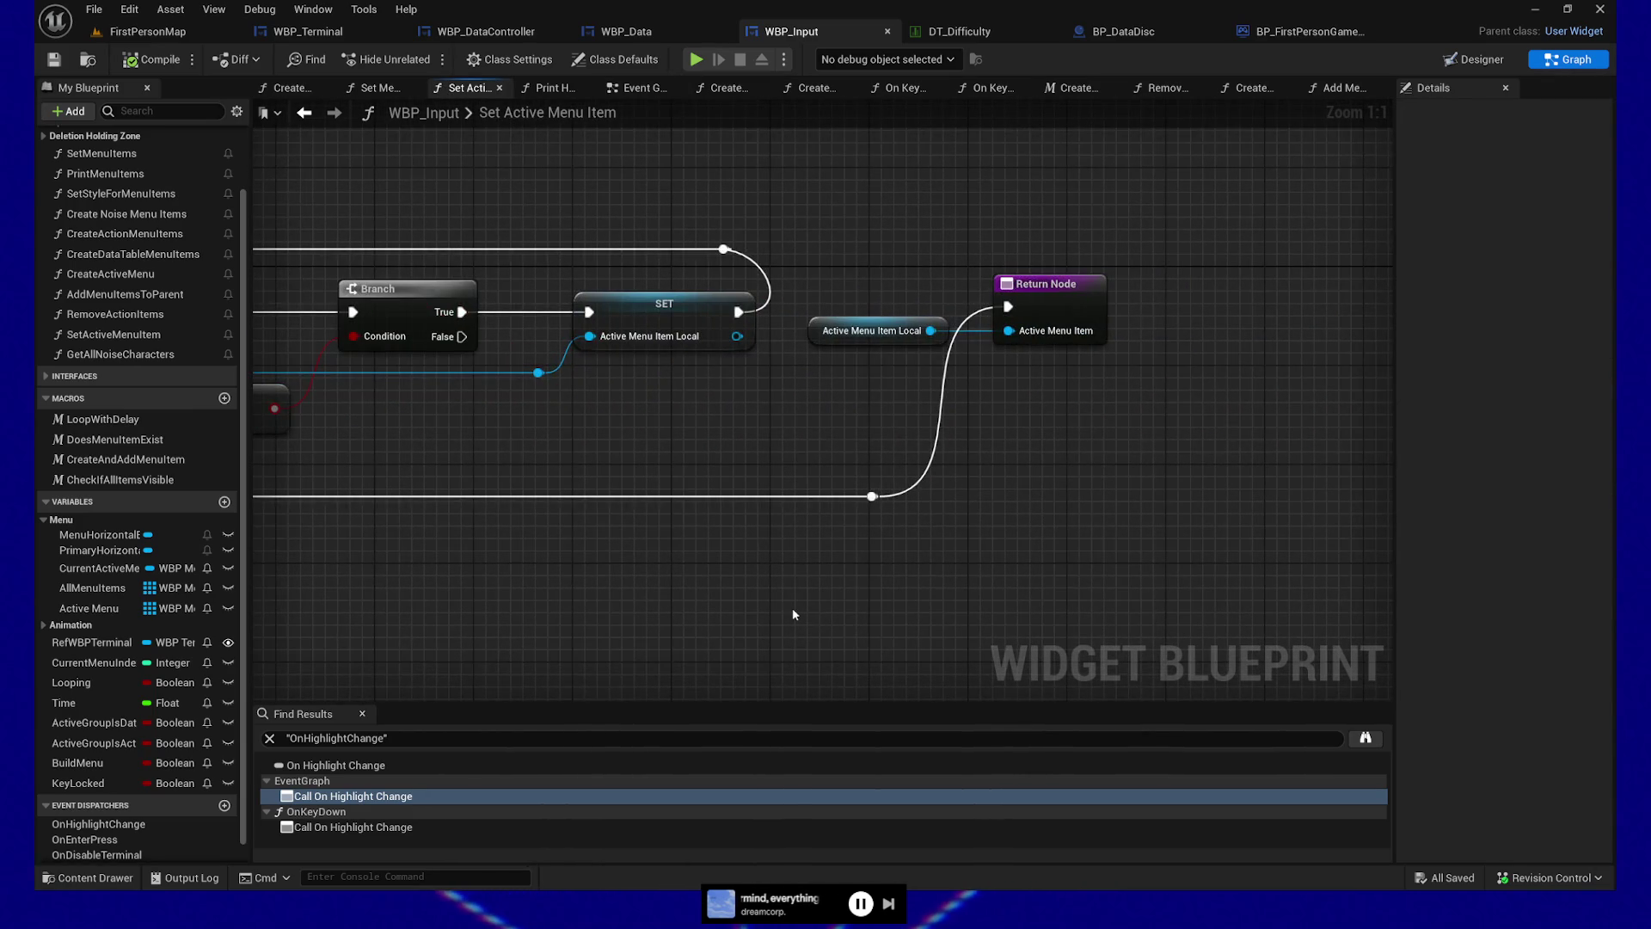
key("alt+Left")
double_click(1093, 358)
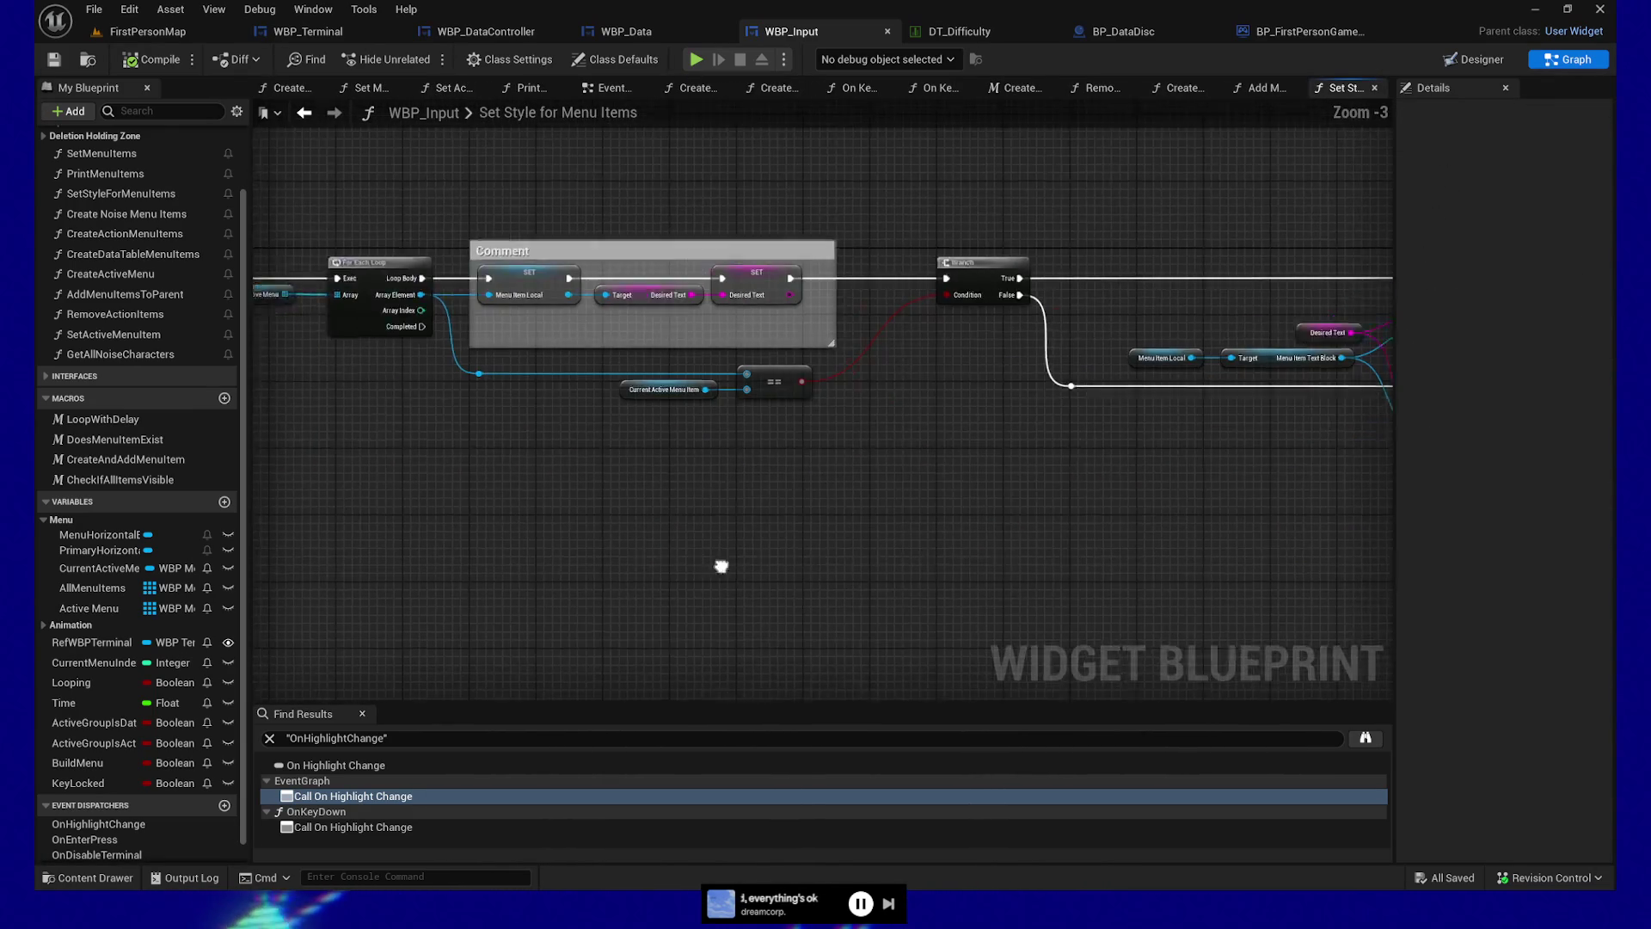
Review the loop, Branch and Apply Tags nodes, then select the SET MenuItemLocal node
mouse_move(769, 544)
left_mouse_down()
mouse_move(889, 543)
mouse_move(576, 559)
left_mouse_up()
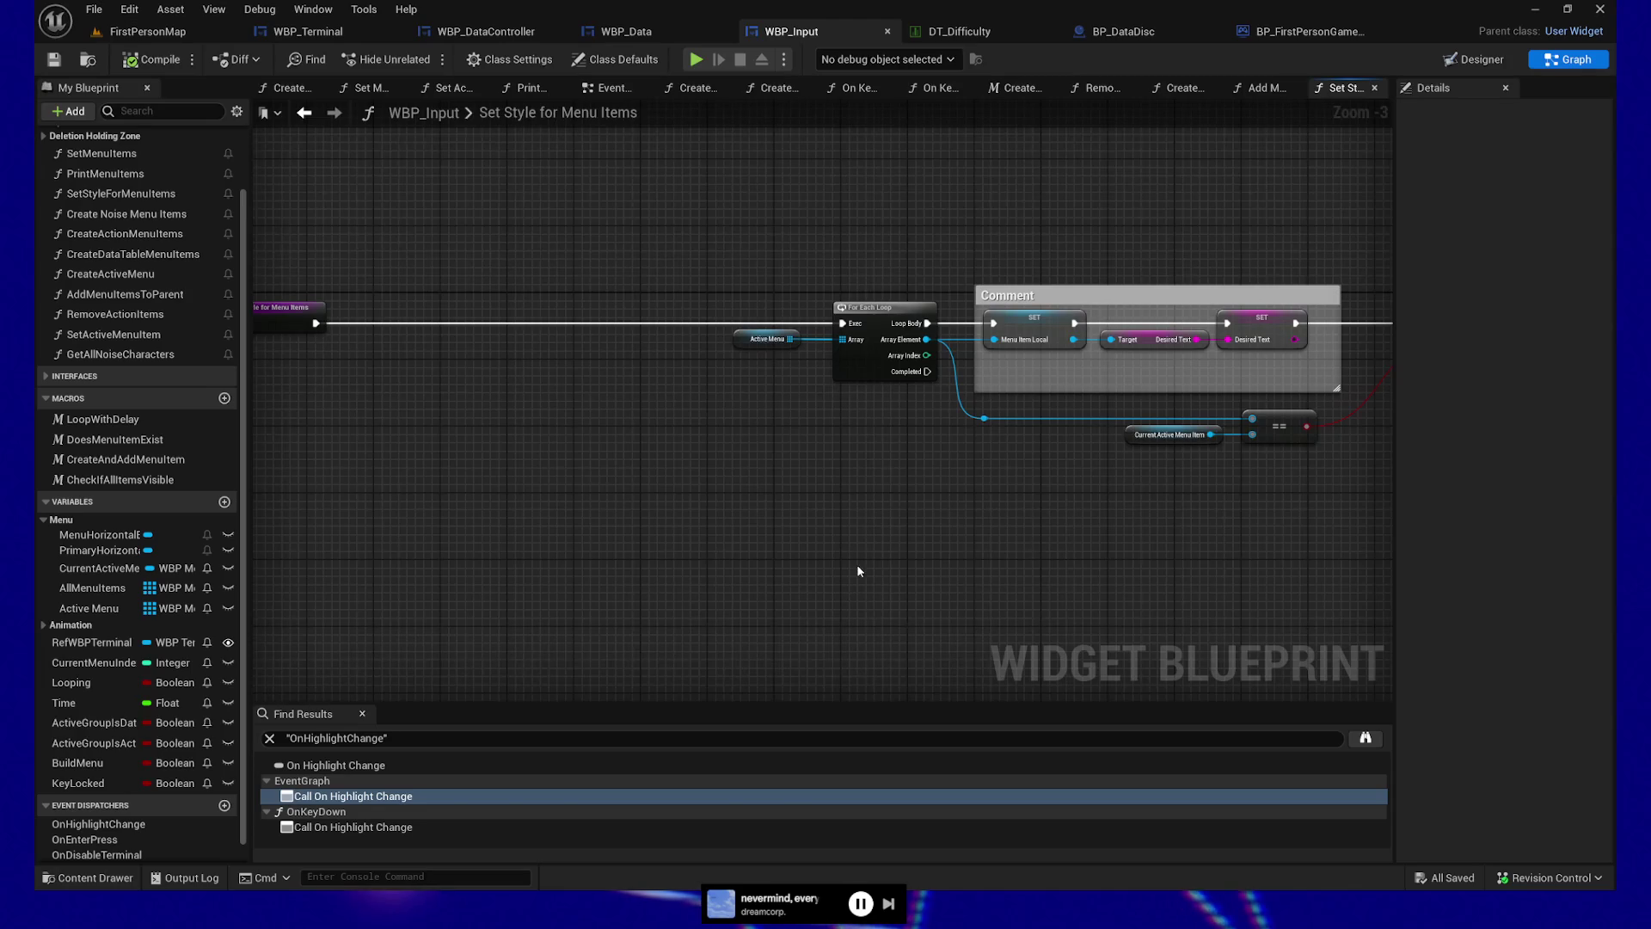
mouse_move(797, 549)
left_mouse_down()
mouse_move(992, 542)
mouse_move(1047, 480)
mouse_move(968, 524)
mouse_move(733, 536)
left_mouse_up()
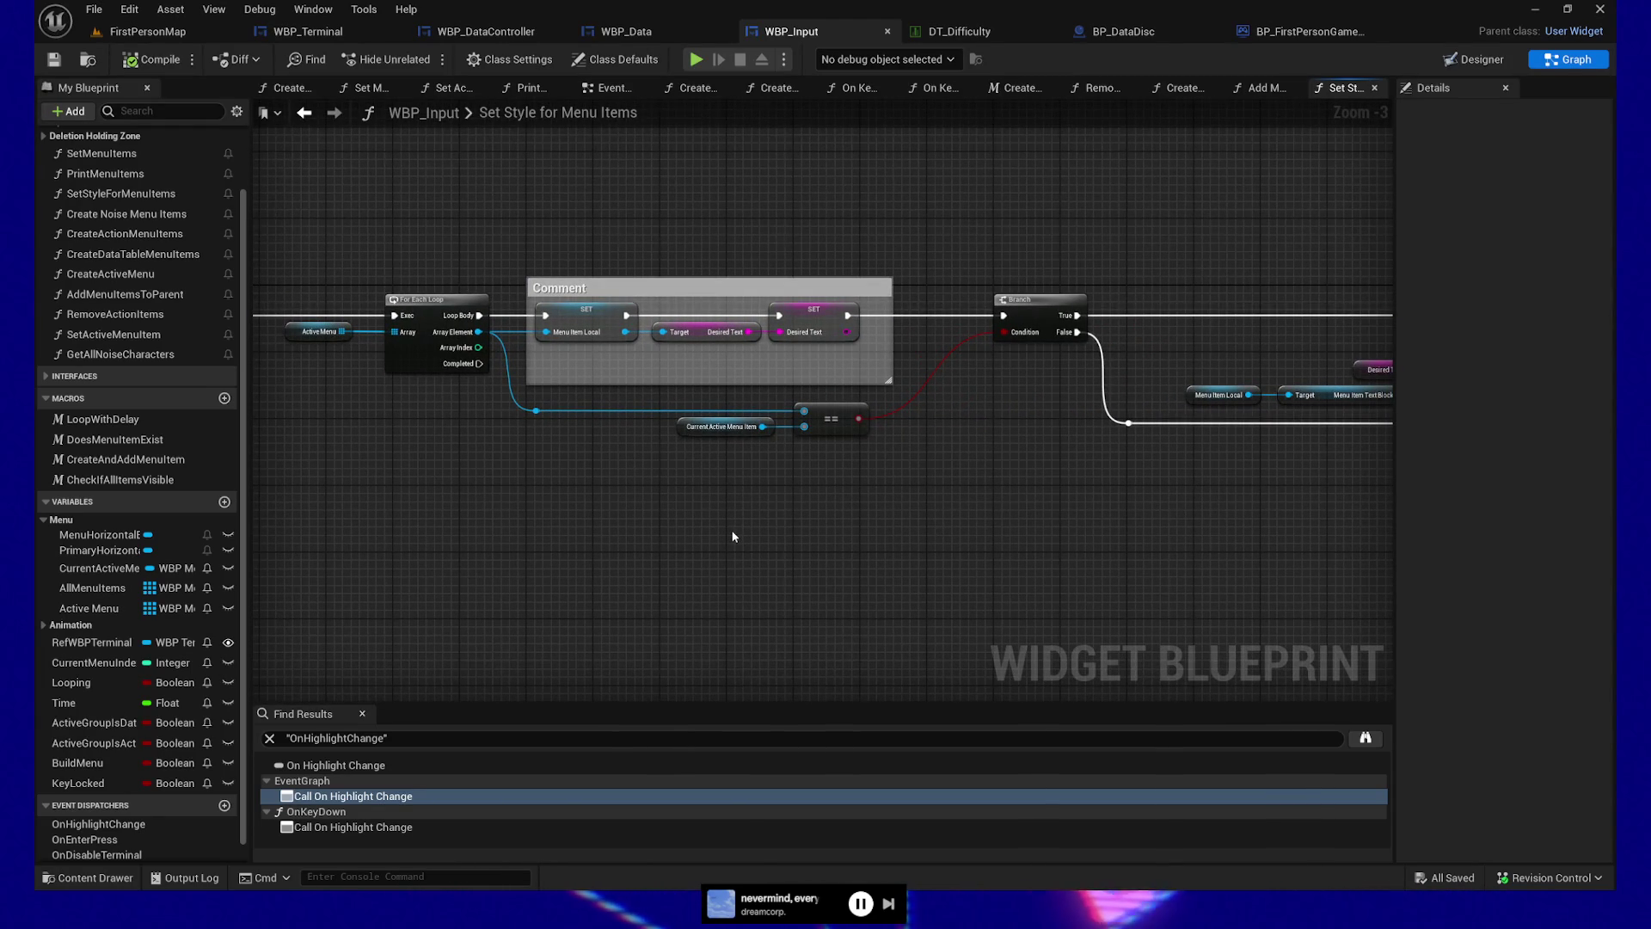
mouse_move(781, 532)
left_mouse_down()
mouse_move(379, 519)
mouse_move(315, 547)
left_mouse_up()
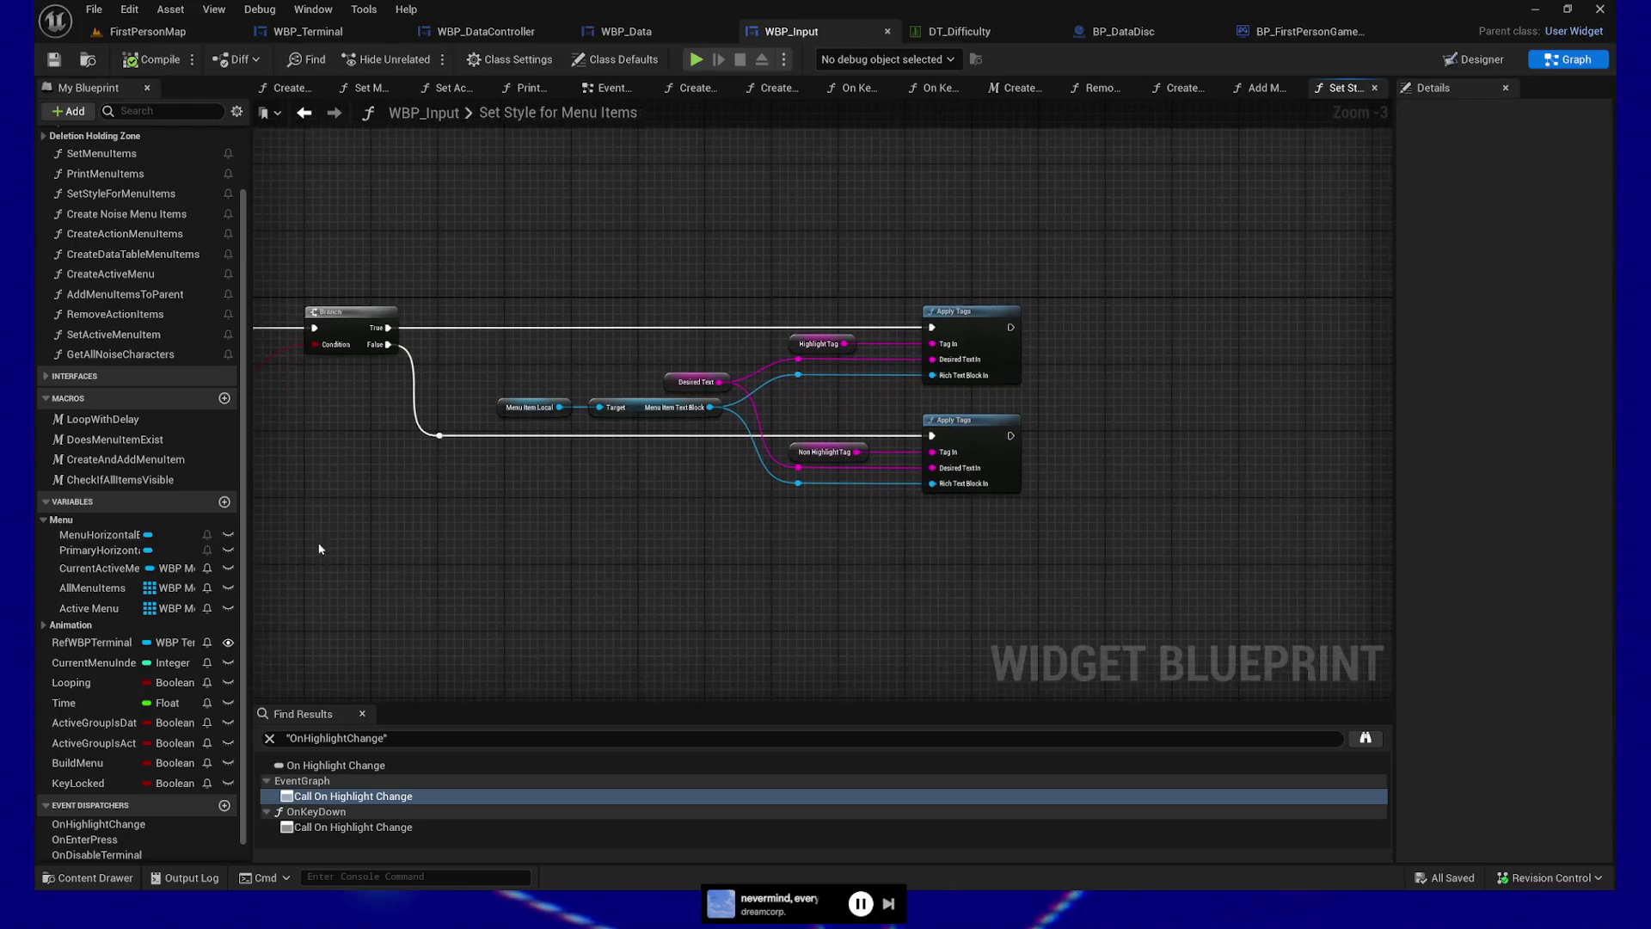
left_click_drag(694, 543, 746, 539)
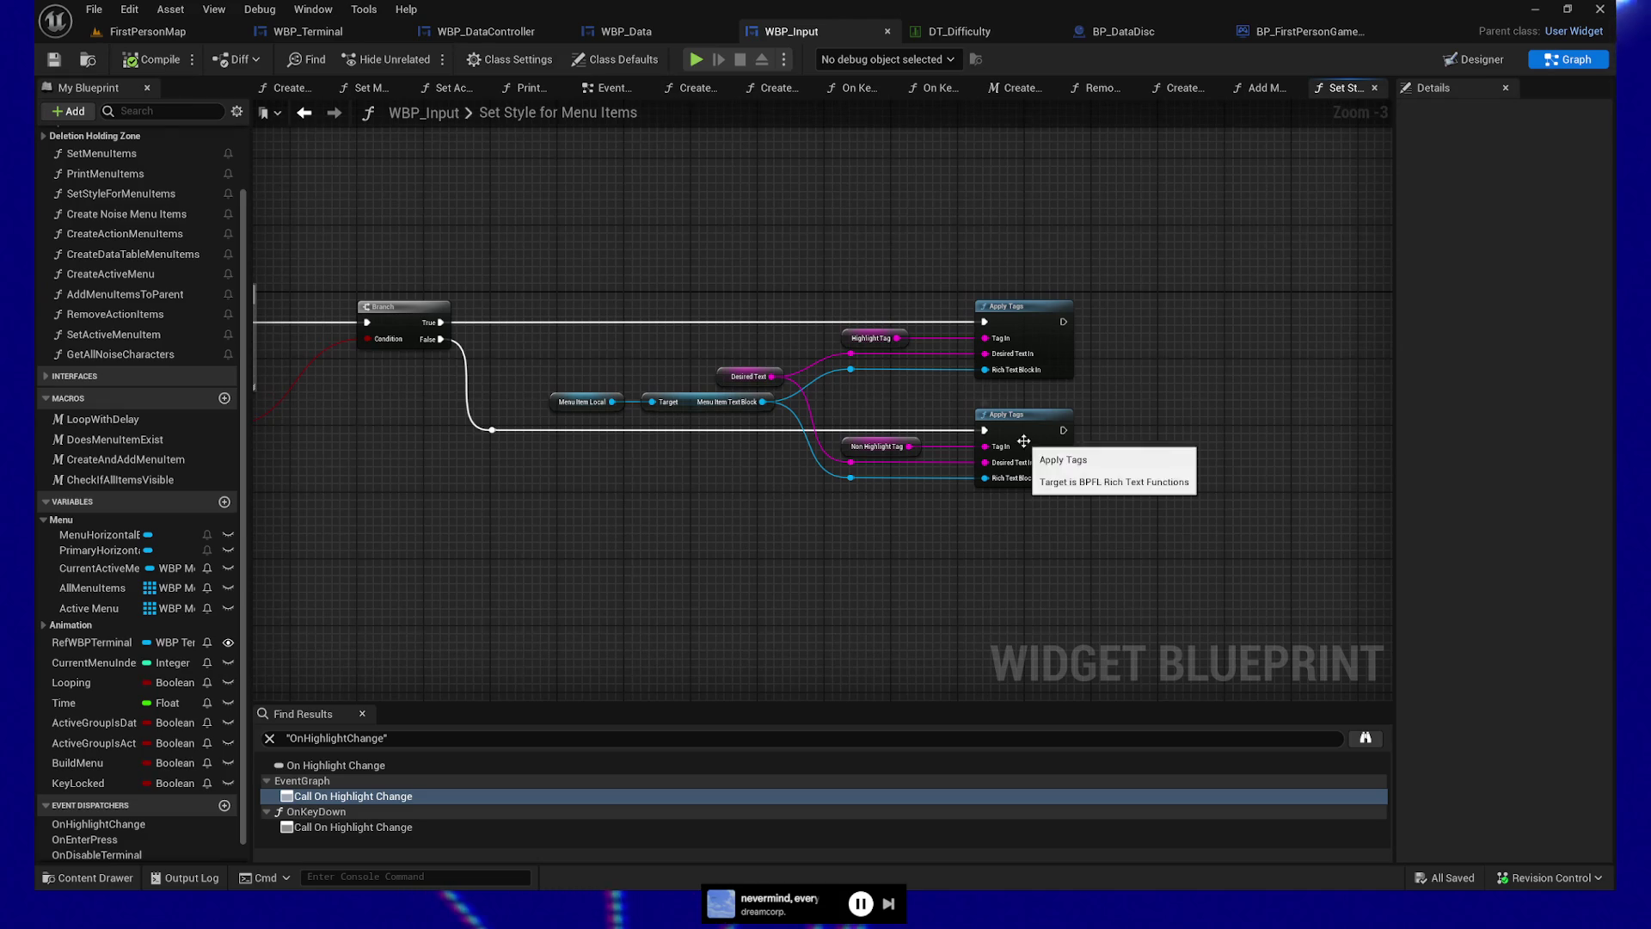
scroll(714, 554, "up", 1)
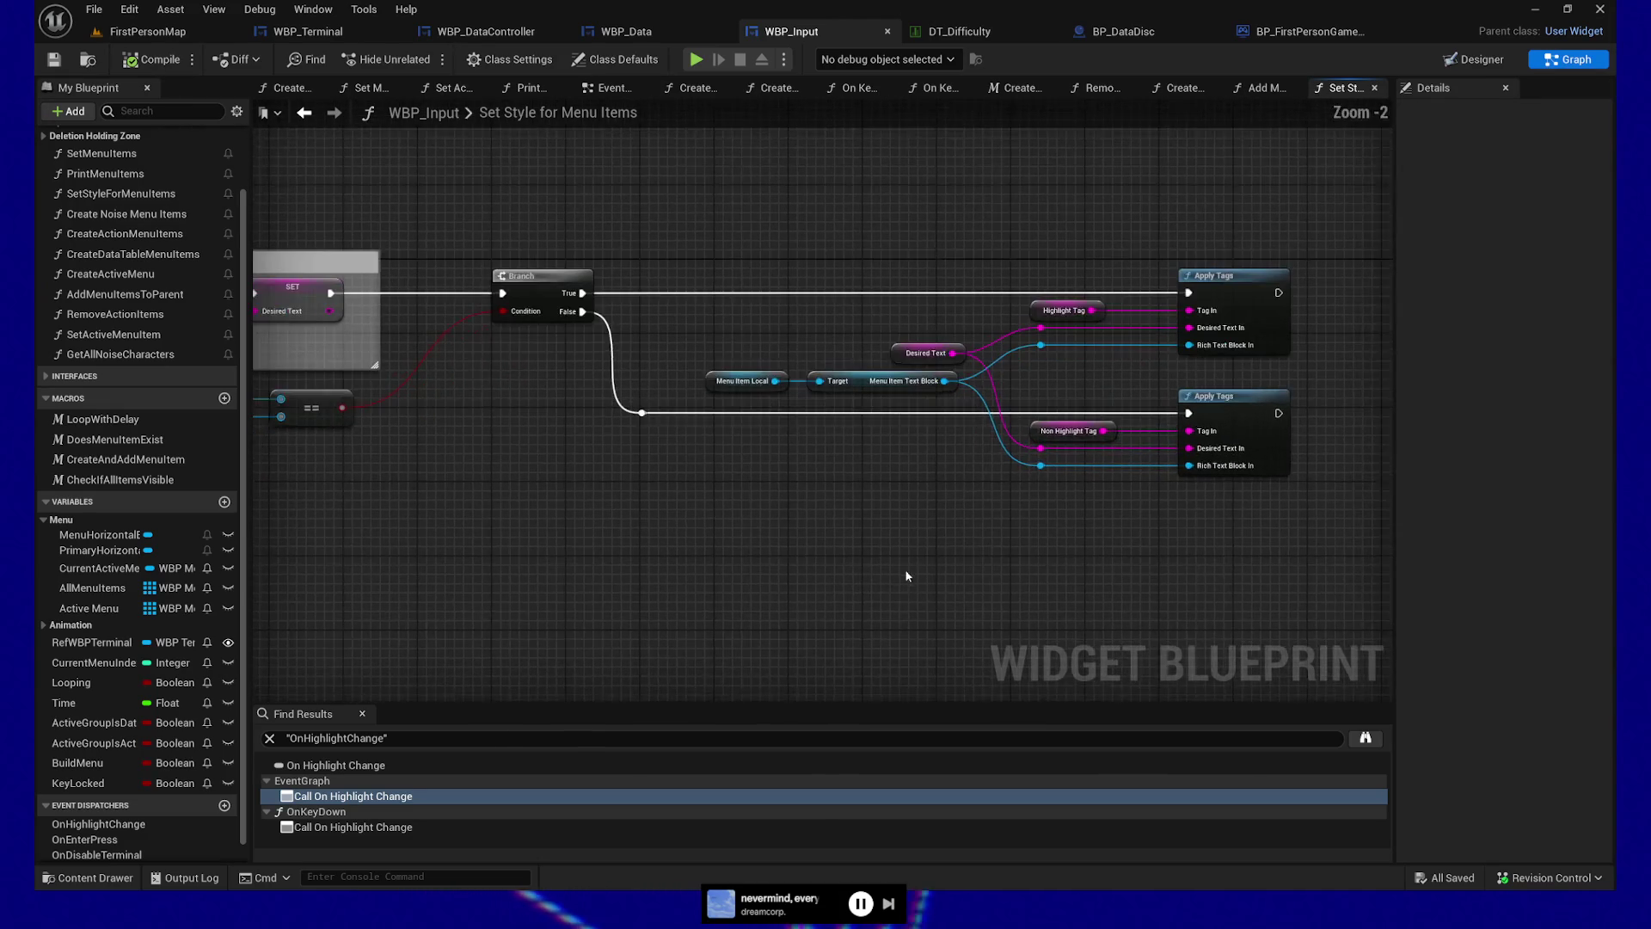
left_click_drag(864, 567, 895, 588)
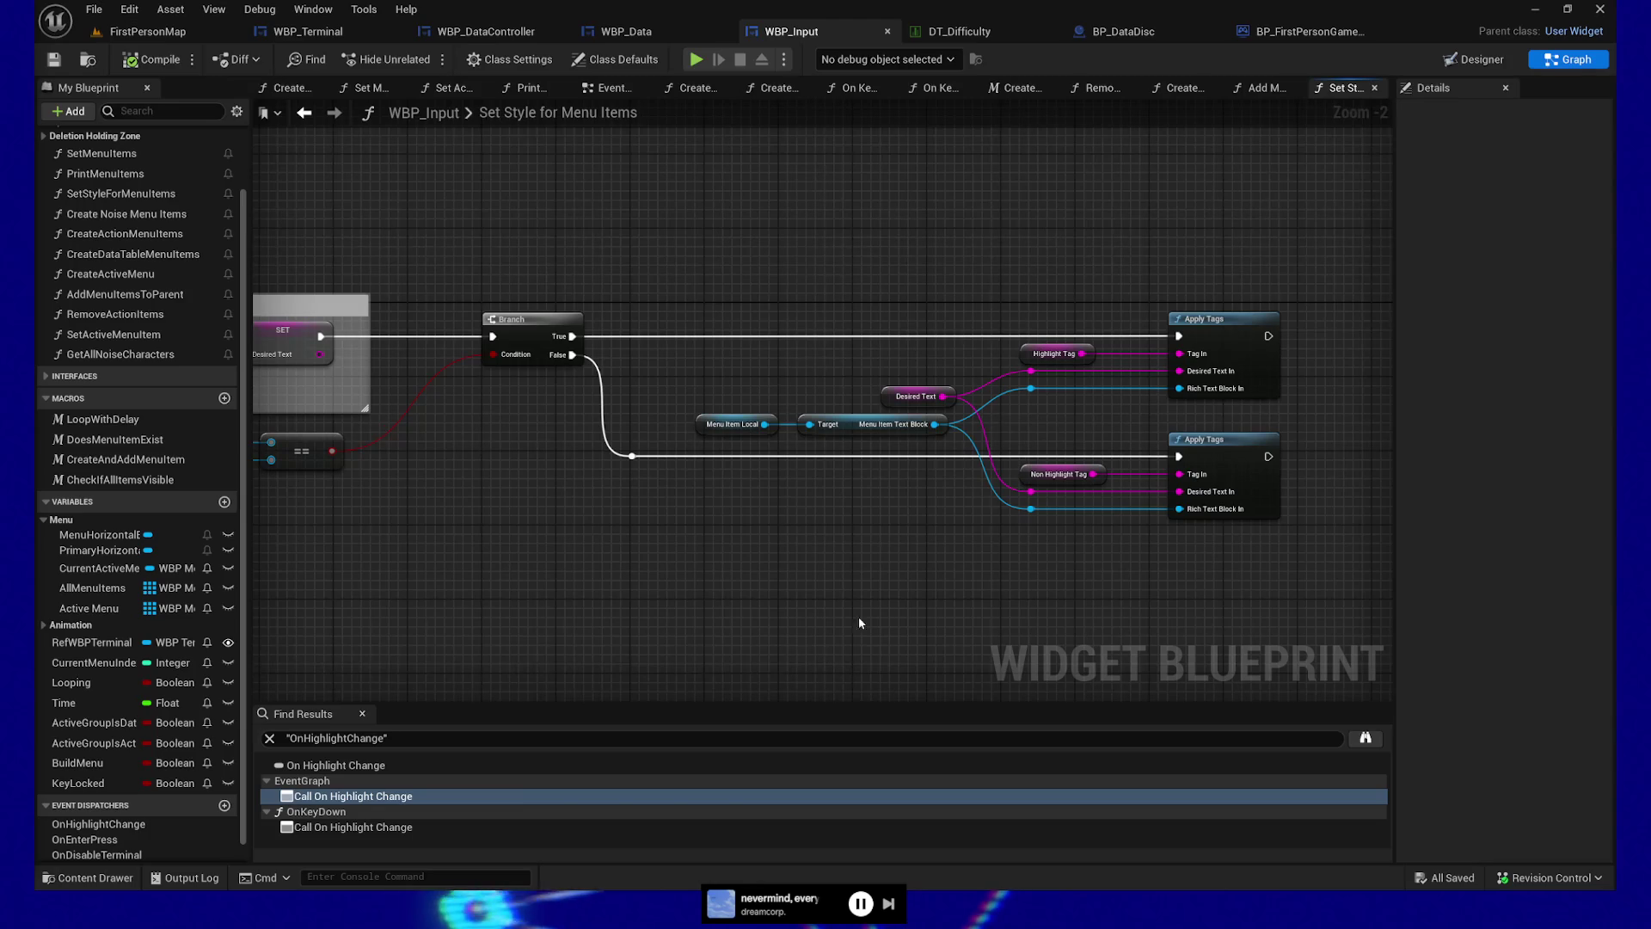
left_click_drag(877, 524, 828, 508)
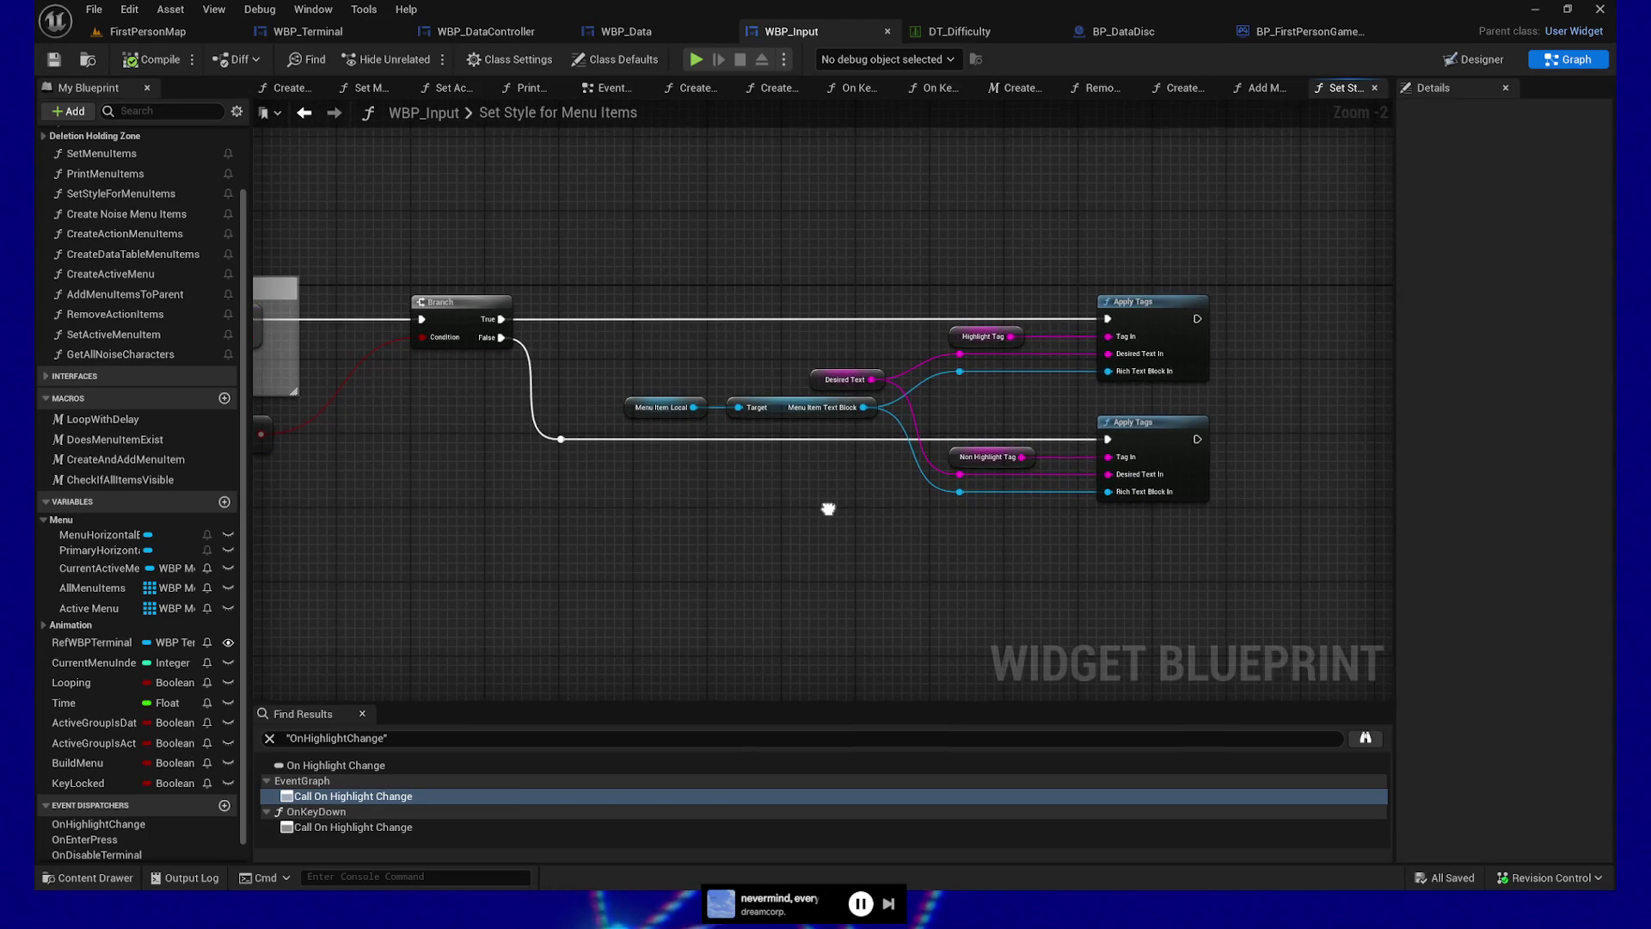
mouse_move(706, 505)
left_mouse_down()
mouse_move(799, 498)
mouse_move(864, 536)
mouse_move(782, 534)
left_mouse_up()
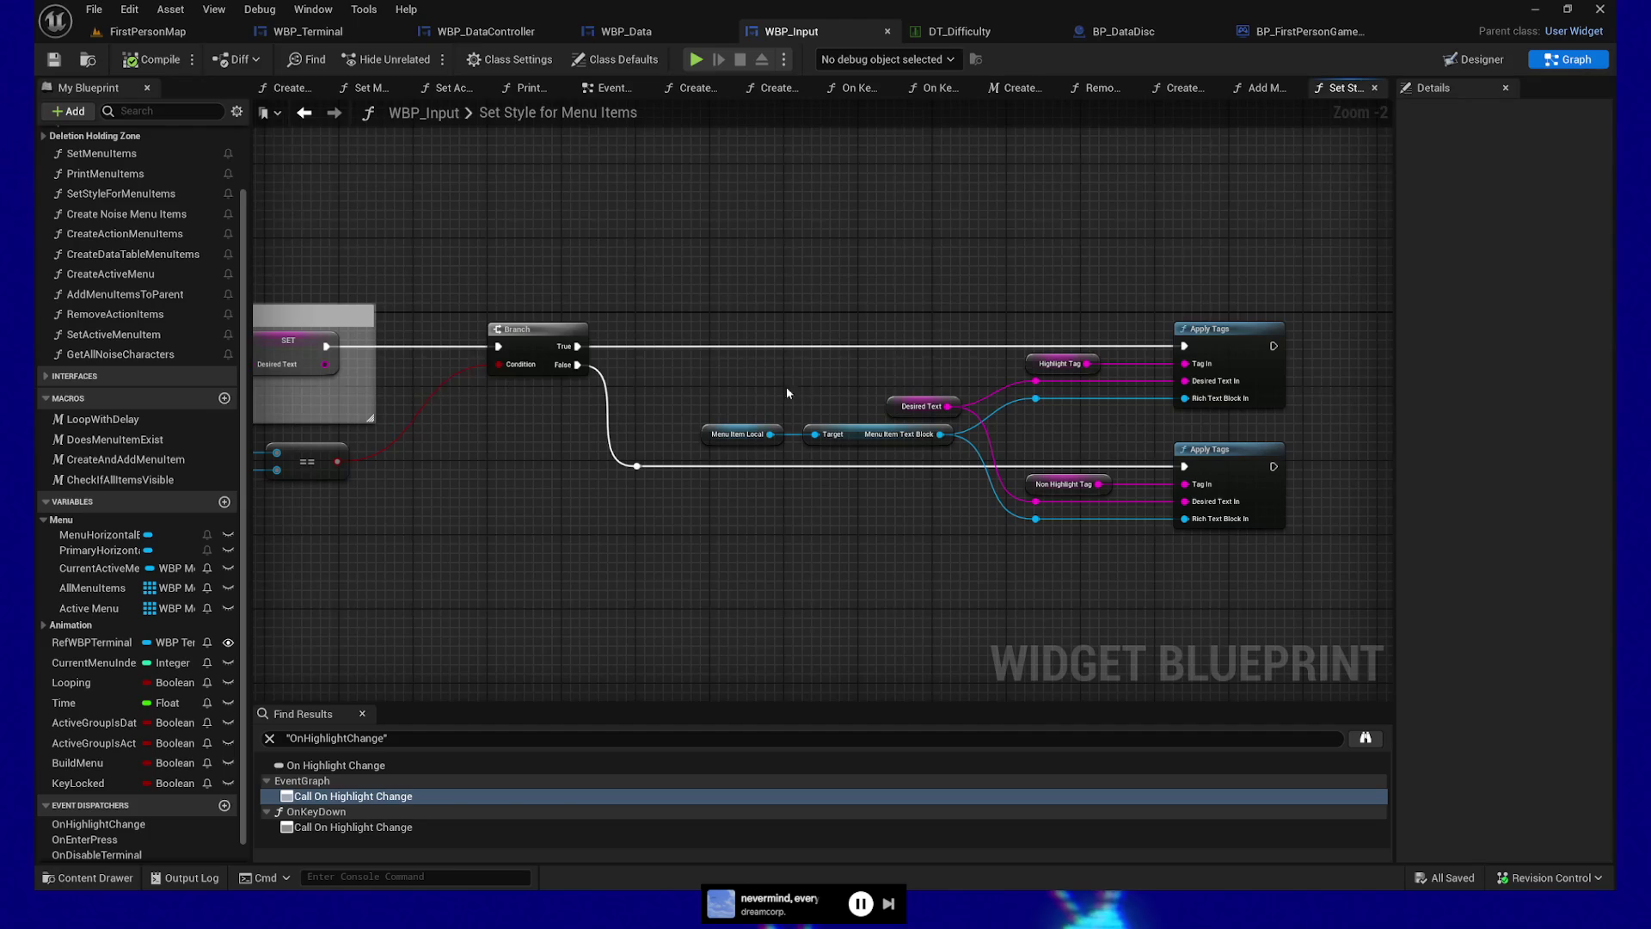
mouse_move(688, 557)
left_mouse_down()
mouse_move(943, 512)
mouse_move(844, 514)
mouse_move(1064, 521)
left_mouse_up()
left_click_drag(727, 532, 942, 539)
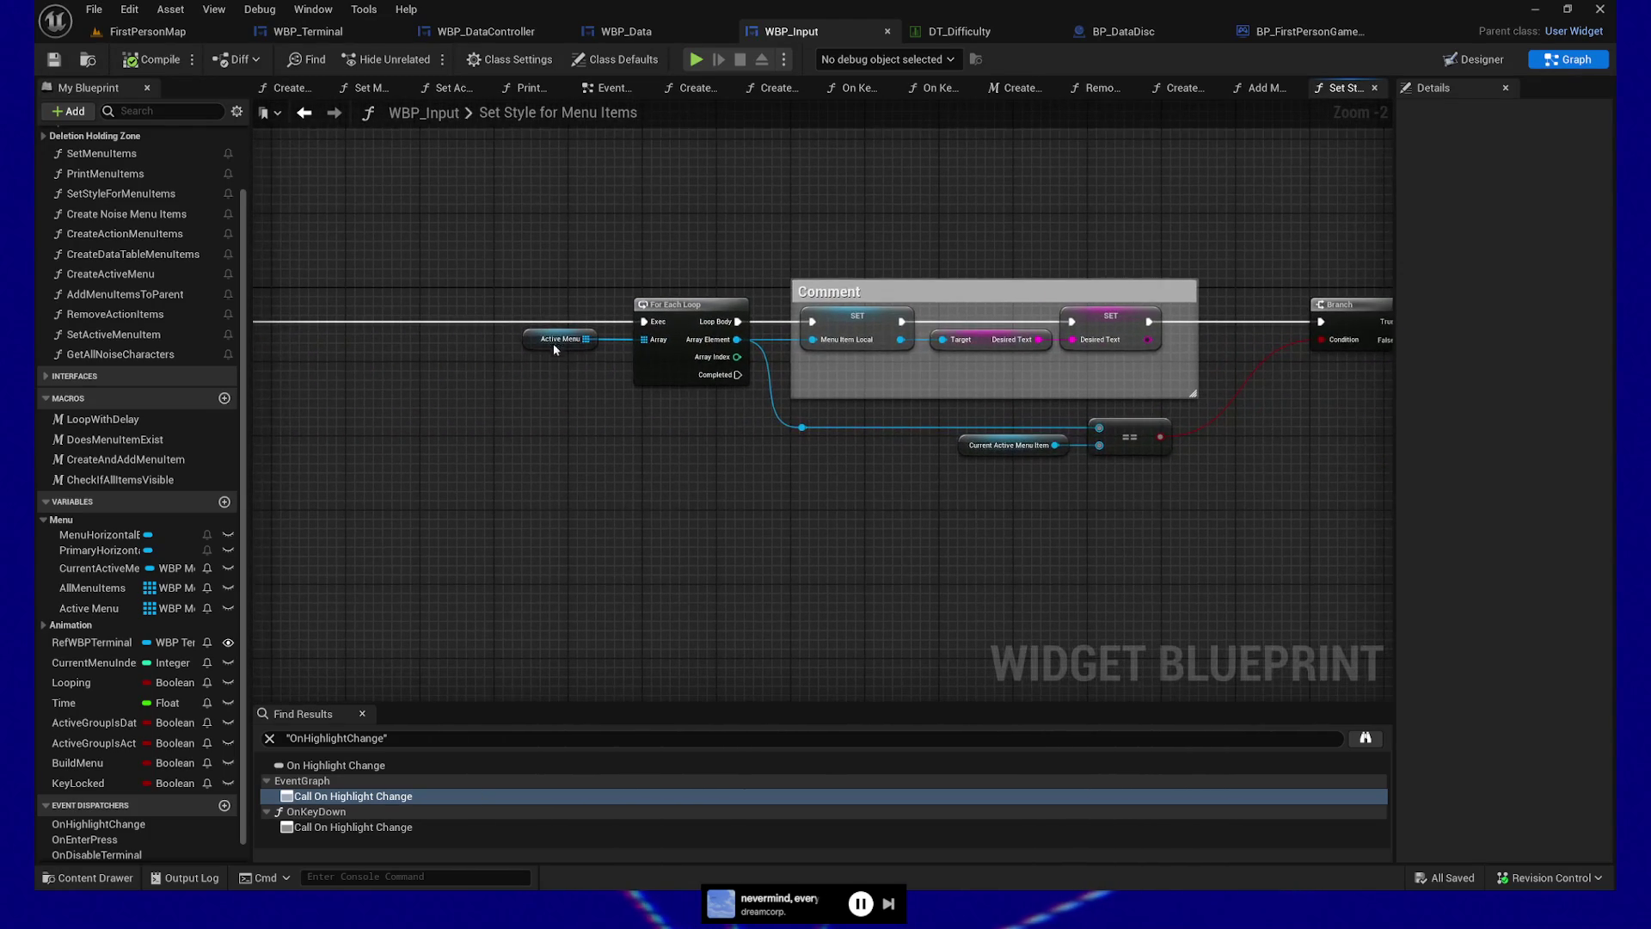
left_click(860, 322)
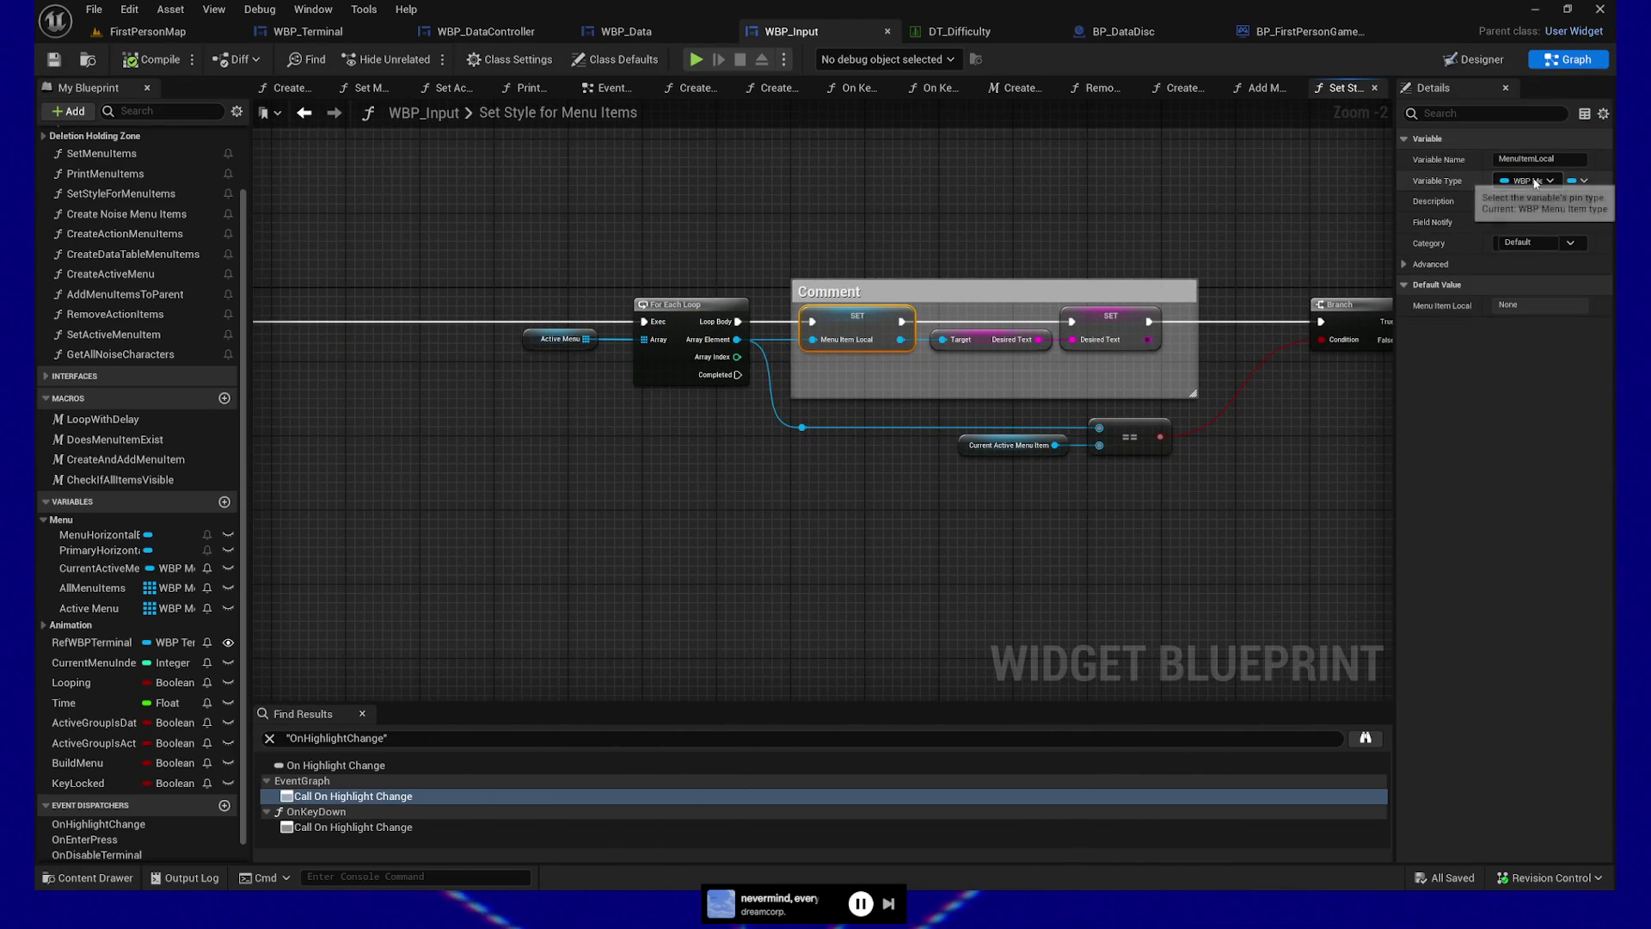
Search 'wbp menu item', open WBP_MenuItem and dock its editor as a tab
left_click(82, 882)
key("ctrl+a")
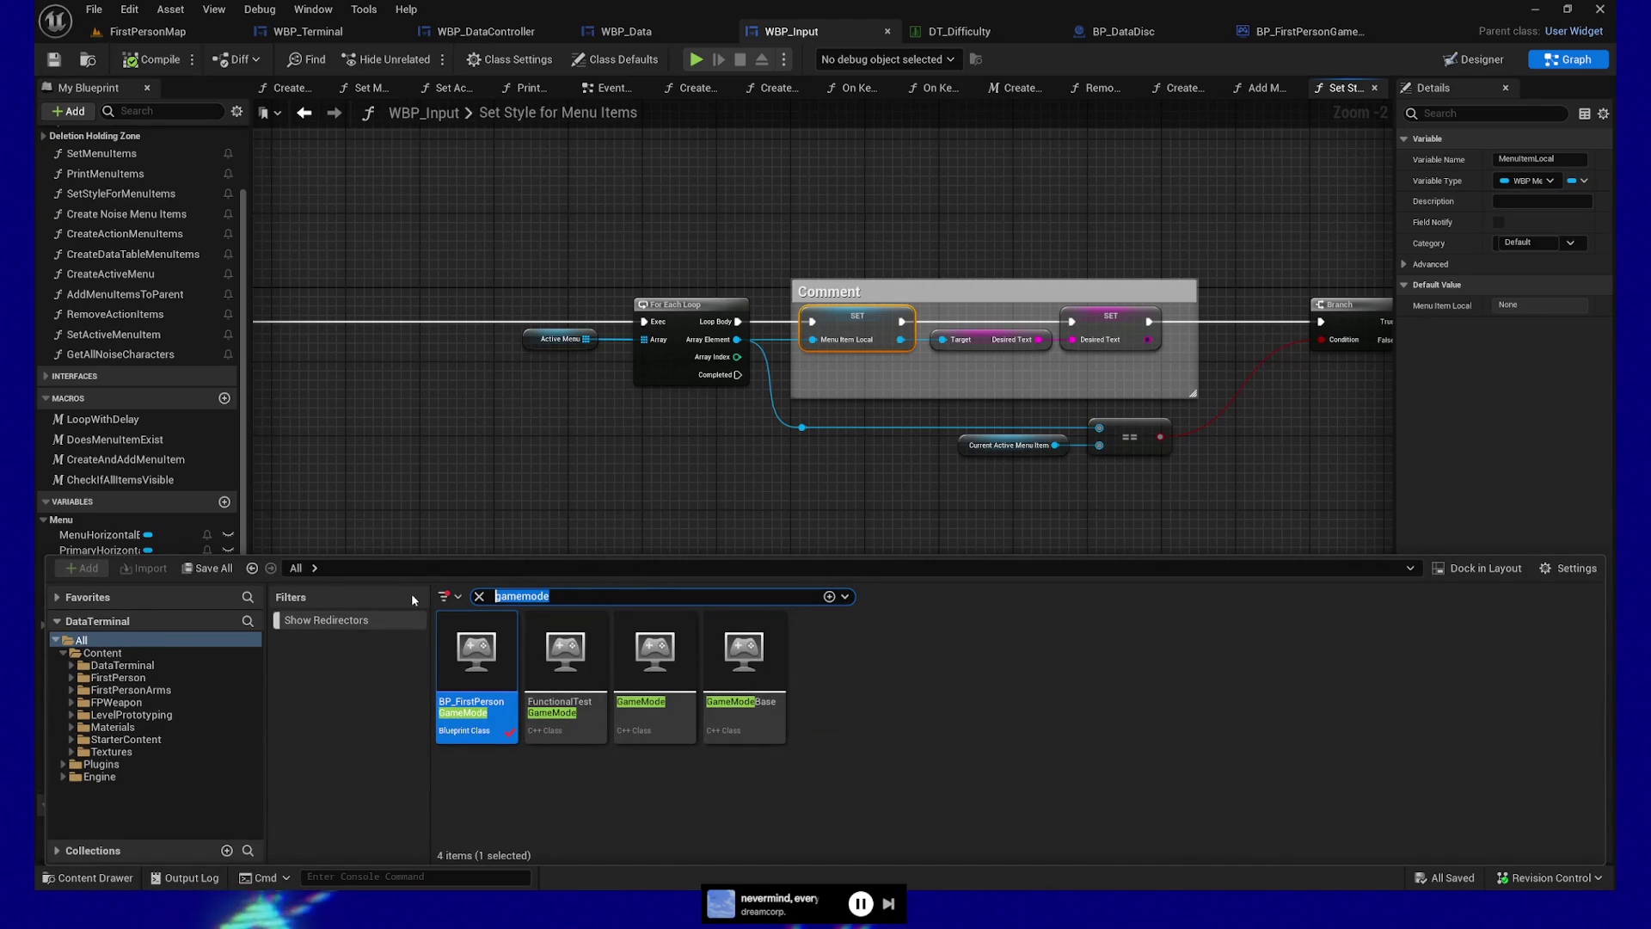
type("wbp menu ite")
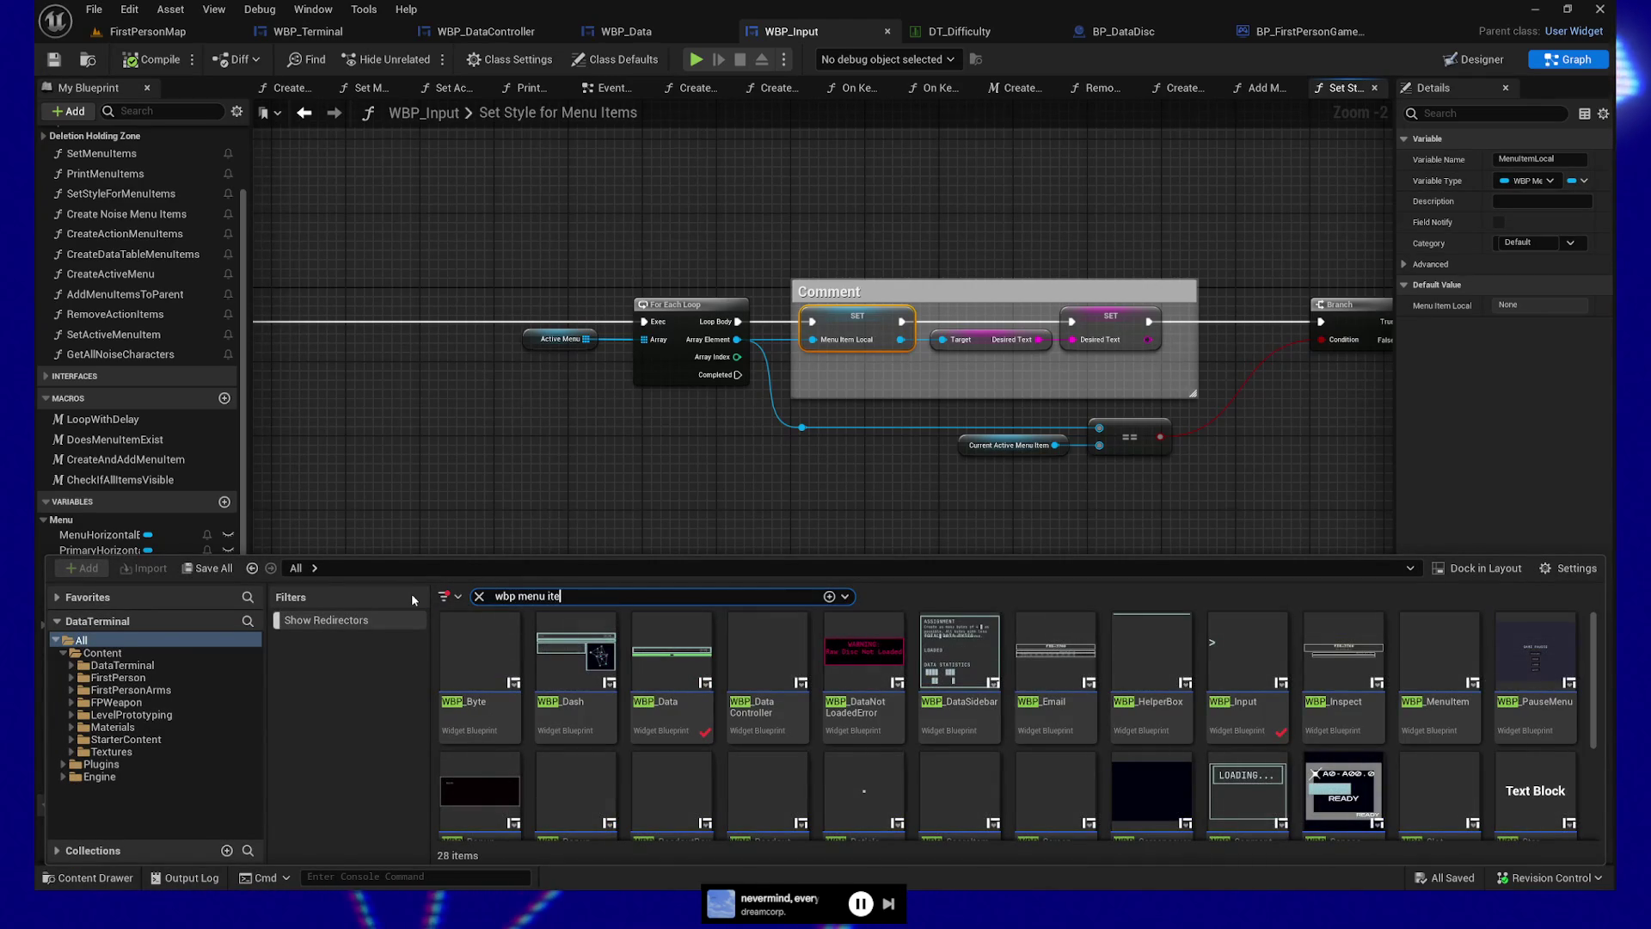
type("m")
double_click(453, 643)
mouse_move(653, 299)
left_mouse_down()
mouse_move(946, 129)
mouse_move(1380, 31)
left_mouse_up()
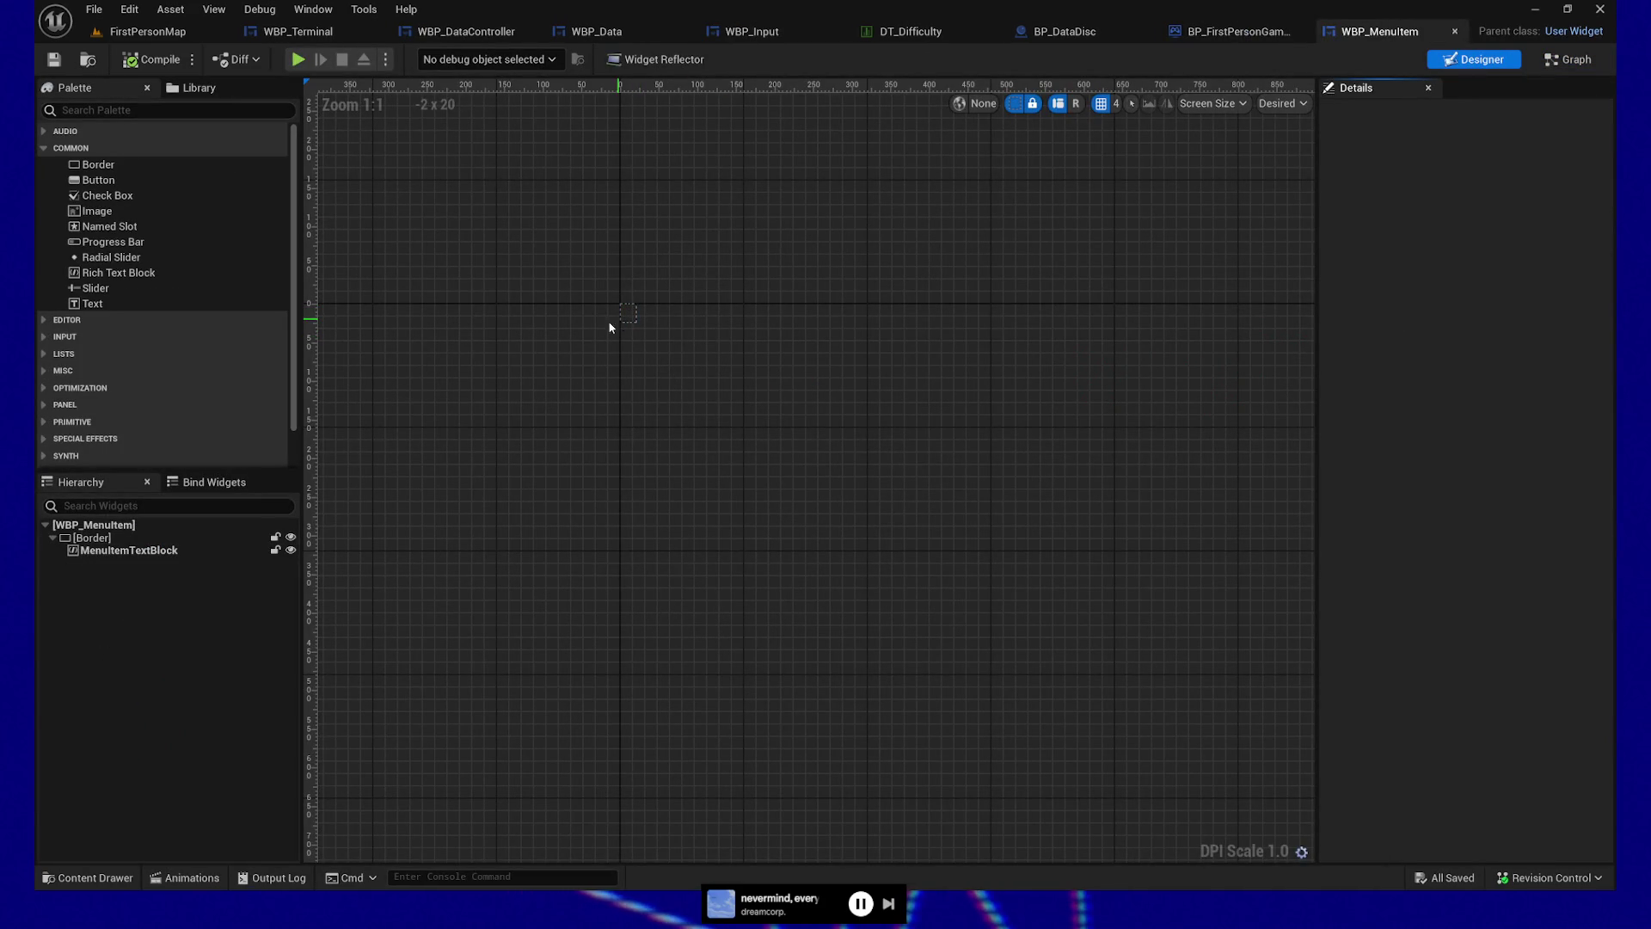
Select the [Border] widget in the Hierarchy, then return to the FirstPersonMap level
left_click(129, 551)
left_click(92, 540)
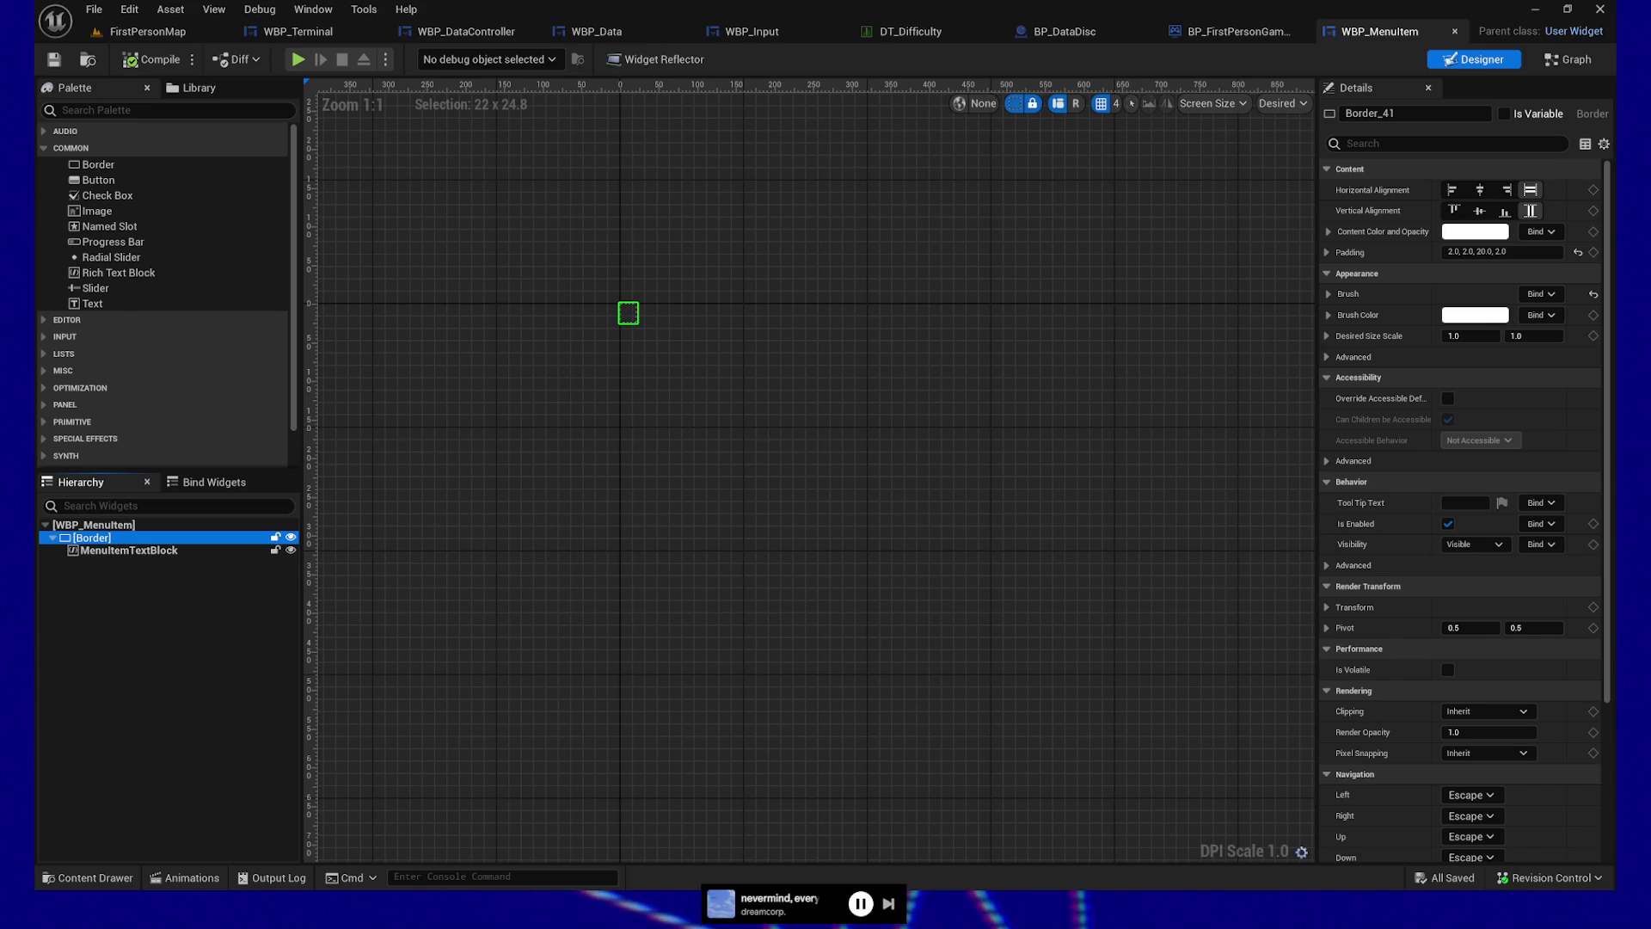
left_click(169, 33)
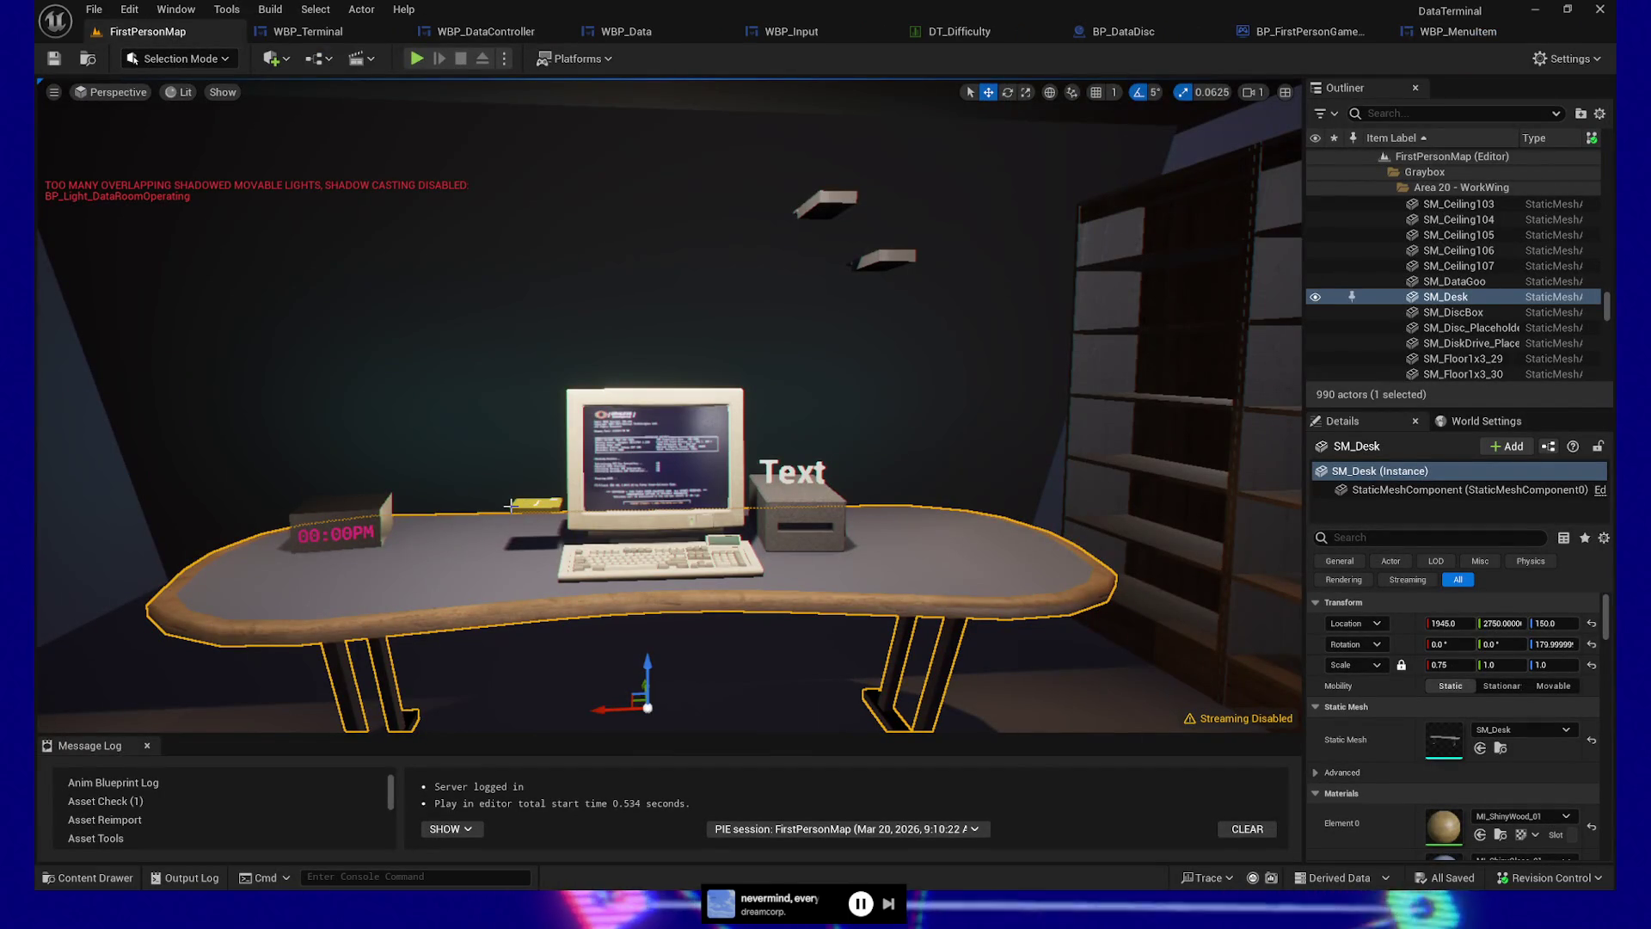
left_click(1472, 34)
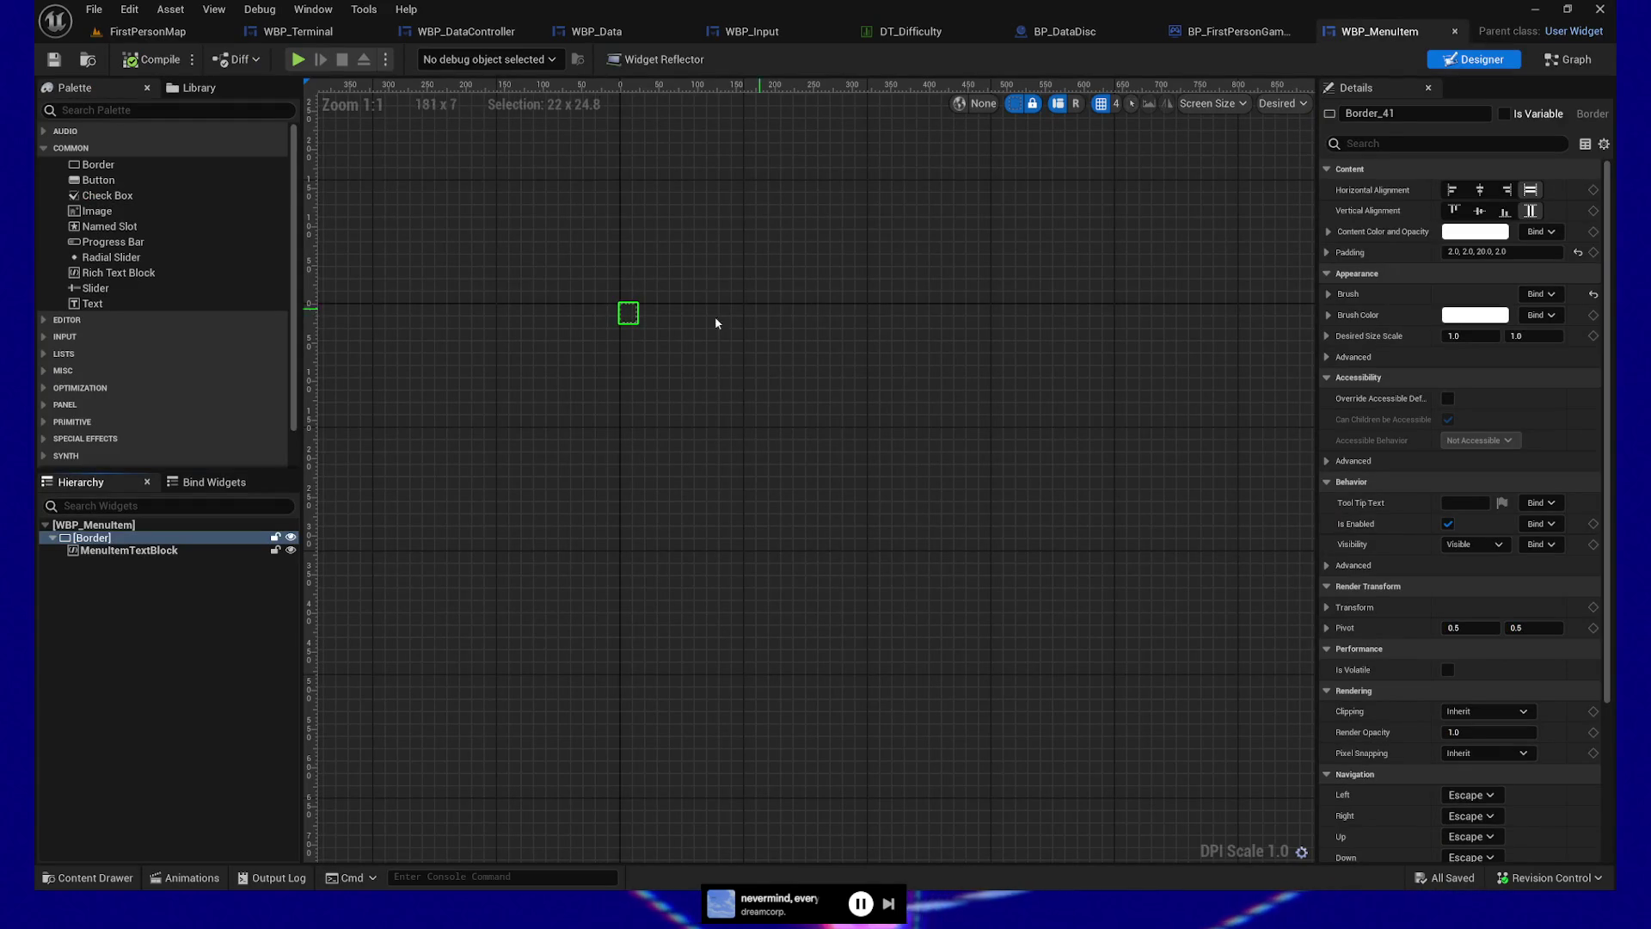
left_click(704, 358)
left_click(632, 317)
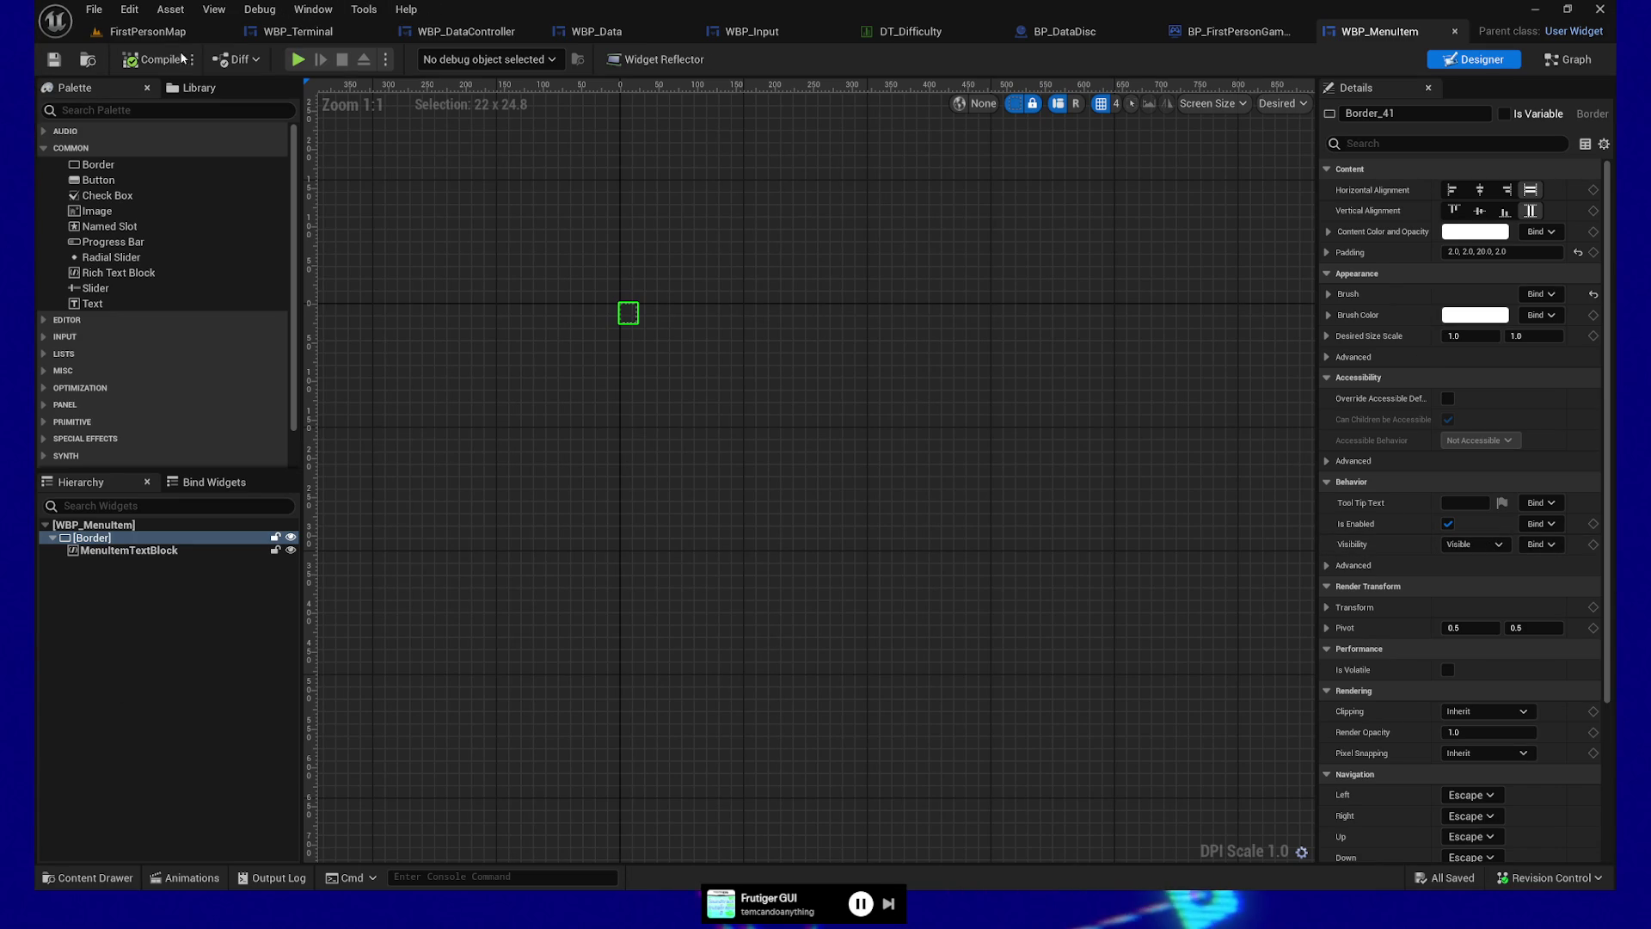
left_click(148, 32)
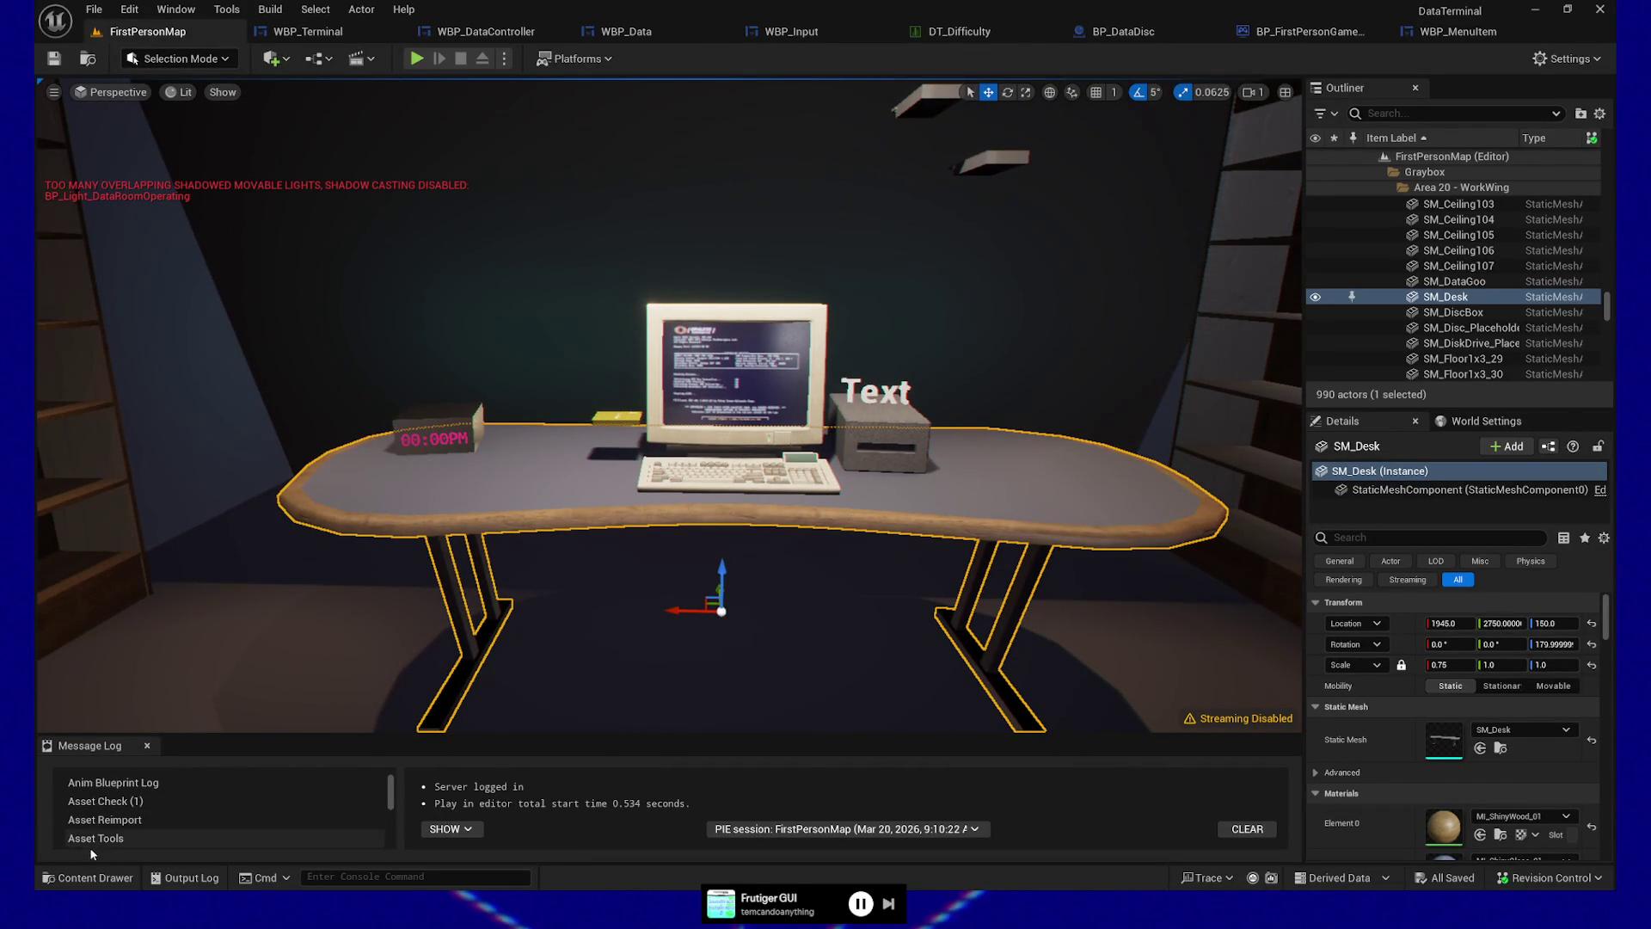
Search the Content Drawer's All folder for 'discio' and open BP_DiscIOManager
left_click(86, 877)
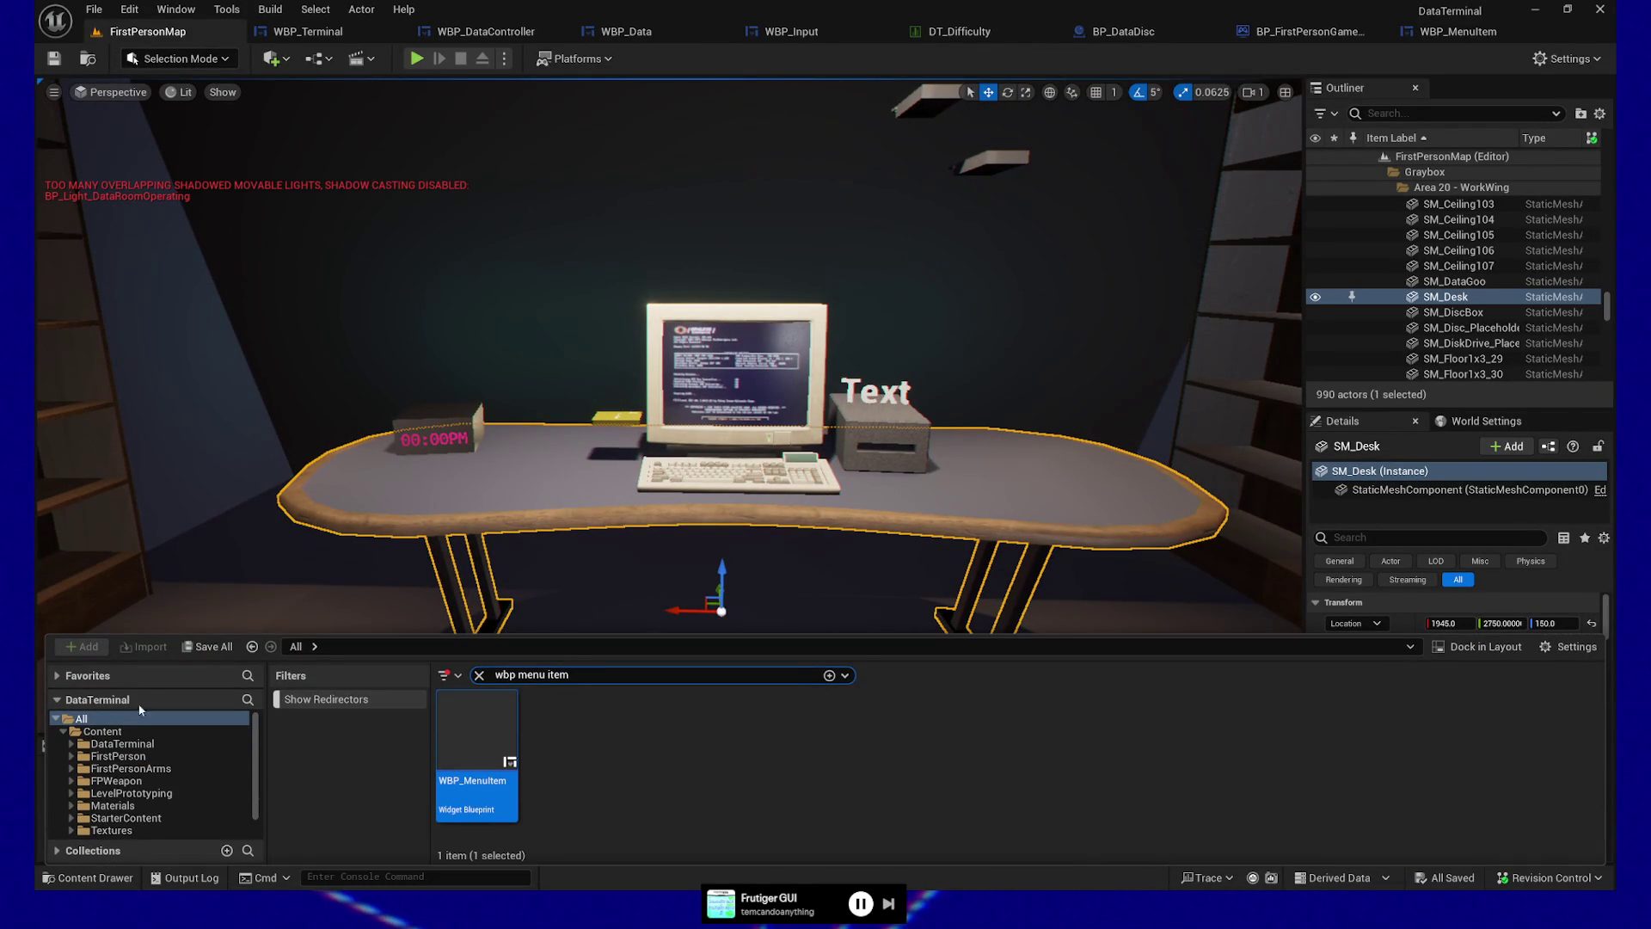
left_click(106, 715)
left_click(601, 676)
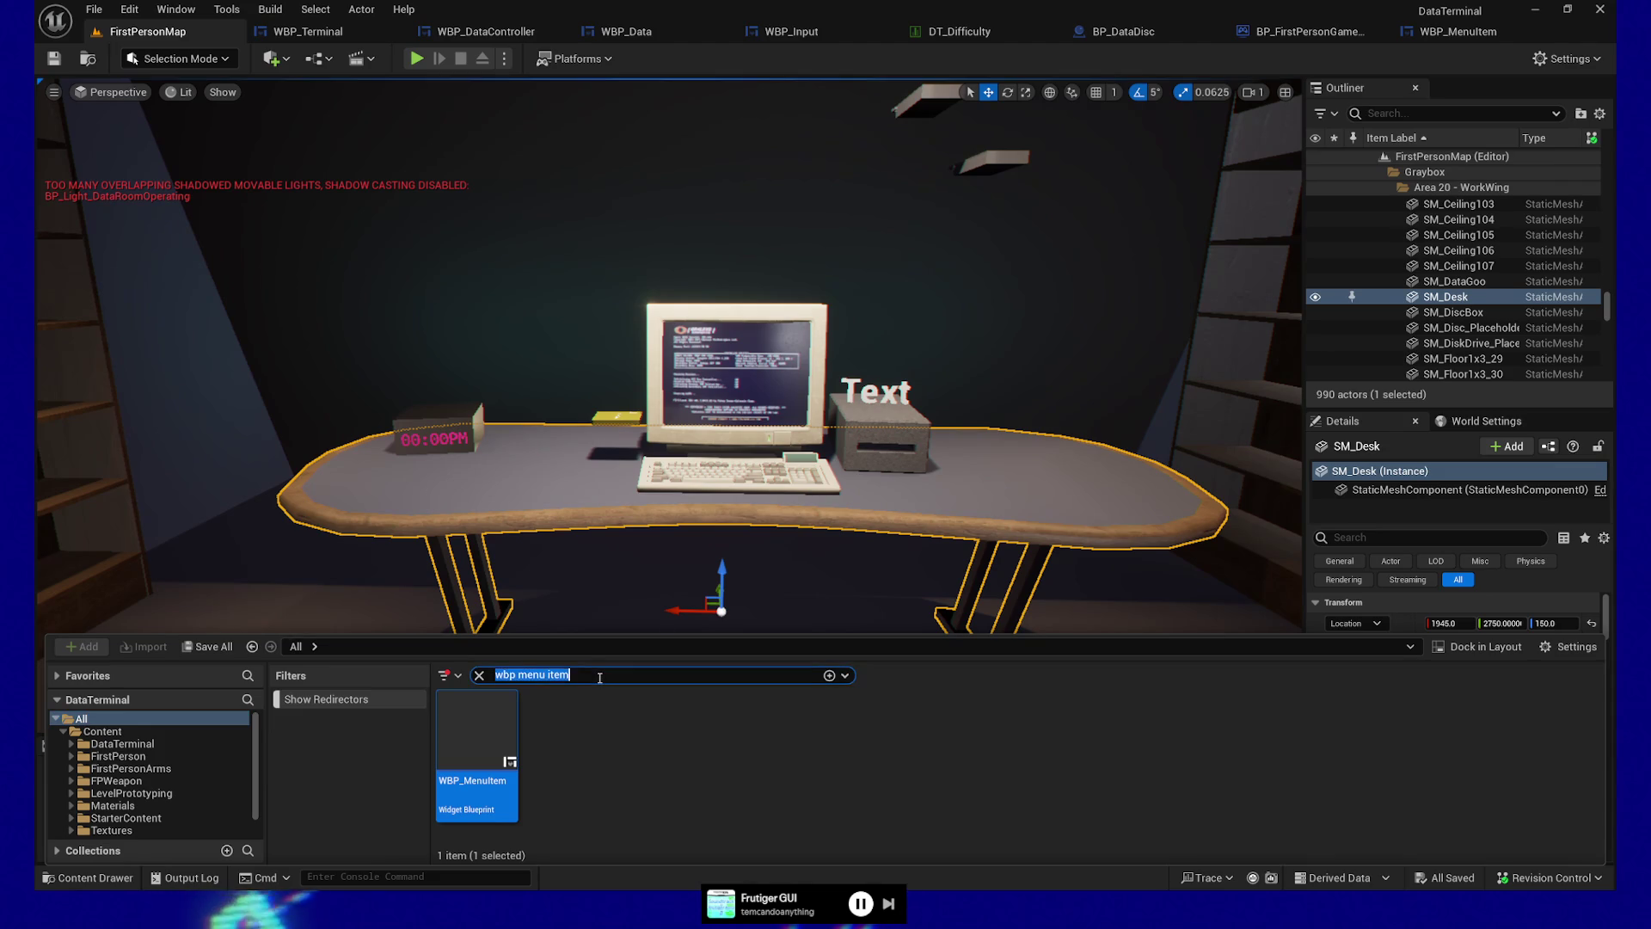
type("disc")
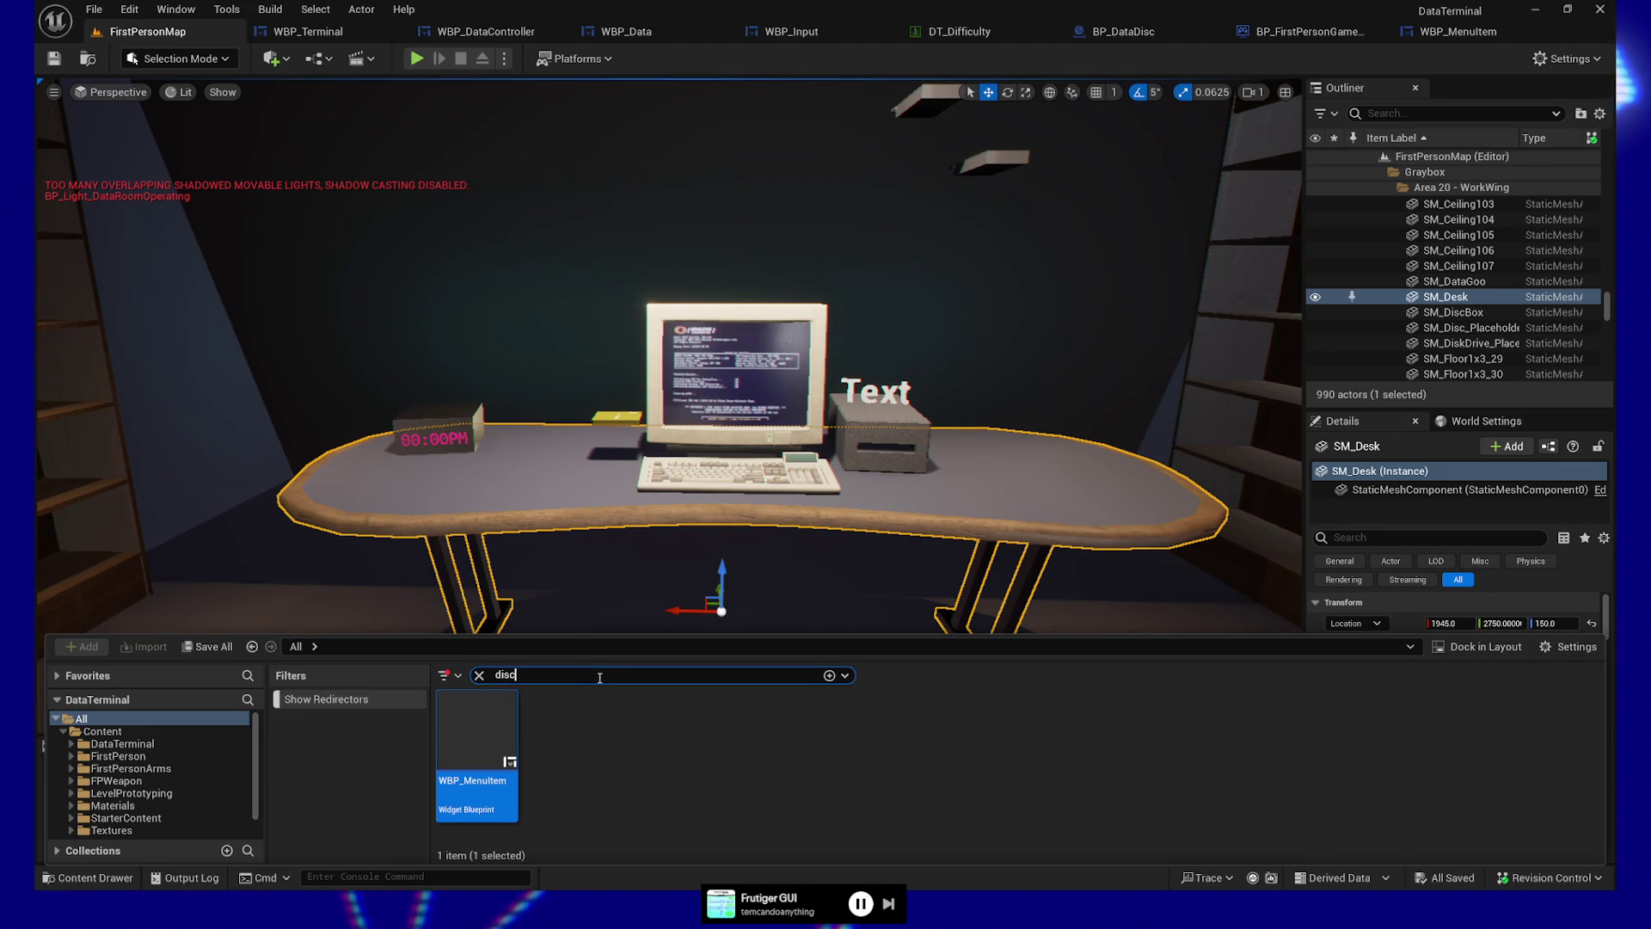
type("io")
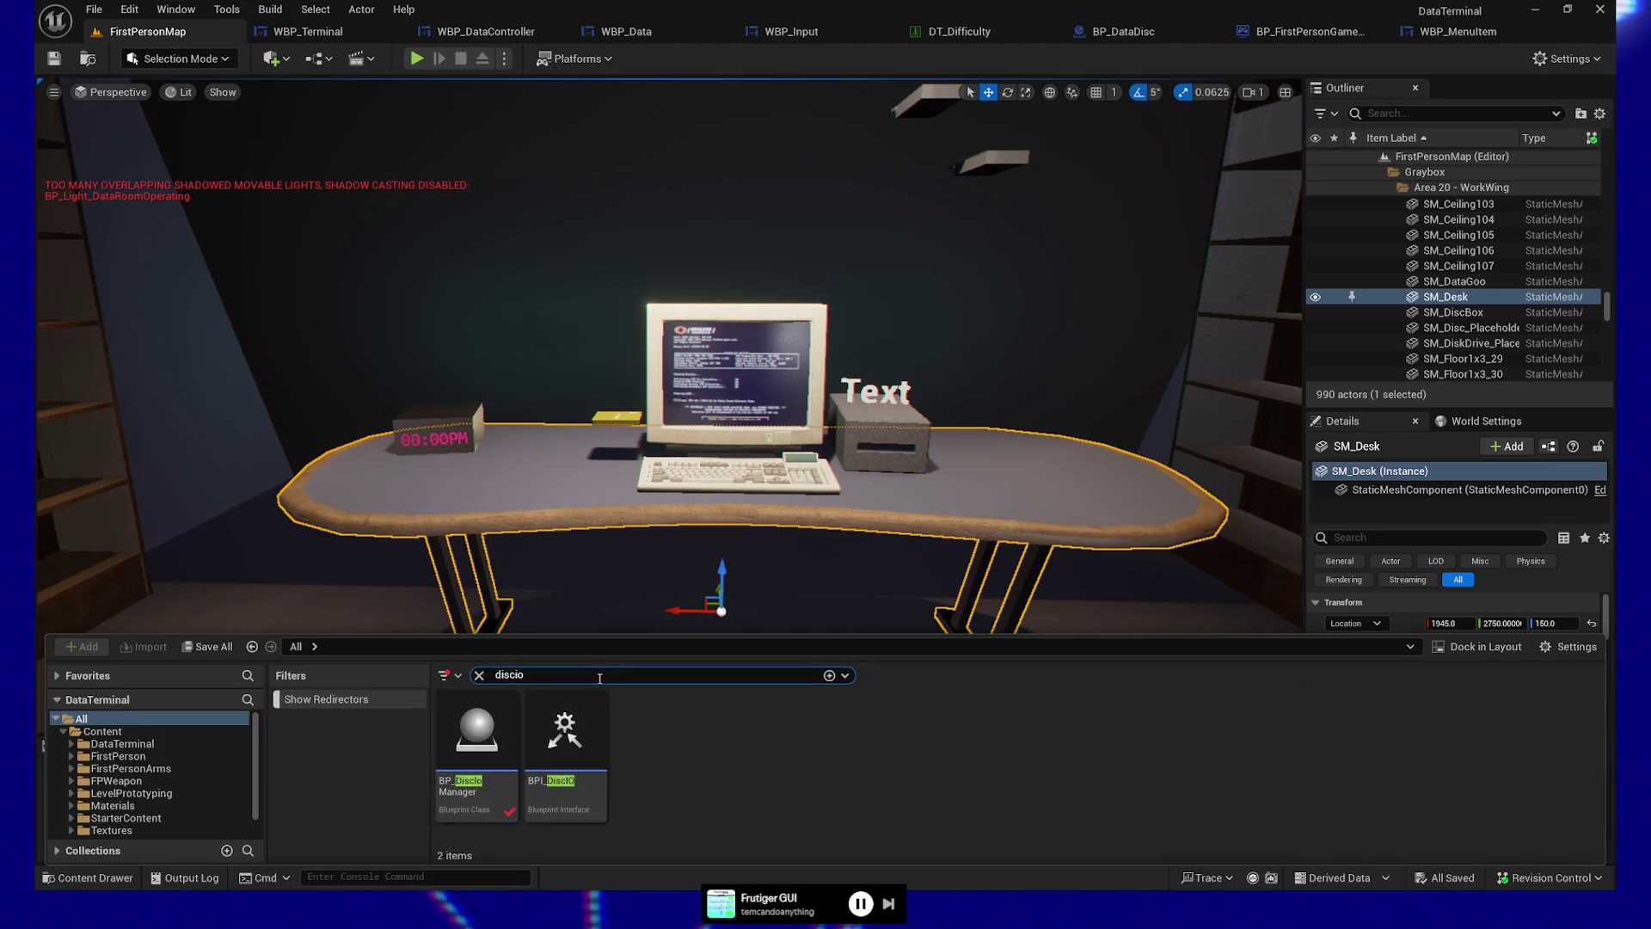
double_click(480, 746)
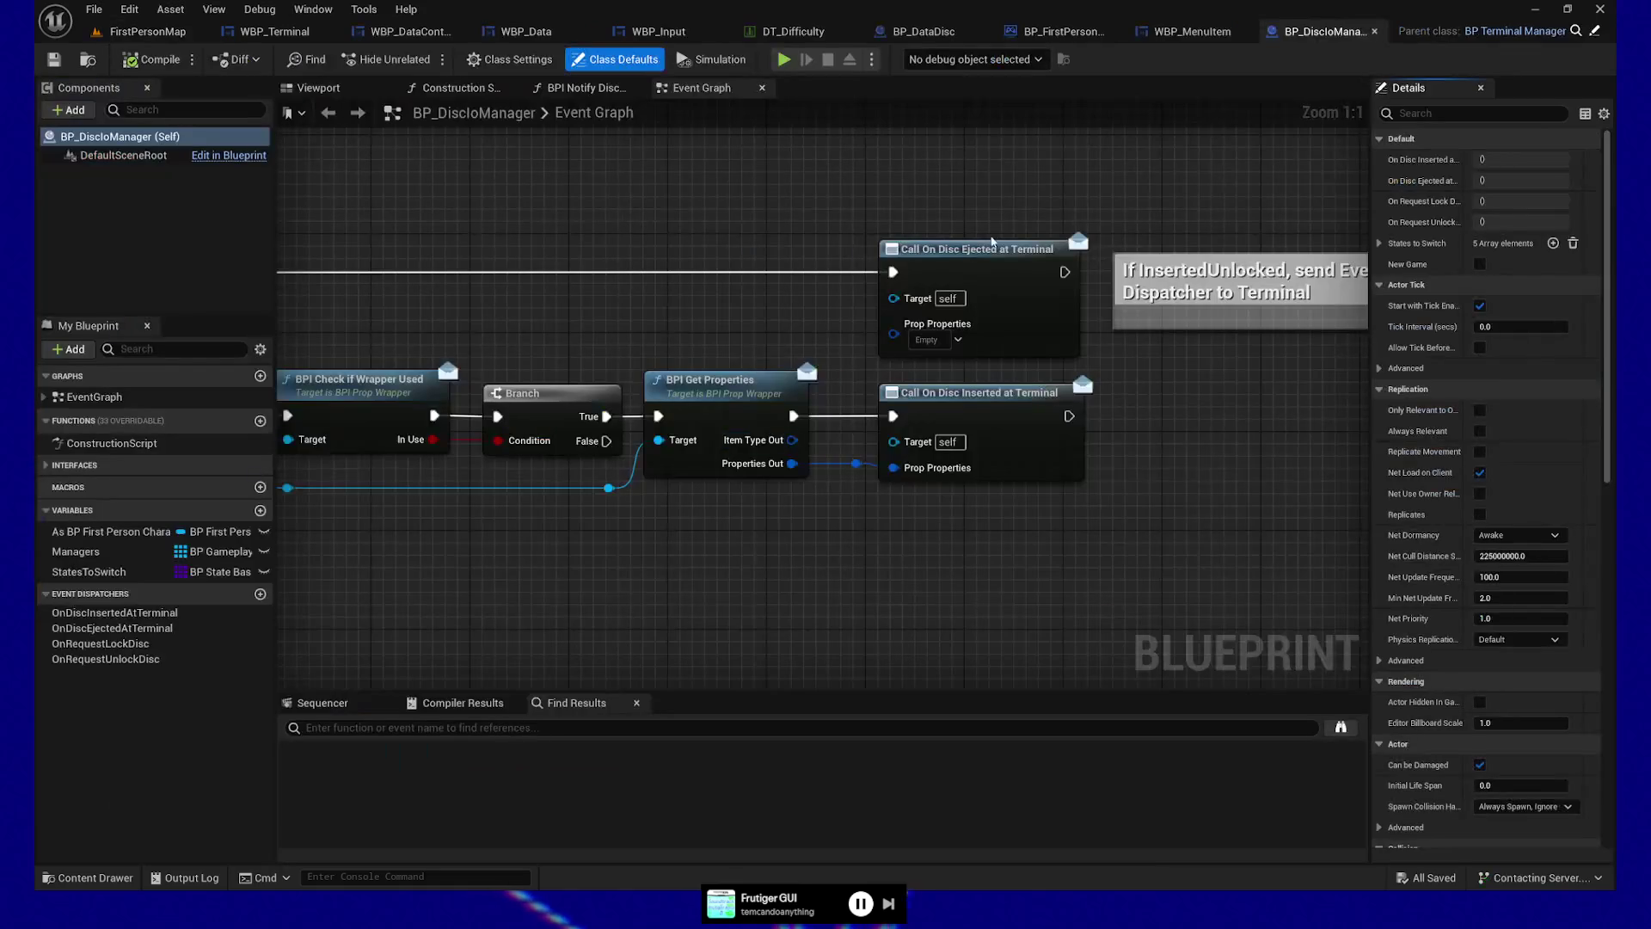
scroll(691, 591, "down", 1)
mouse_move(691, 591)
left_mouse_down()
mouse_move(678, 501)
mouse_move(984, 531)
left_mouse_up()
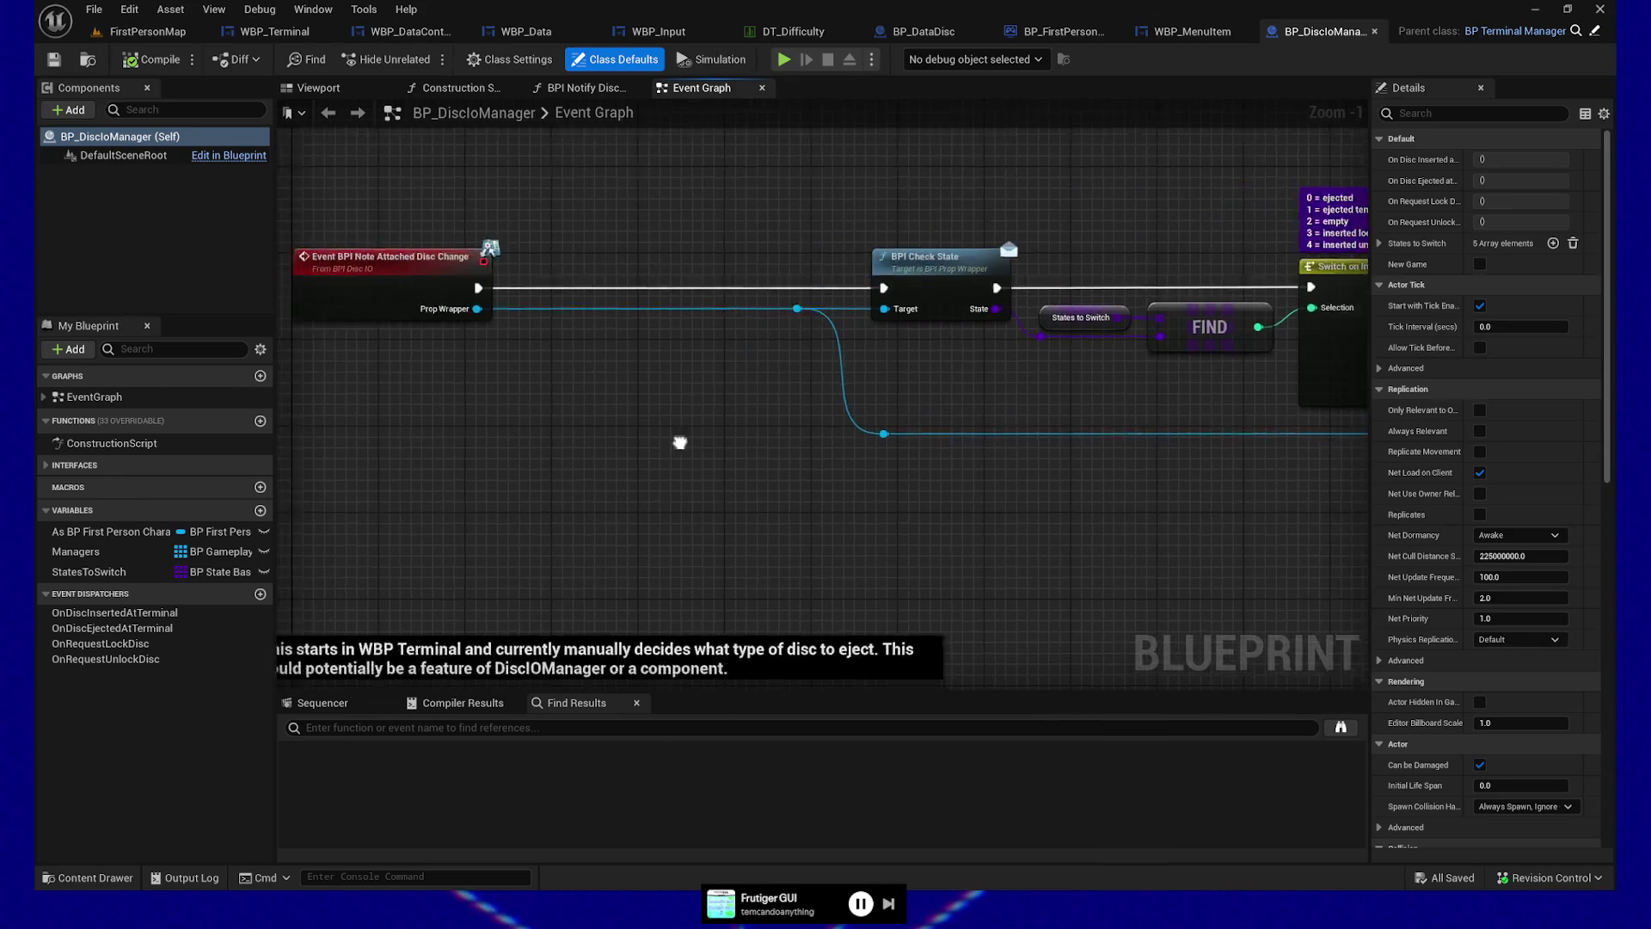
left_click(490, 276)
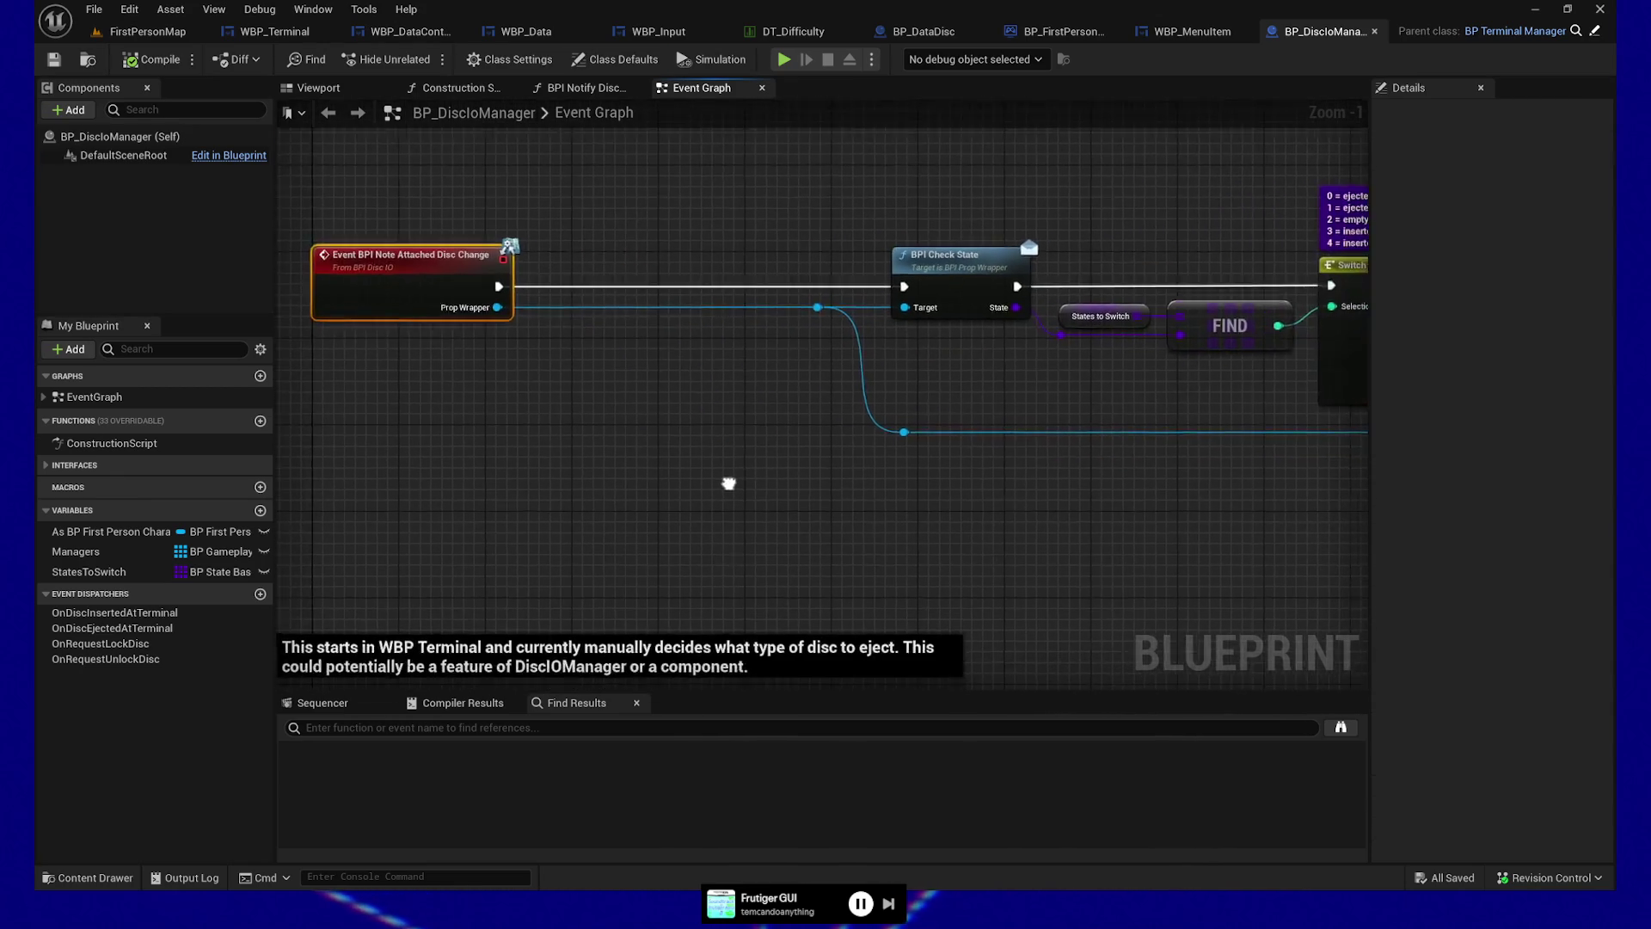
mouse_move(845, 467)
left_mouse_down()
mouse_move(582, 483)
mouse_move(1035, 509)
mouse_move(773, 501)
left_mouse_up()
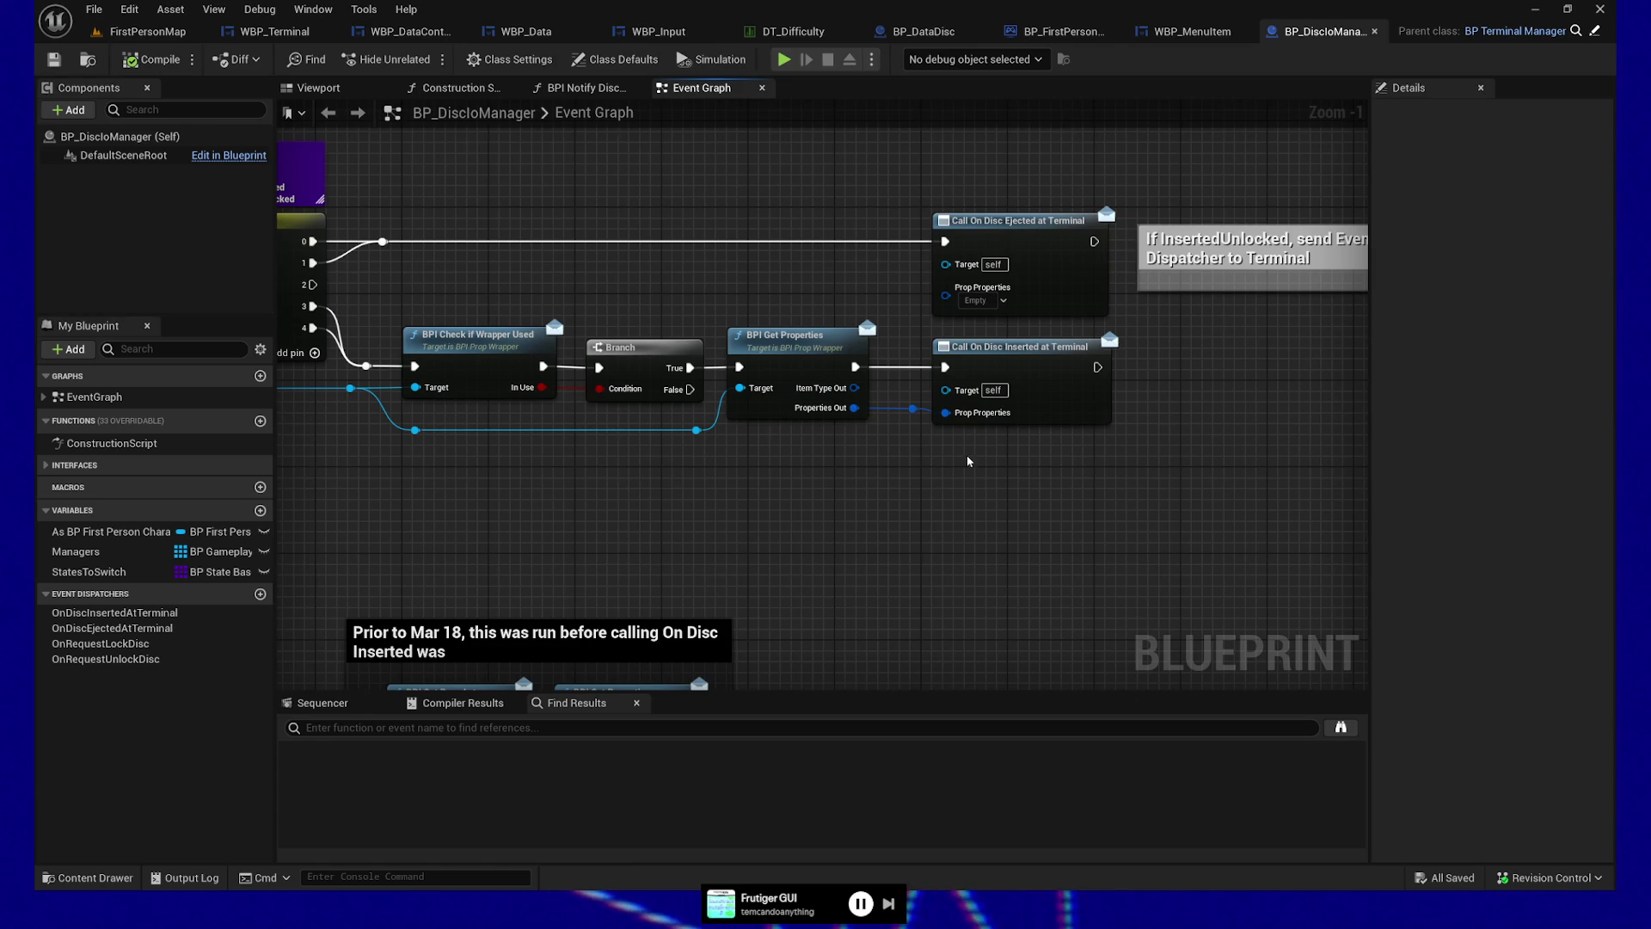
left_click_drag(810, 508, 1193, 490)
left_click_drag(693, 475, 1217, 476)
left_click_drag(829, 476, 885, 490)
left_click_drag(668, 276, 775, 303)
left_click_drag(334, 186, 354, 380)
left_click_drag(507, 399, 678, 416)
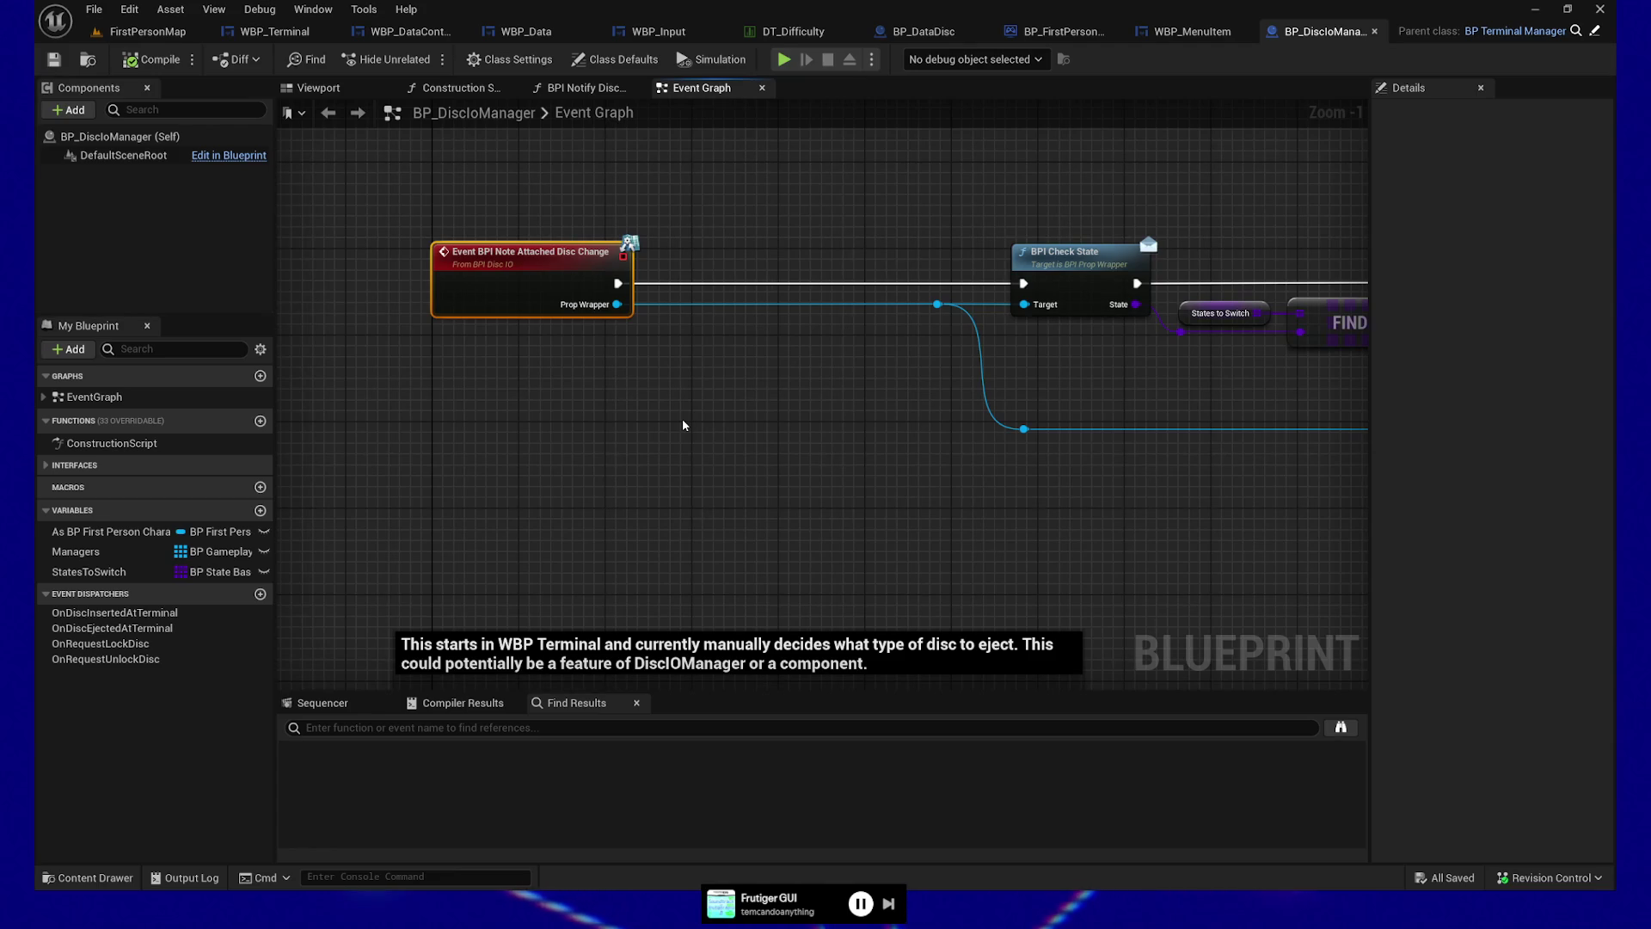
mouse_move(683, 425)
left_mouse_down()
mouse_move(797, 395)
mouse_move(818, 220)
mouse_move(791, 179)
left_mouse_up()
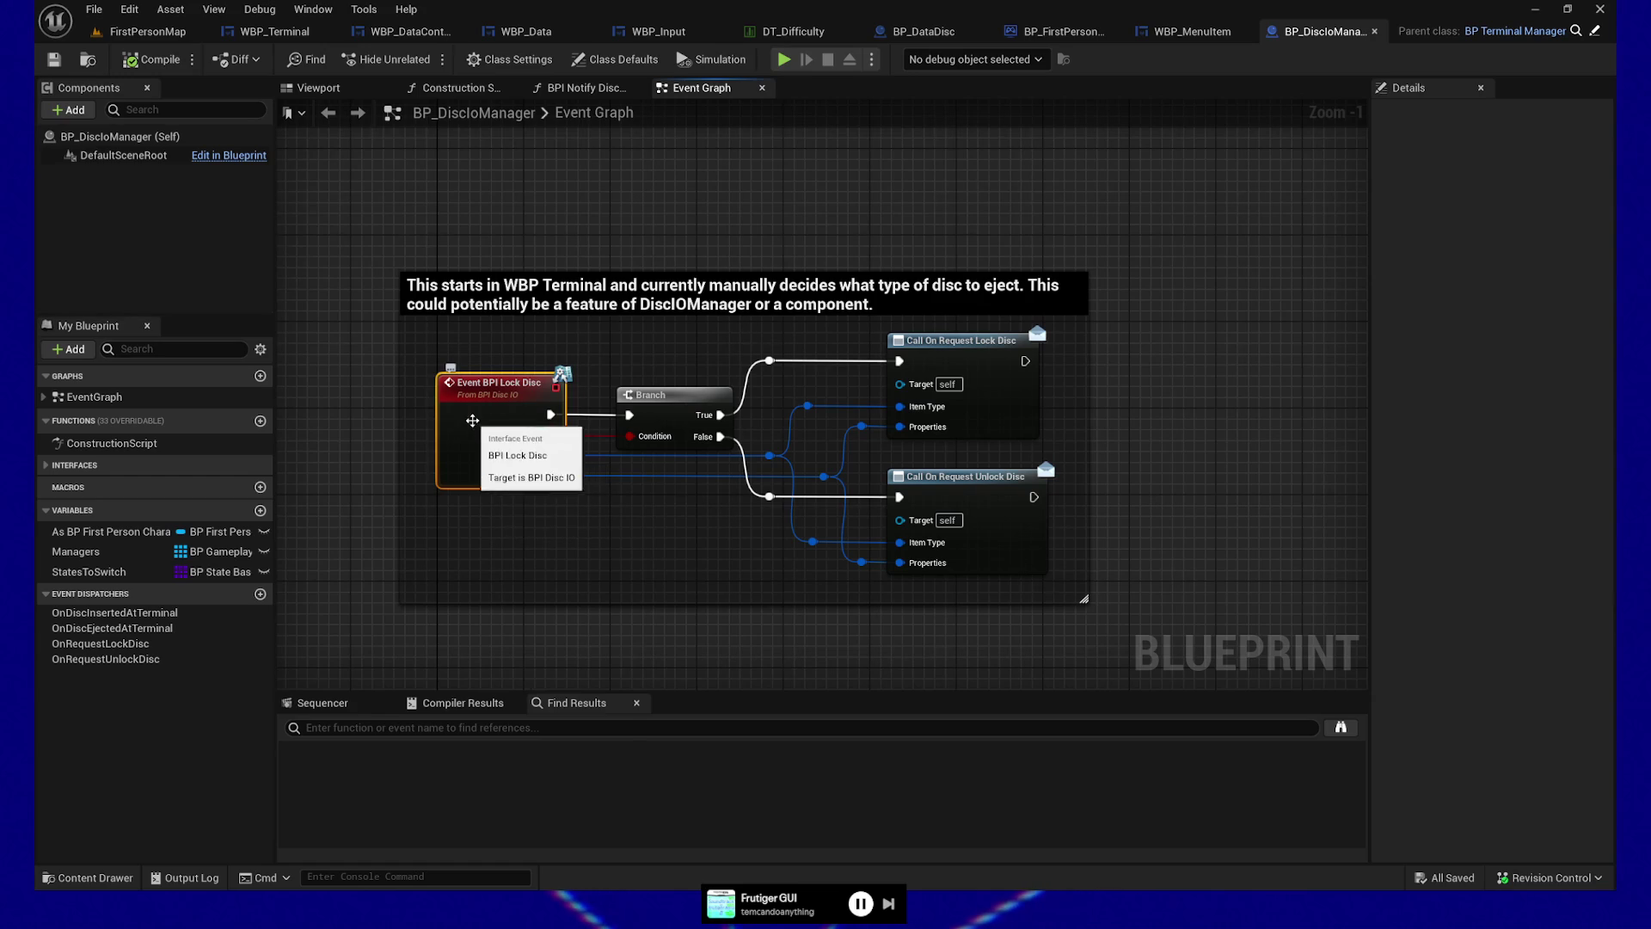
Find all references to BPI Lock Disc by name and open the WBP_Terminal result
right_click(473, 419)
mouse_move(588, 613)
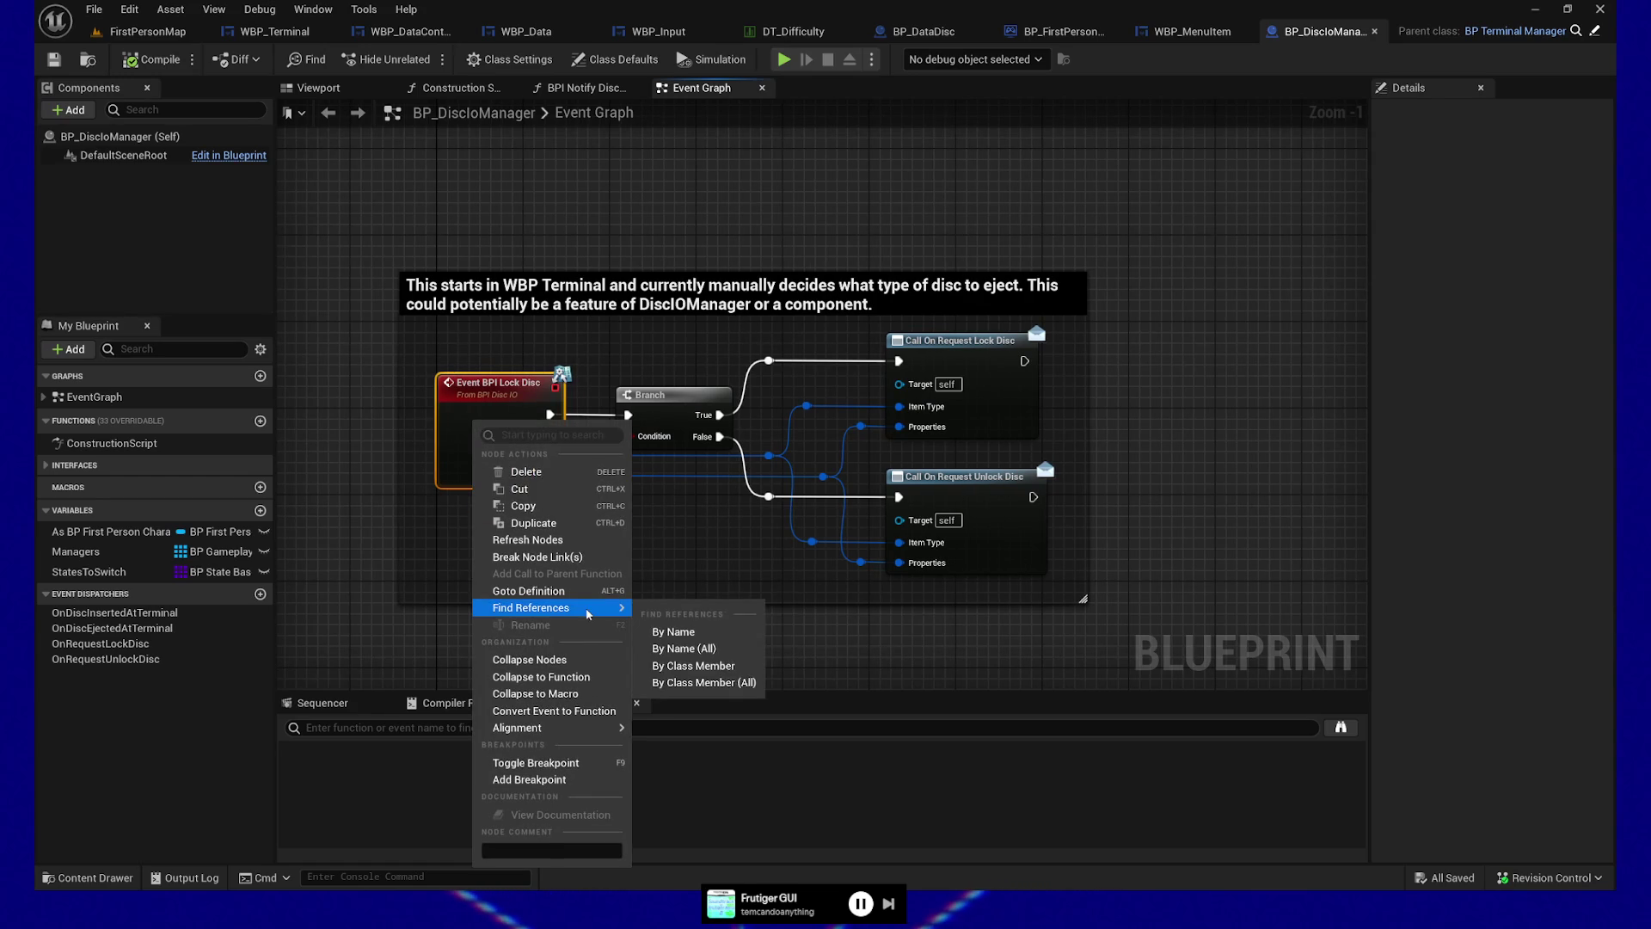
left_click(705, 650)
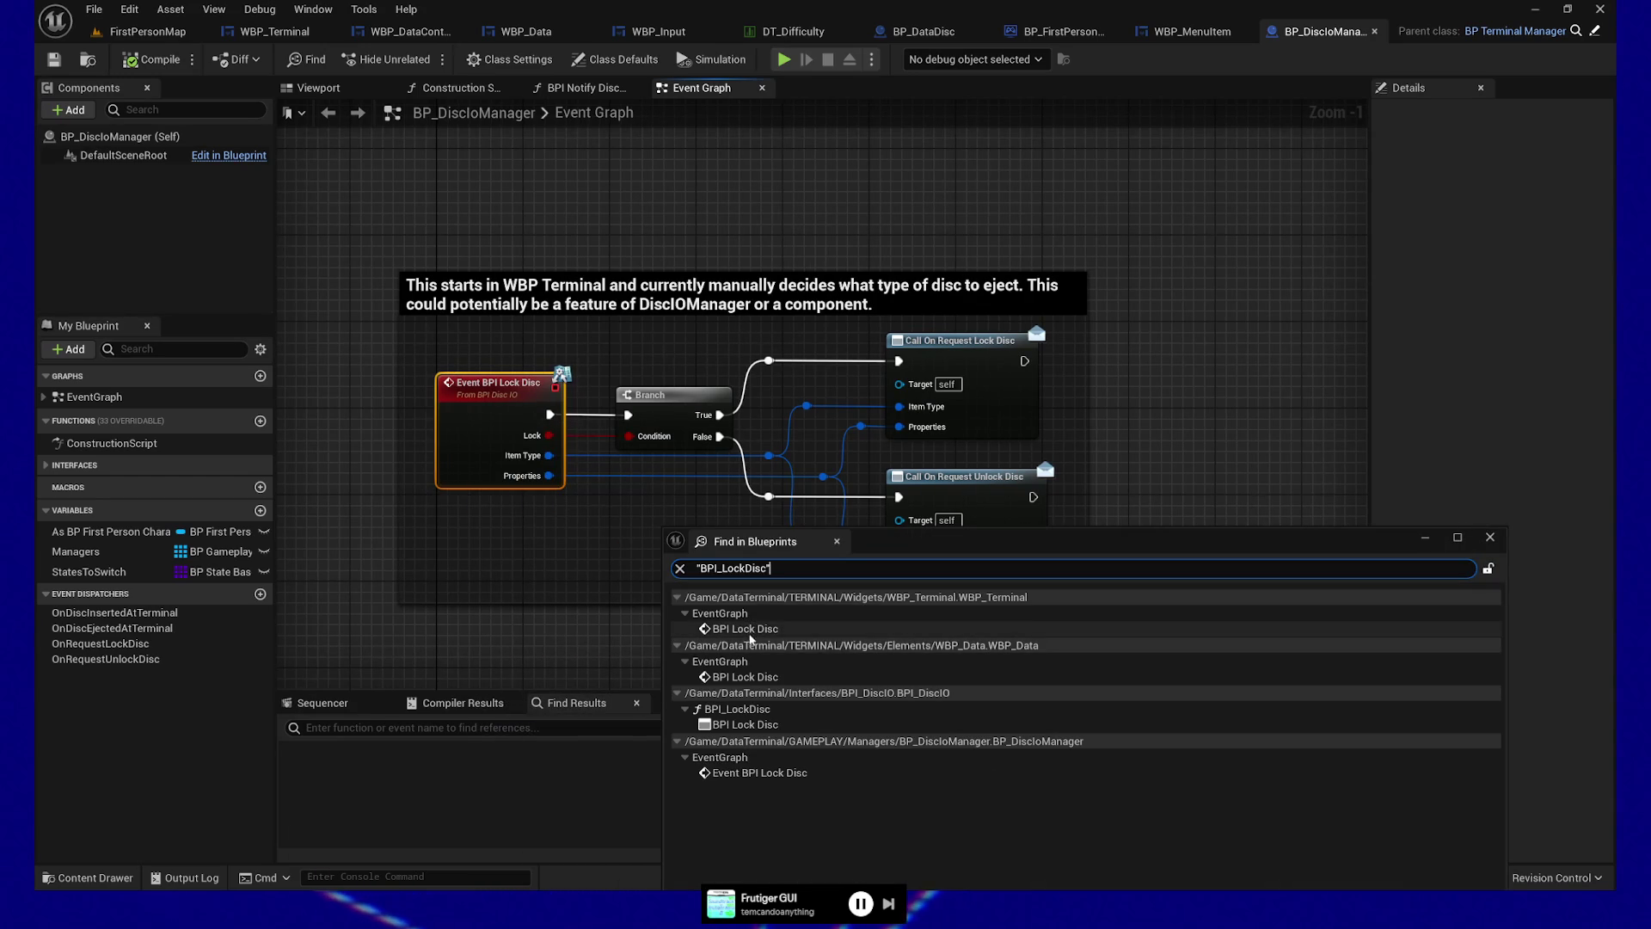
double_click(747, 628)
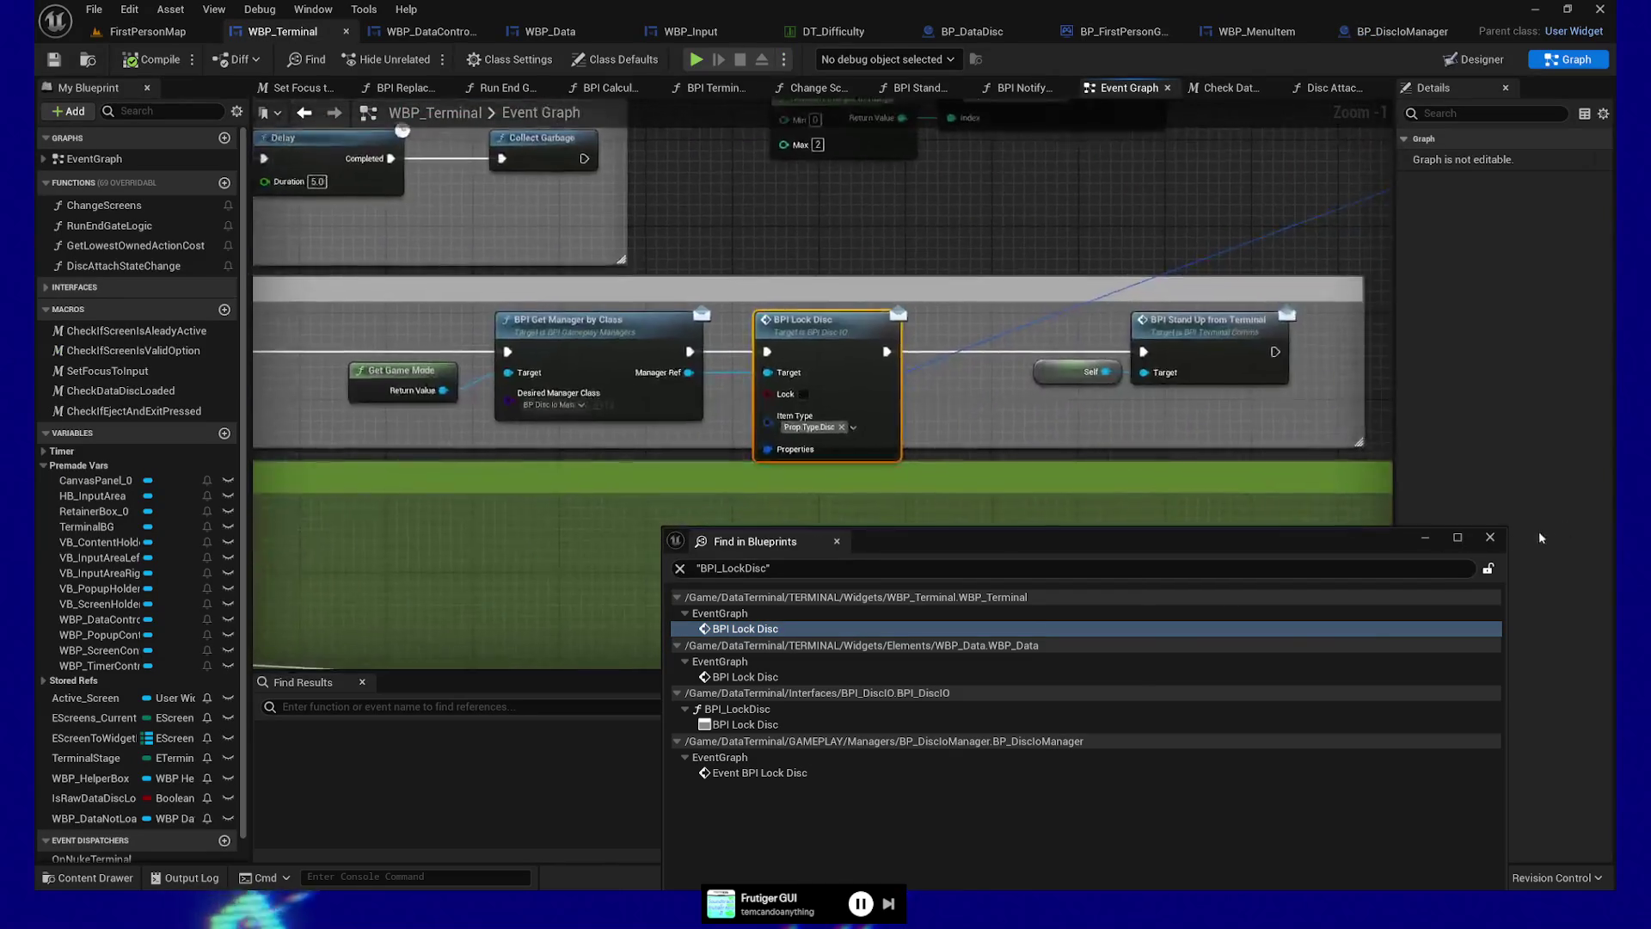
left_click(1495, 539)
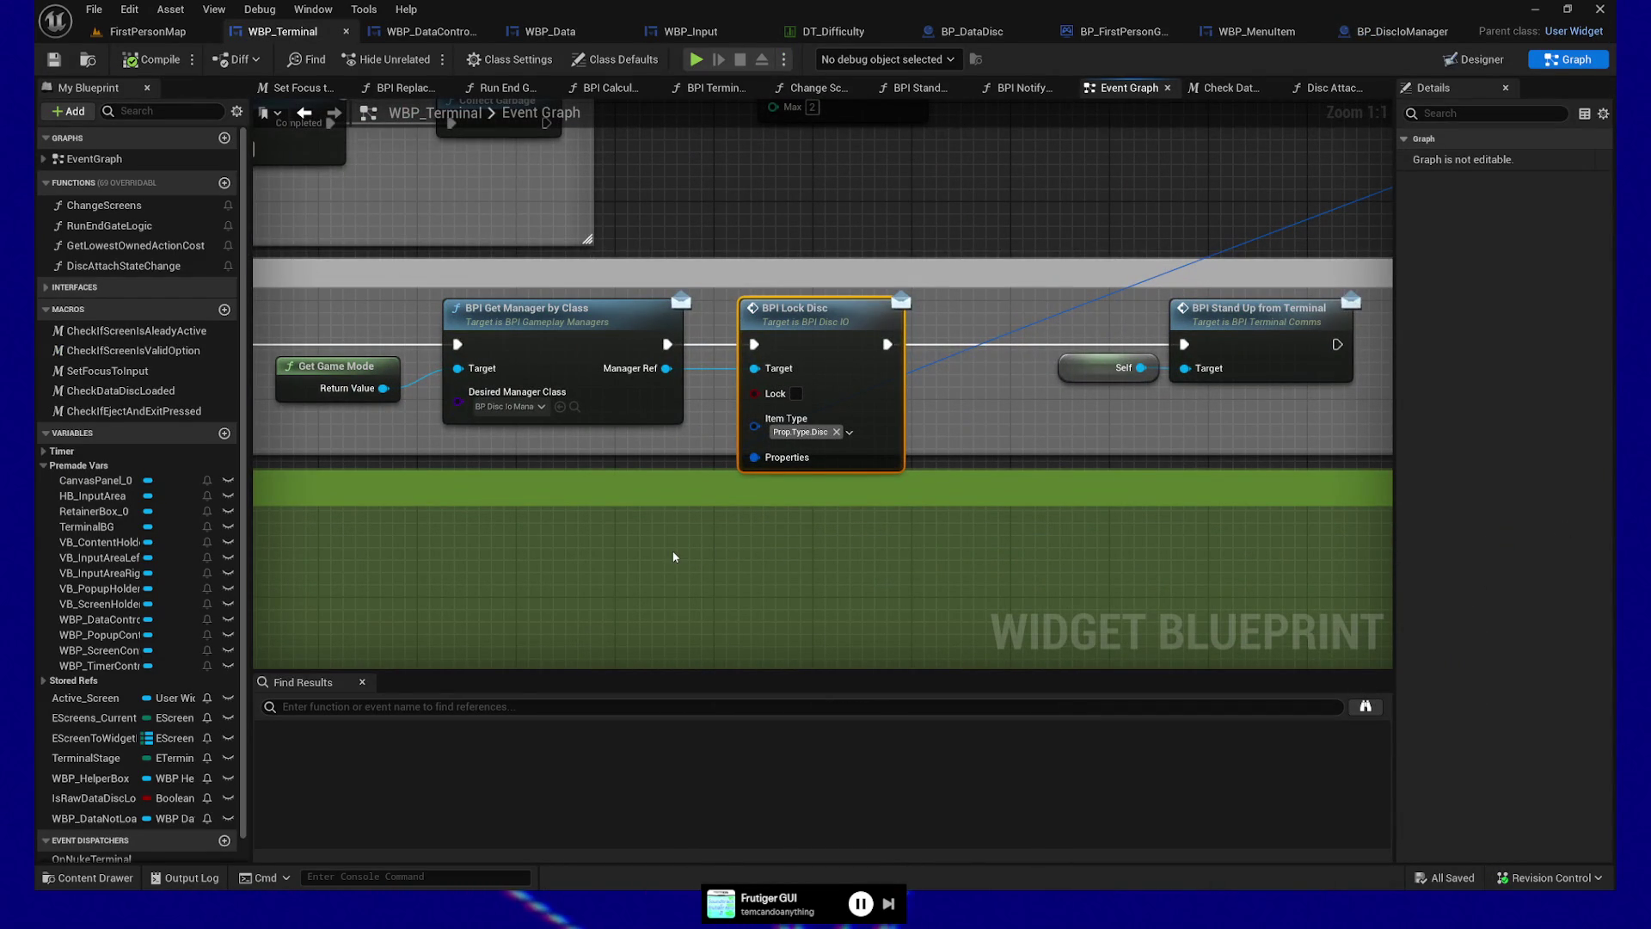
Zoom out on WBP_Terminal's Select and Random Integer nodes, then return to BP_DiscIOManager
mouse_move(754, 504)
left_mouse_down()
mouse_move(708, 503)
mouse_move(677, 474)
mouse_move(199, 725)
left_mouse_up()
mouse_move(894, 392)
left_mouse_down()
mouse_move(750, 423)
mouse_move(946, 403)
left_mouse_up()
scroll(750, 423, "down", 1)
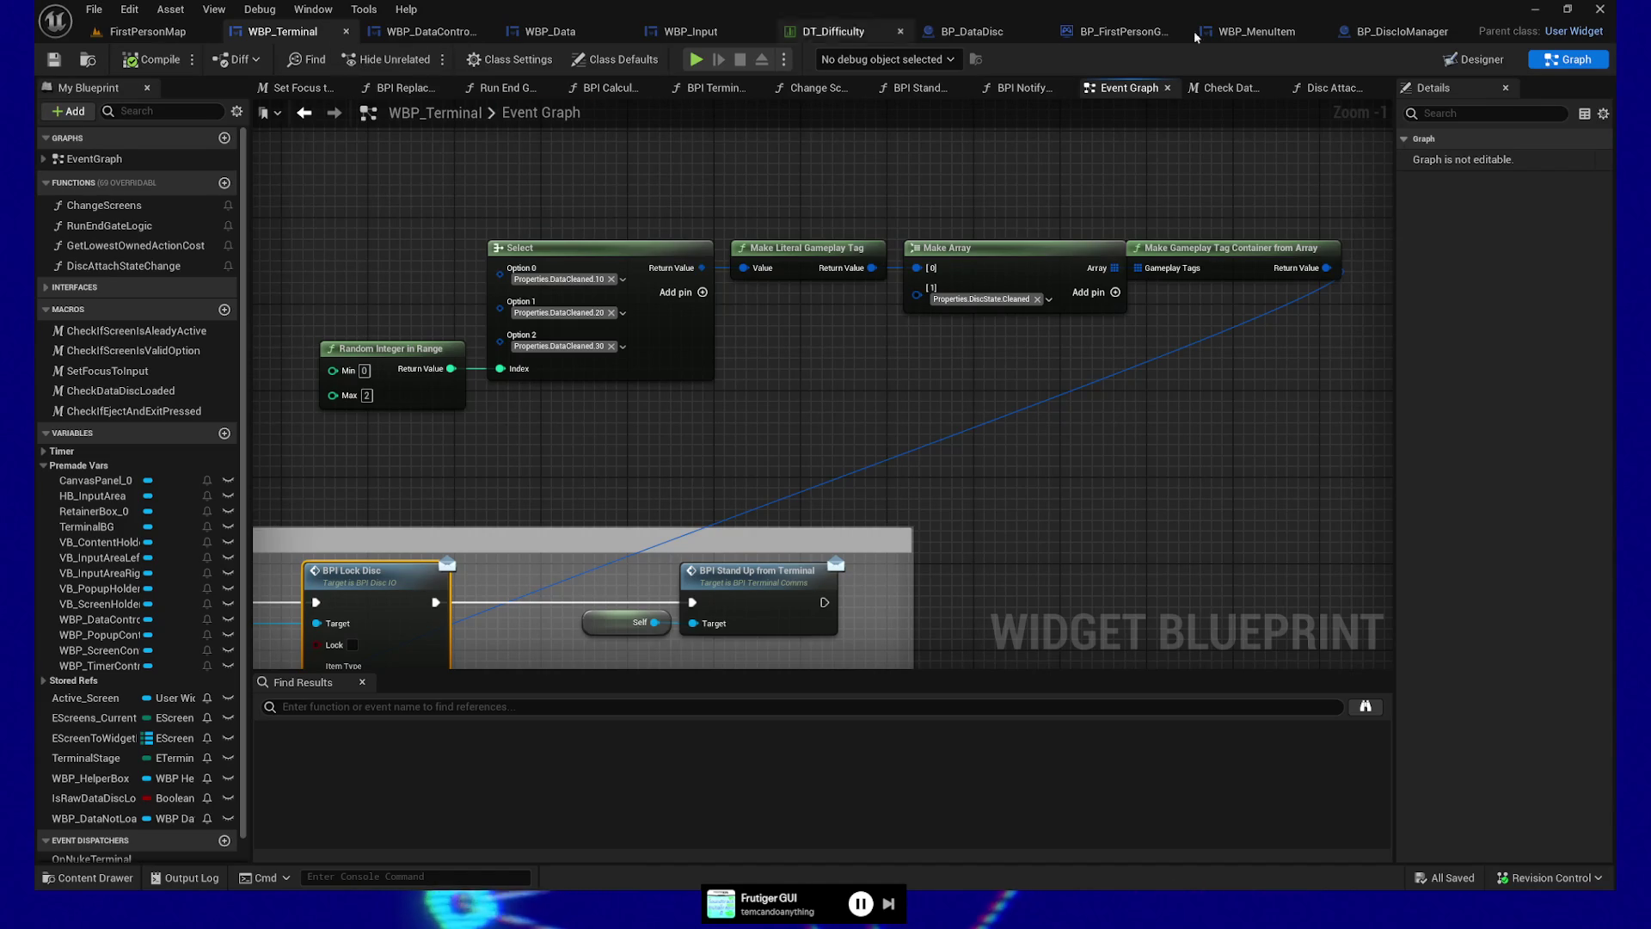
left_click(1397, 32)
Pan to the BPI Get Properties chain and add a reroute knot further right on Properties Out
scroll(1180, 137, "down", 1)
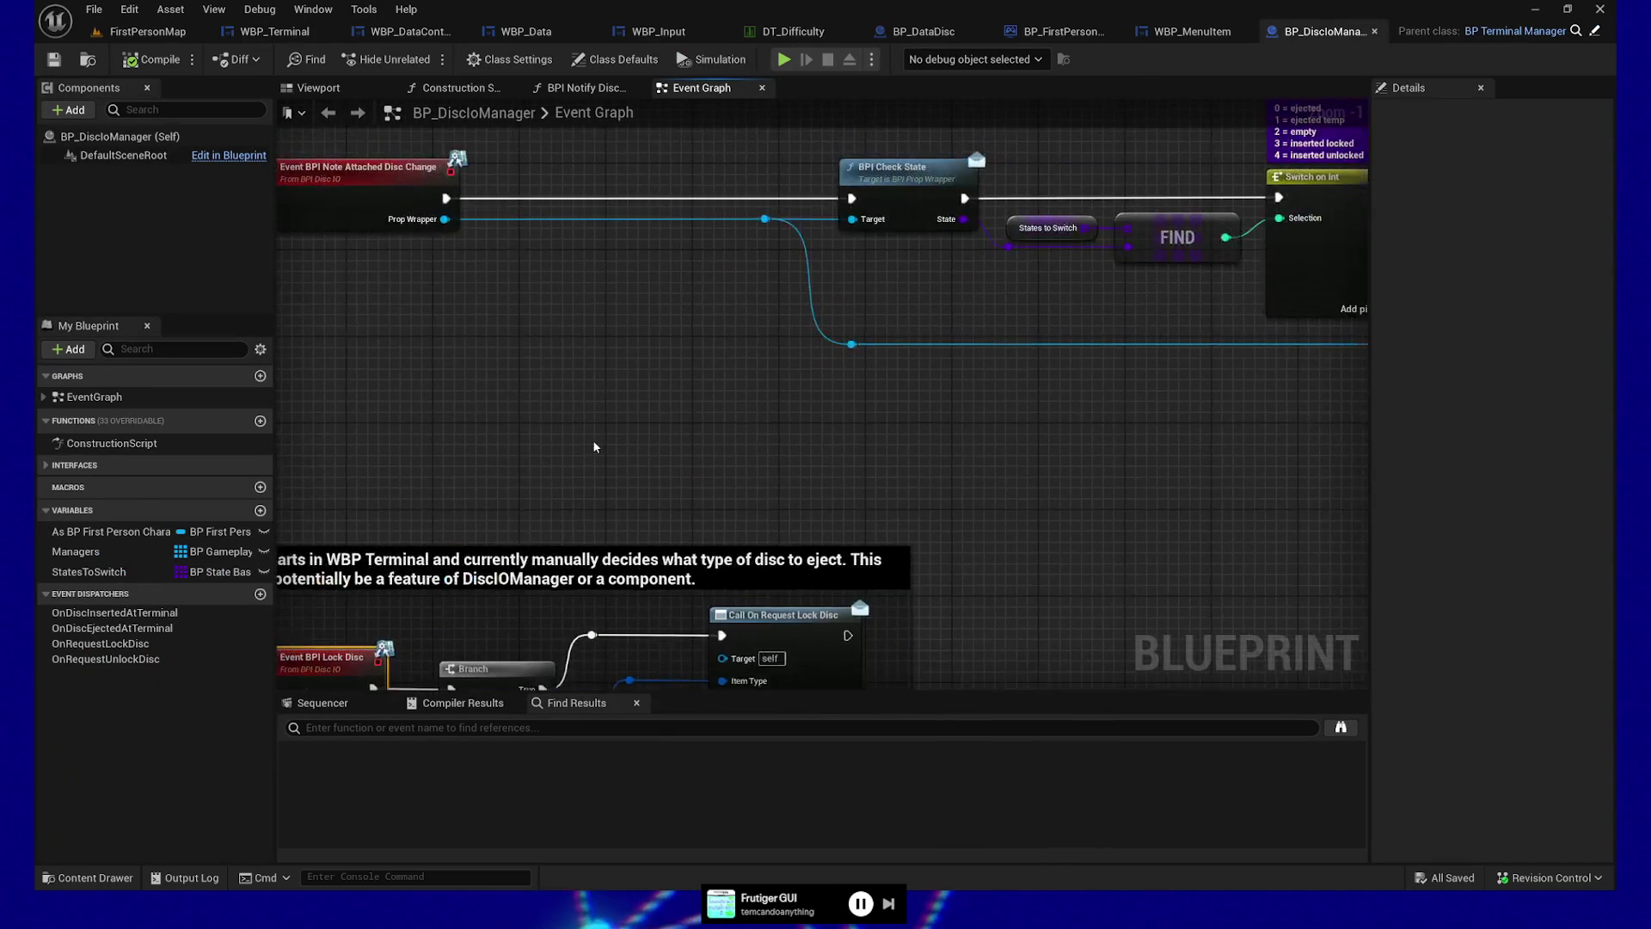
left_click_drag(1025, 417, 633, 412)
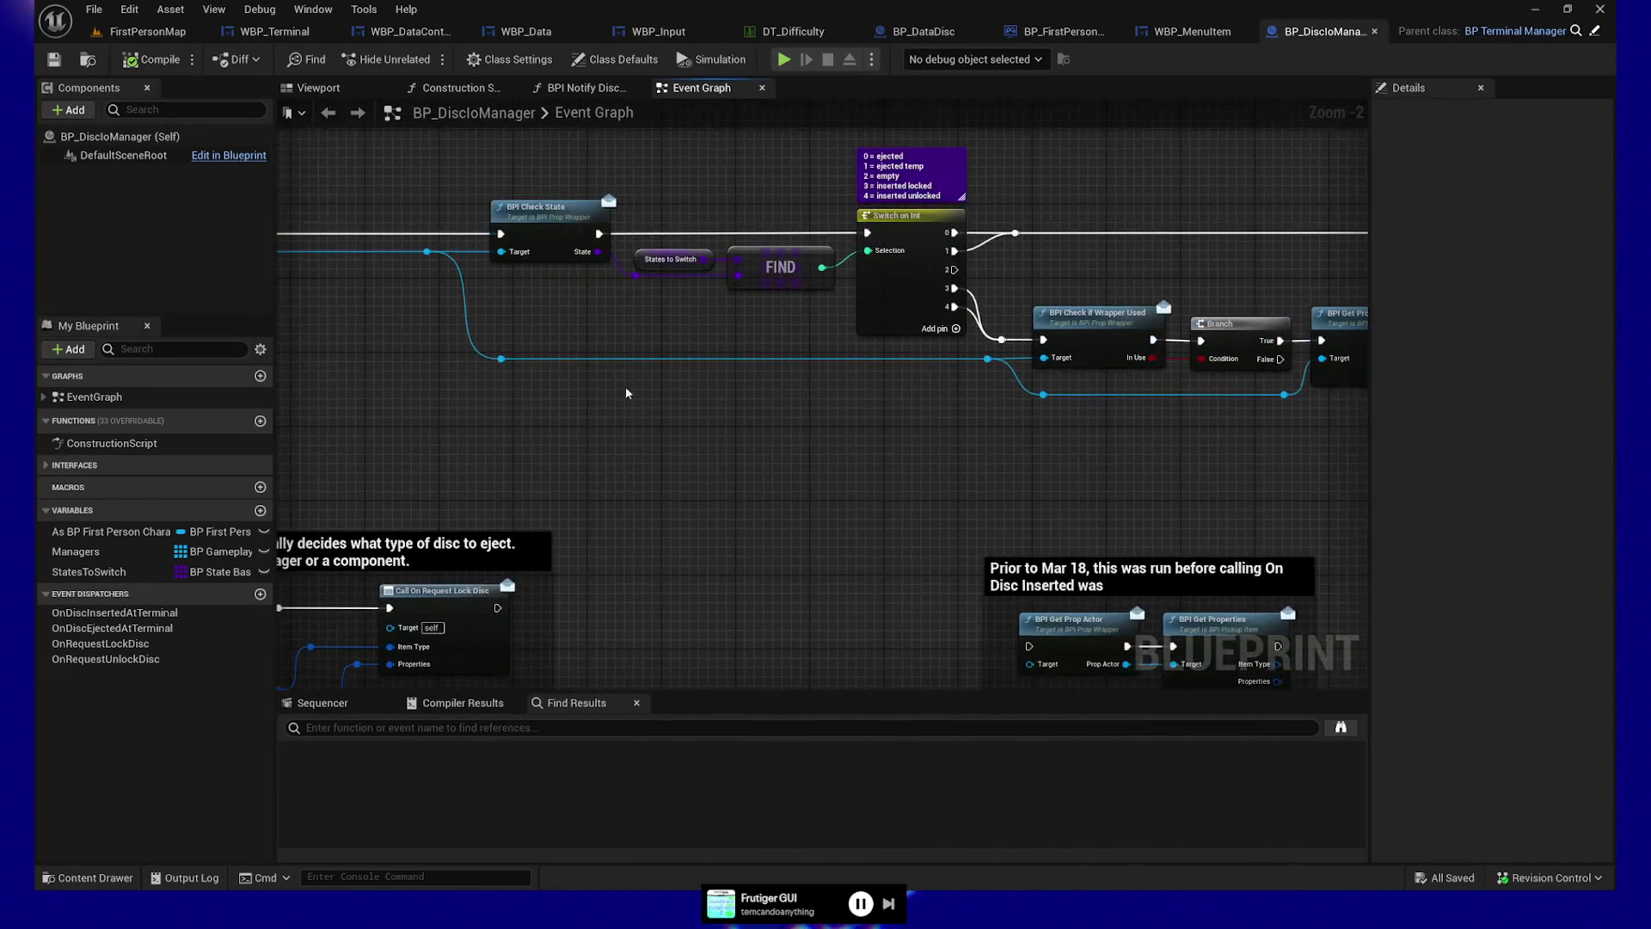
left_click_drag(704, 569, 1081, 389)
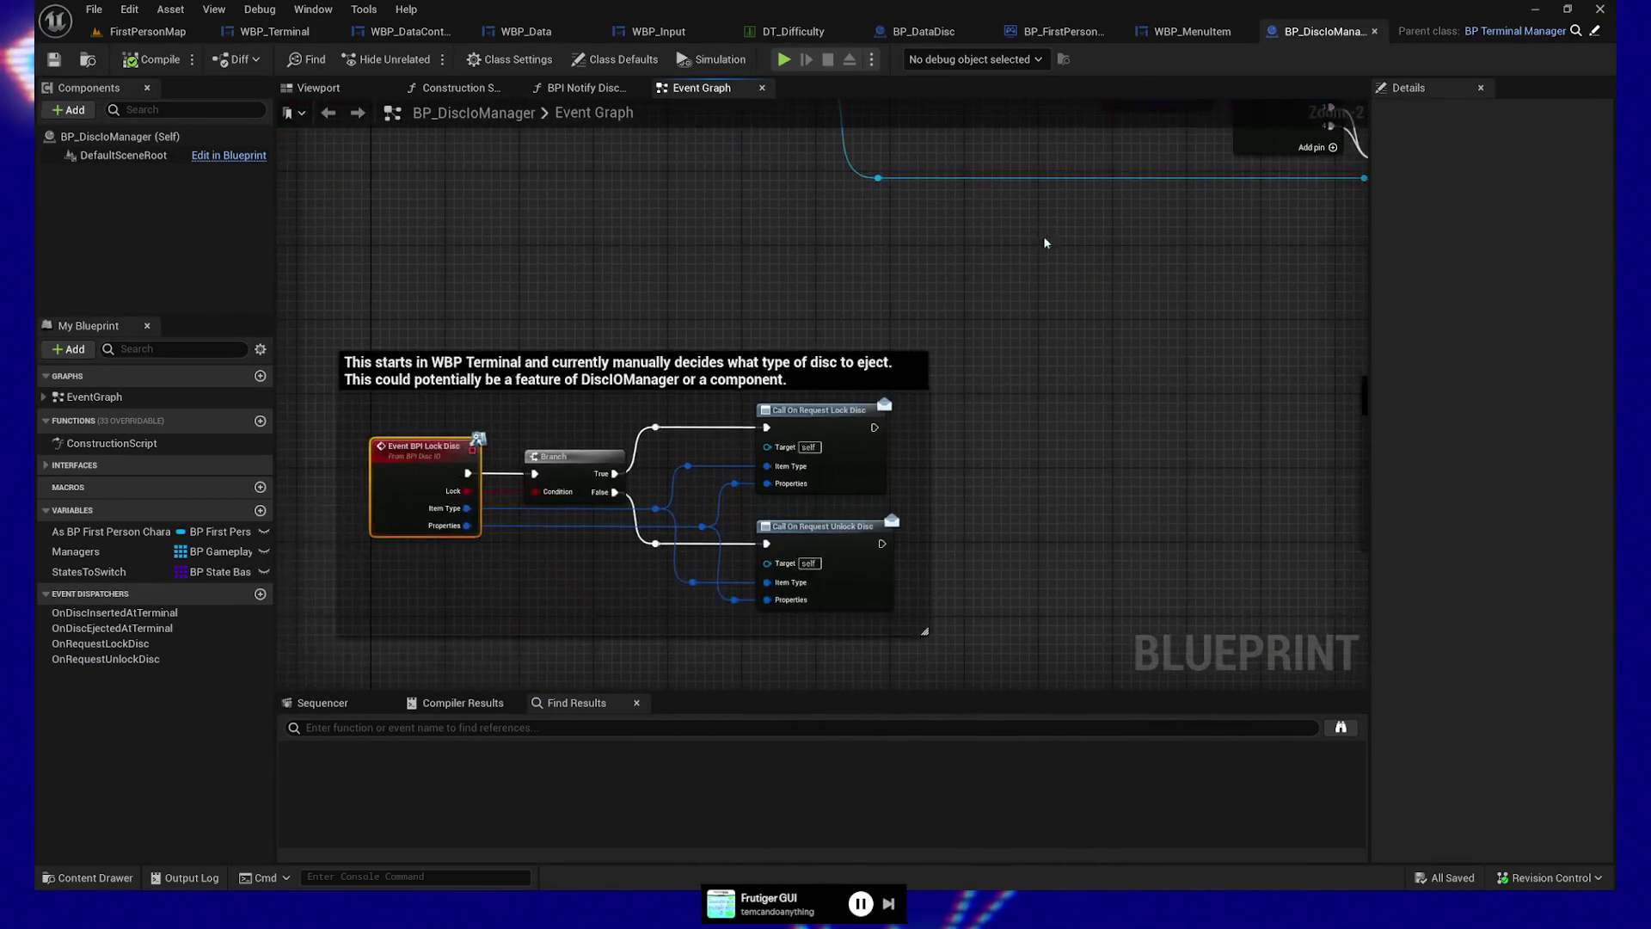
mouse_move(1046, 461)
left_mouse_down()
mouse_move(952, 465)
mouse_move(550, 564)
mouse_move(513, 656)
mouse_move(977, 503)
mouse_move(740, 486)
left_mouse_up()
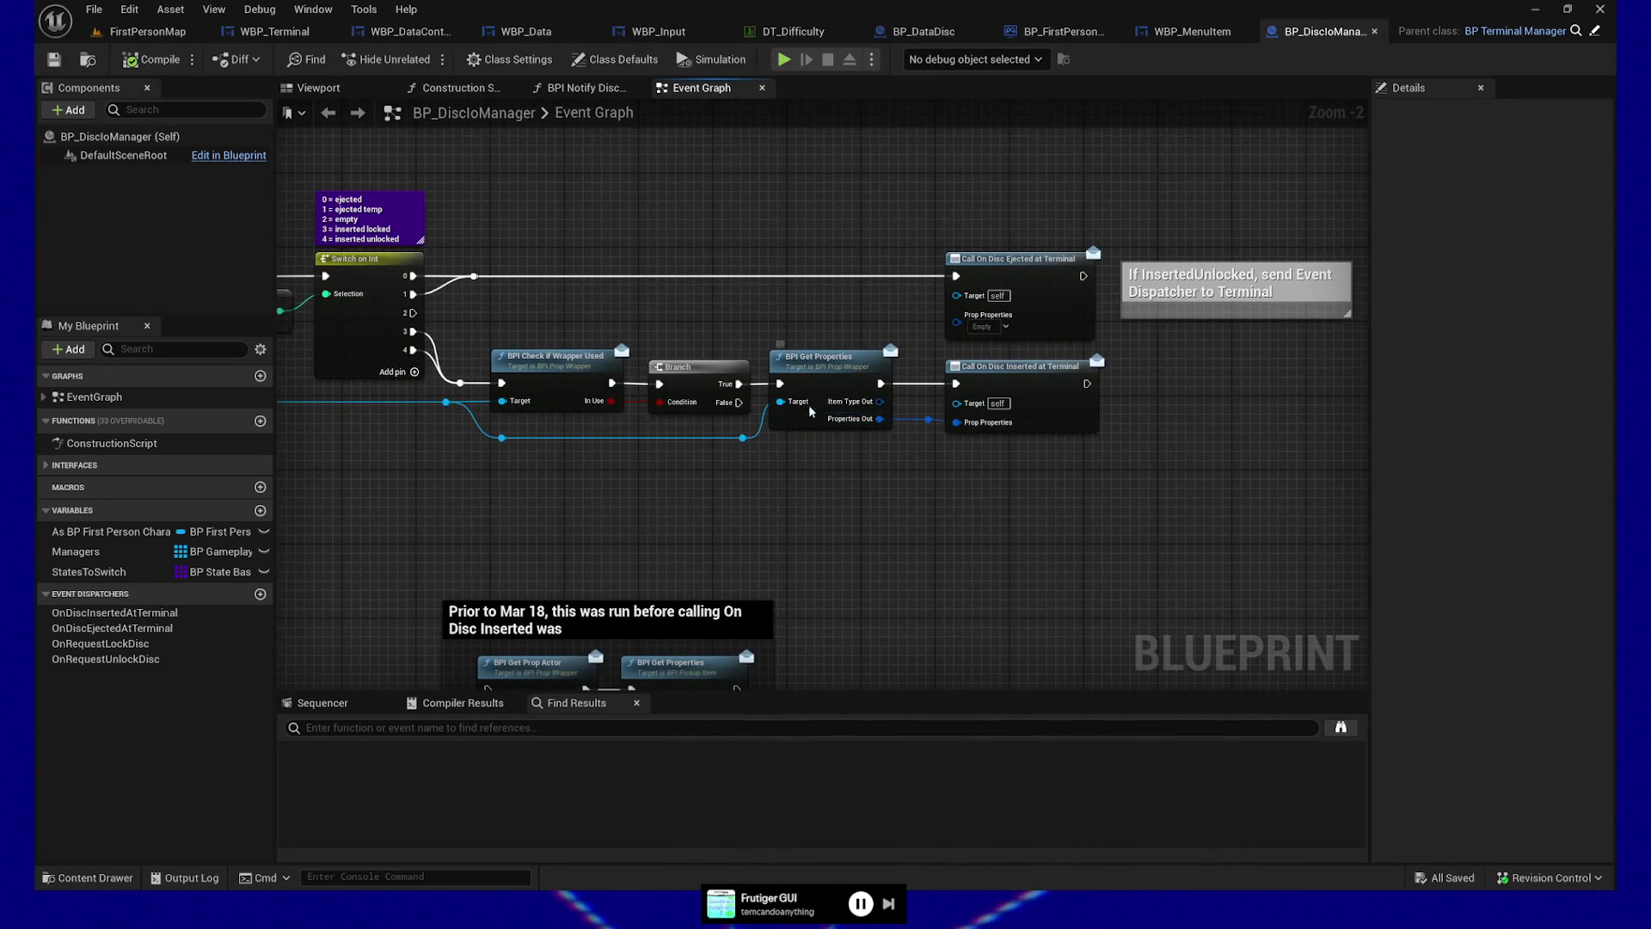
left_click_drag(961, 476, 872, 475)
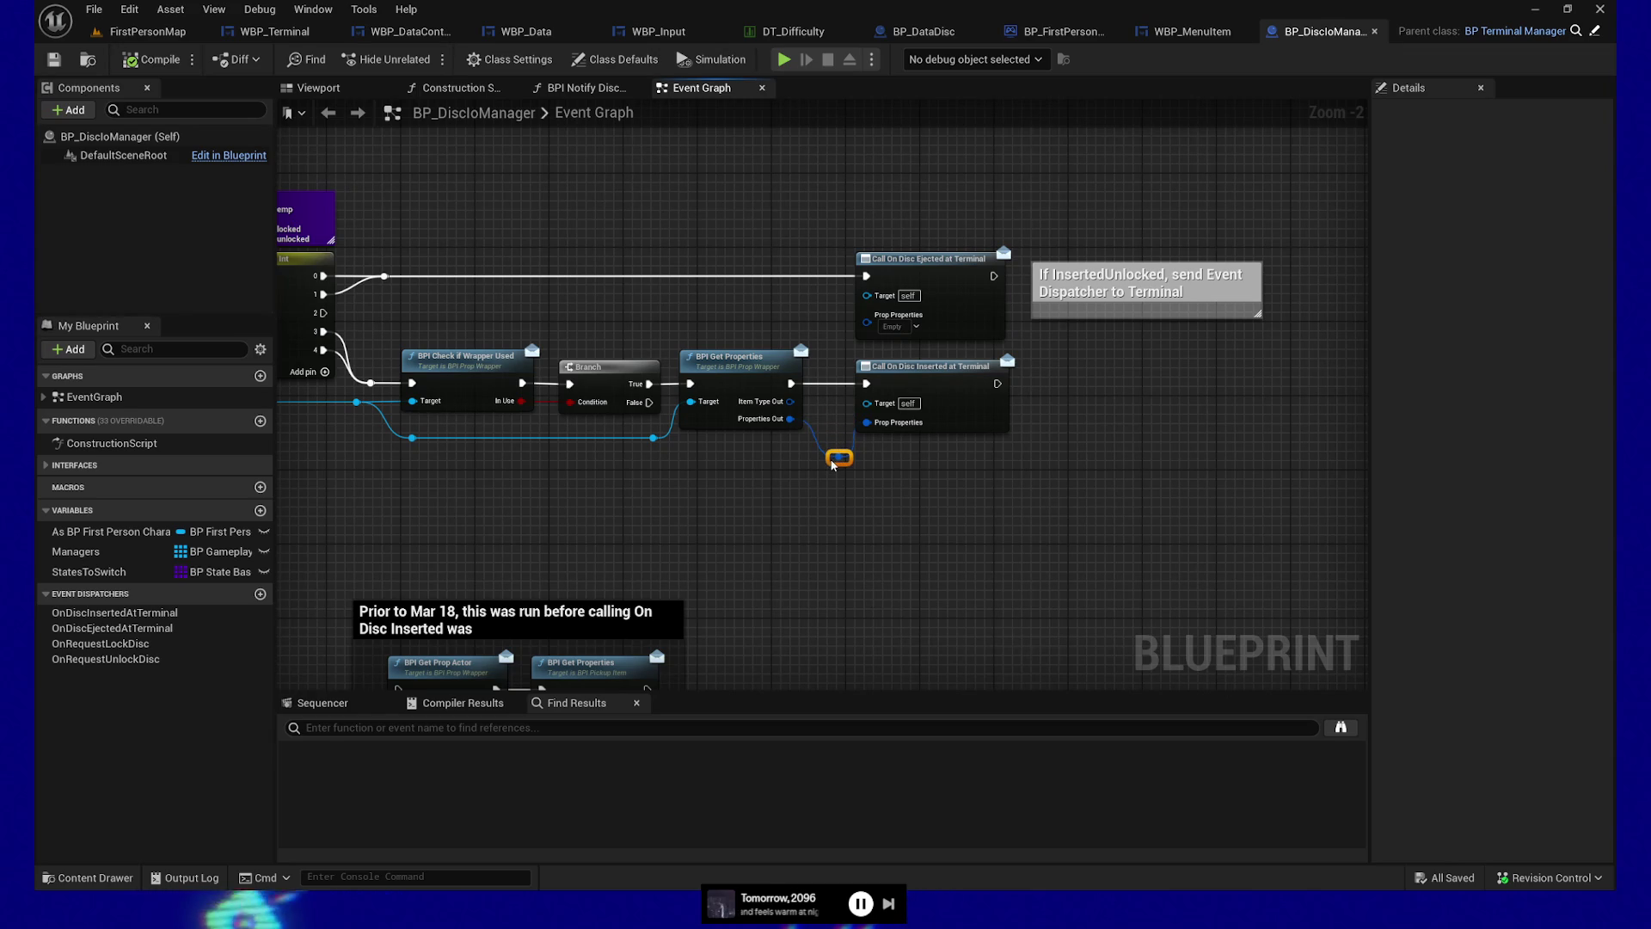
mouse_move(834, 463)
left_mouse_down()
mouse_move(1106, 472)
mouse_move(1171, 395)
left_mouse_up()
left_click(1106, 461)
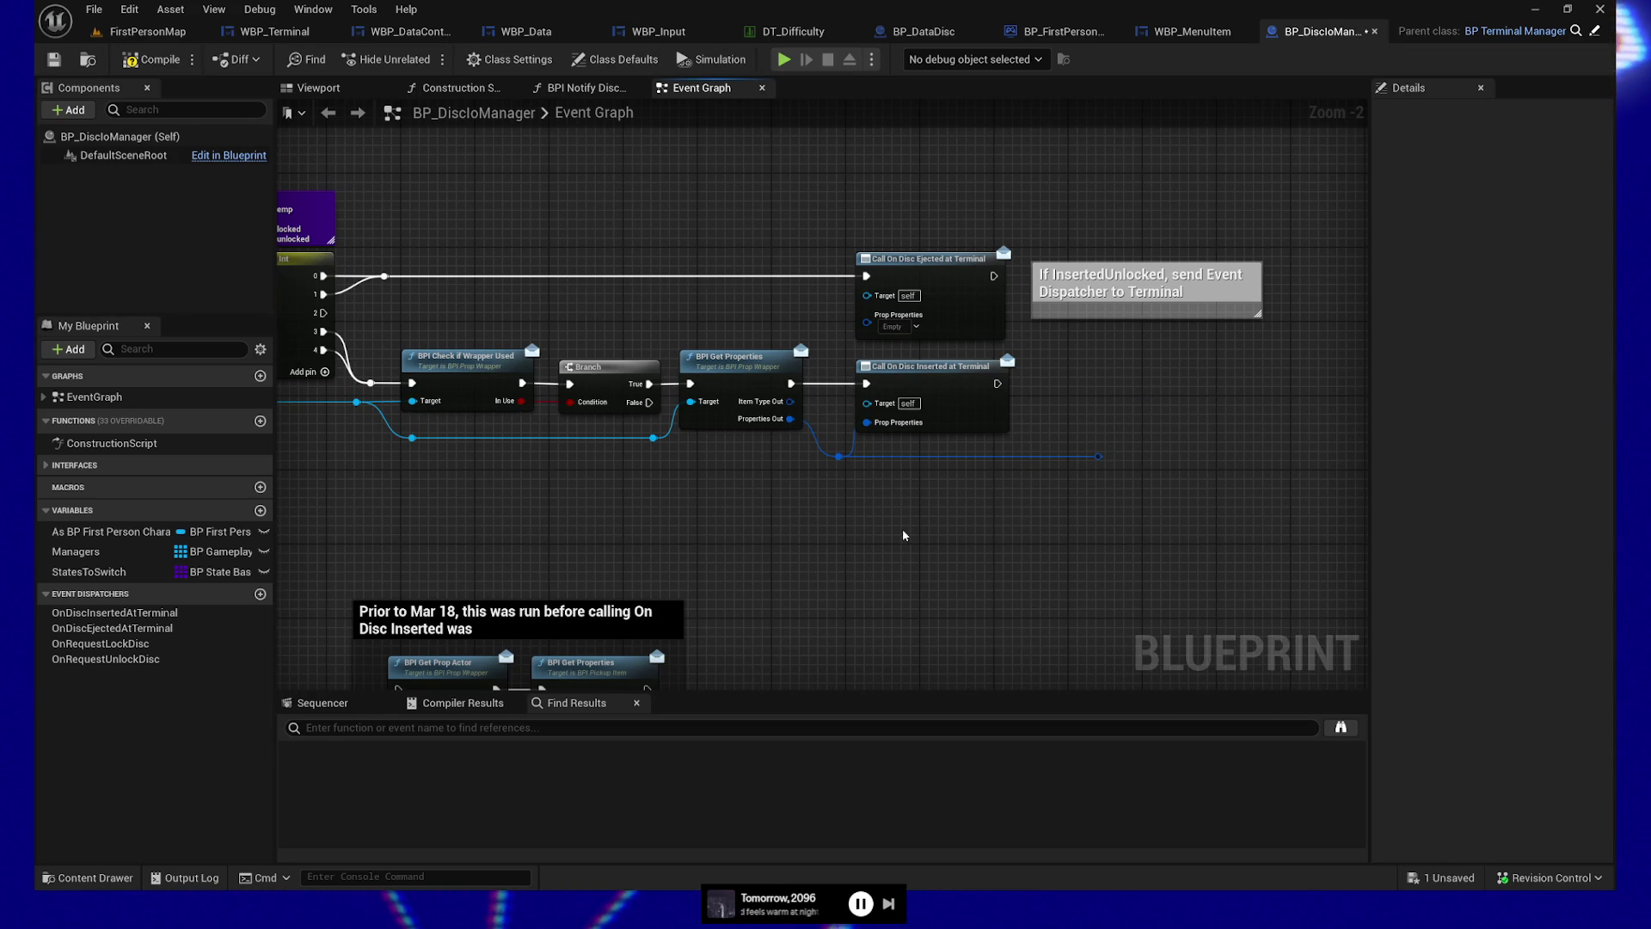
right_click(1097, 458)
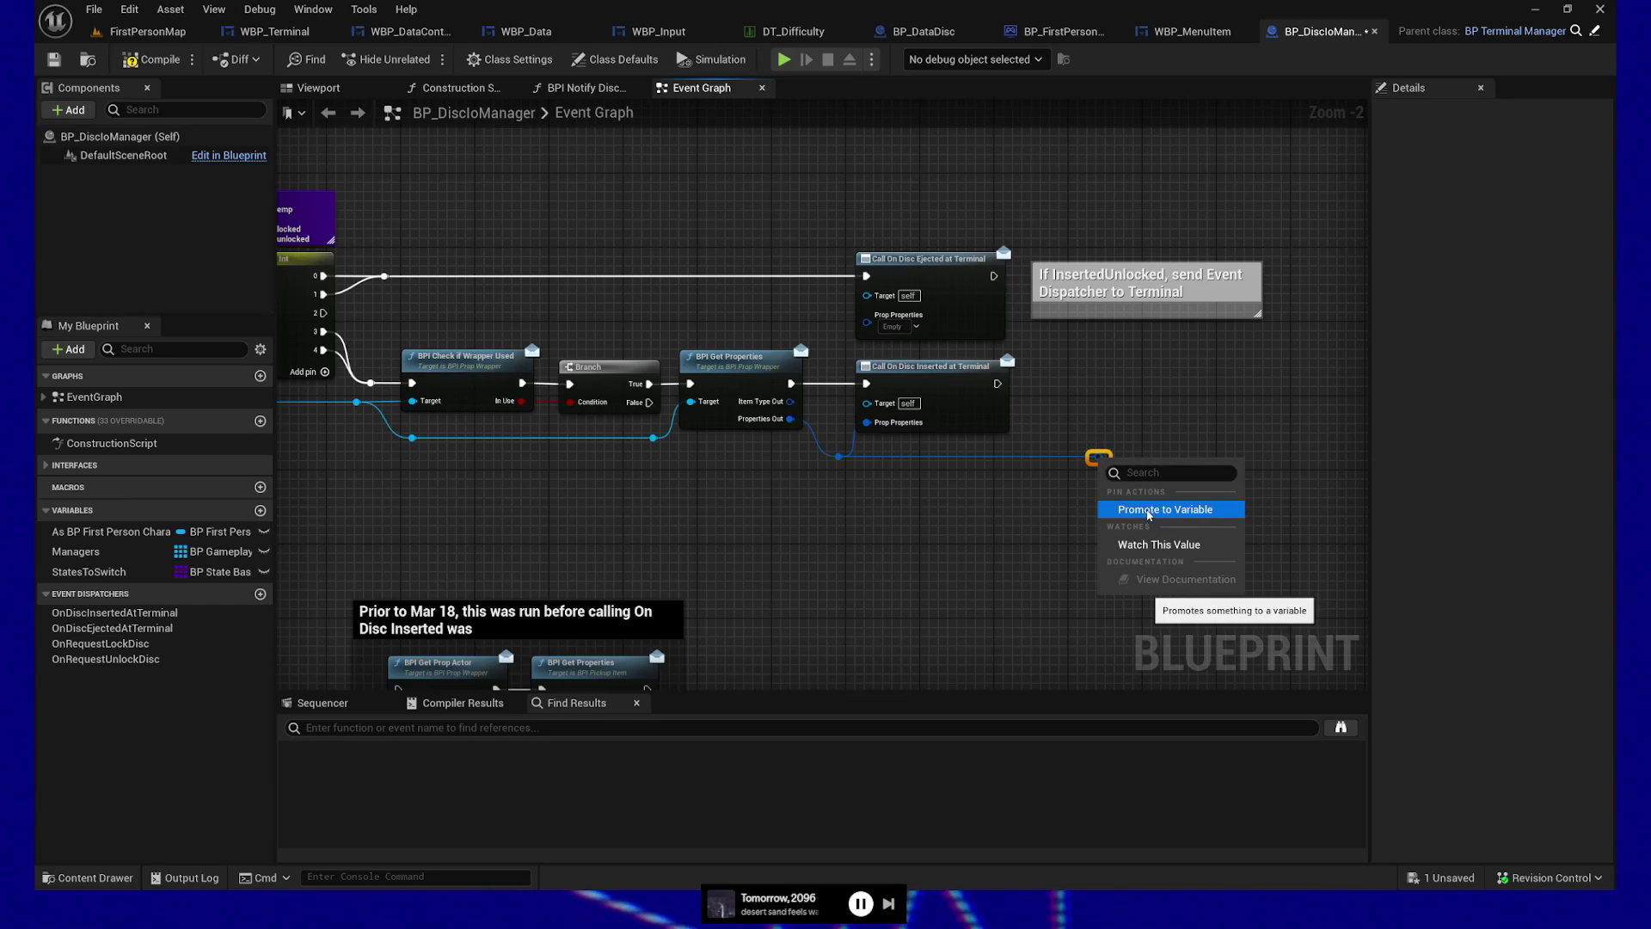
Promote the knot's value to a new variable named CachedDiscProperties
left_click(1148, 513)
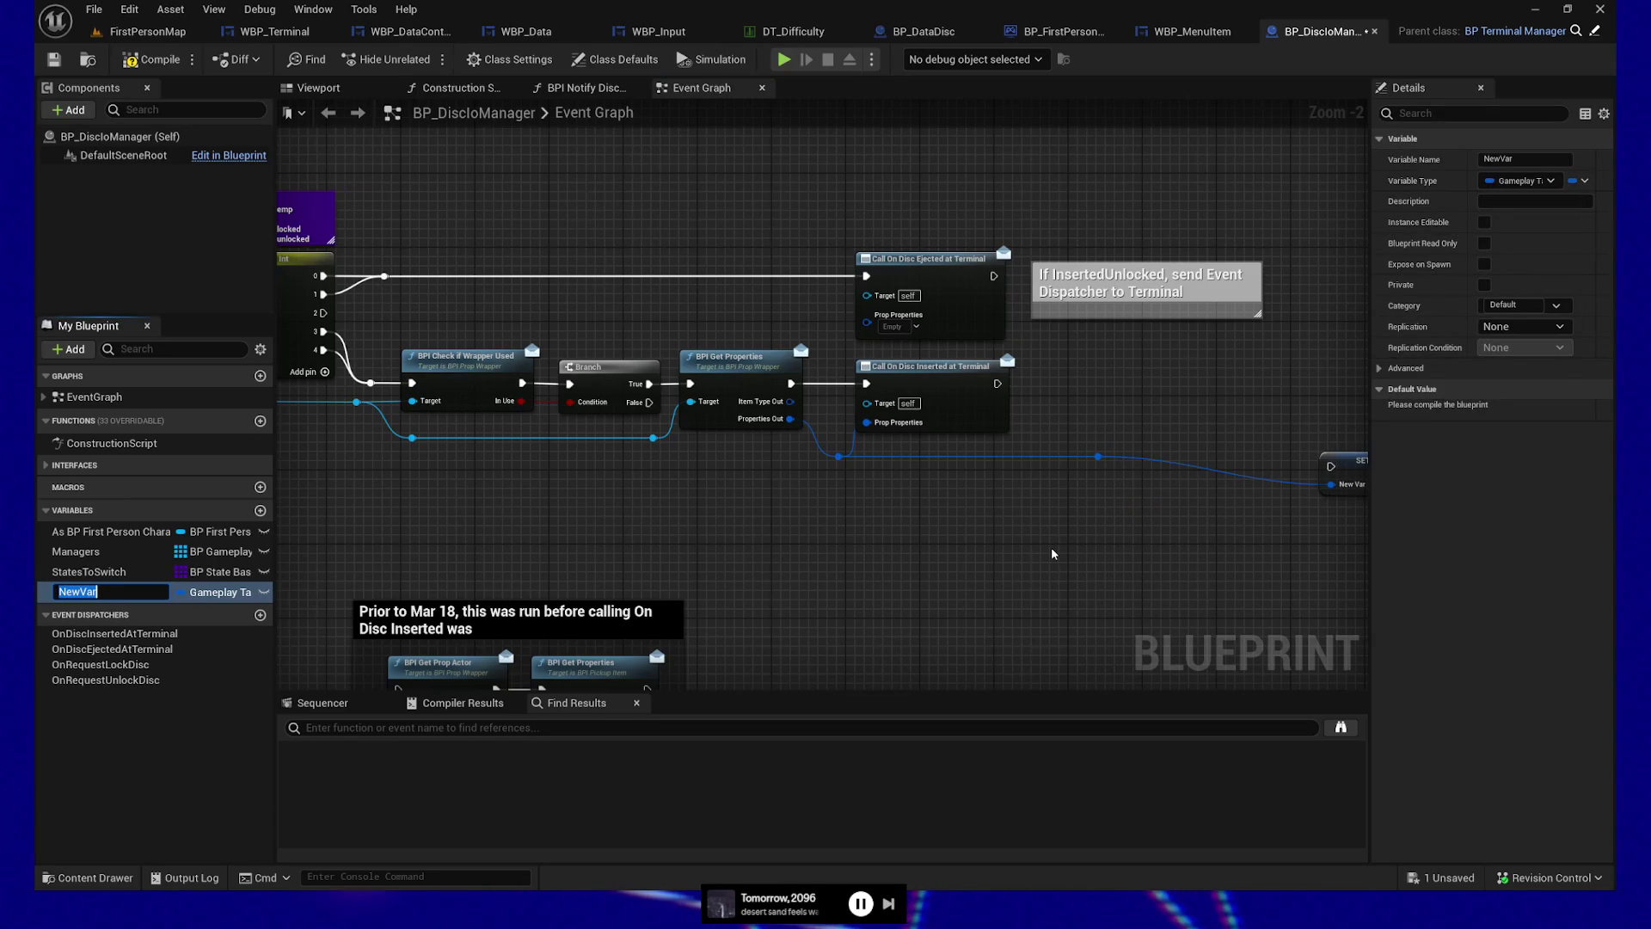
type("Cached")
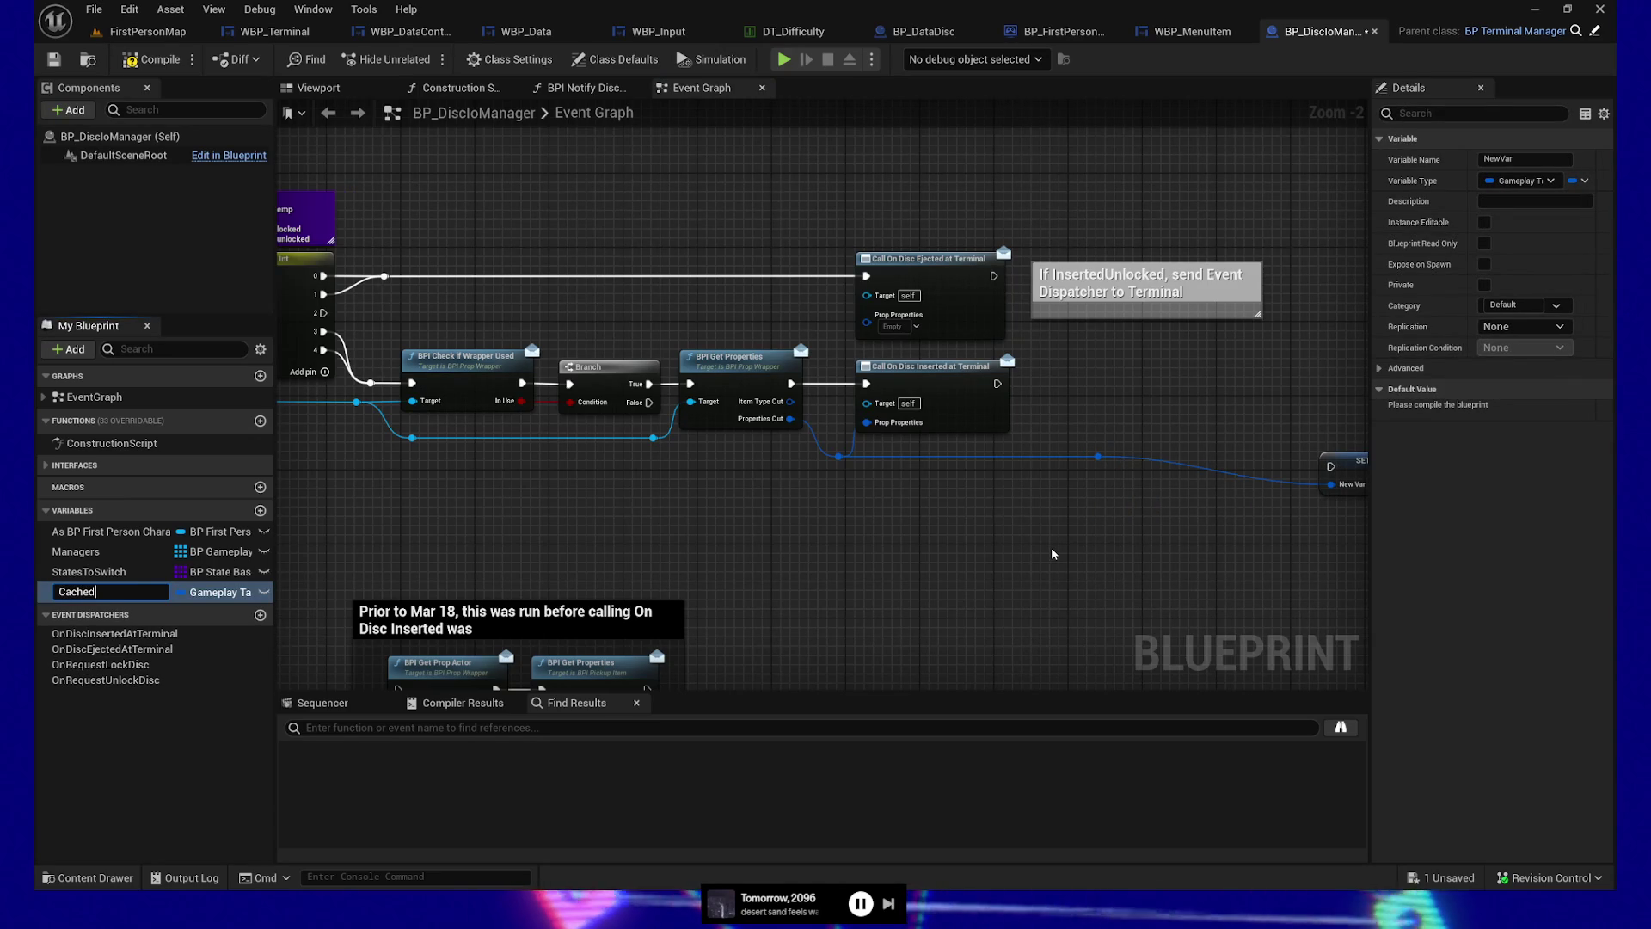
type("DiscPro")
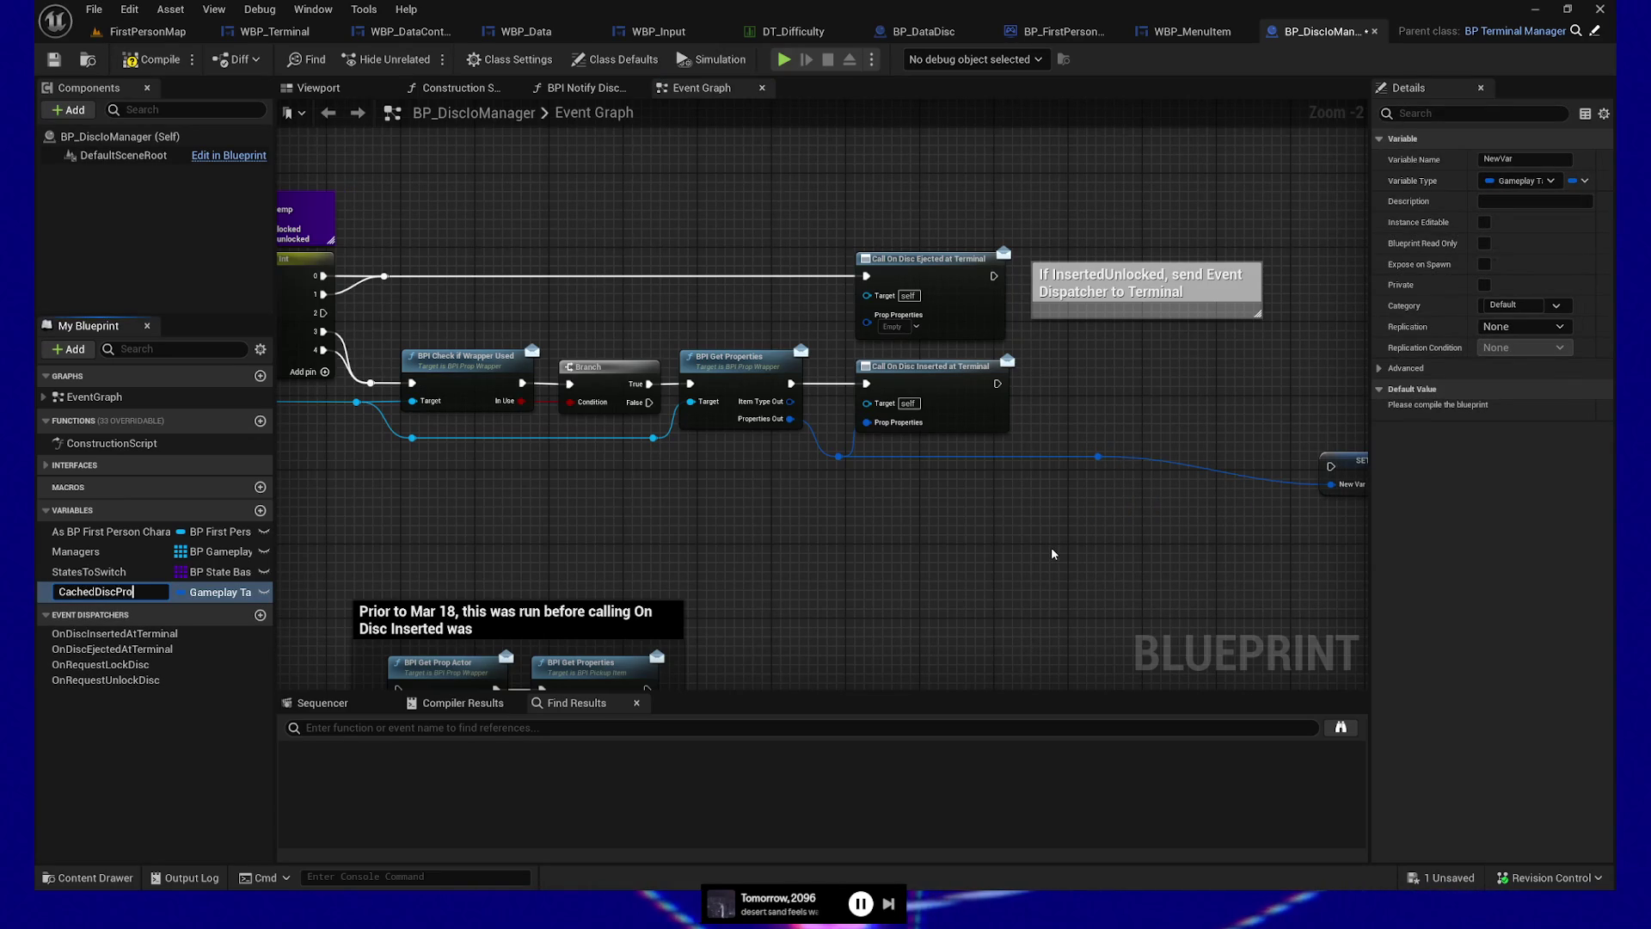
type("perties")
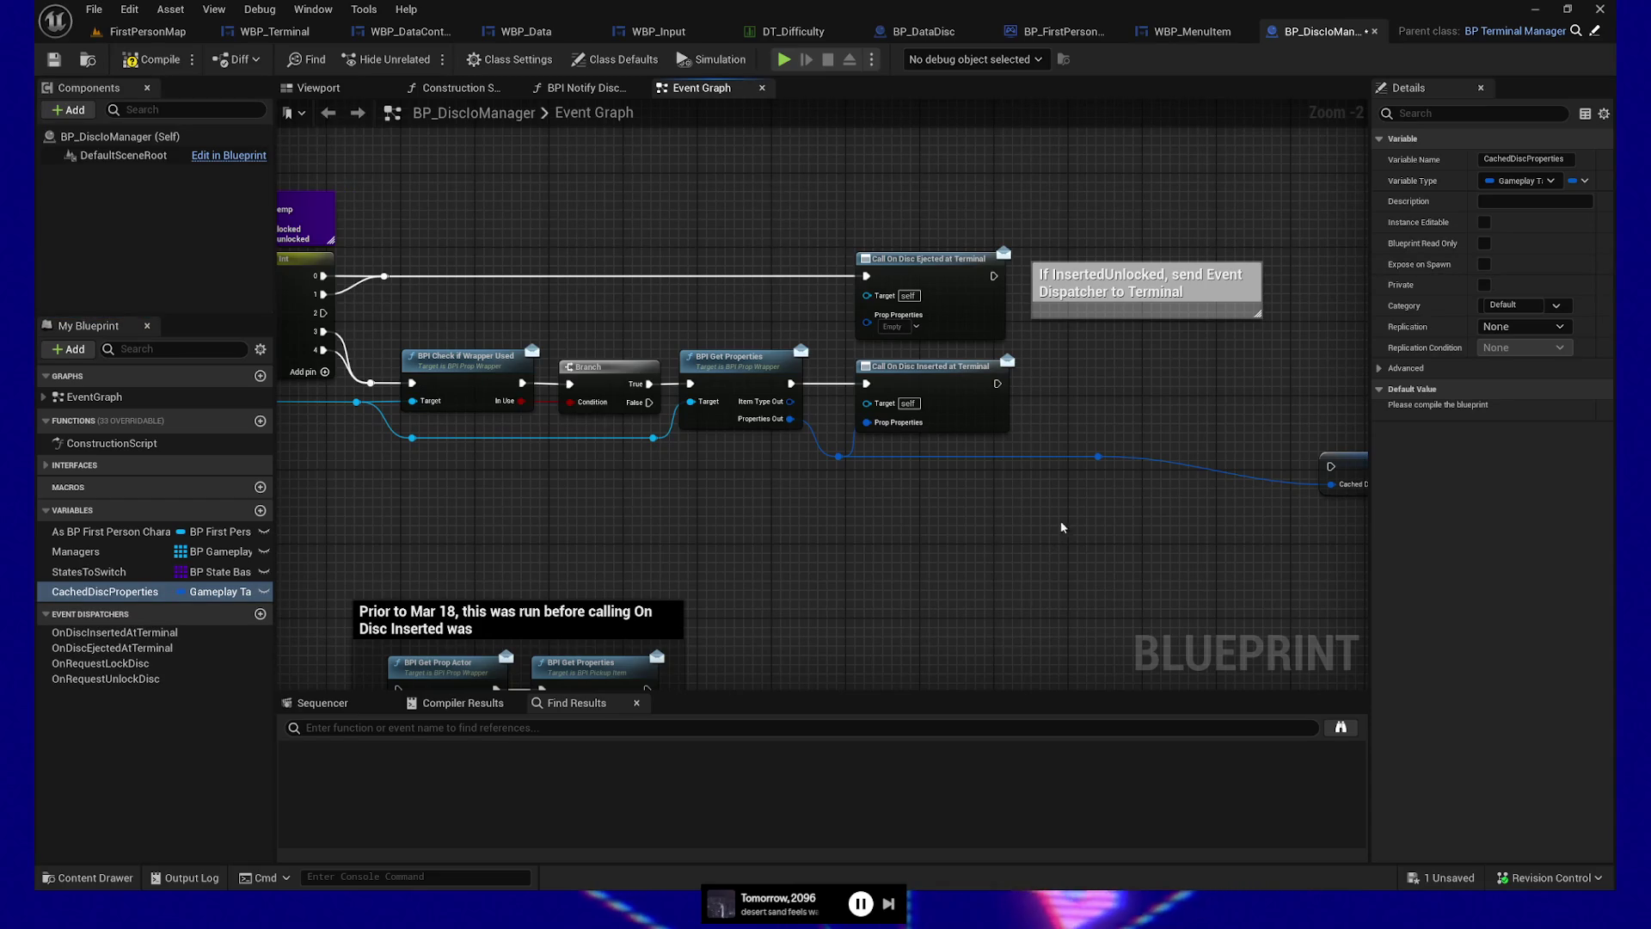
Position the SET CachedDiscProperties node in line after Call On Disc Inserted at Terminal
mouse_move(1342, 466)
left_mouse_down()
mouse_move(1211, 407)
mouse_move(1069, 415)
mouse_move(989, 384)
left_mouse_up()
left_click(946, 378)
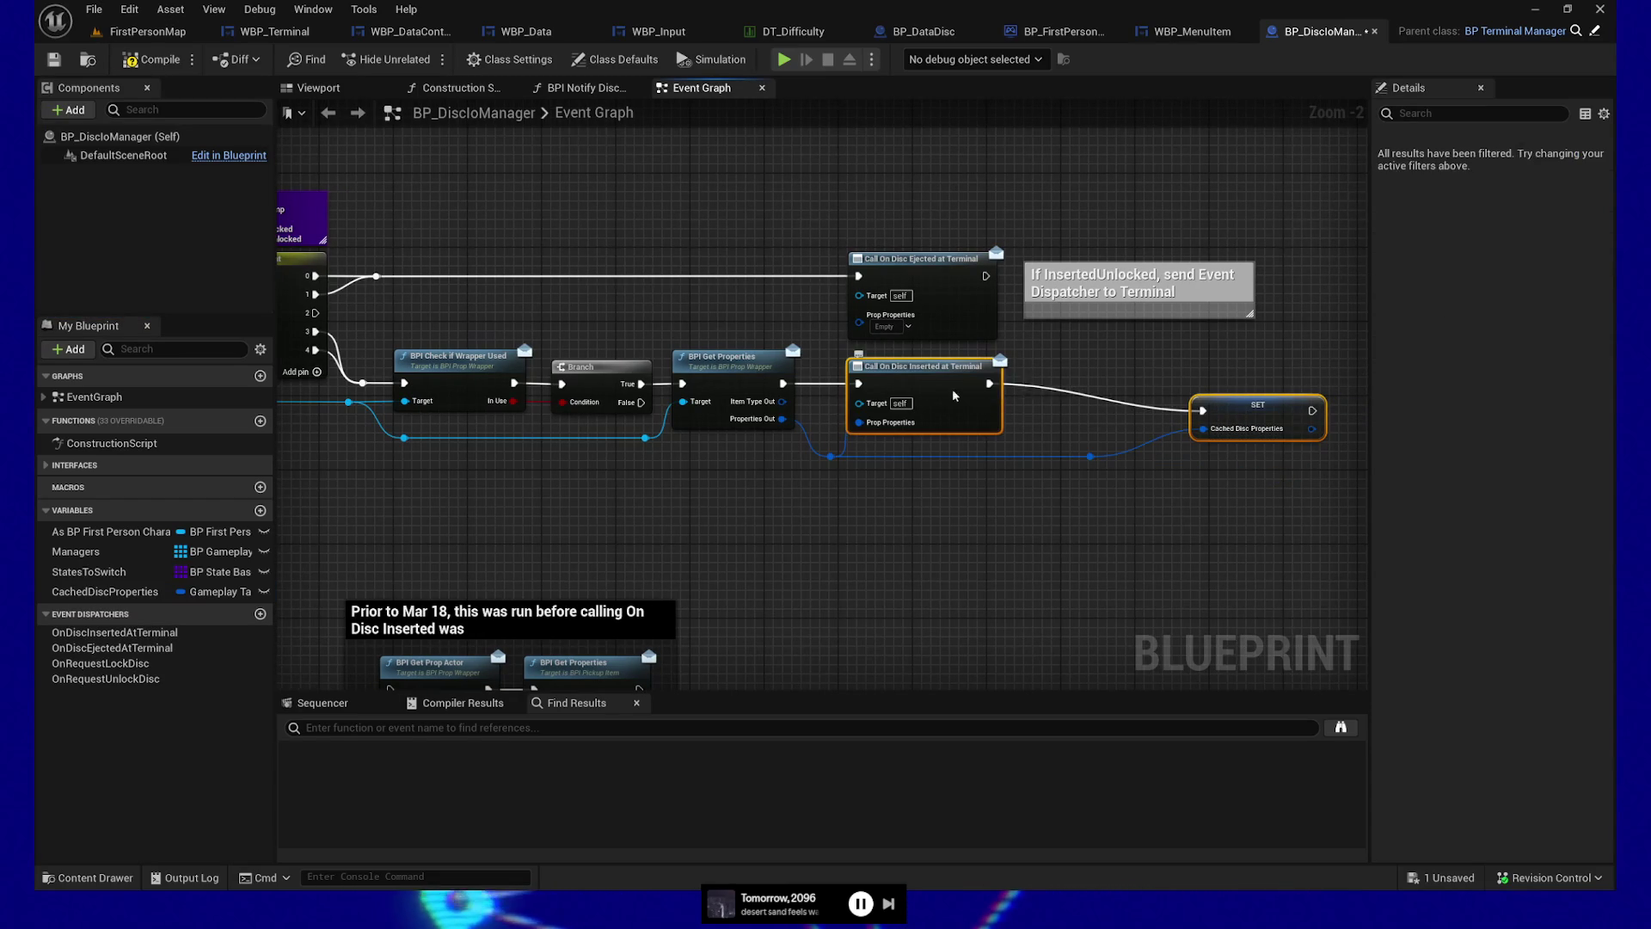
left_click_drag(1246, 404, 1246, 375)
left_click(1246, 376)
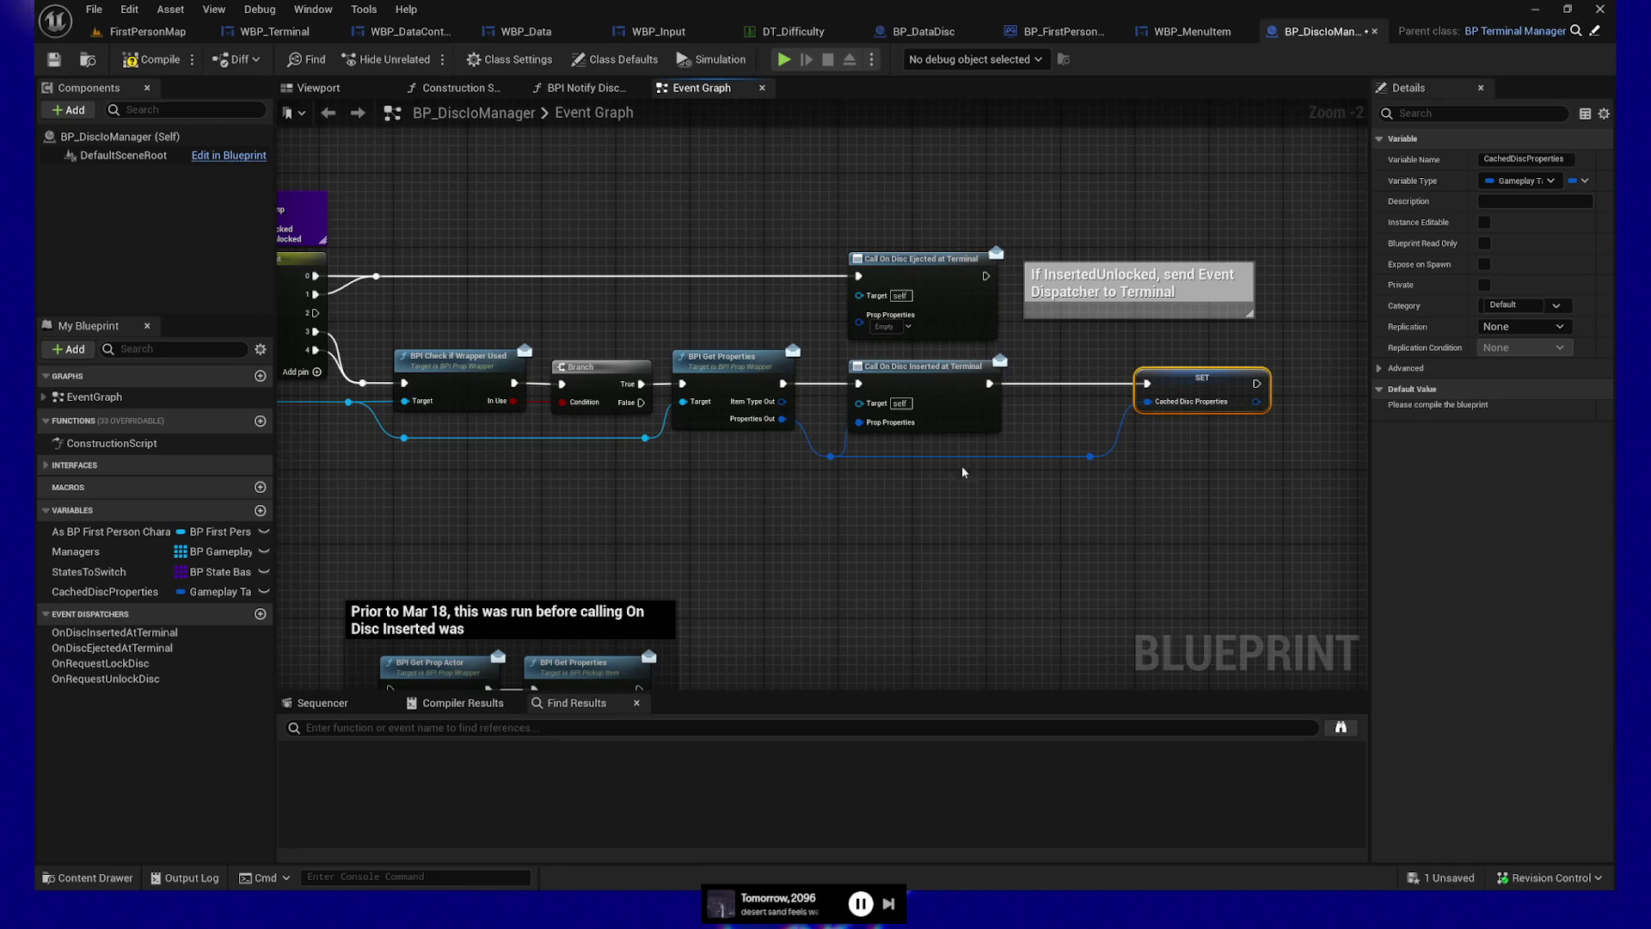
mouse_move(903, 554)
left_mouse_down()
mouse_move(832, 542)
mouse_move(903, 461)
left_mouse_up()
left_click(1161, 380, "ctrl")
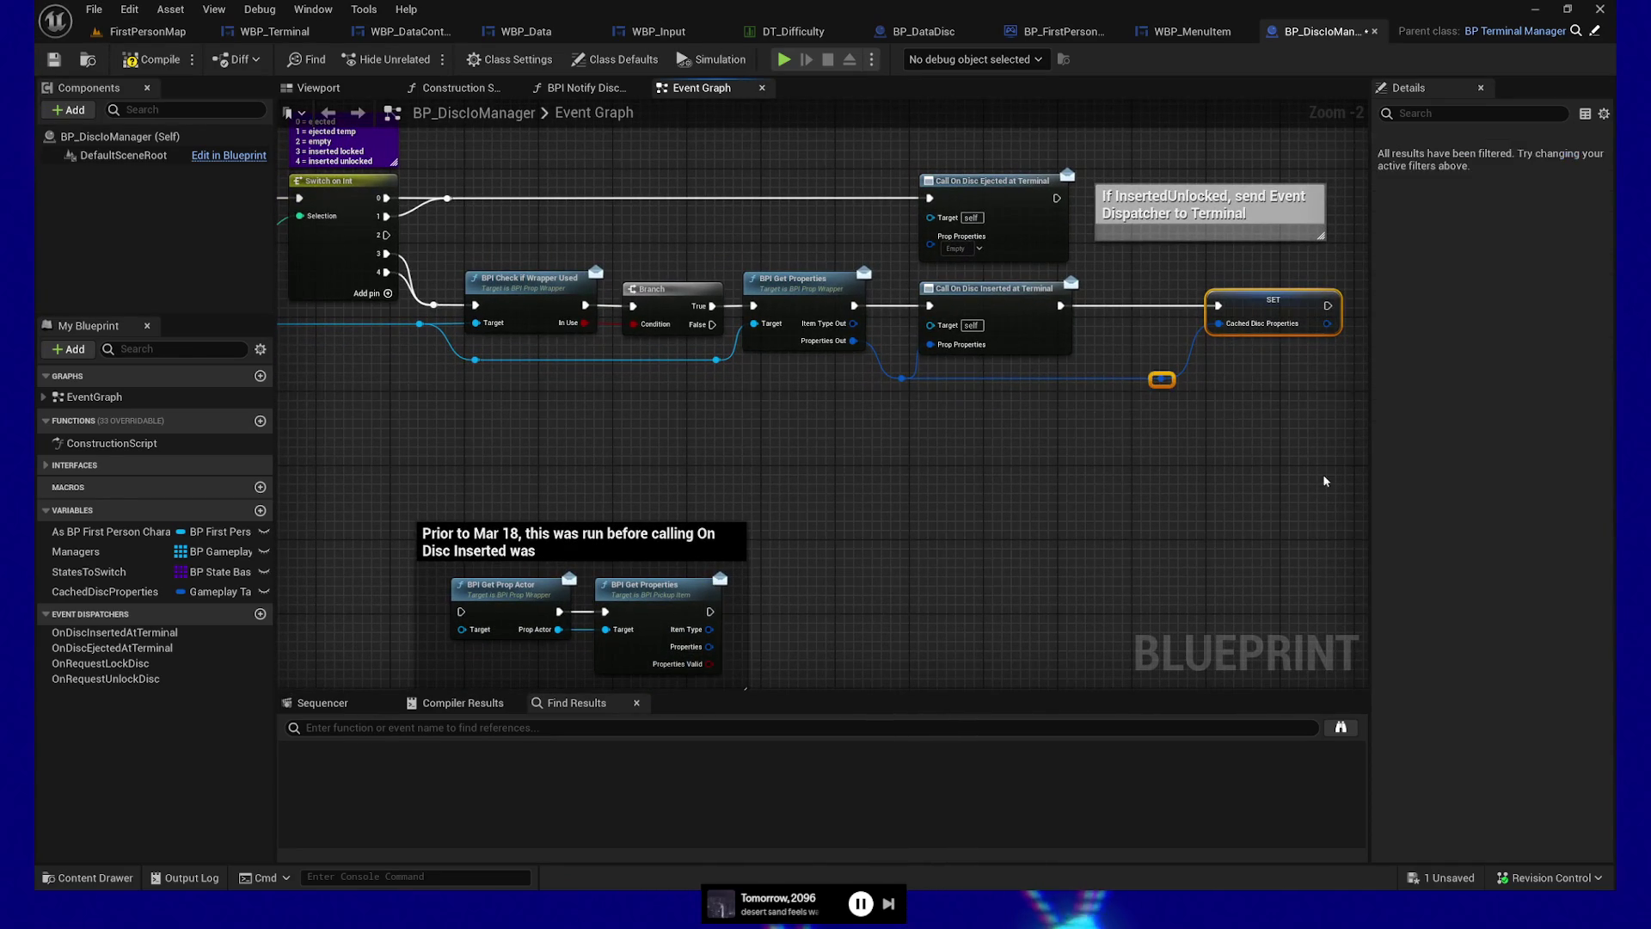
Place a CachedDiscProperties getter below the Event BPI Lock Disc comment box
left_click_drag(963, 554, 1163, 363)
scroll(840, 446, "up", 2)
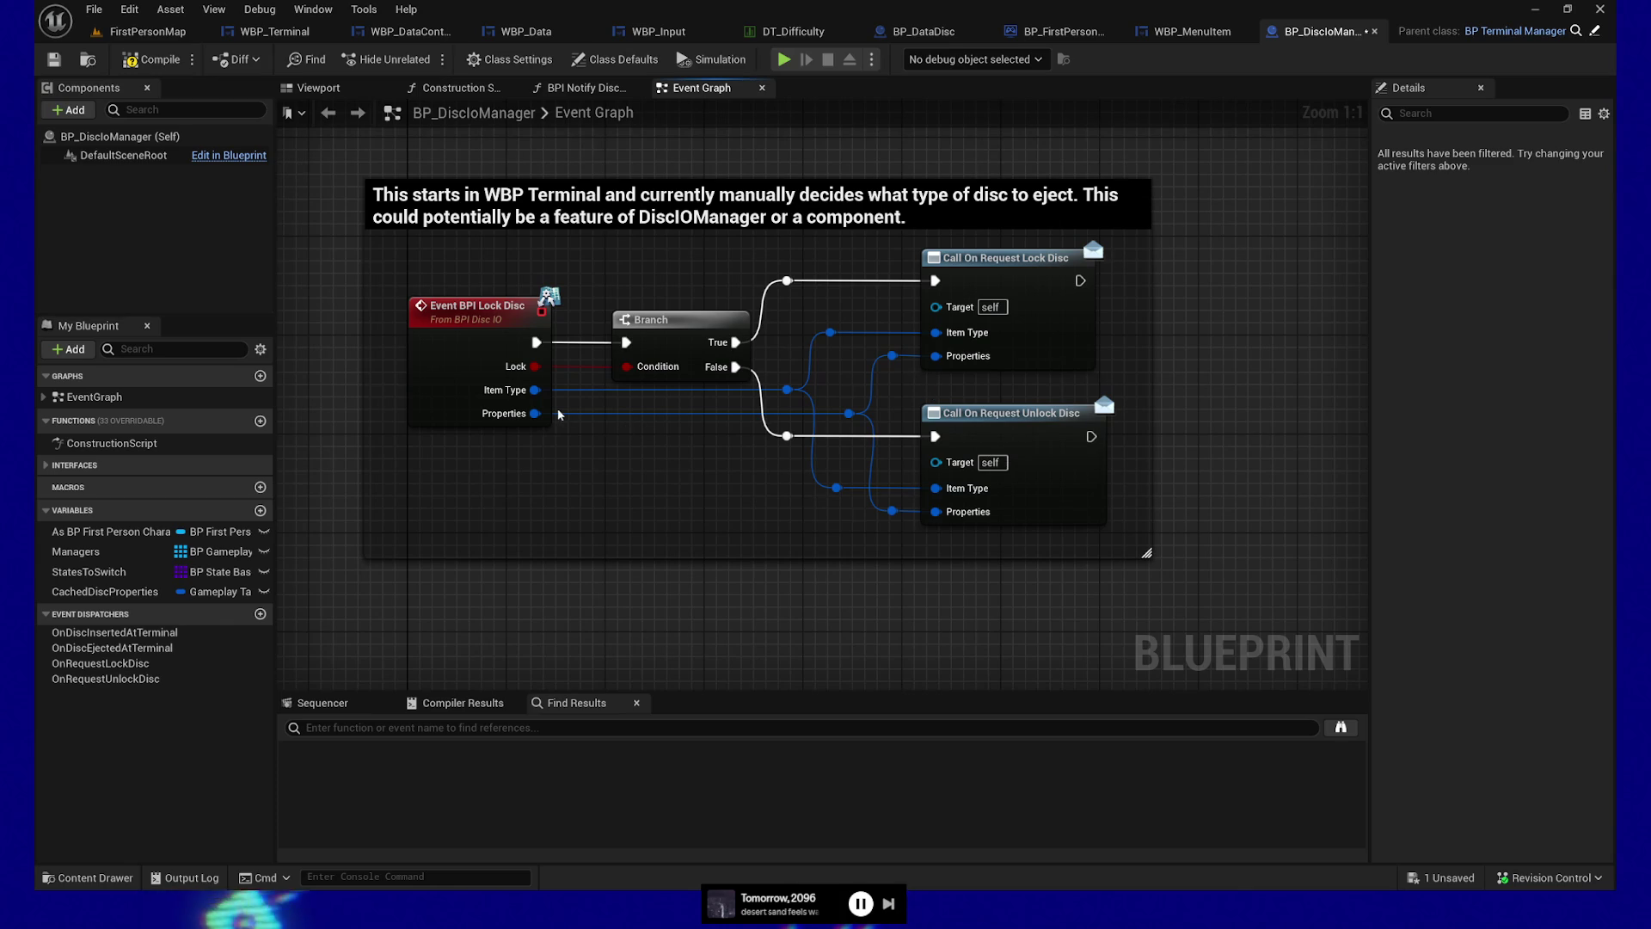
mouse_move(703, 482)
left_mouse_down()
mouse_move(778, 450)
mouse_move(597, 560)
mouse_move(556, 389)
left_mouse_up()
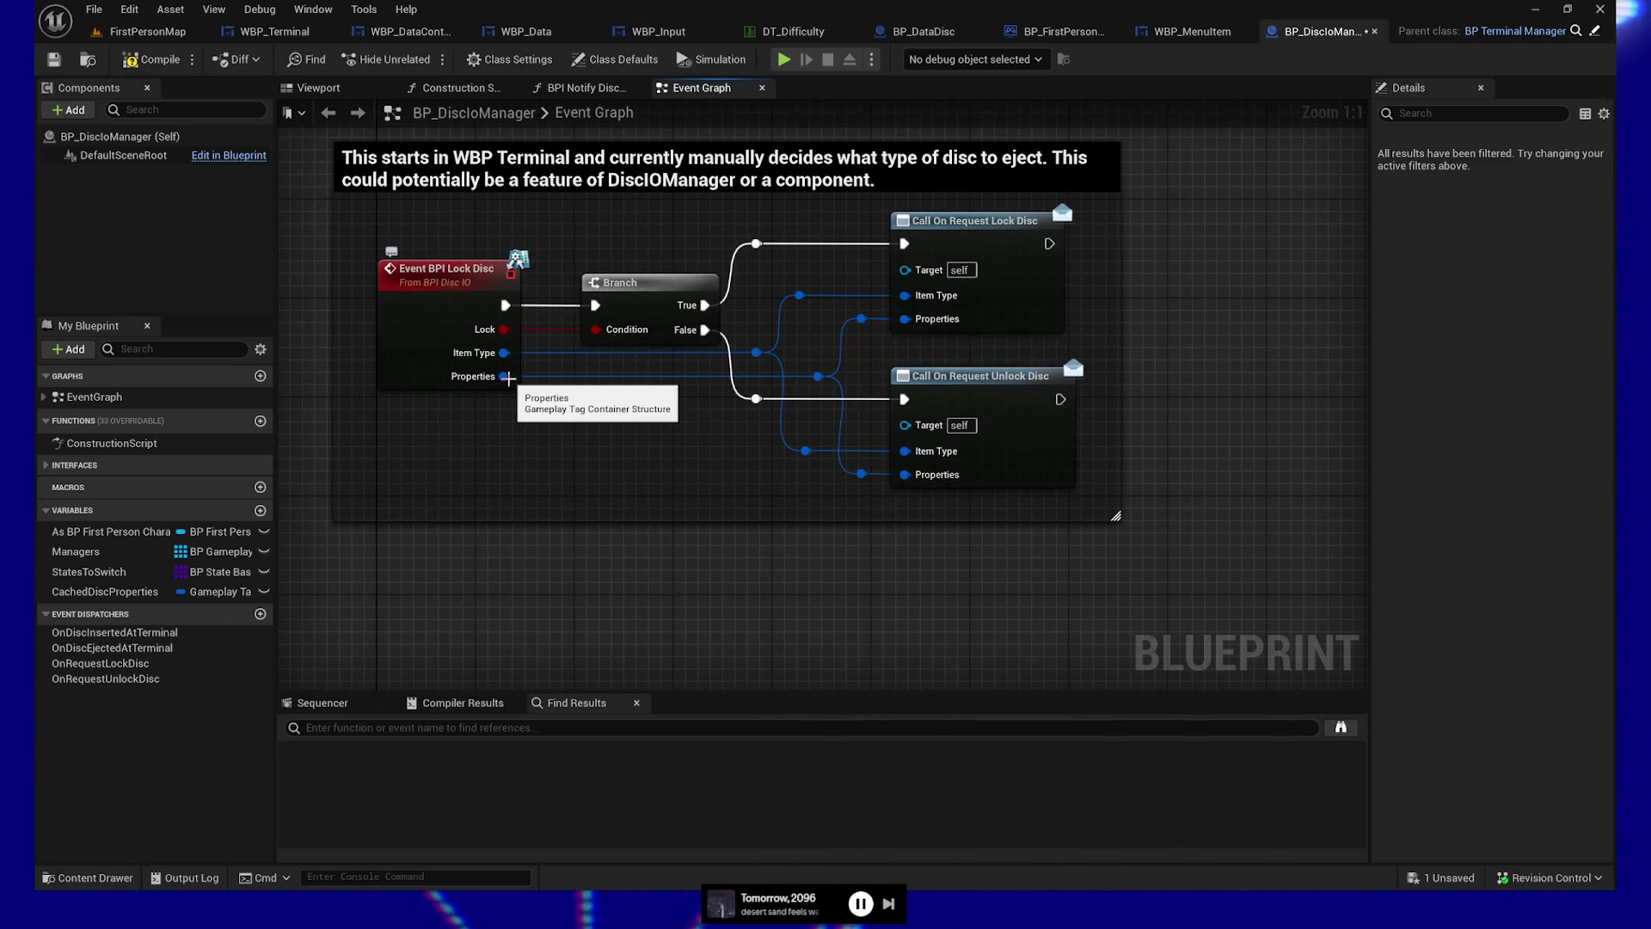
left_click_drag(664, 444, 615, 478)
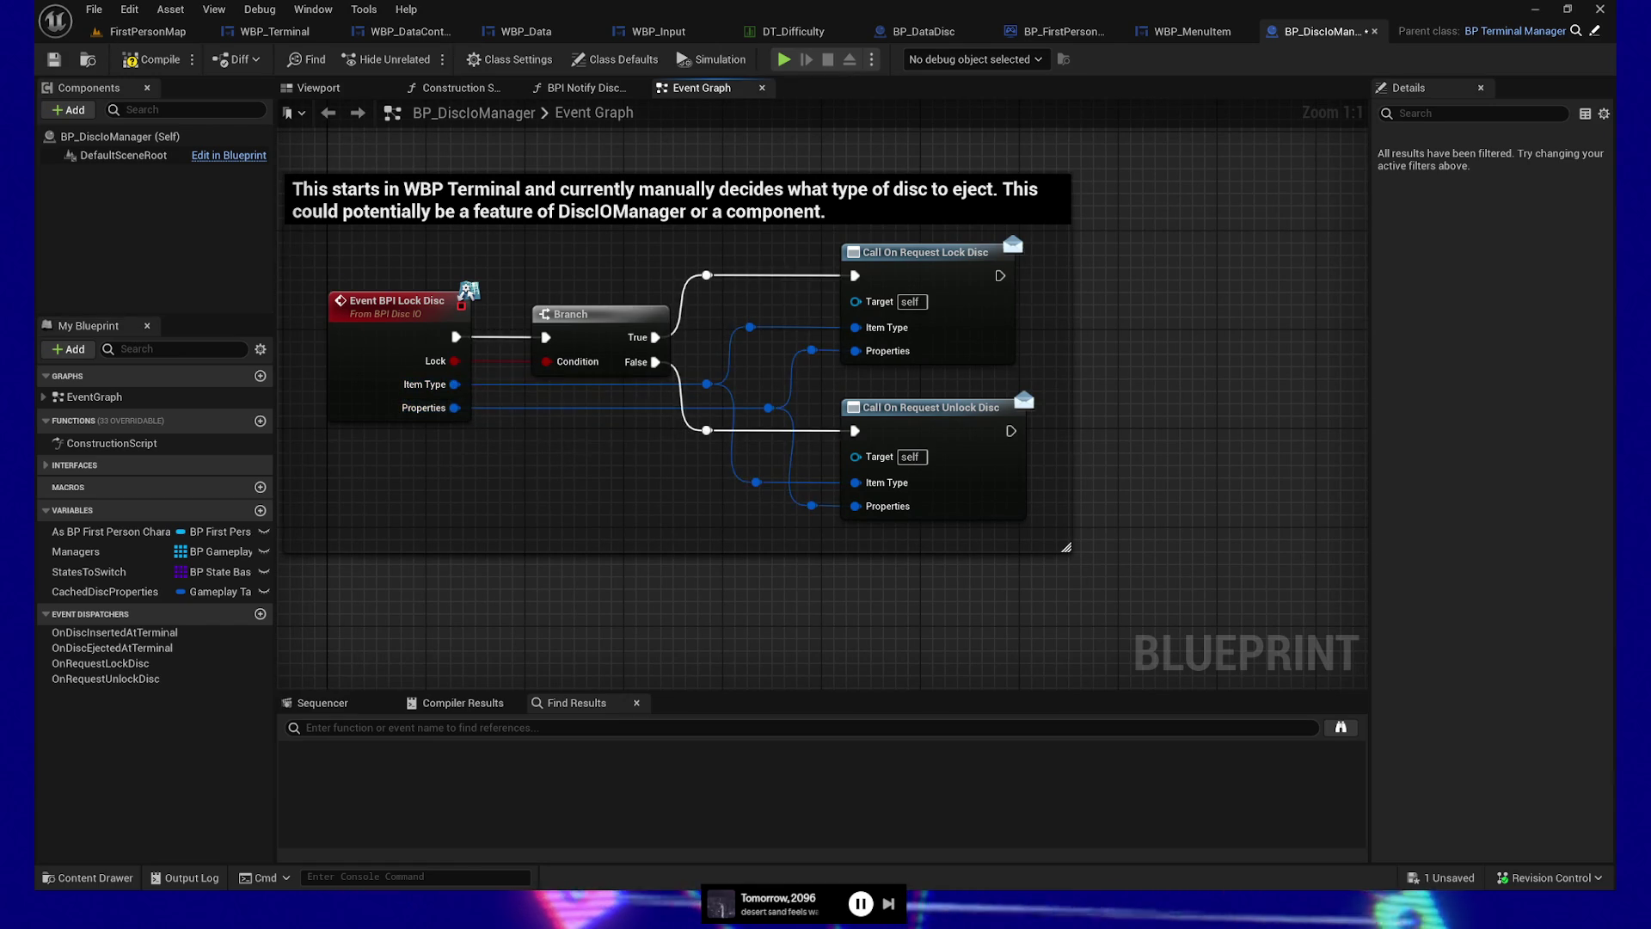
left_click_drag(545, 493, 549, 435)
left_click(129, 593)
left_click_drag(135, 604, 572, 563)
left_click(619, 574)
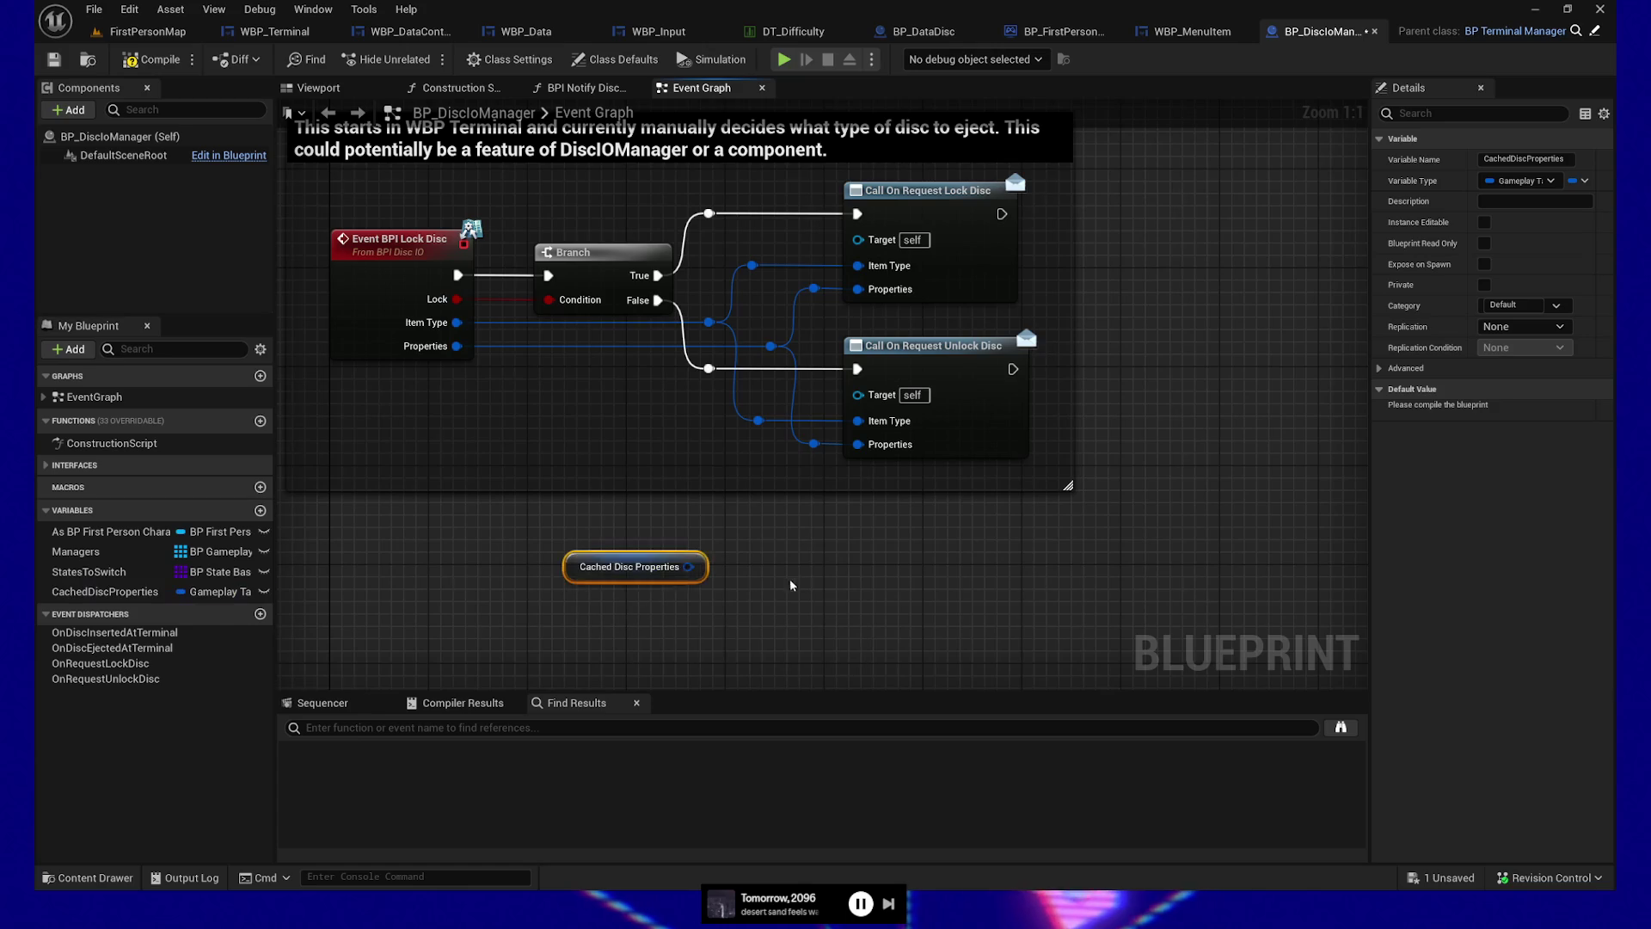
left_click_drag(793, 578, 815, 549)
left_click_drag(590, 537, 566, 566)
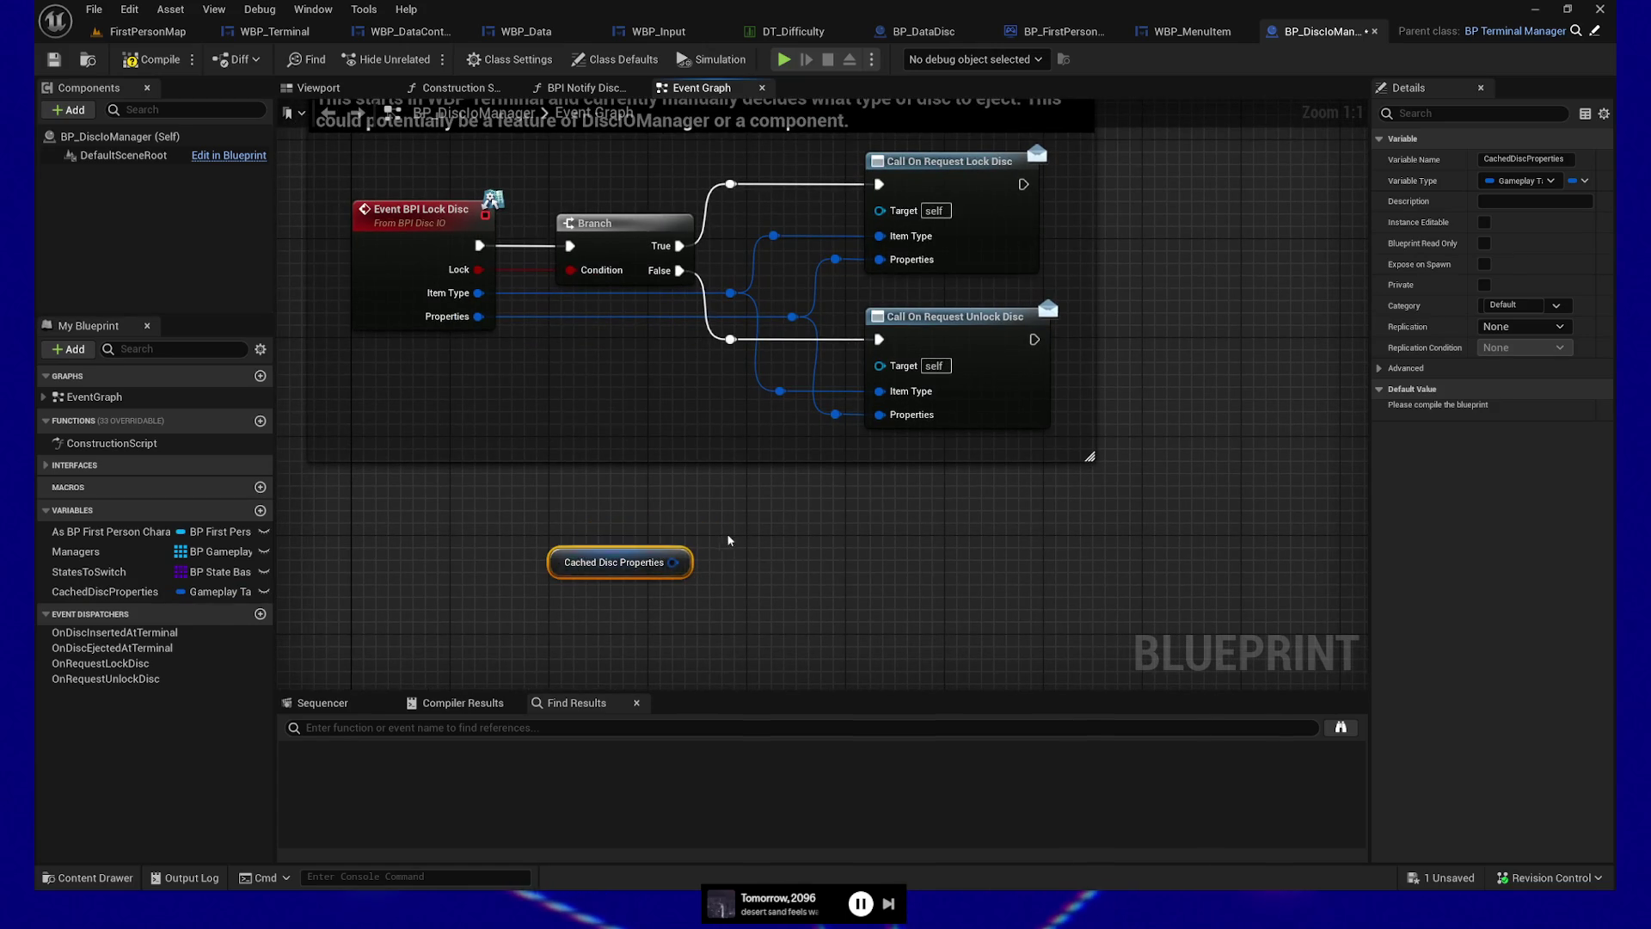
left_click_drag(713, 543, 810, 529)
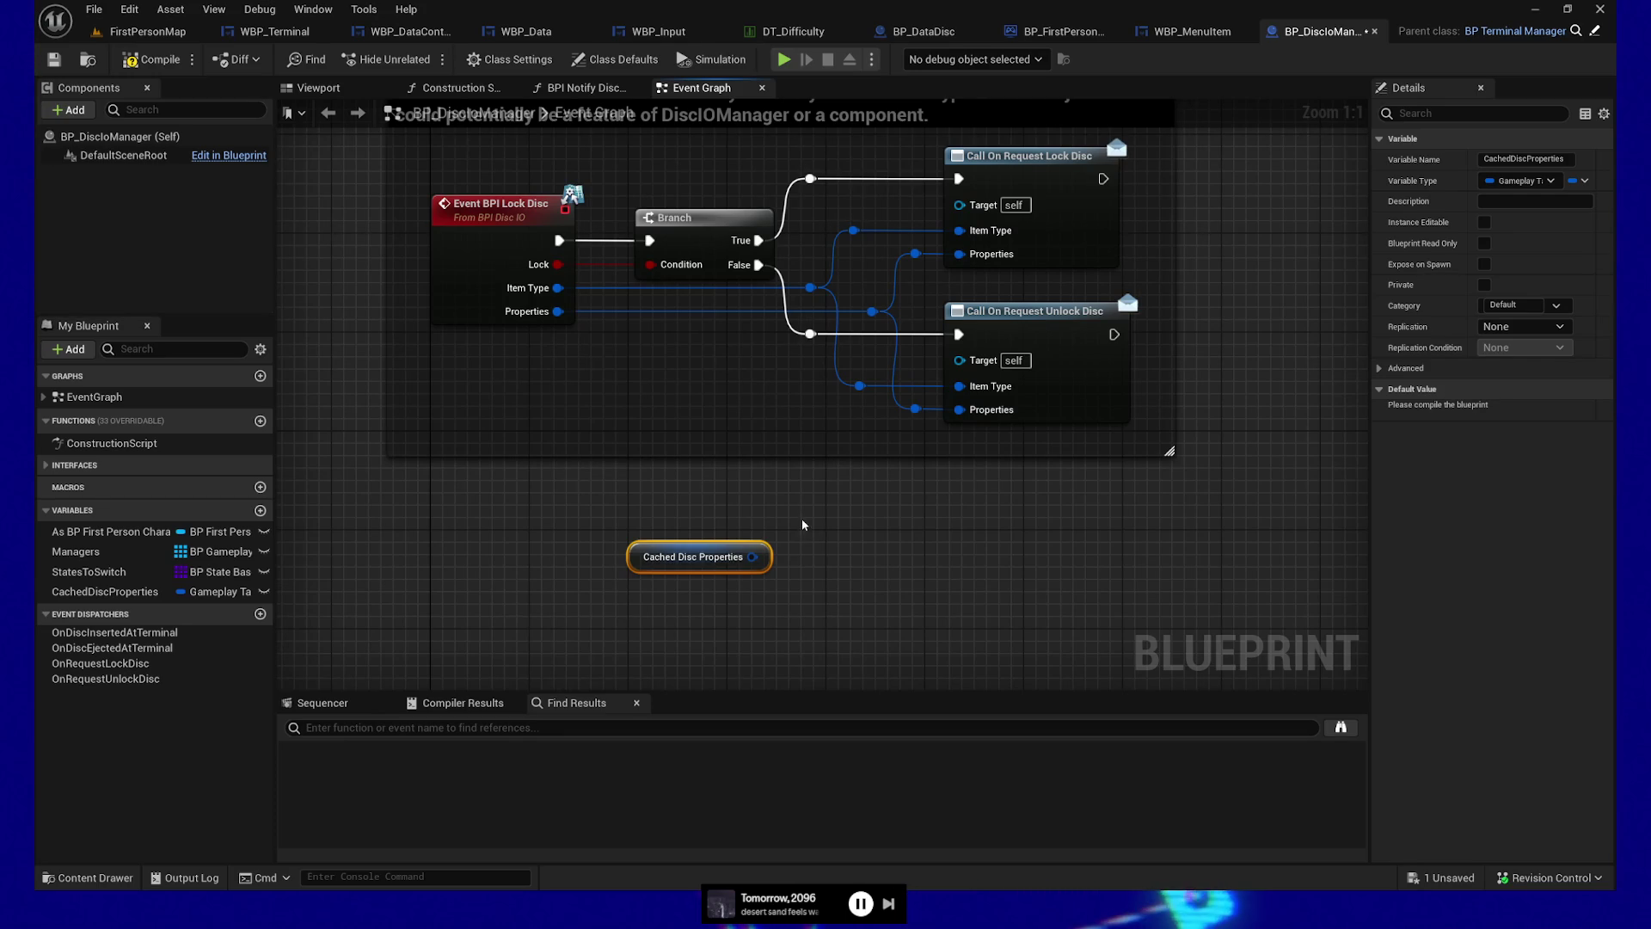
Compile and save the BP_DiscIOManager blueprint
left_click_drag(751, 555, 870, 559)
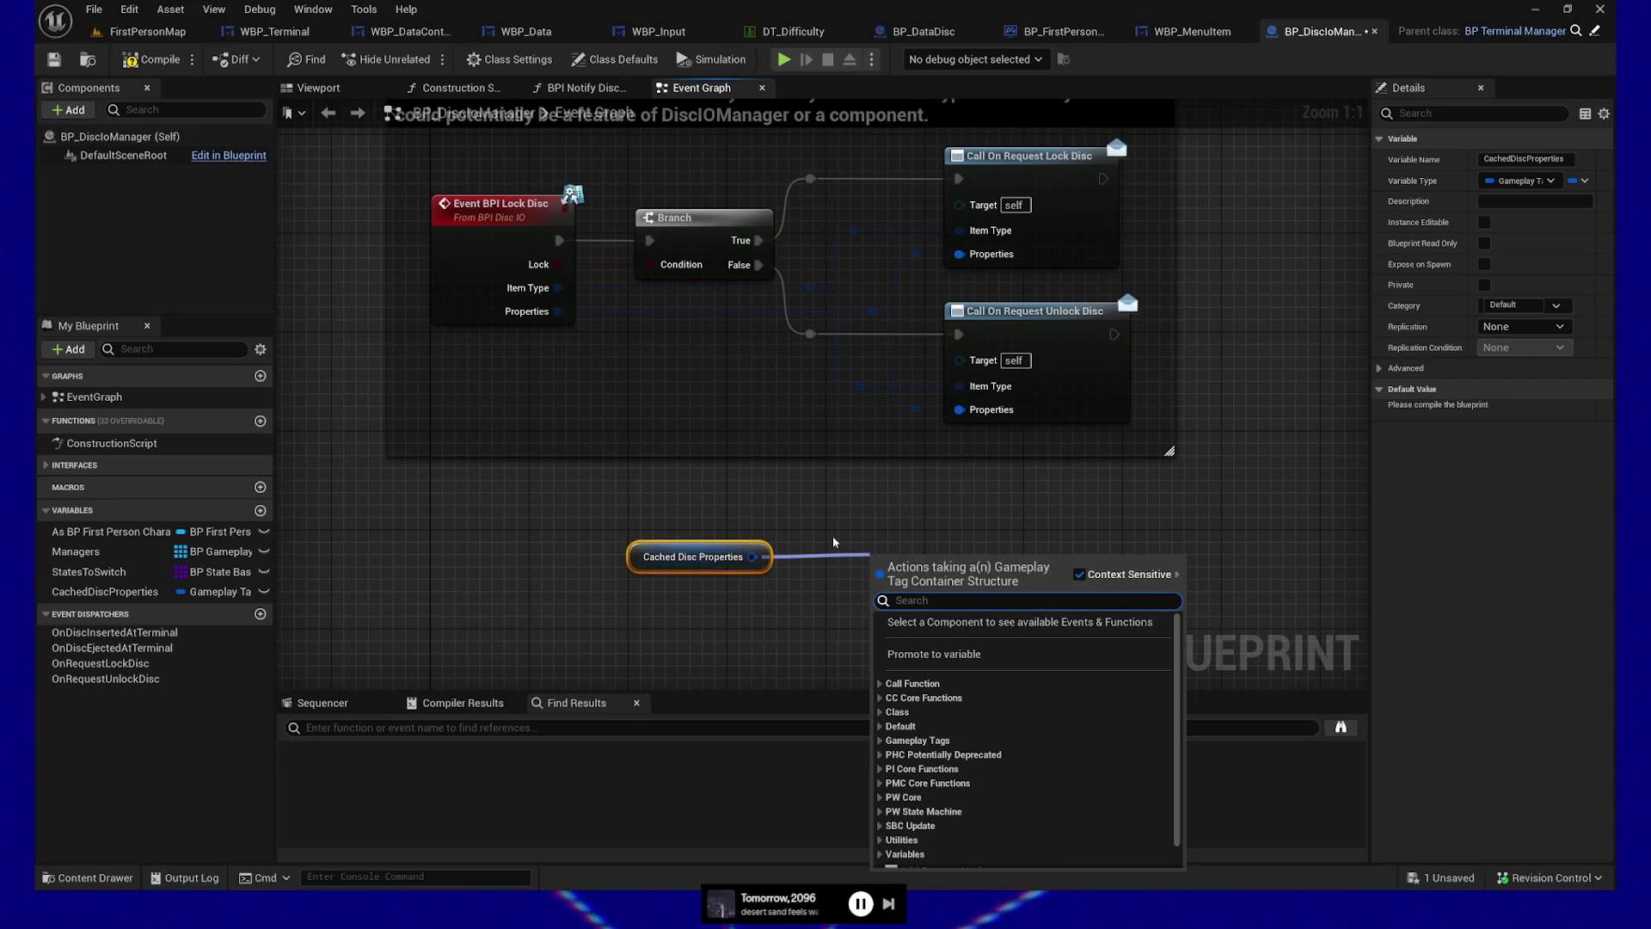
left_click(833, 538)
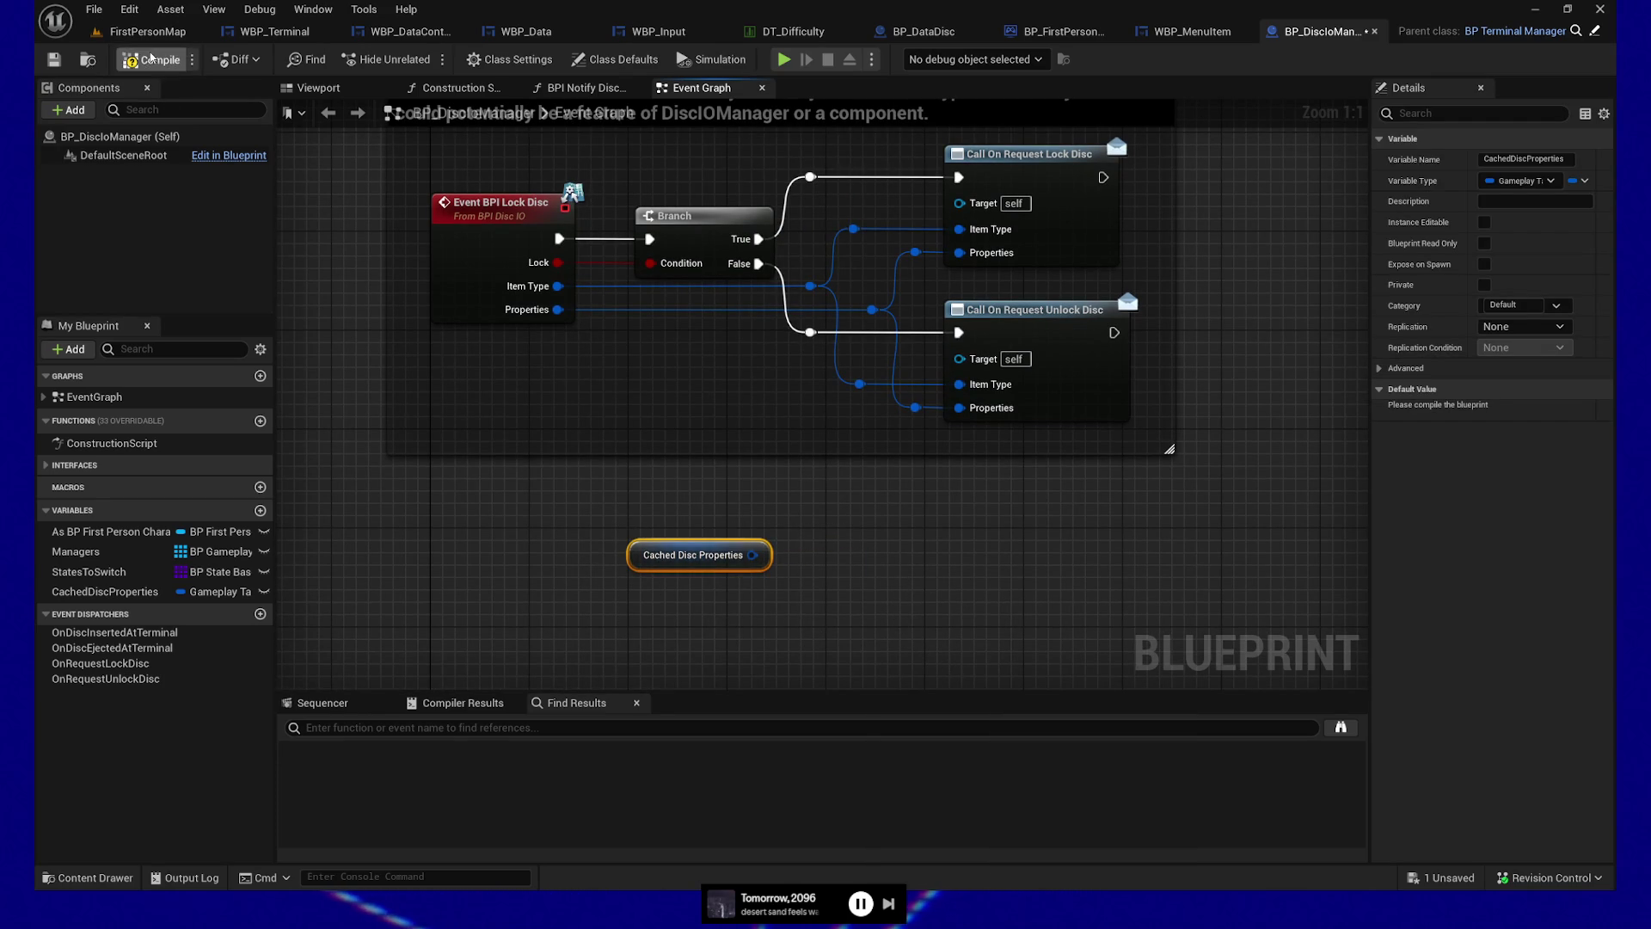
left_click(61, 65)
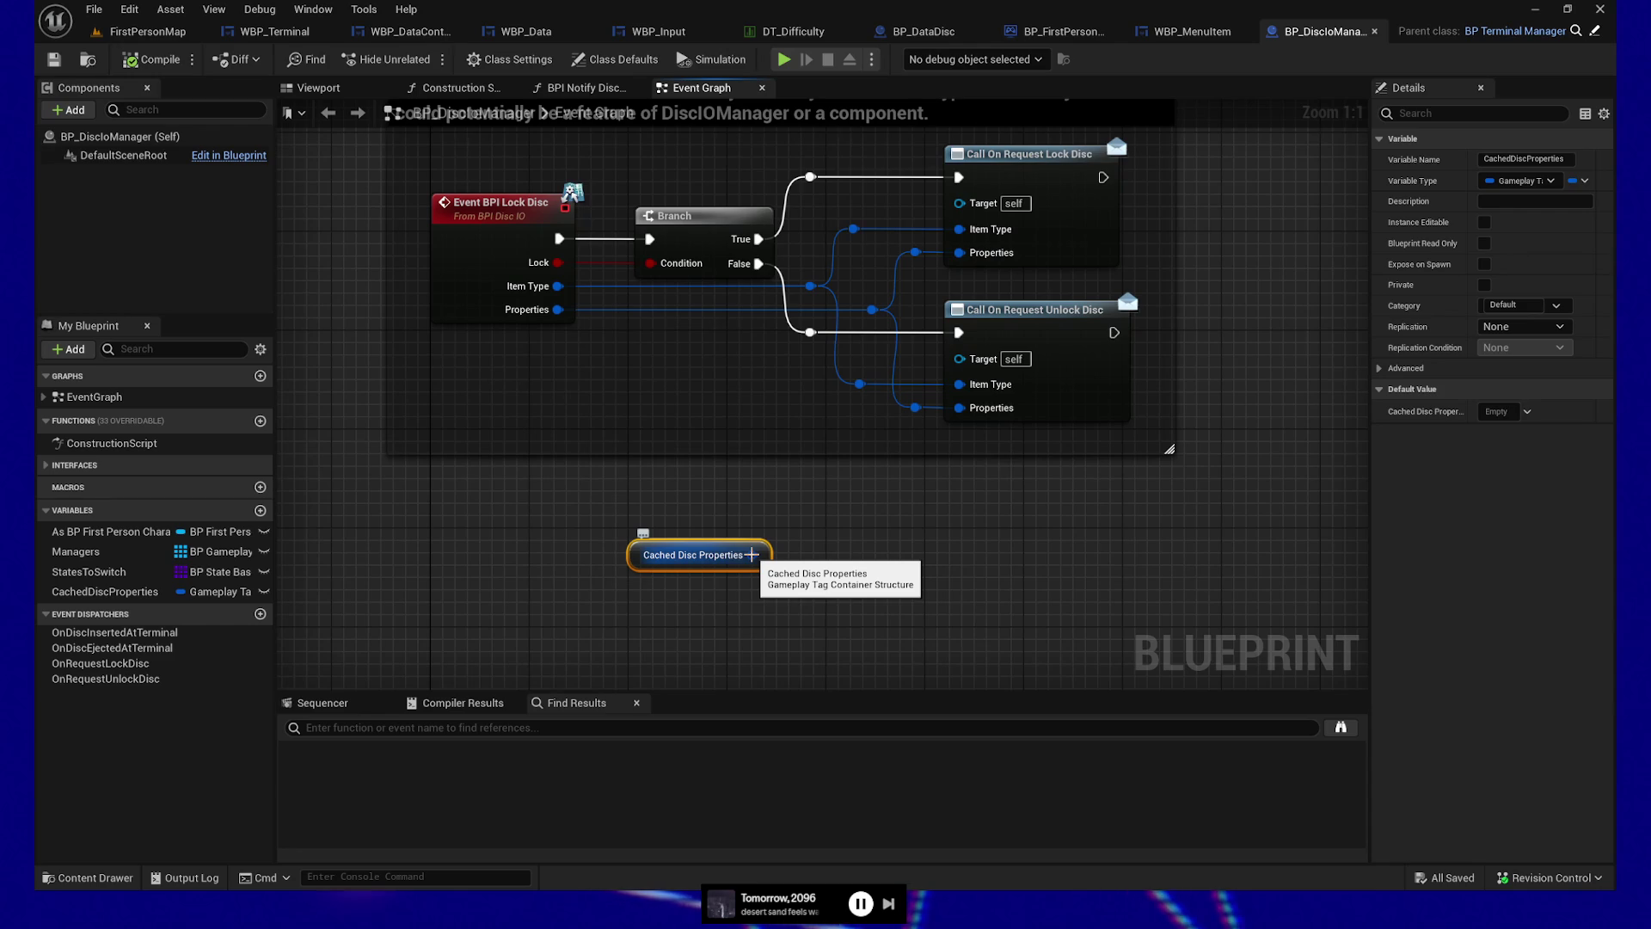
Add then delete a Filter node off the getter's output, and search 'parent' instead
left_click_drag(752, 554, 891, 565)
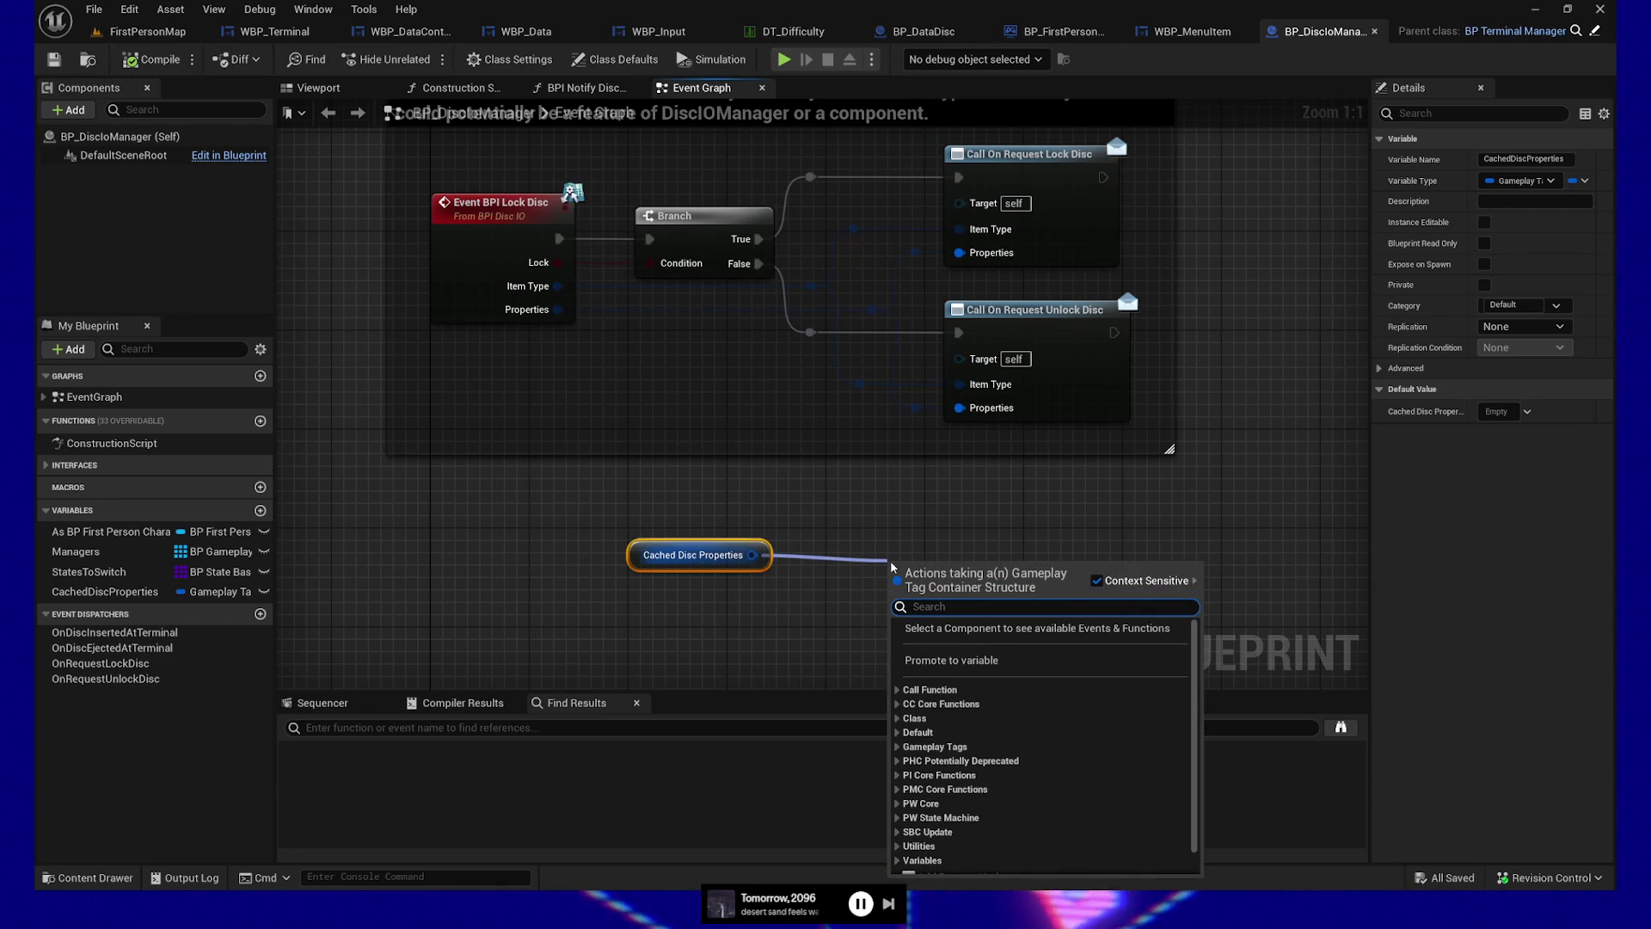
type("filter")
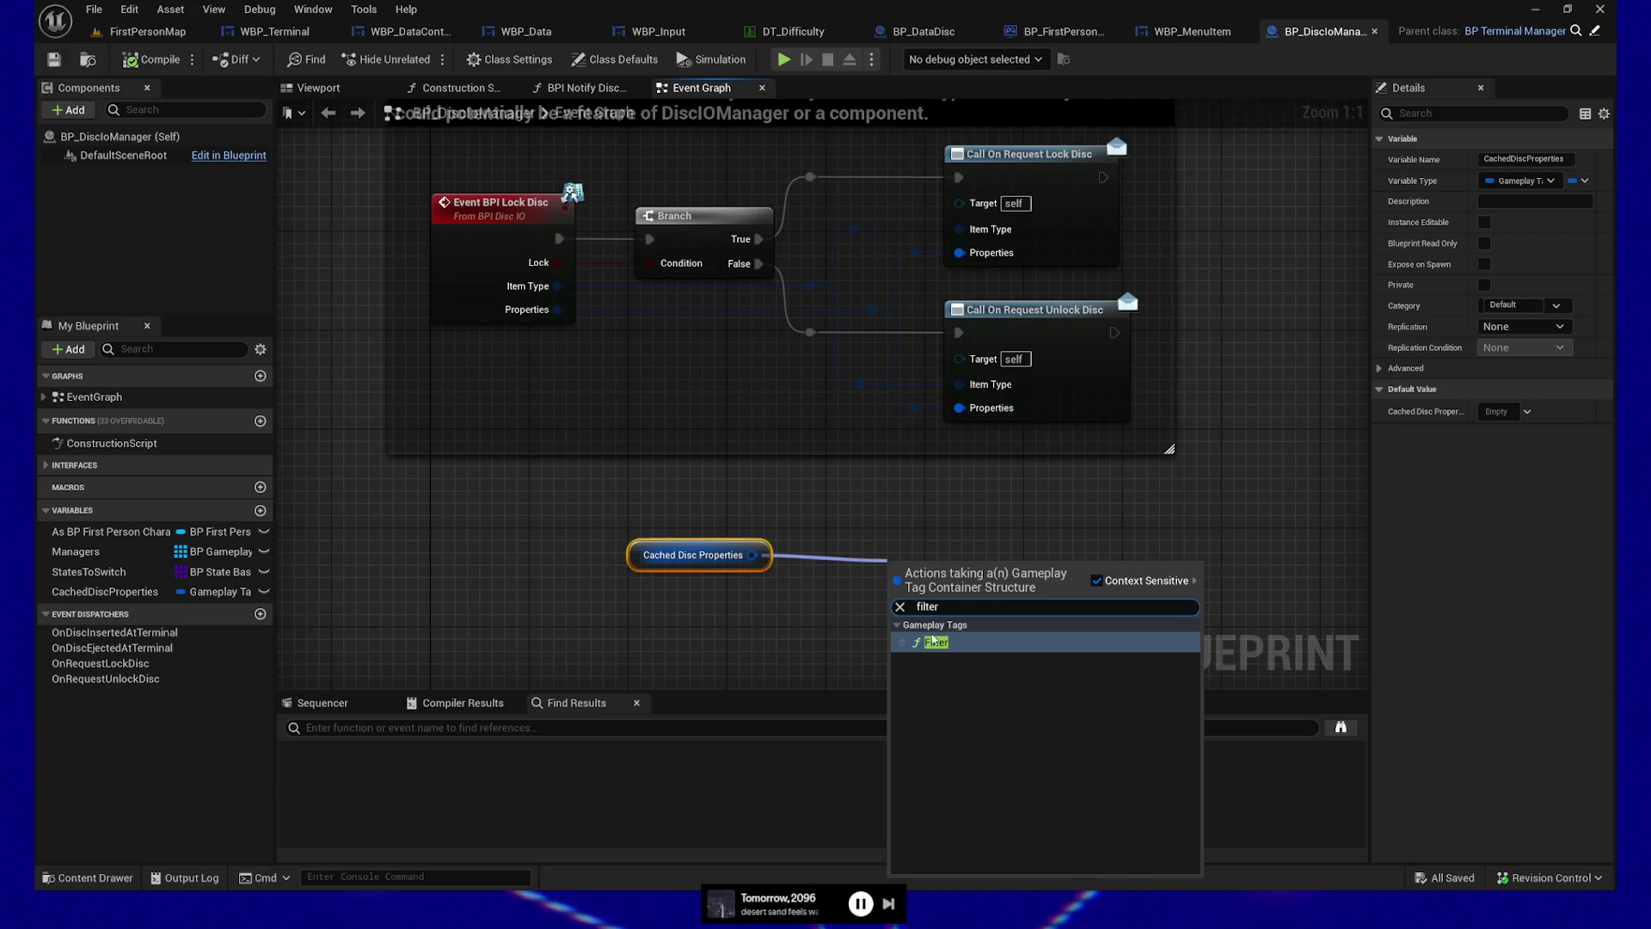
key("Return")
left_click_drag(955, 570, 881, 533)
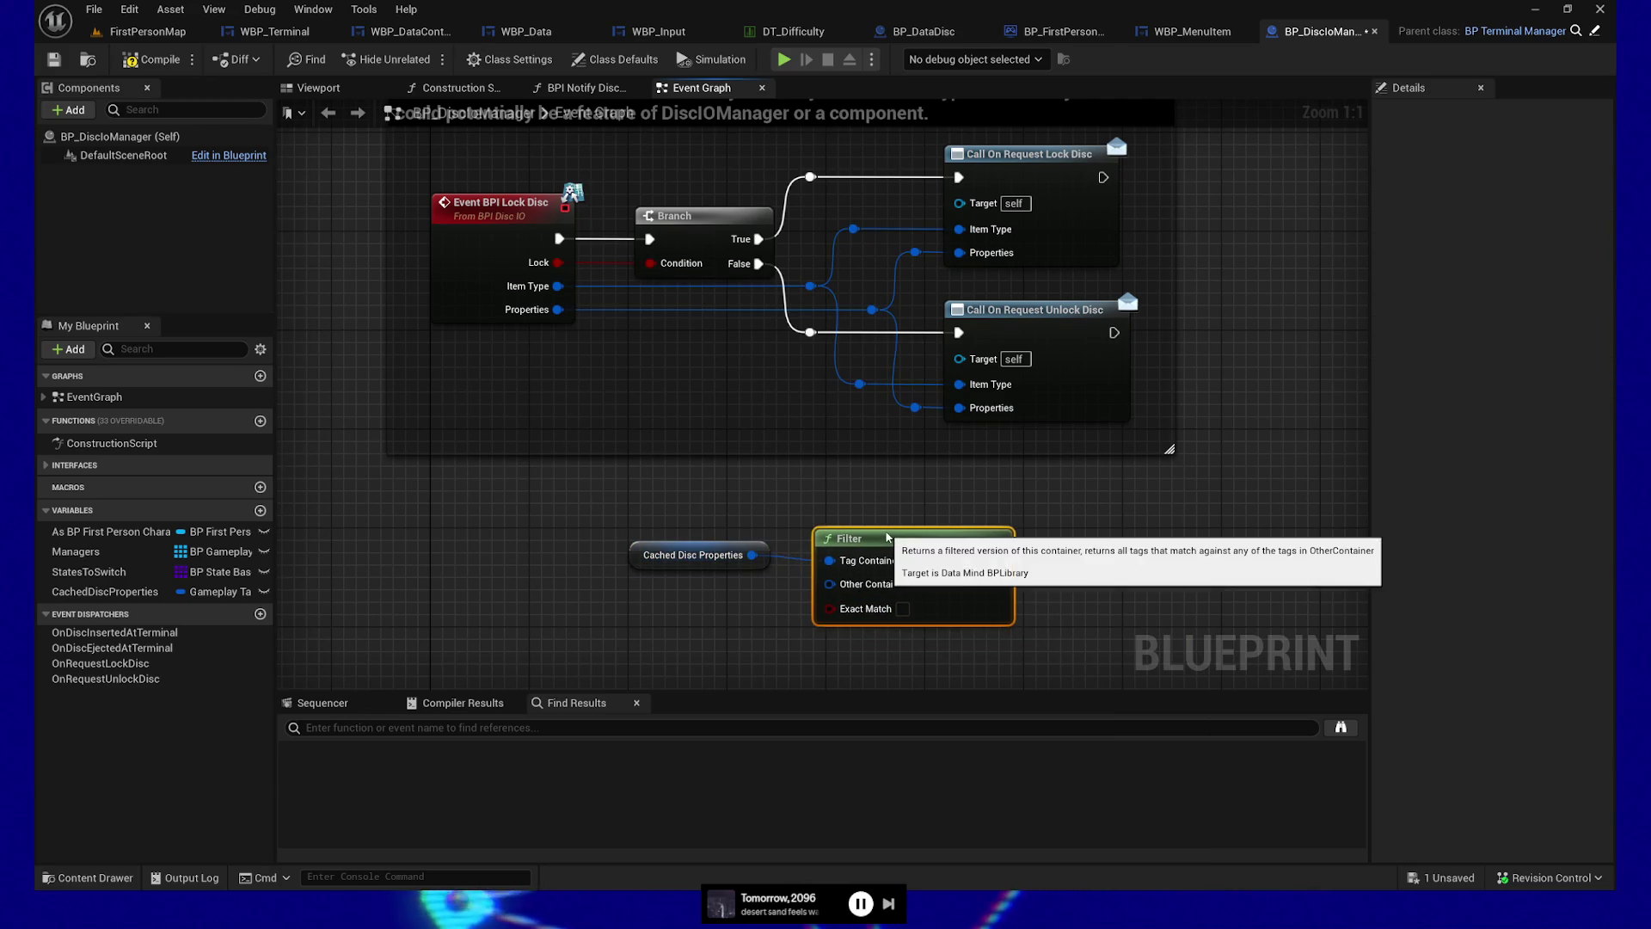
key("Delete")
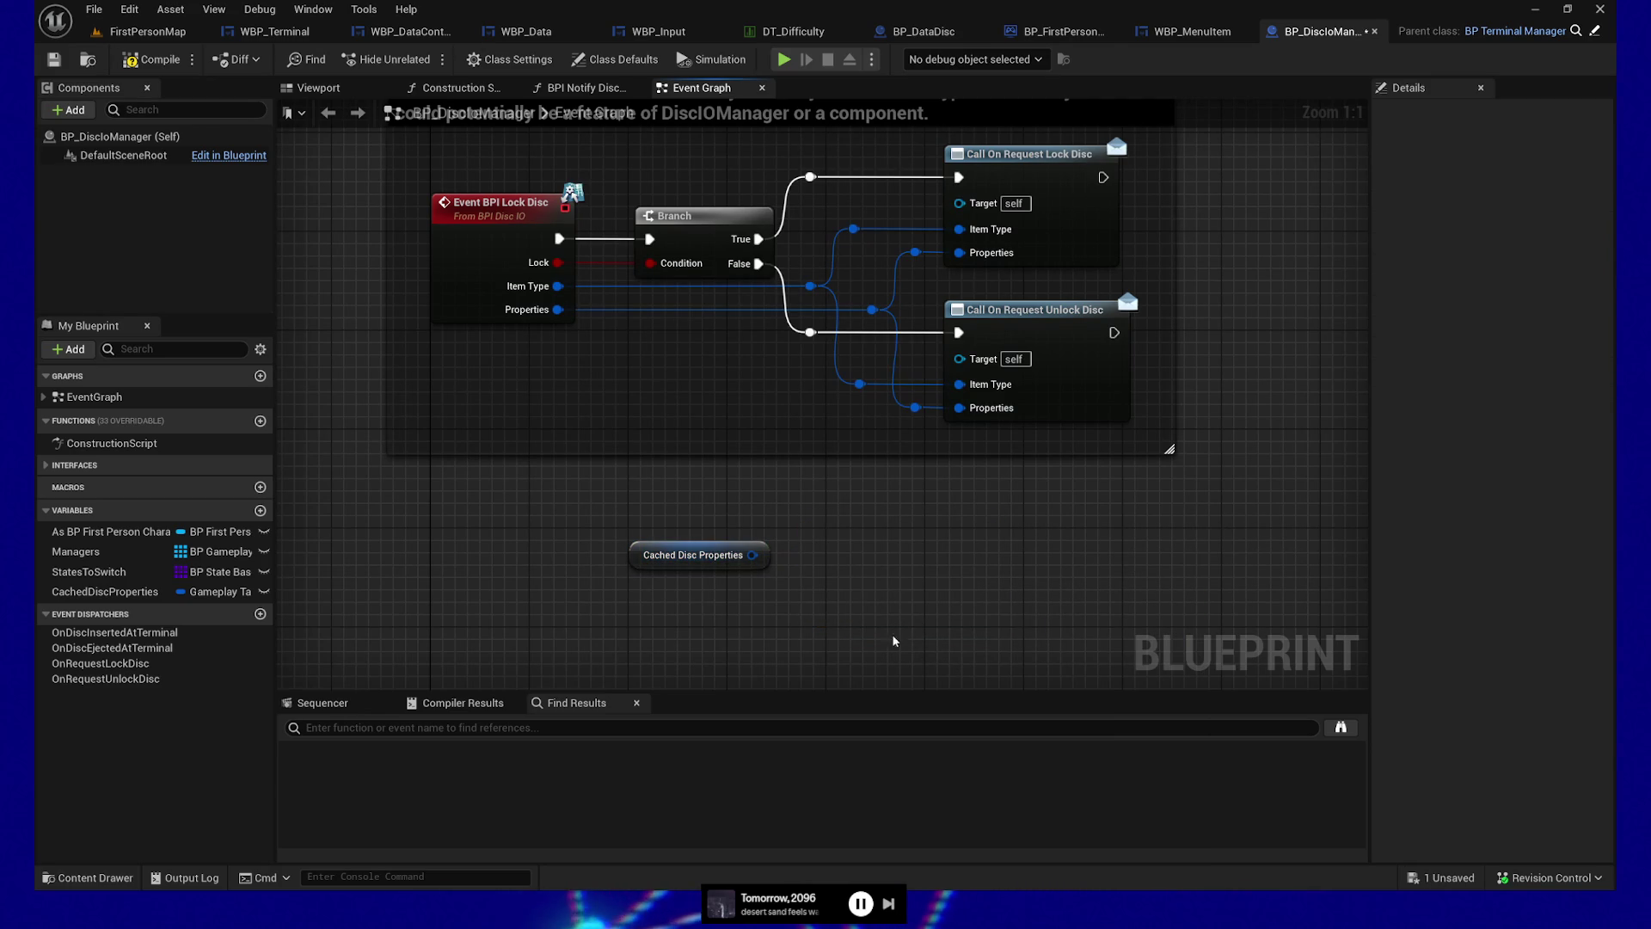
left_click_drag(753, 555, 855, 556)
type("parent")
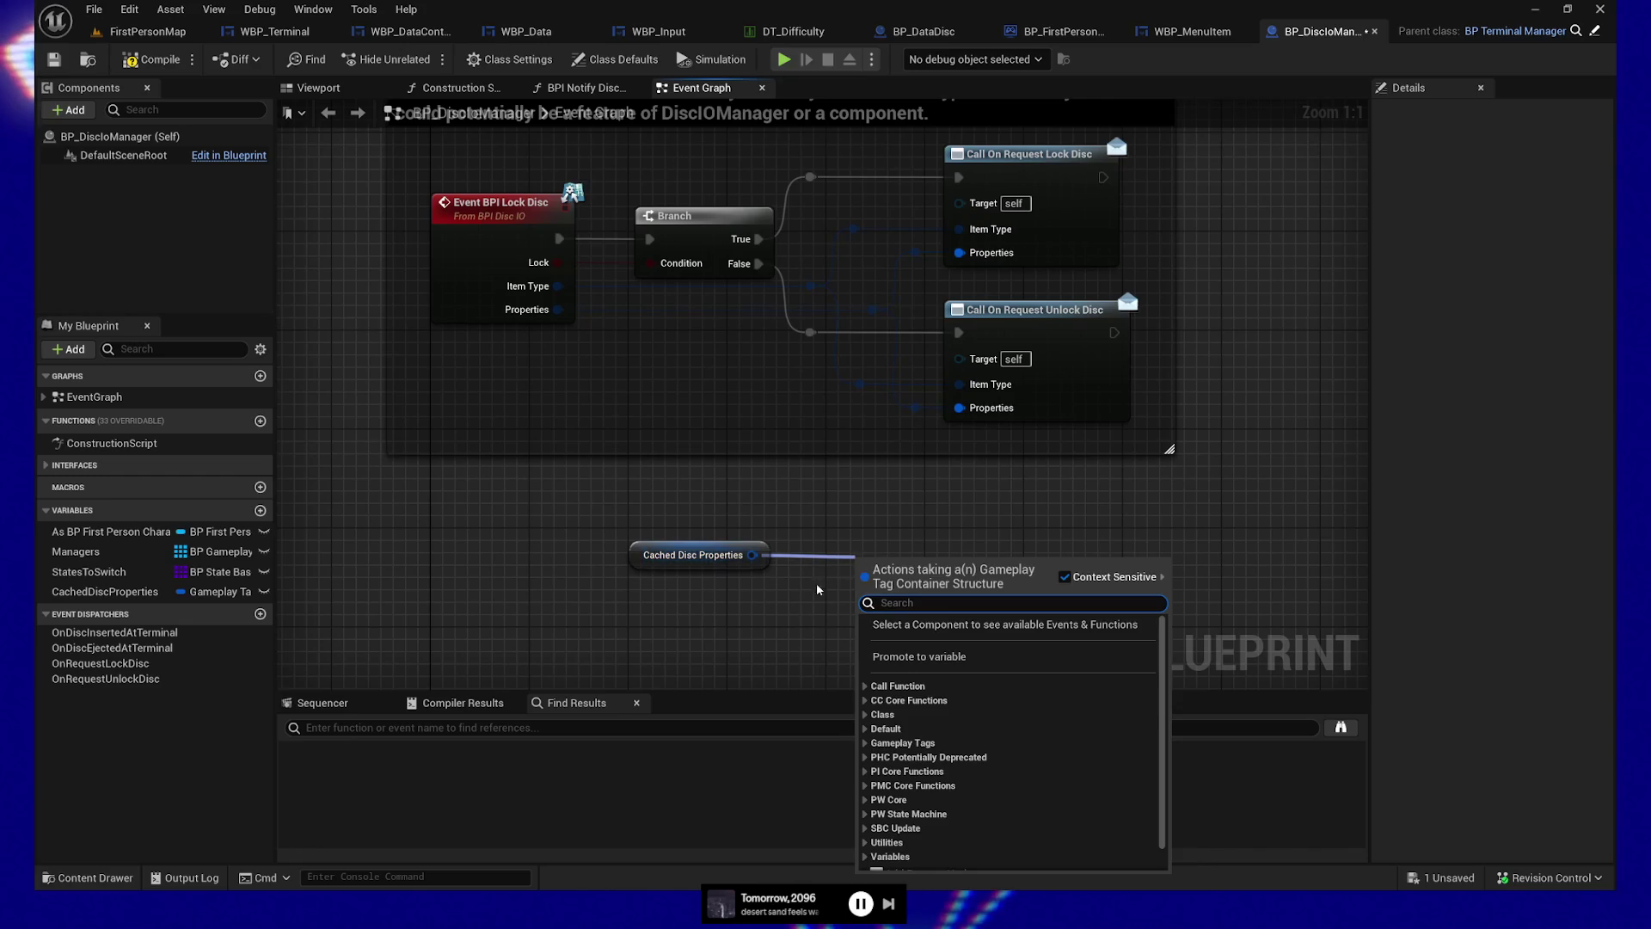
Add a Filter node wired to the Cached Disc Properties getter and position both nodes
left_click(774, 574)
left_click_drag(752, 555, 855, 561)
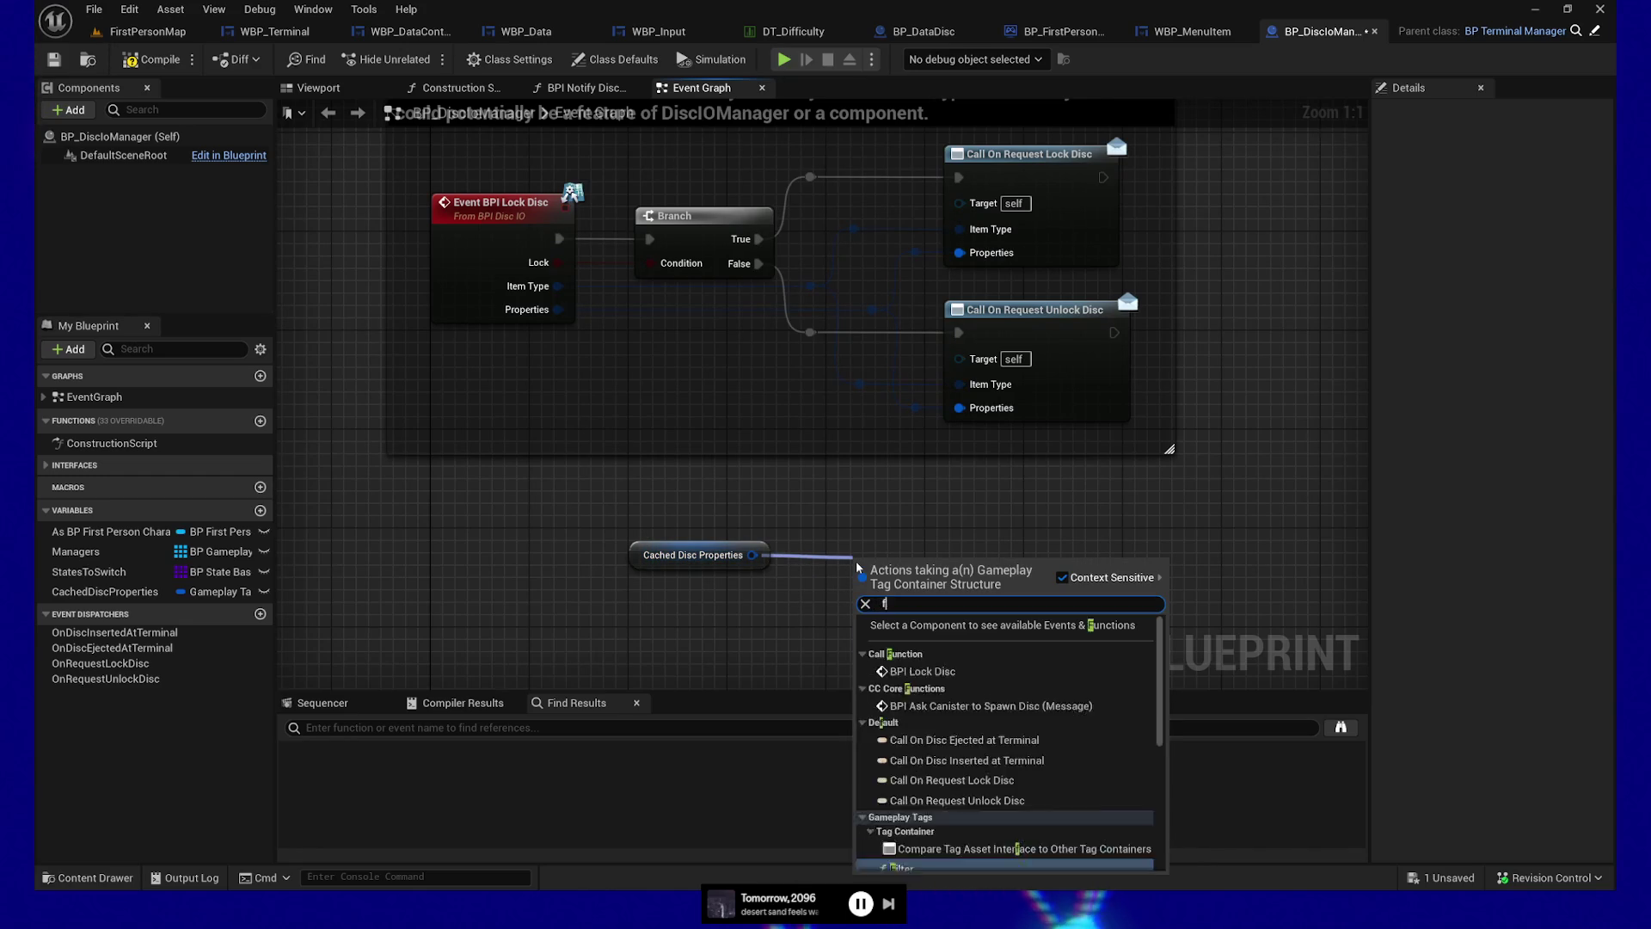
type("filter")
left_click(903, 641)
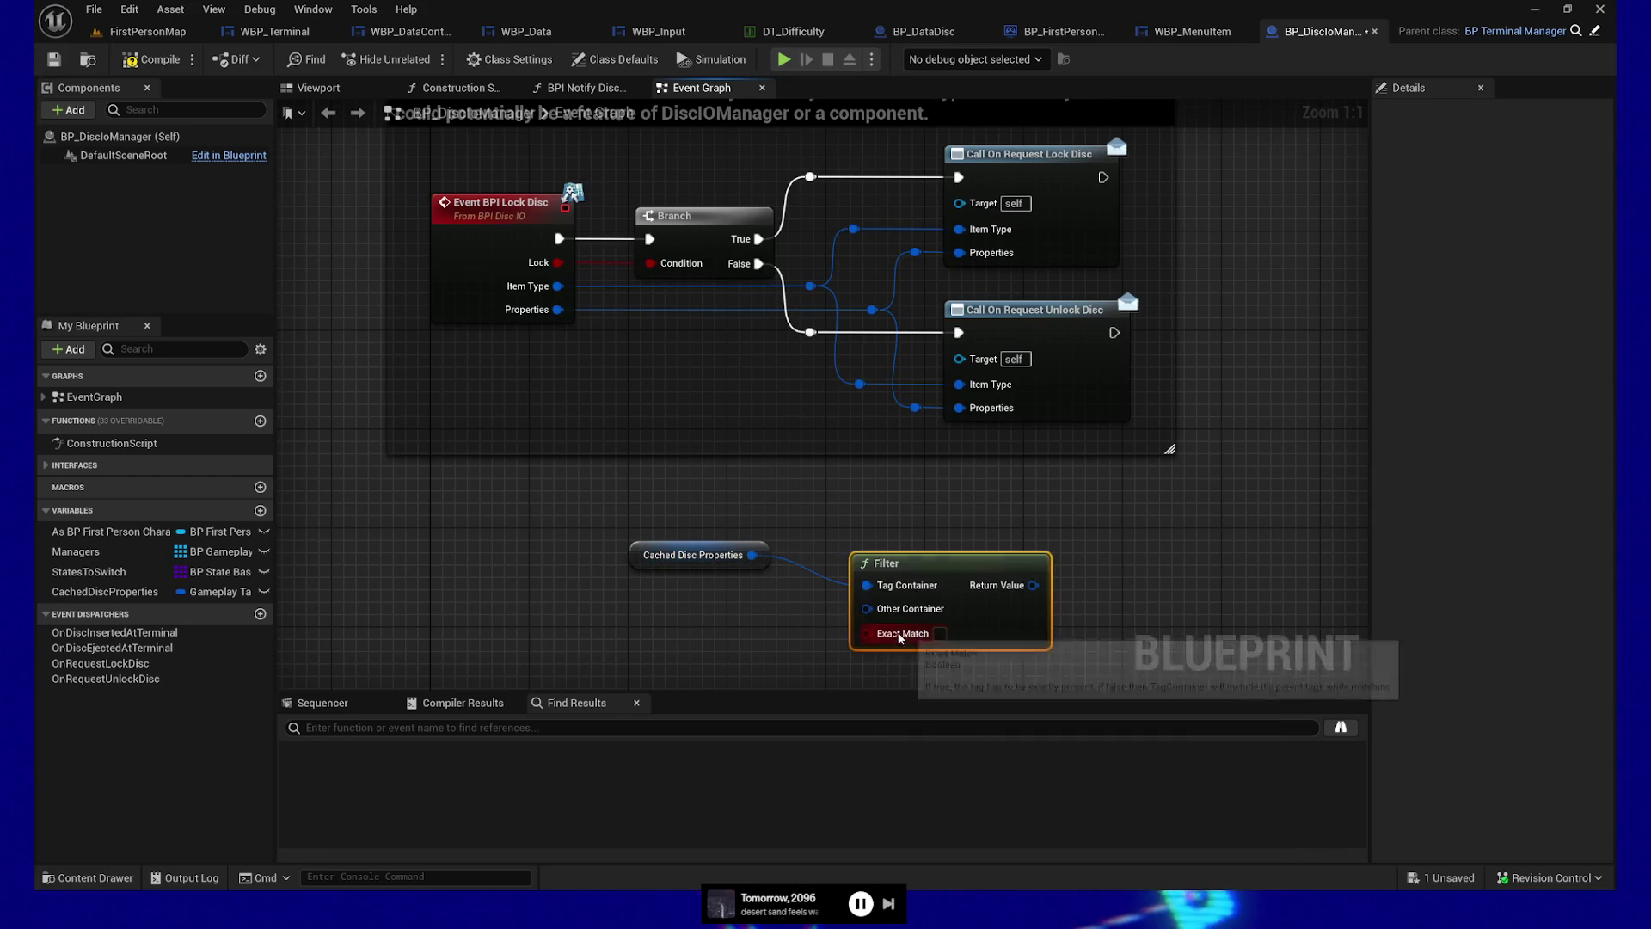
mouse_move(922, 567)
left_mouse_down()
mouse_move(888, 535)
mouse_move(854, 574)
left_mouse_up()
left_click(693, 554, "ctrl")
scroll(1058, 472, "down", 2)
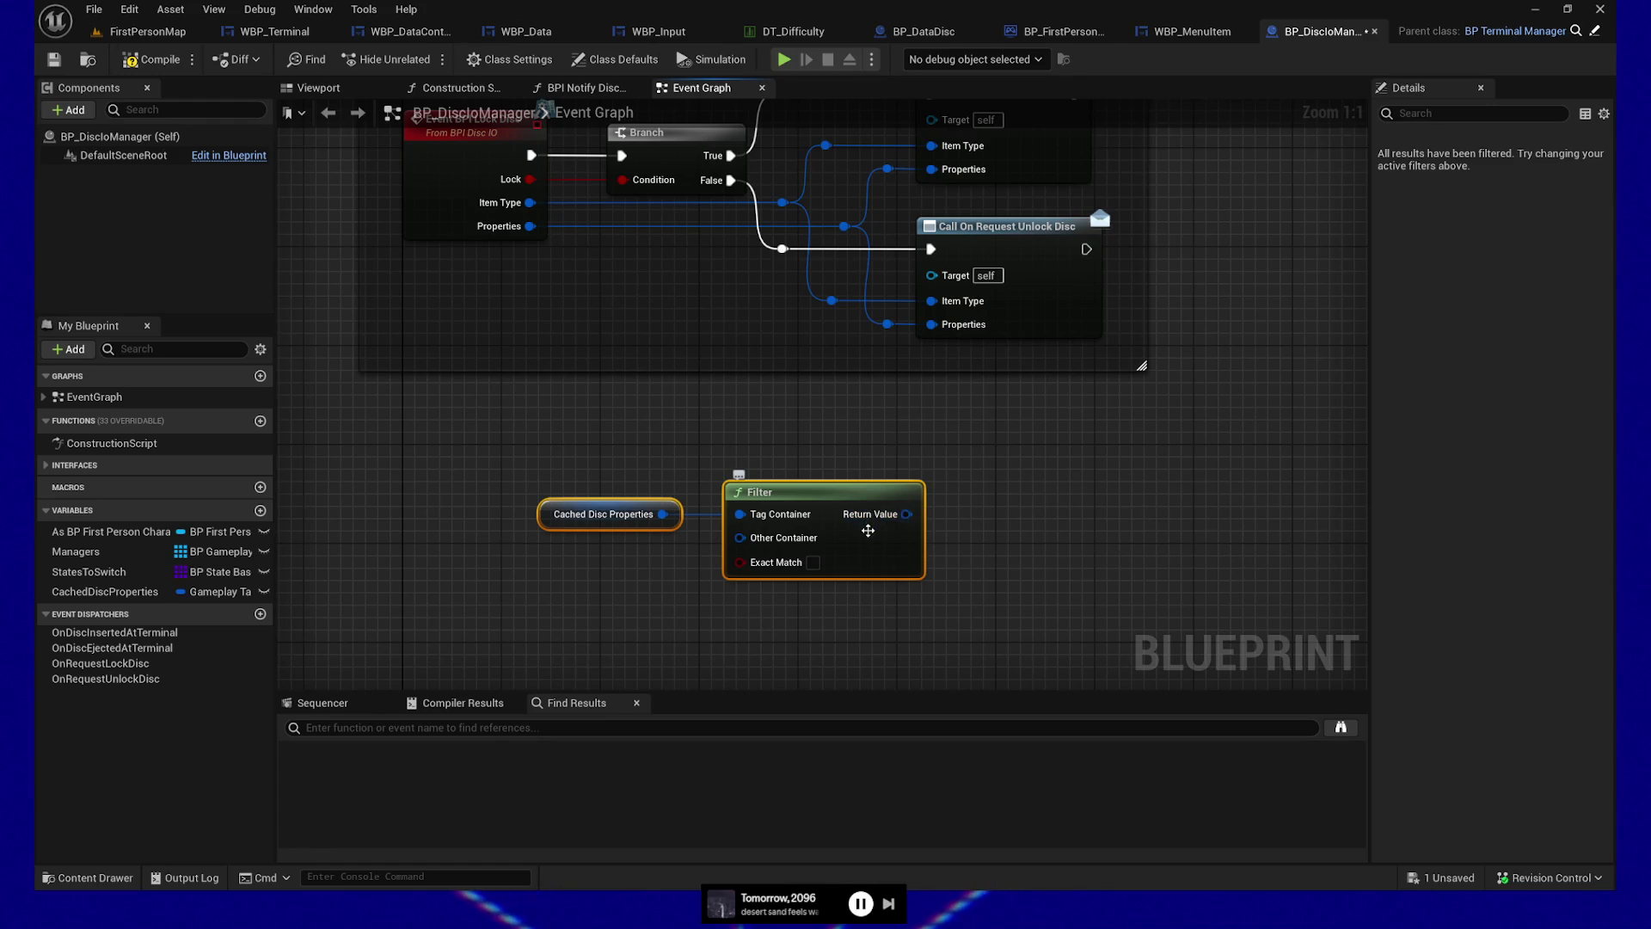
scroll(981, 533, "down", 1)
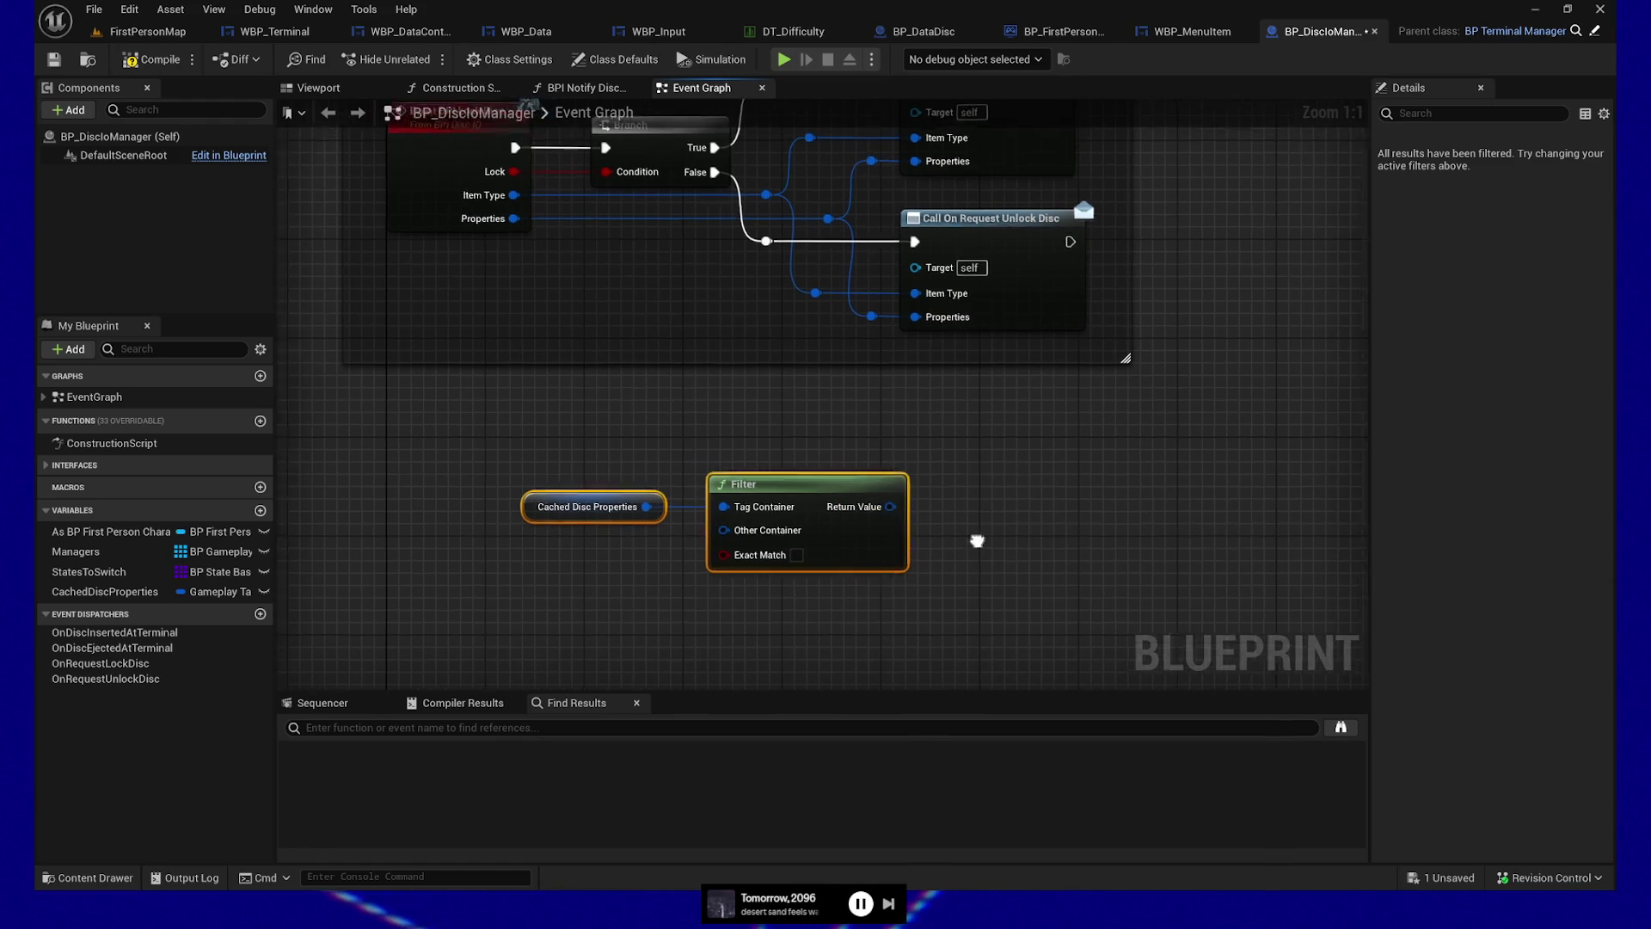
left_click_drag(757, 482, 770, 483)
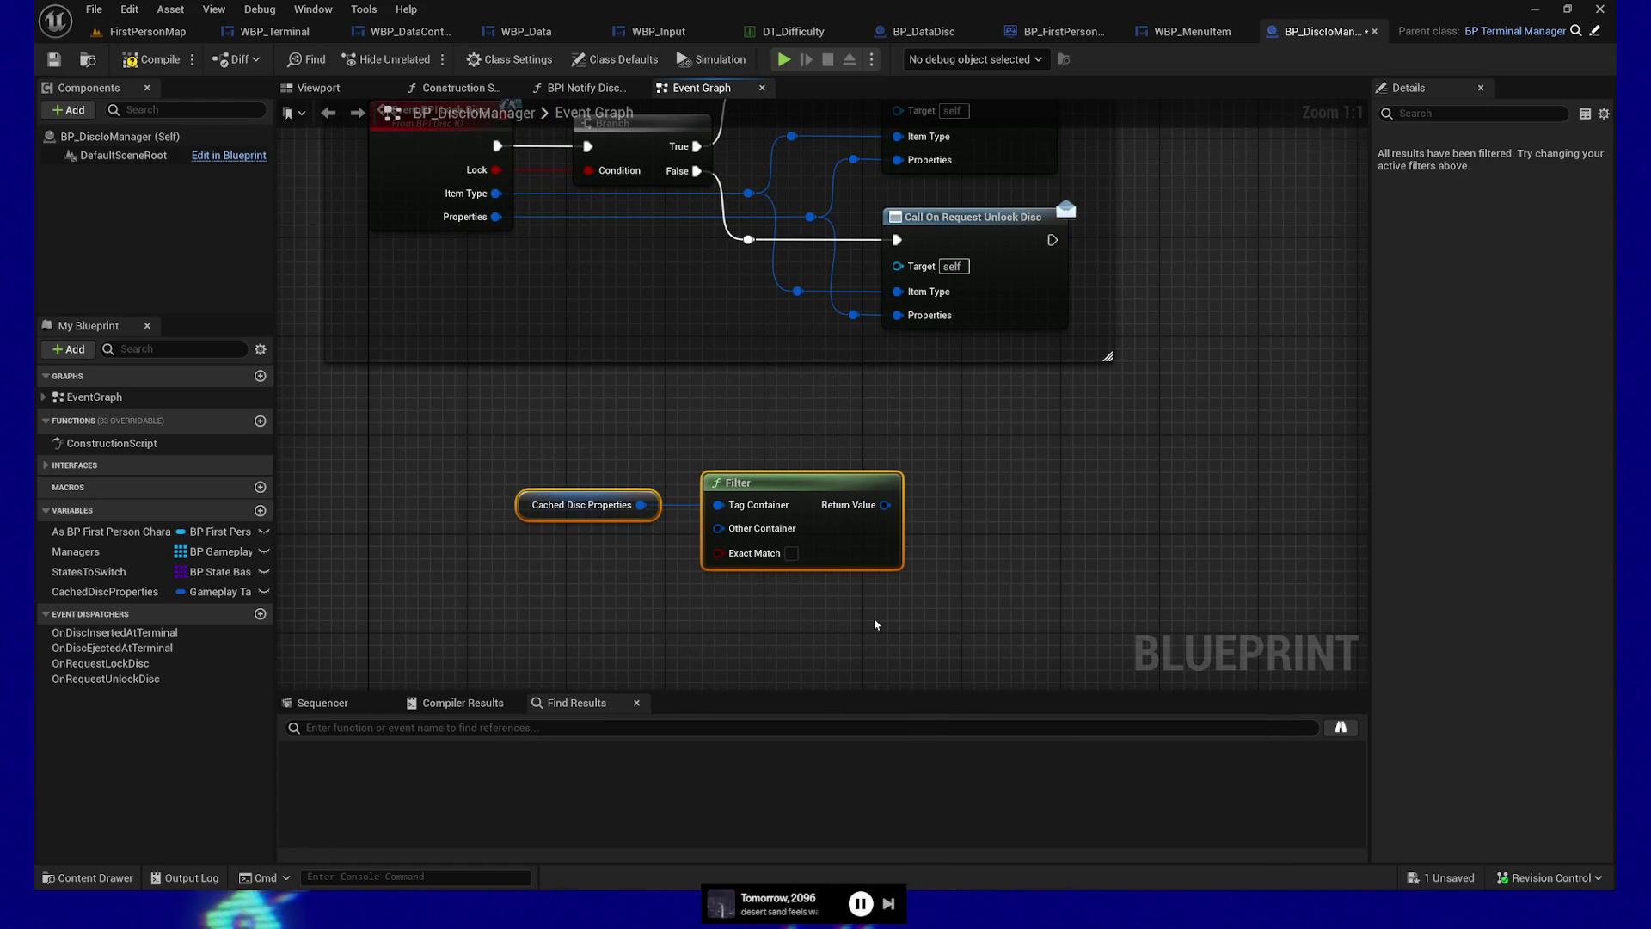
left_click(619, 508)
mouse_move(649, 554)
left_mouse_down()
mouse_move(702, 569)
mouse_move(683, 561)
left_mouse_up()
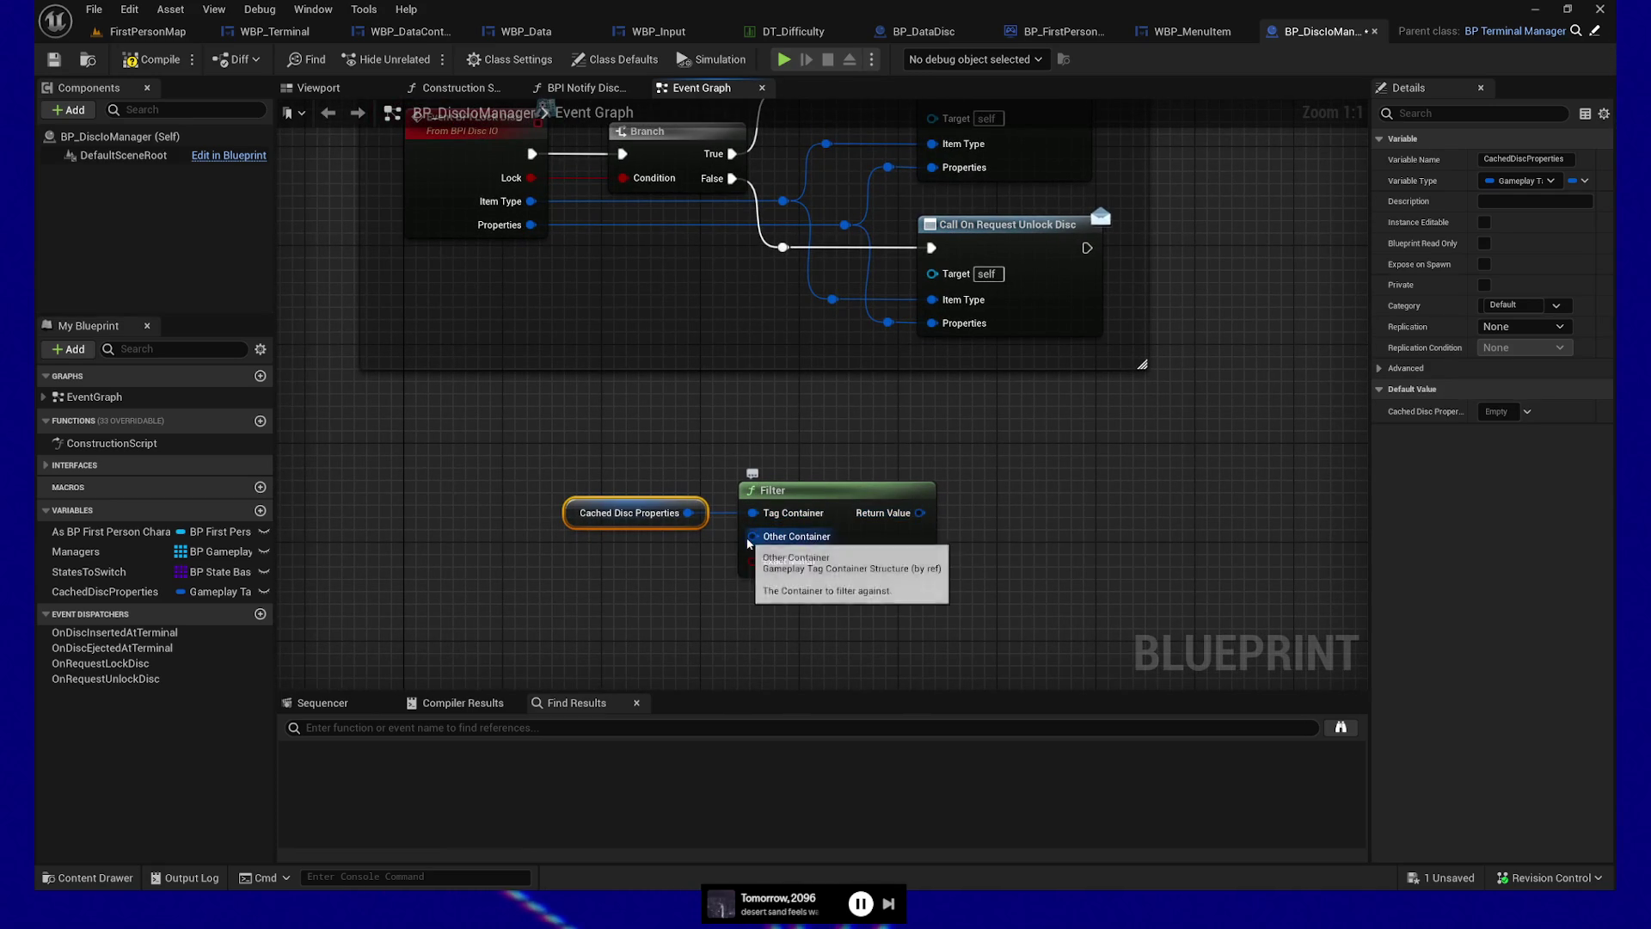
Delete the Filter node and list Gameplay Tags actions for Cached Disc Properties' output
left_click_drag(613, 522, 725, 556)
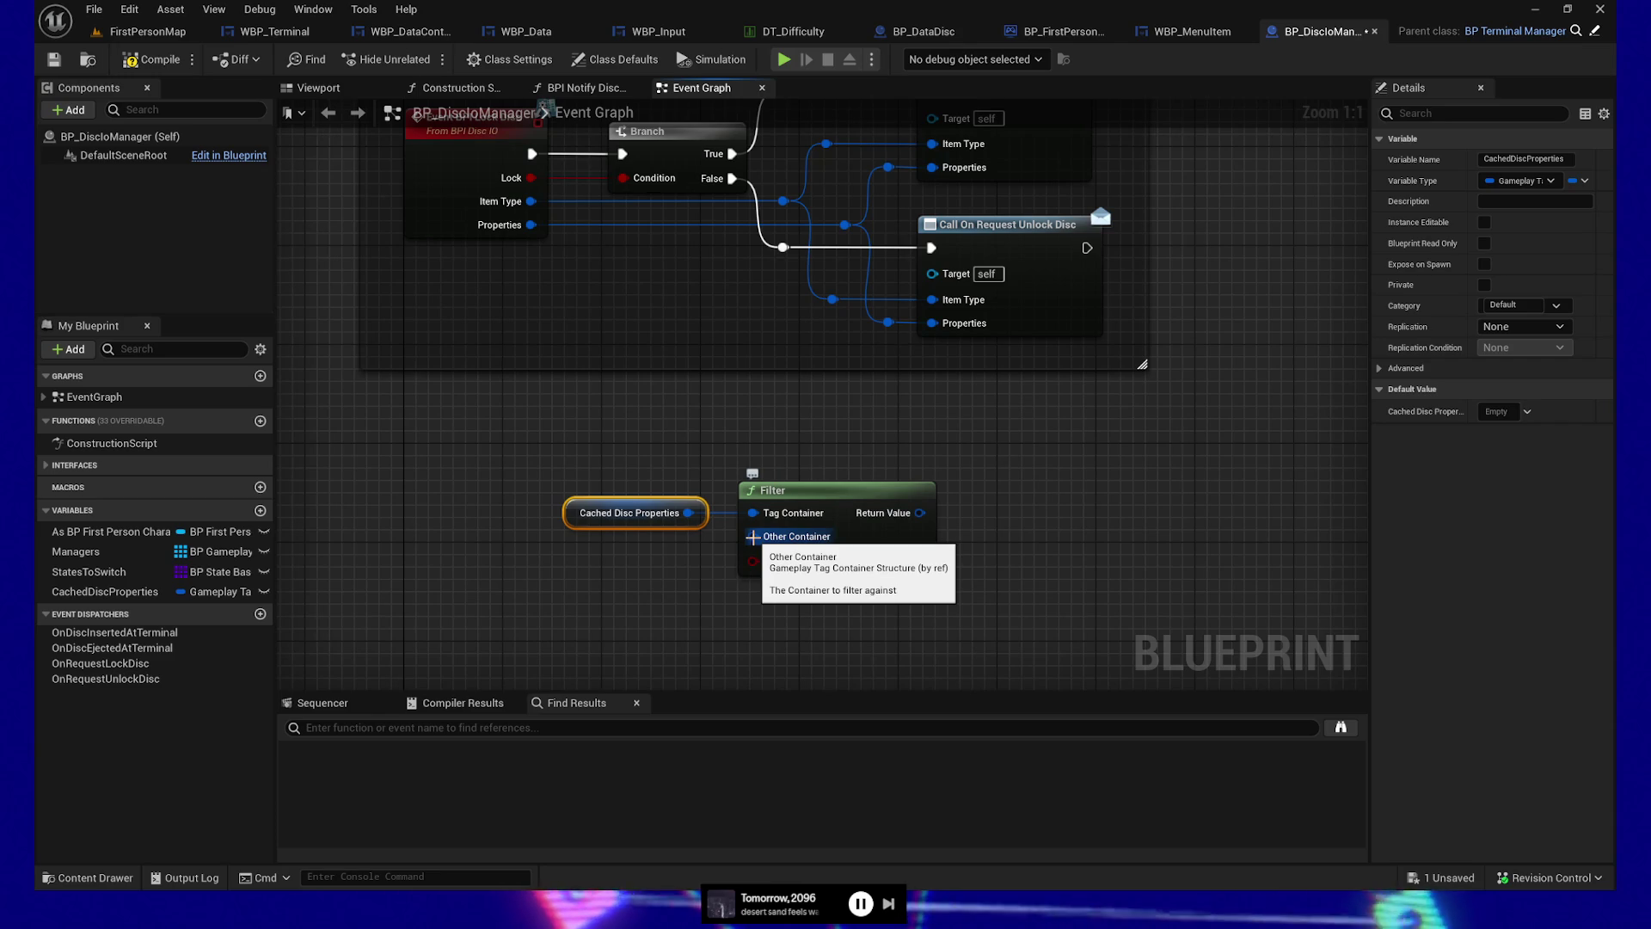
left_click_drag(710, 471, 1025, 609)
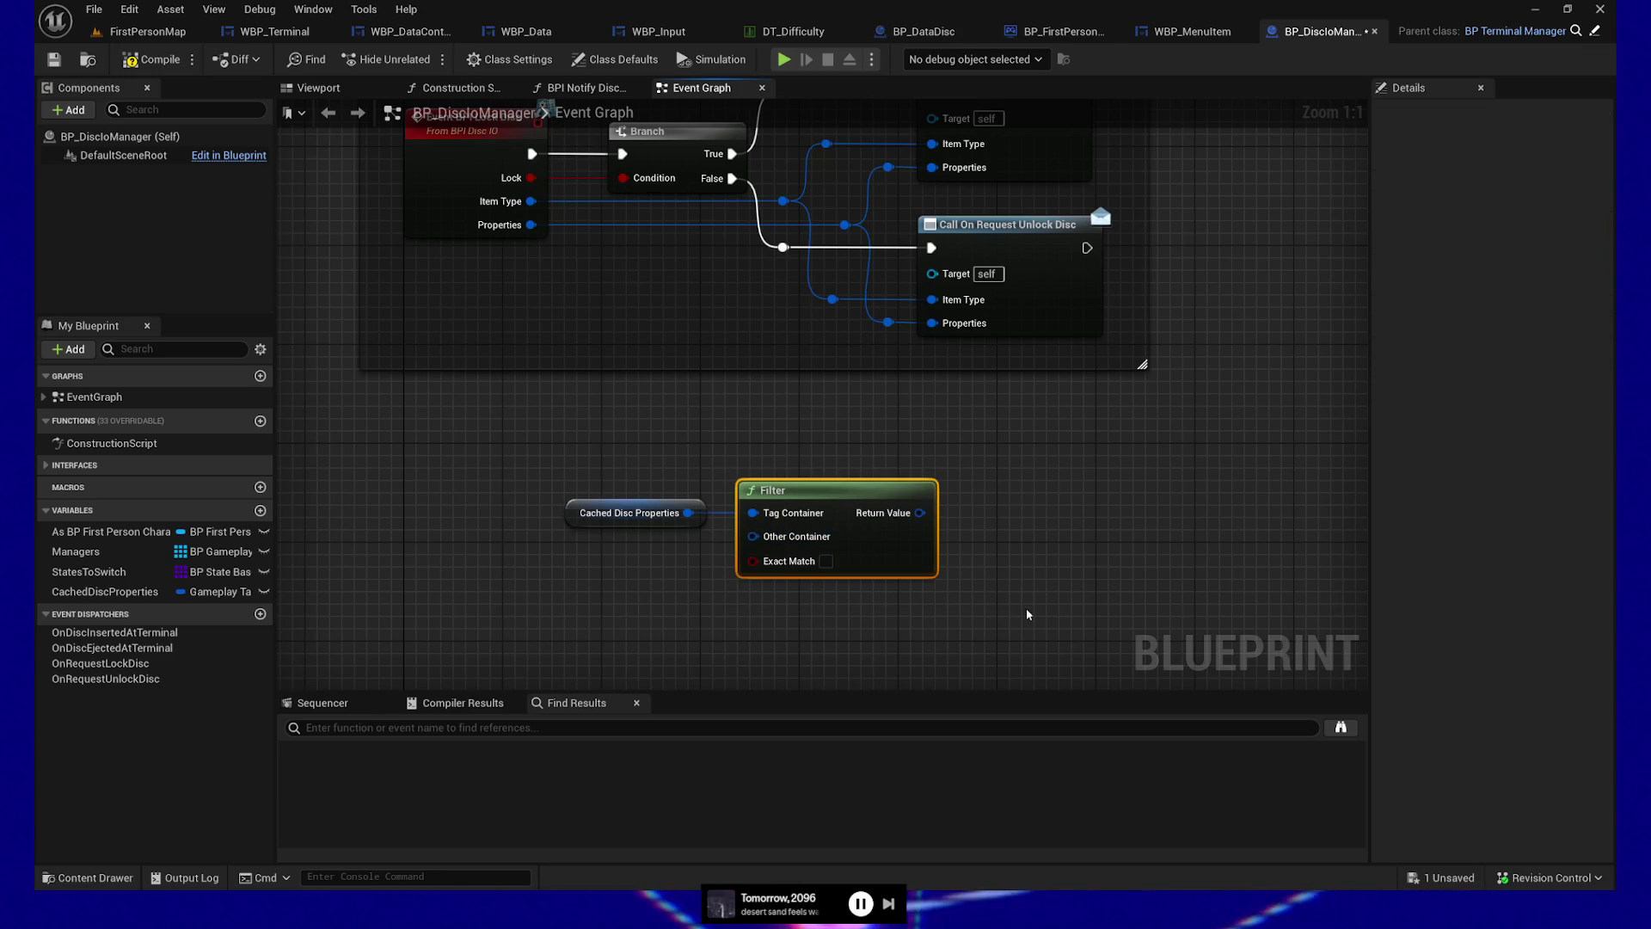
key("Delete")
left_click_drag(689, 512, 822, 514)
left_click(830, 701)
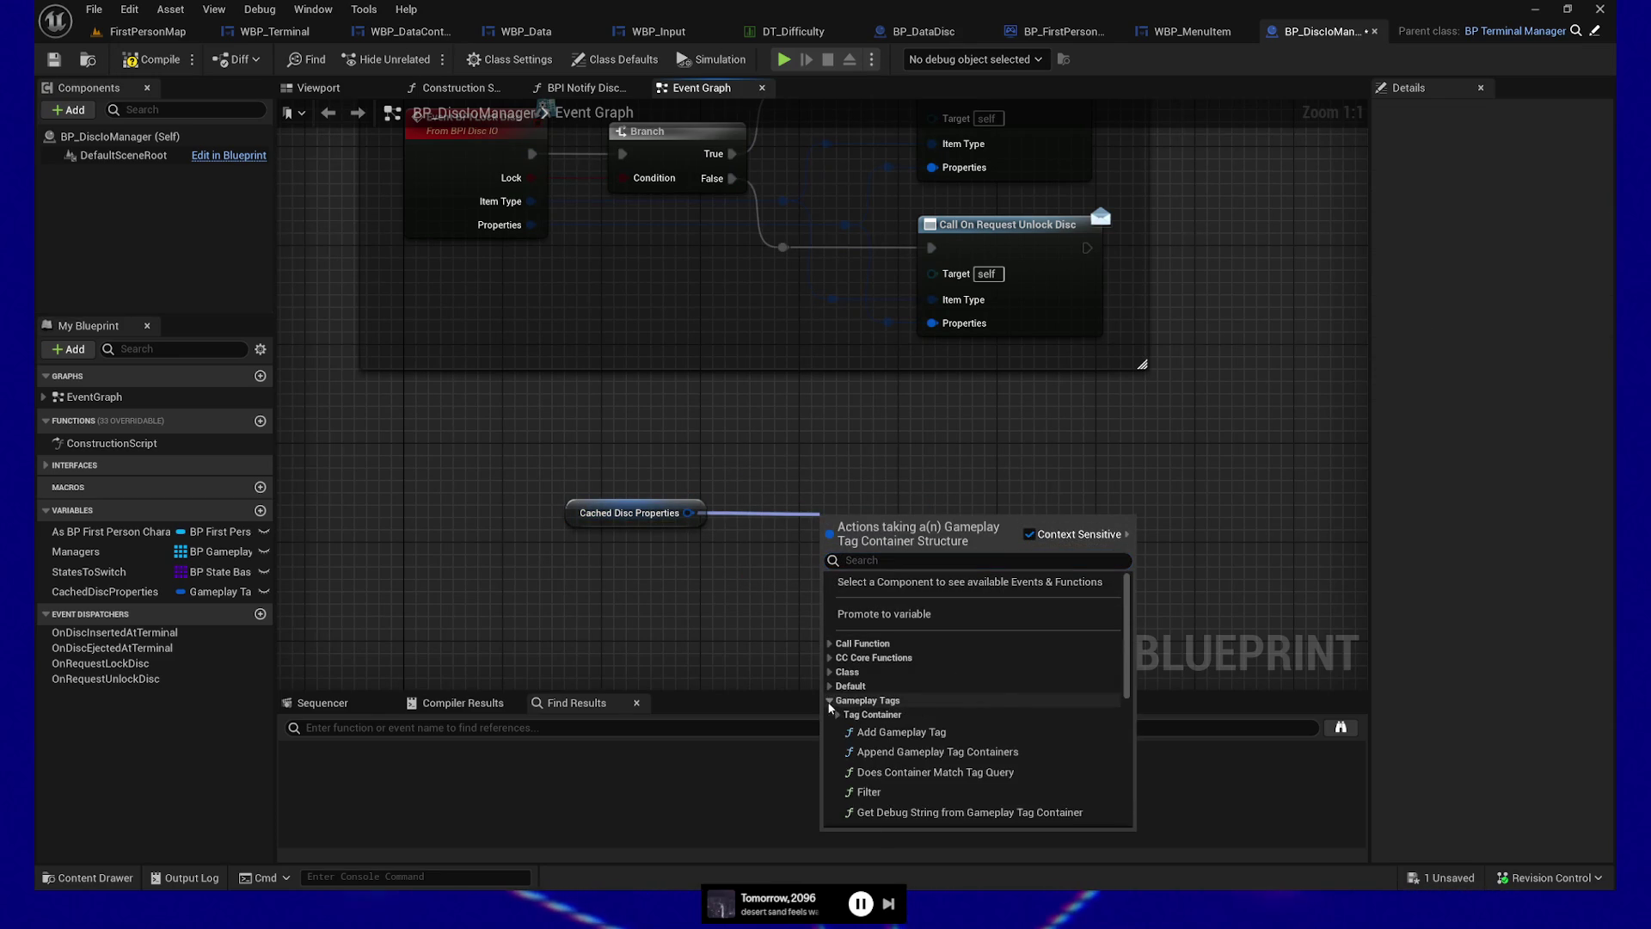
Add a Has Tag node on the container, checking for Properties.DiscState.Raw
scroll(1014, 712, "down", 3)
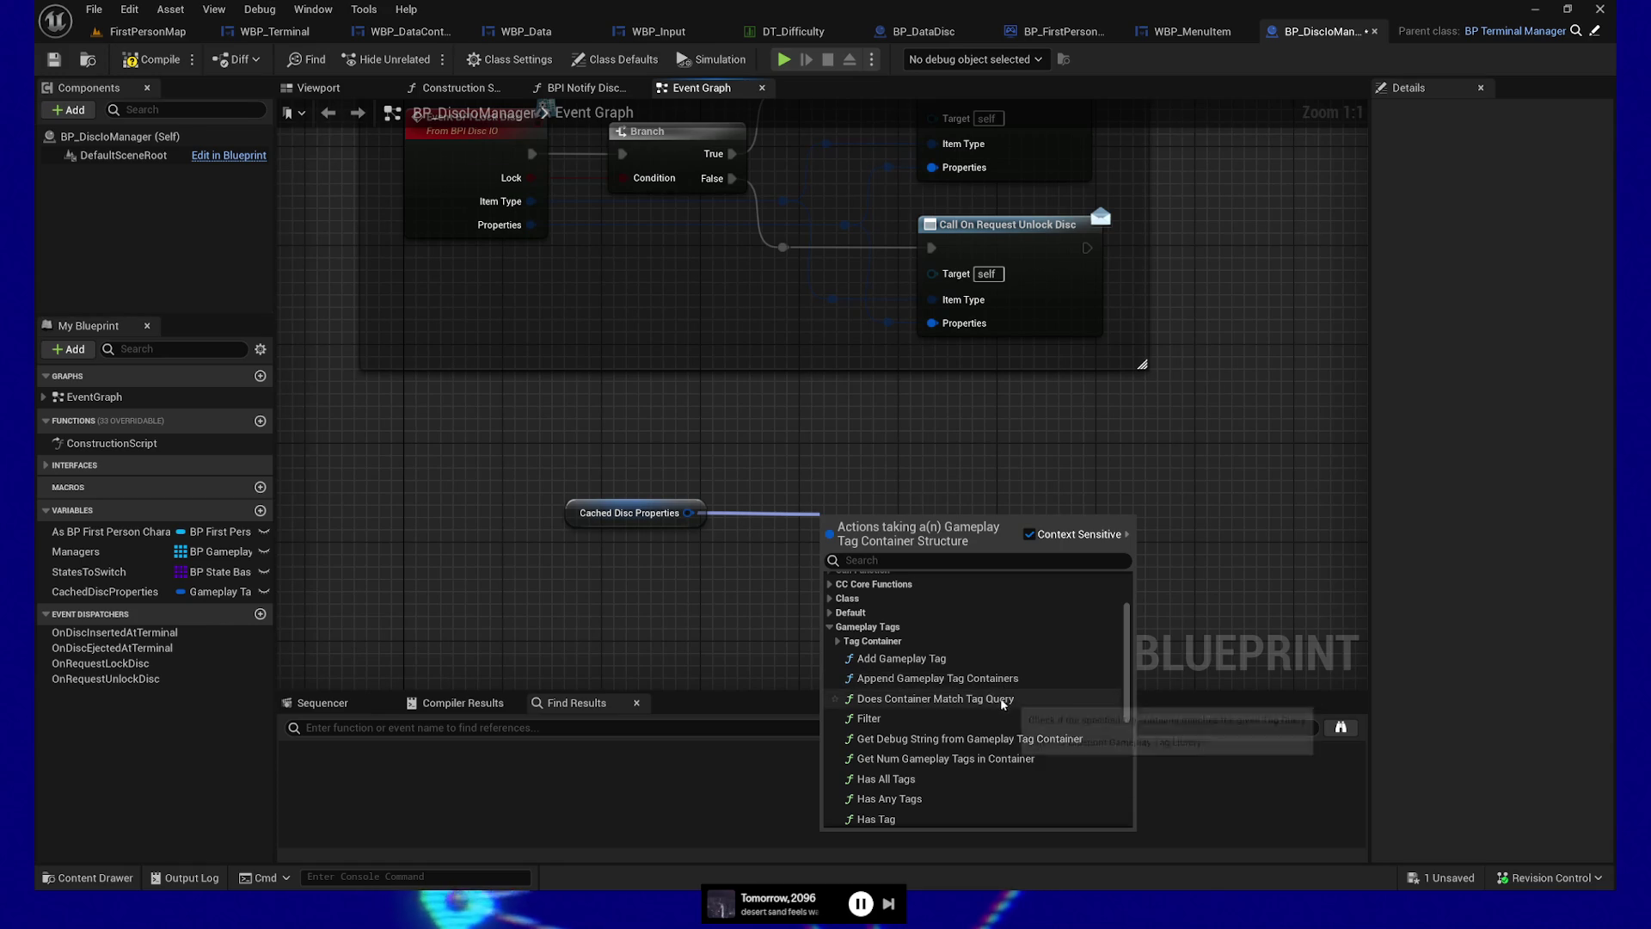
scroll(1044, 730, "down", 2)
scroll(1043, 731, "down", 2)
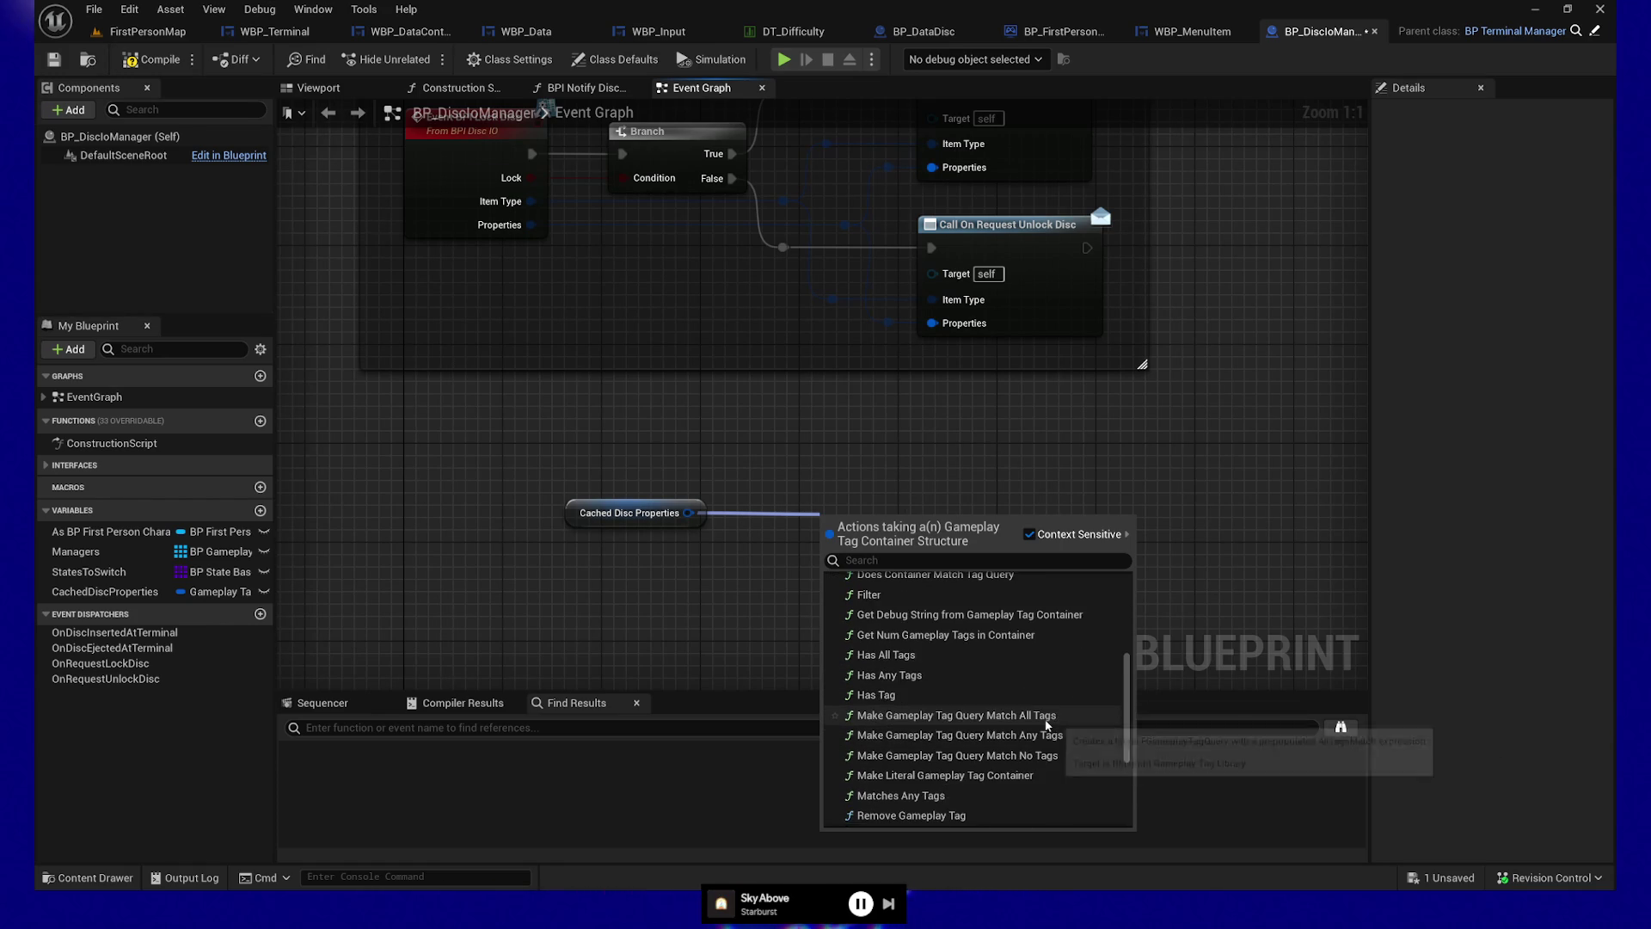
left_click(907, 669)
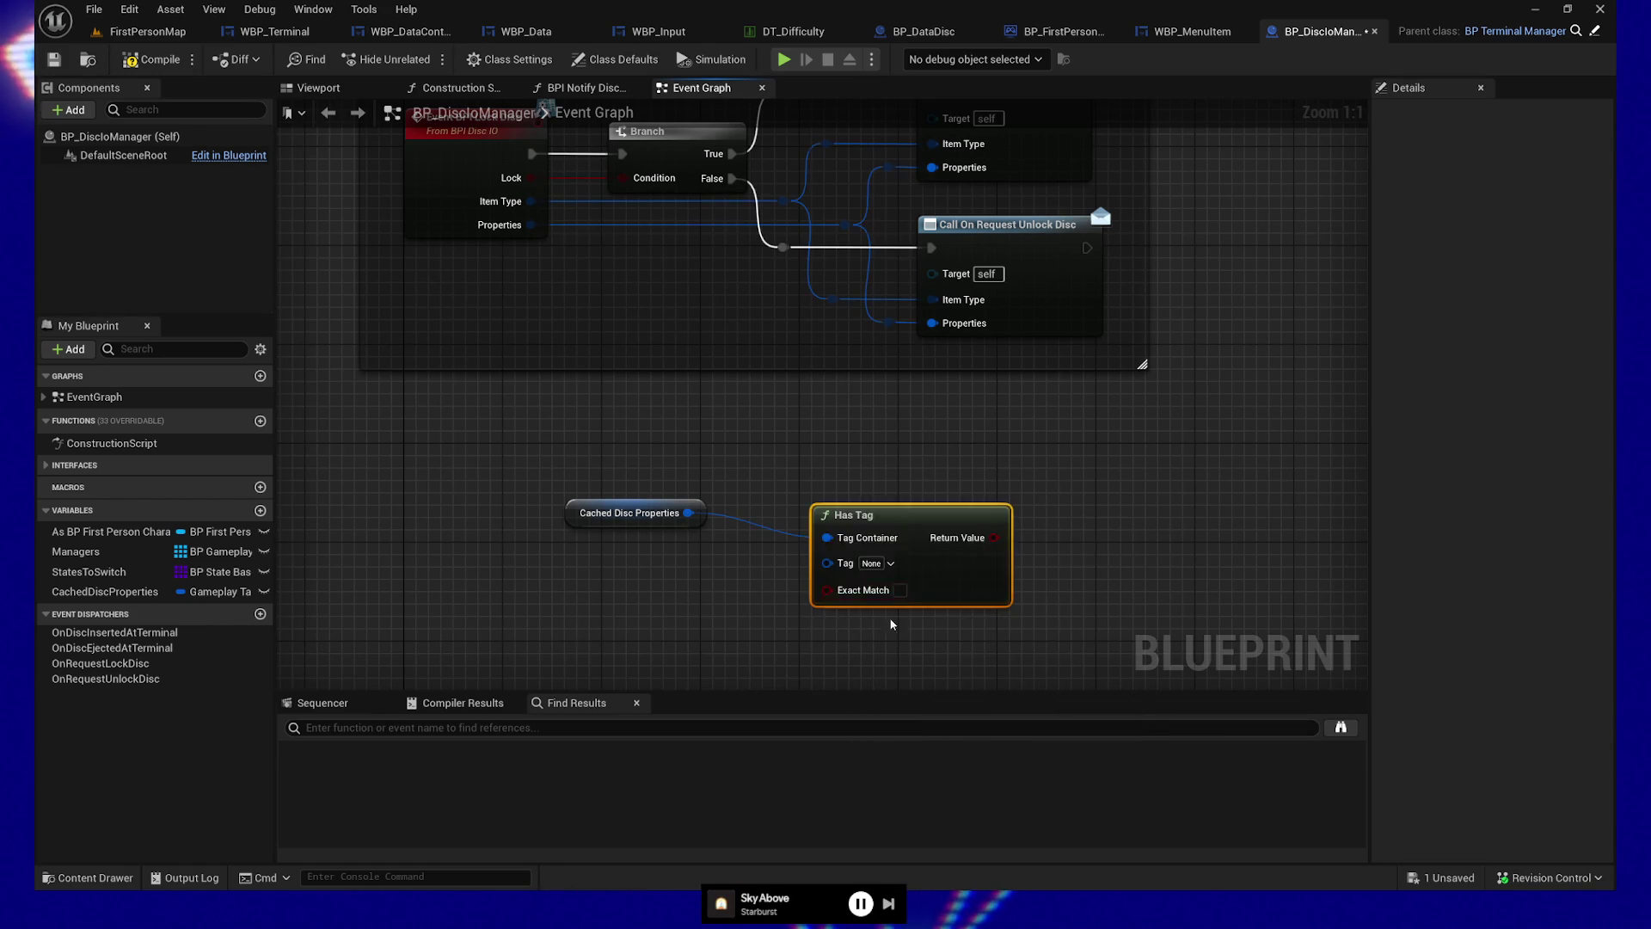
left_click(813, 539)
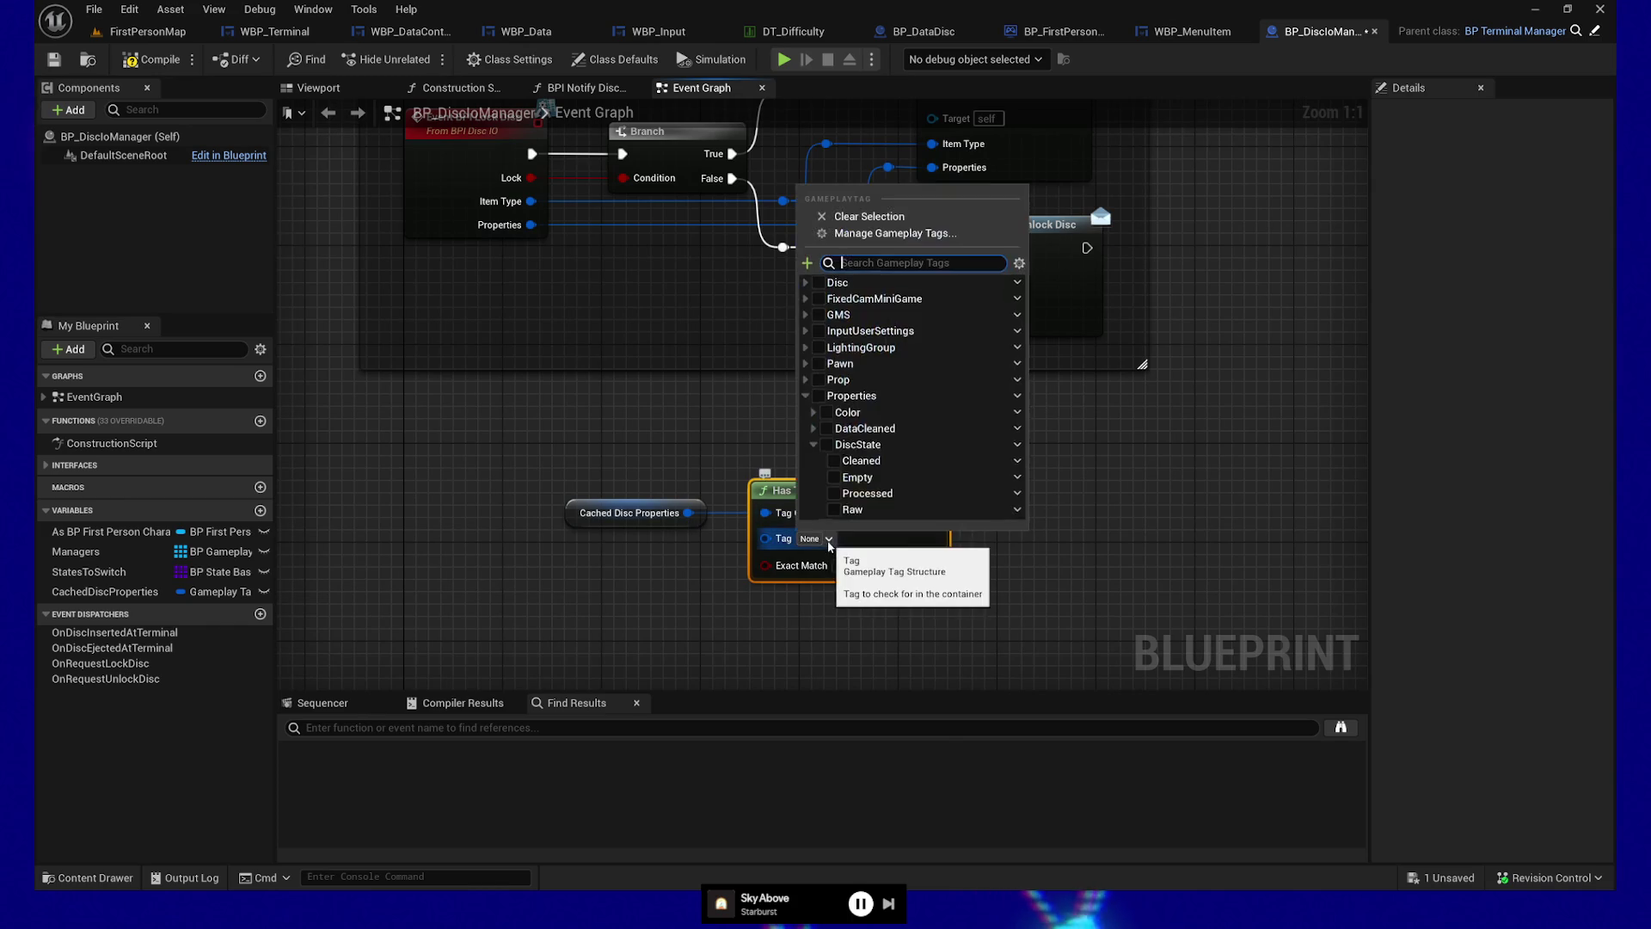
scroll(922, 452, "down", 2)
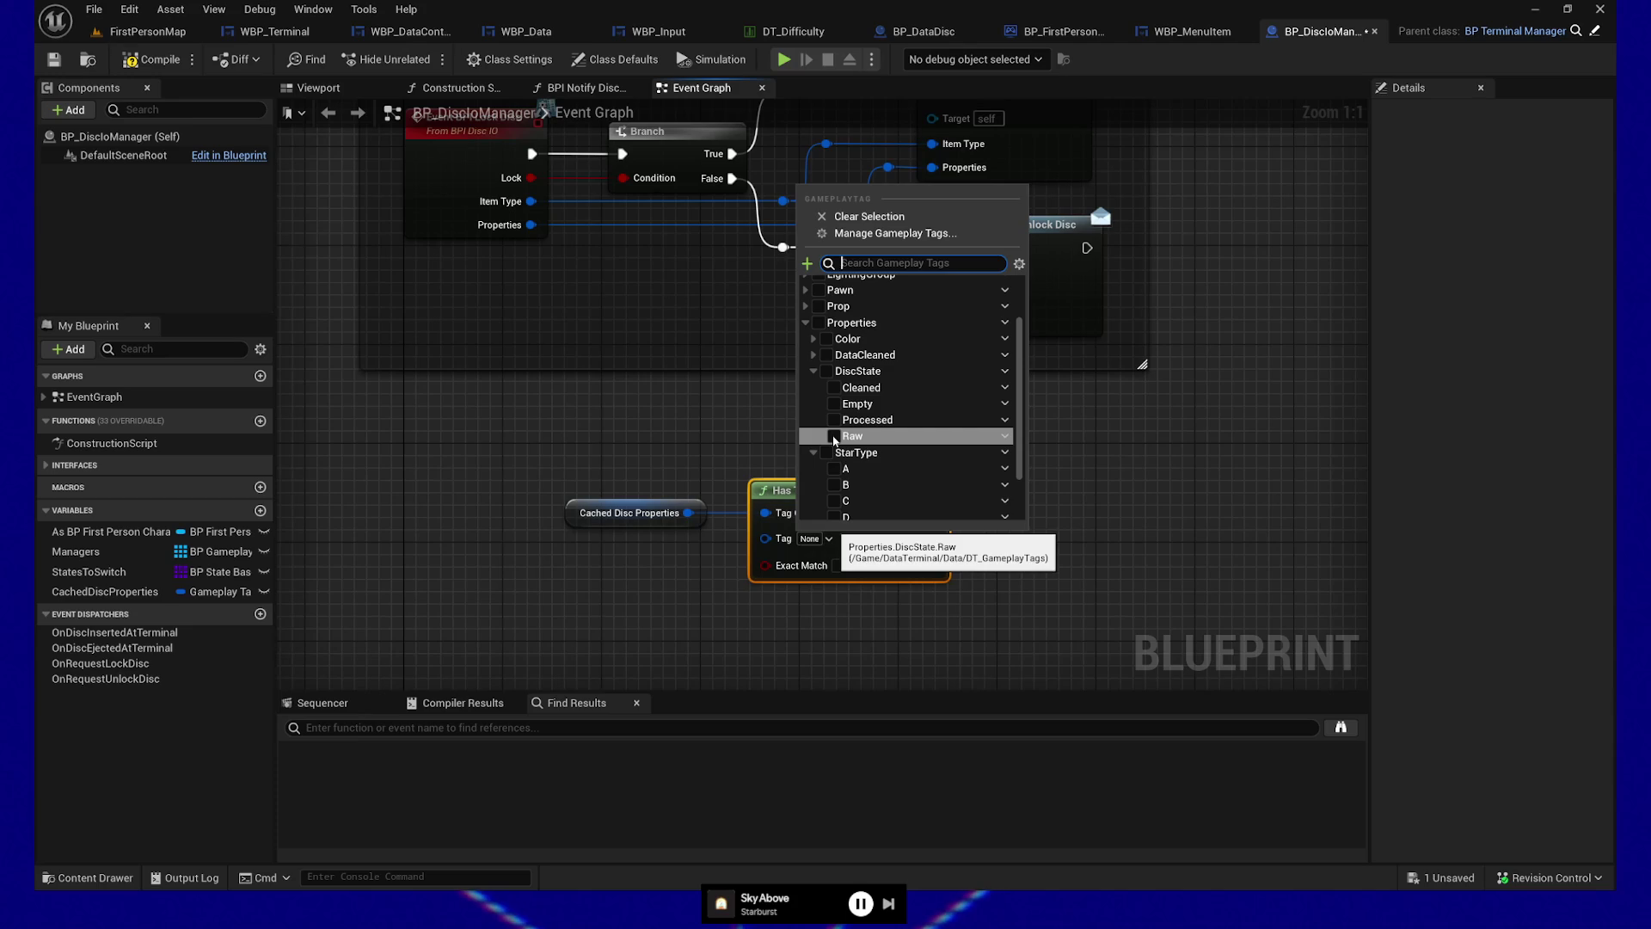
left_click(833, 436)
left_click(677, 606)
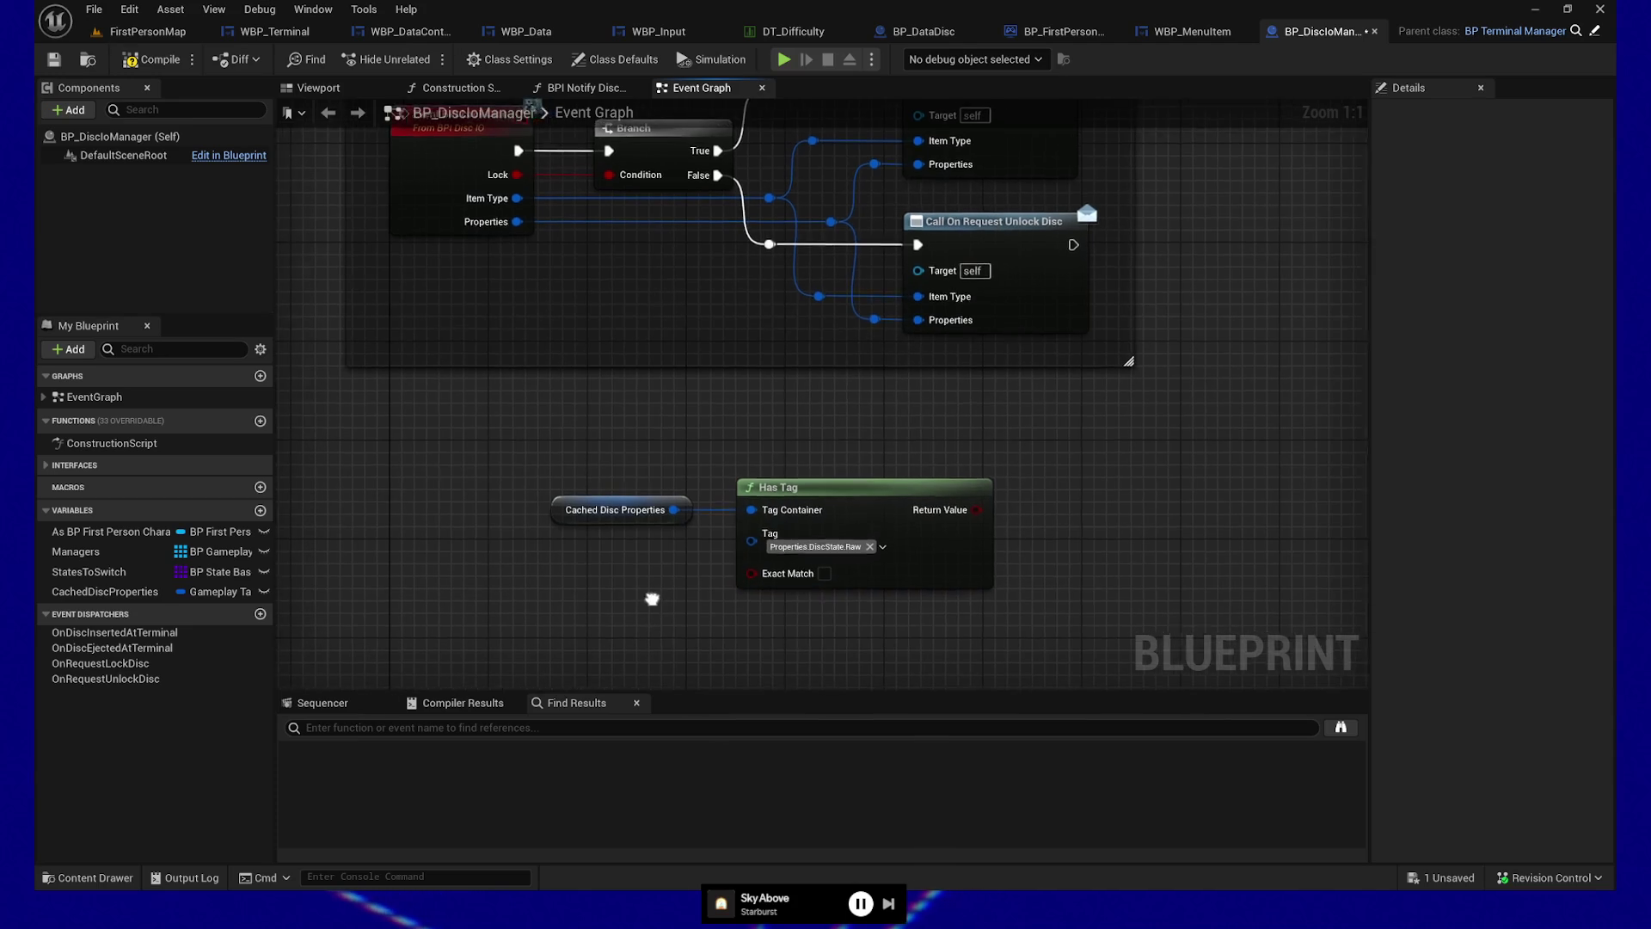
Add a Branch node driven by Has Tag's result
left_click_drag(656, 600, 636, 596)
left_click(615, 505)
mouse_move(992, 505)
left_mouse_down()
mouse_move(947, 504)
mouse_move(951, 488)
left_mouse_up()
type("branch")
key("Return")
Shift the nodes left and add a Remove Gameplay Tag node fed by Cached Disc Properties
left_click_drag(516, 417, 1091, 560)
mouse_move(982, 454)
left_mouse_down()
mouse_move(901, 533)
mouse_move(516, 542)
left_mouse_up()
left_click(412, 514)
mouse_move(413, 513)
left_mouse_down()
mouse_move(401, 644)
mouse_move(953, 640)
mouse_move(1012, 580)
left_mouse_up()
type("remove")
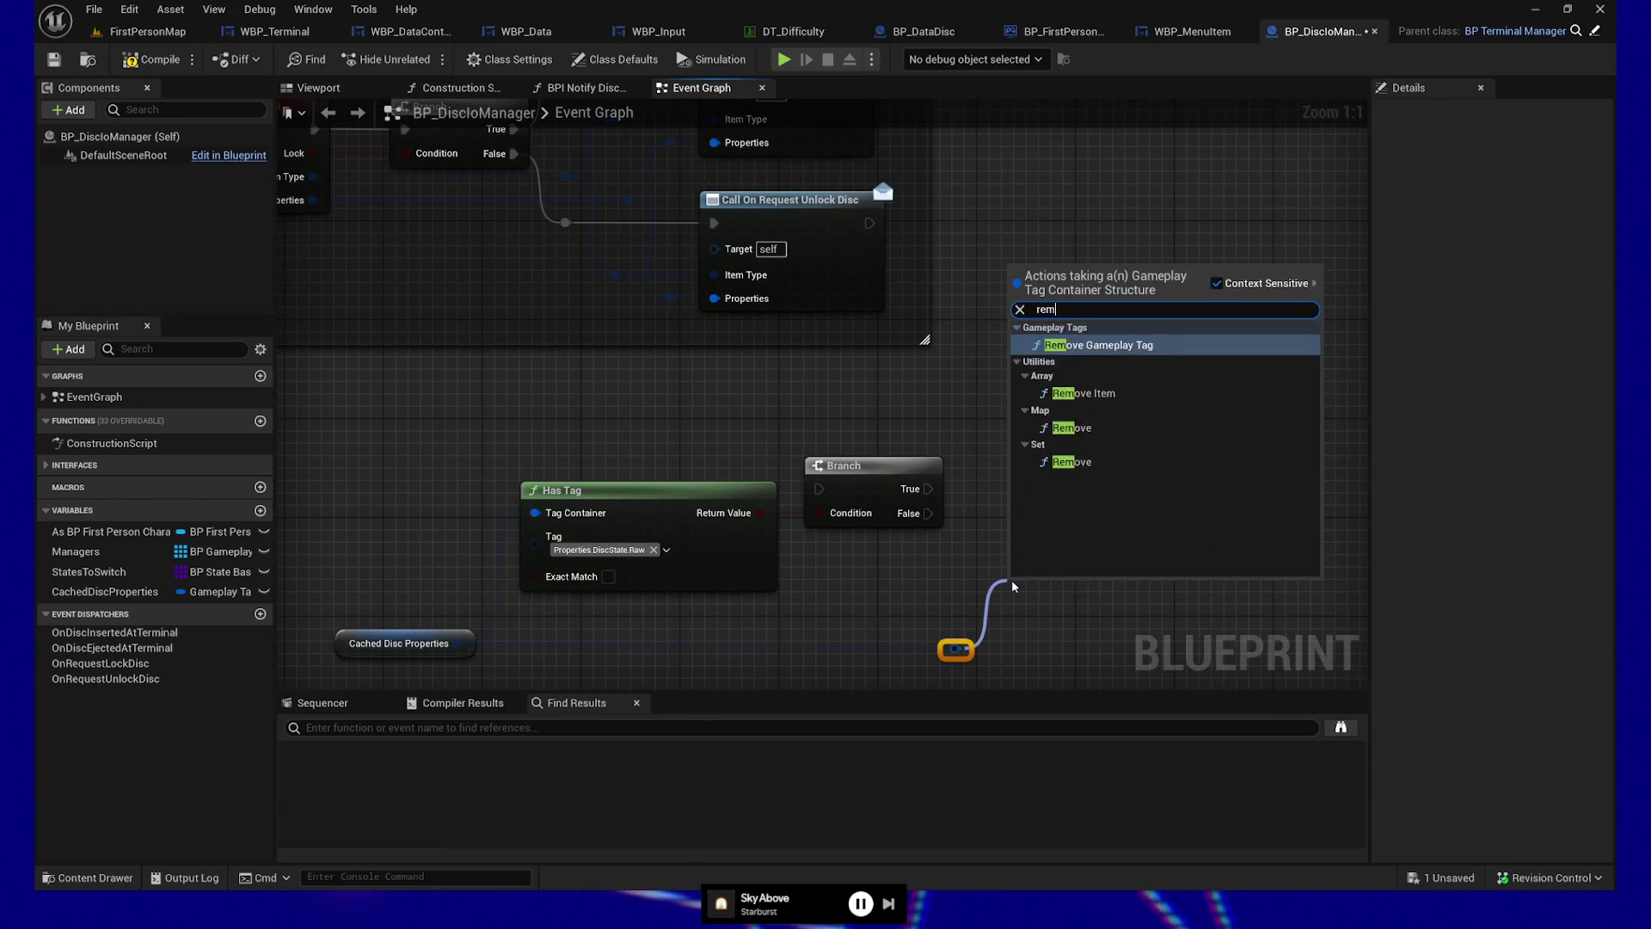
left_click(1099, 345)
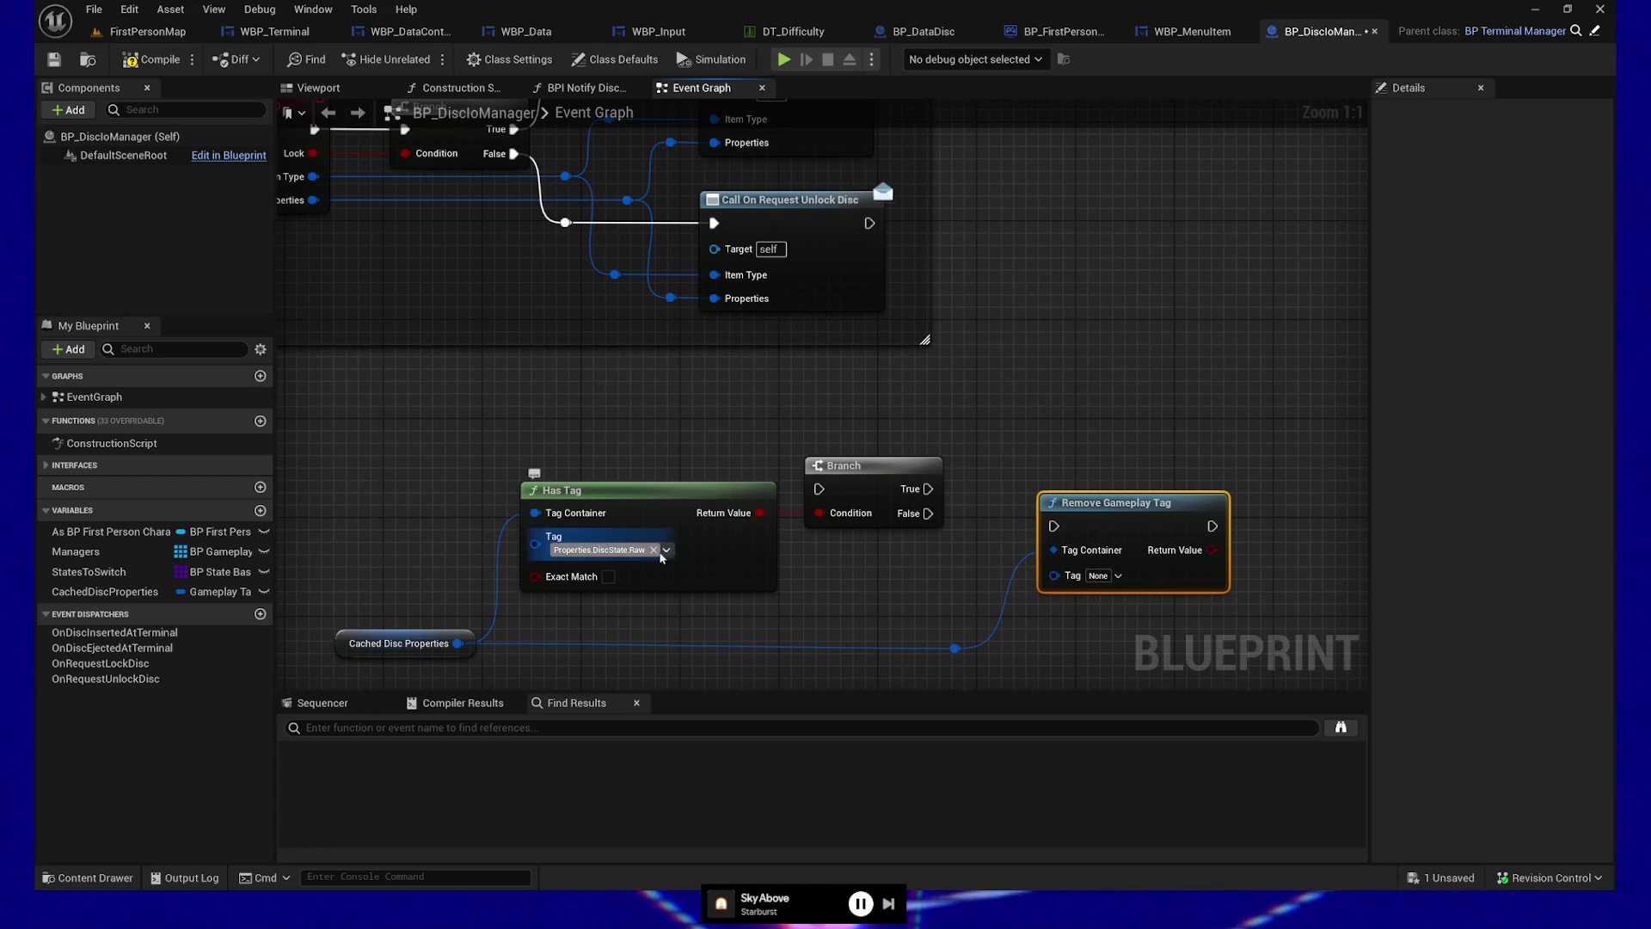
Search all blueprint actions for 'make literal gamep'
right_click(535, 546)
left_click(463, 532)
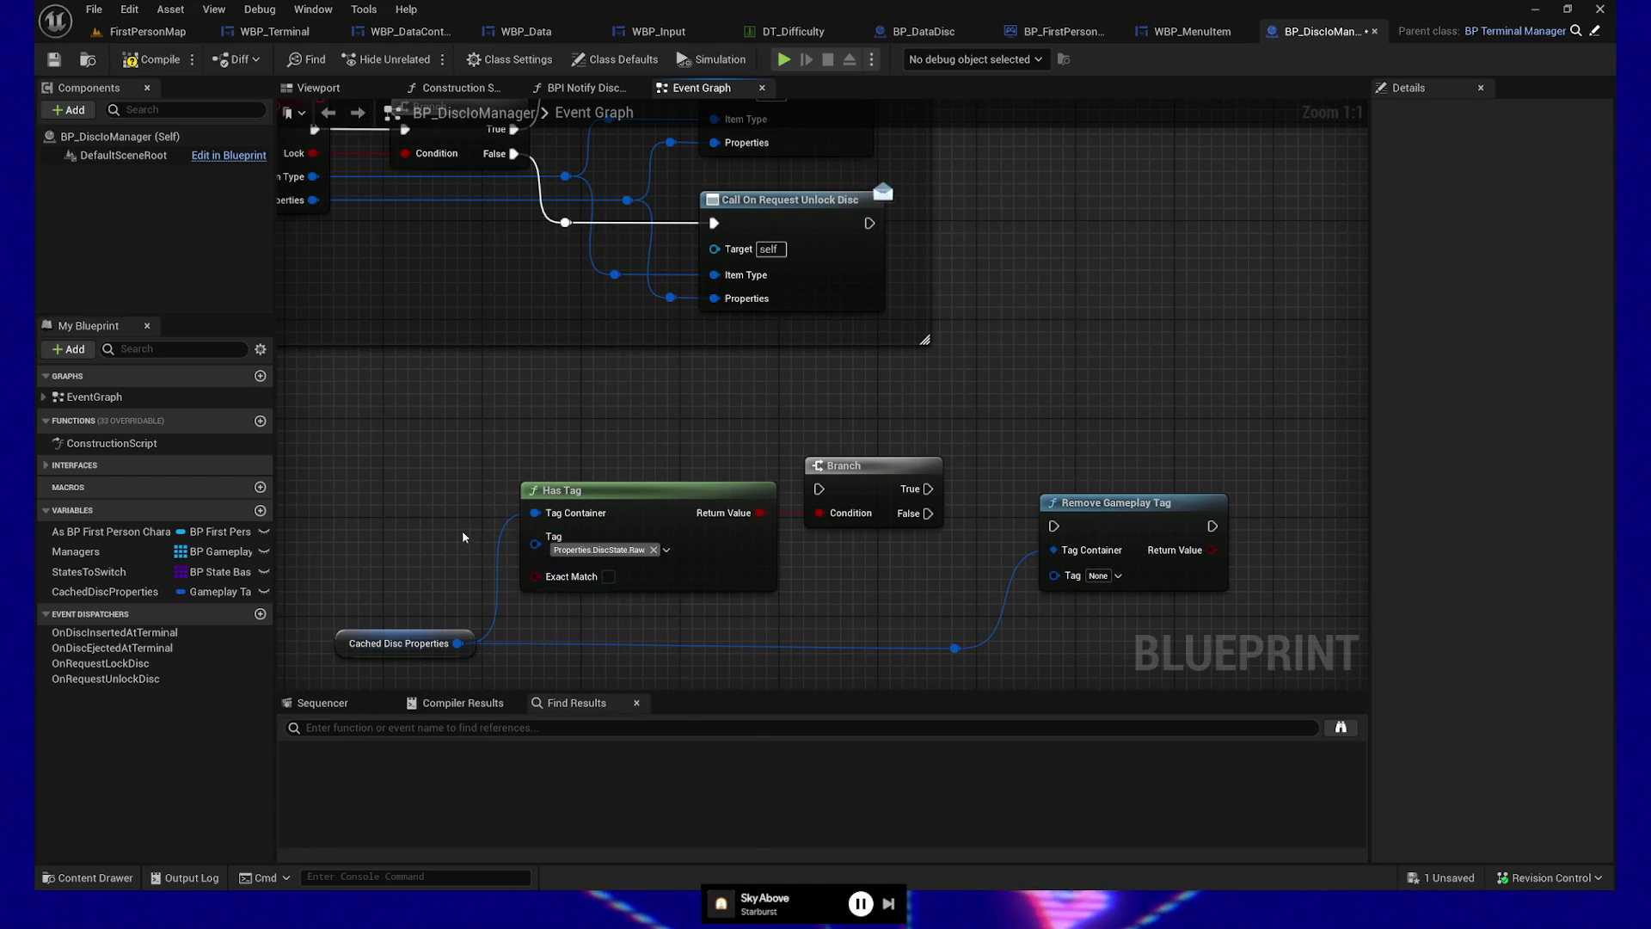
right_click(441, 530)
type("make literal gamep")
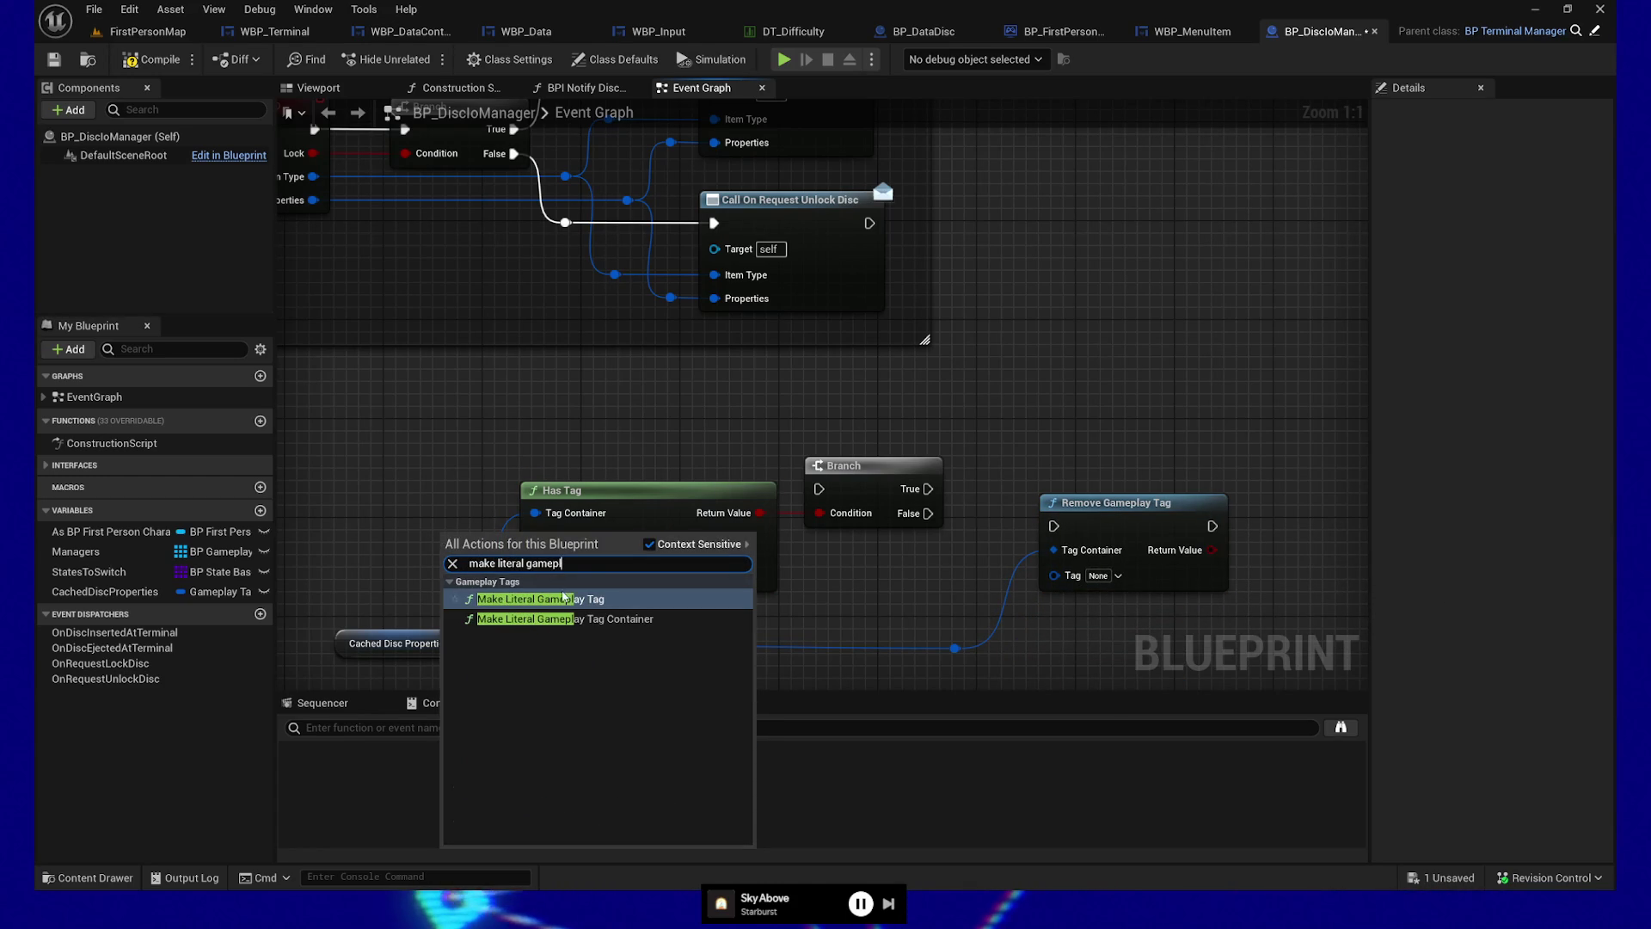
Add a Make Literal Gameplay Tag node with Value Properties.DiscState.Raw, left of Has Tag
left_click(564, 598)
left_click_drag(533, 560, 373, 559)
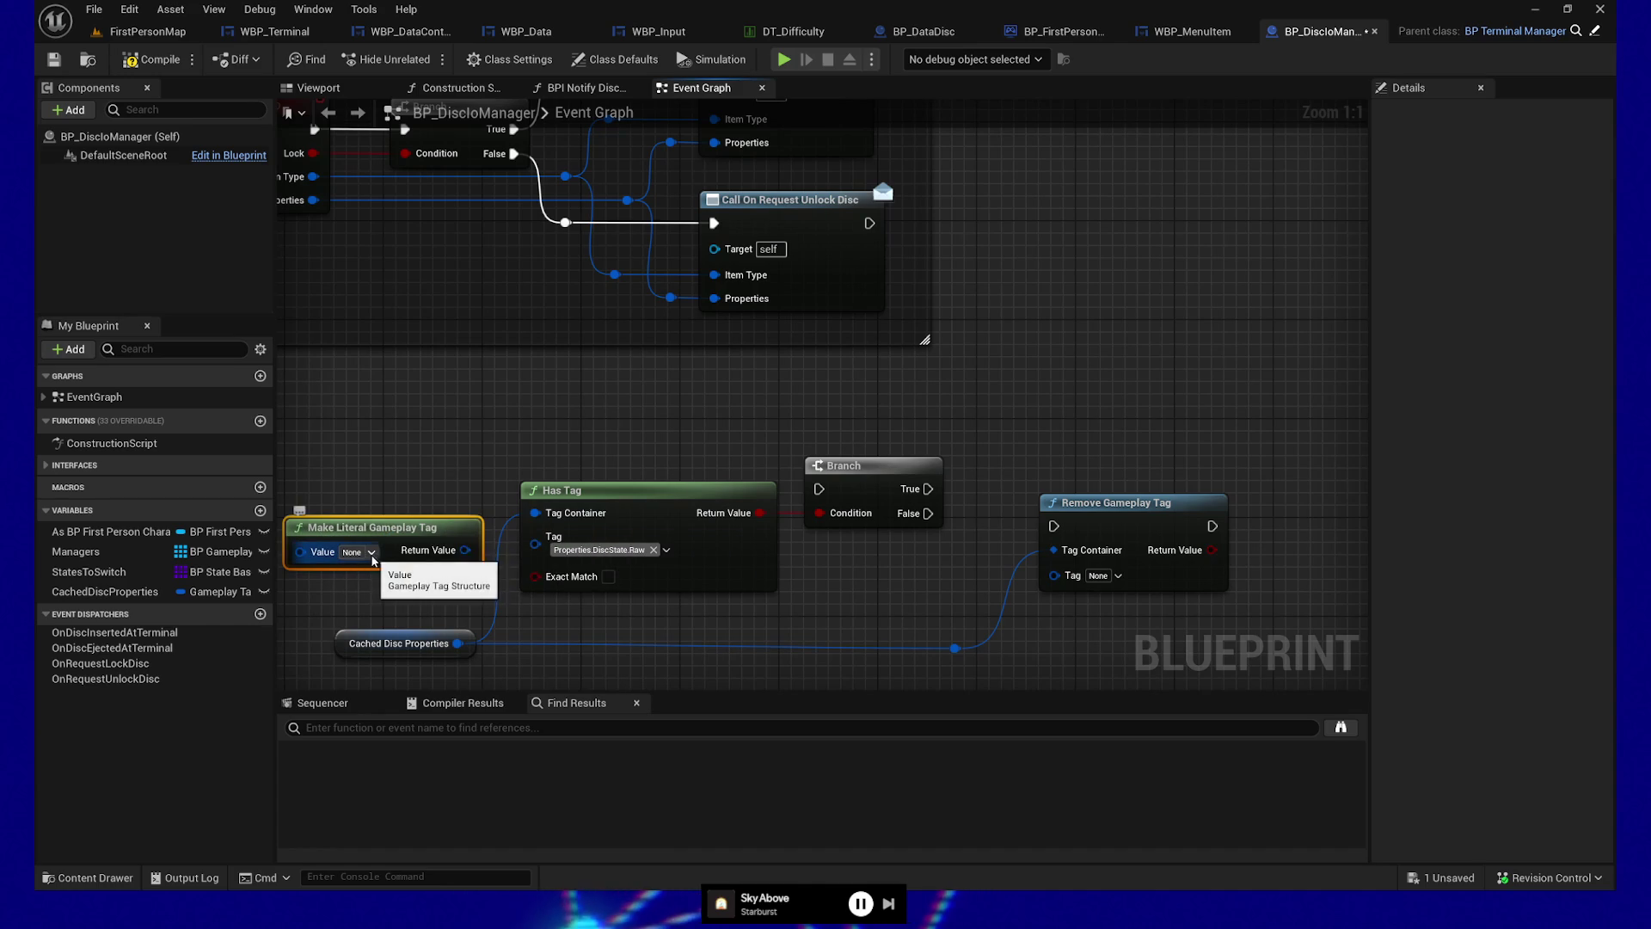
left_click(373, 553)
scroll(404, 430, "down", 5)
left_click(370, 461)
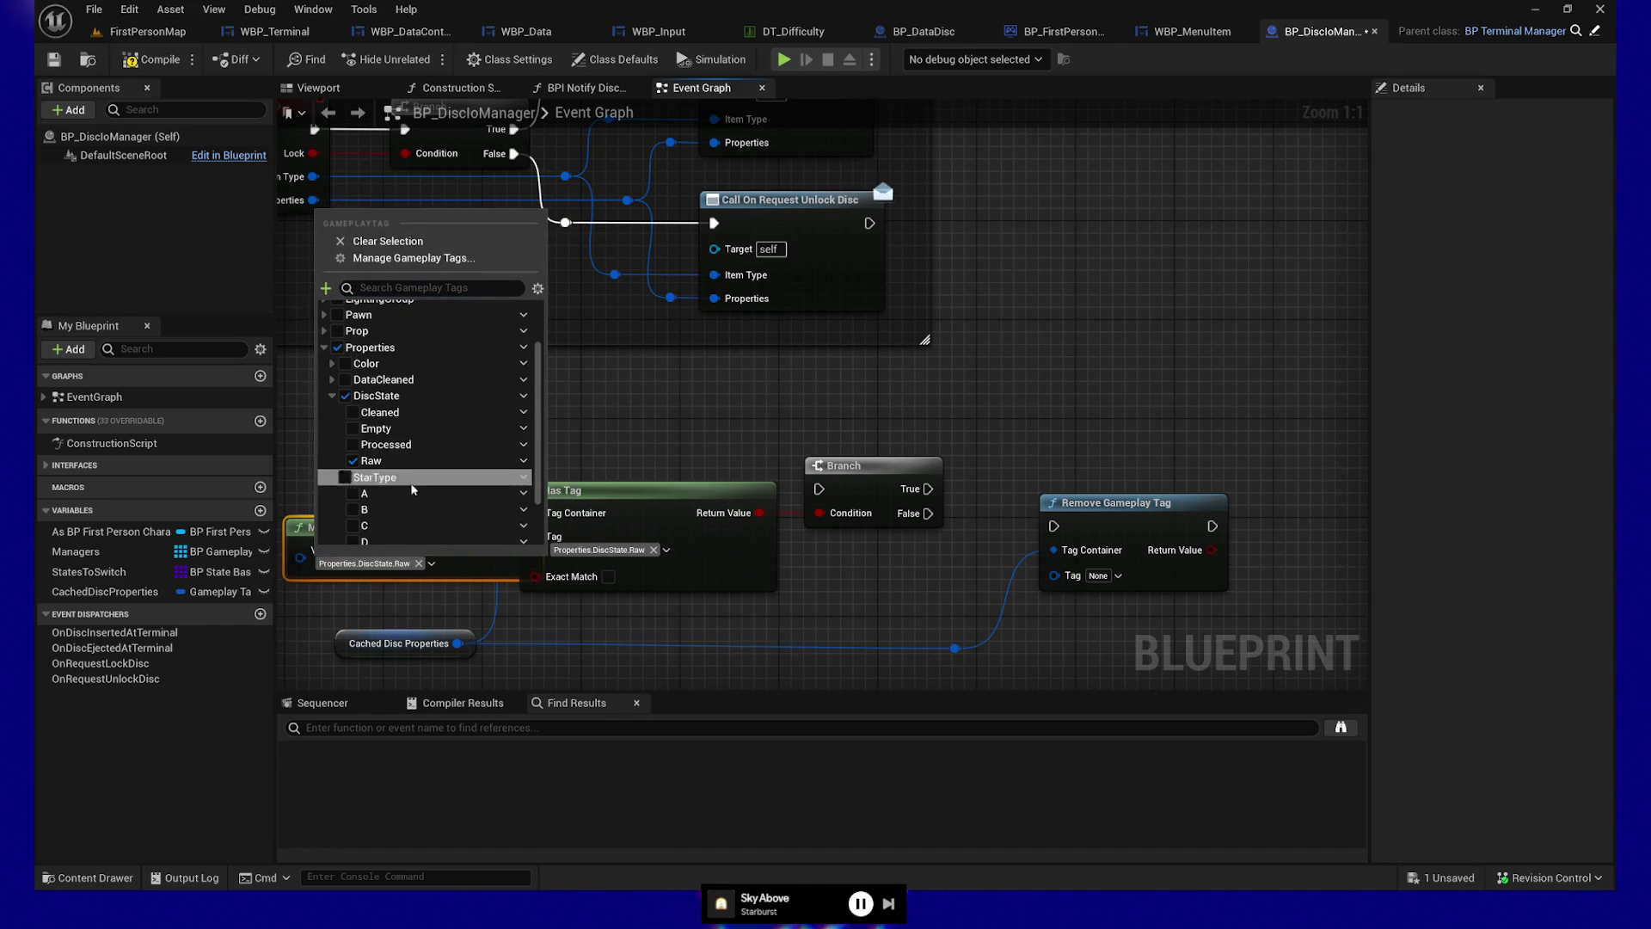
left_click(284, 451)
Route the Cached Disc Properties wire through reroute points into Has Tag and straighten them
left_click_drag(380, 452, 541, 406)
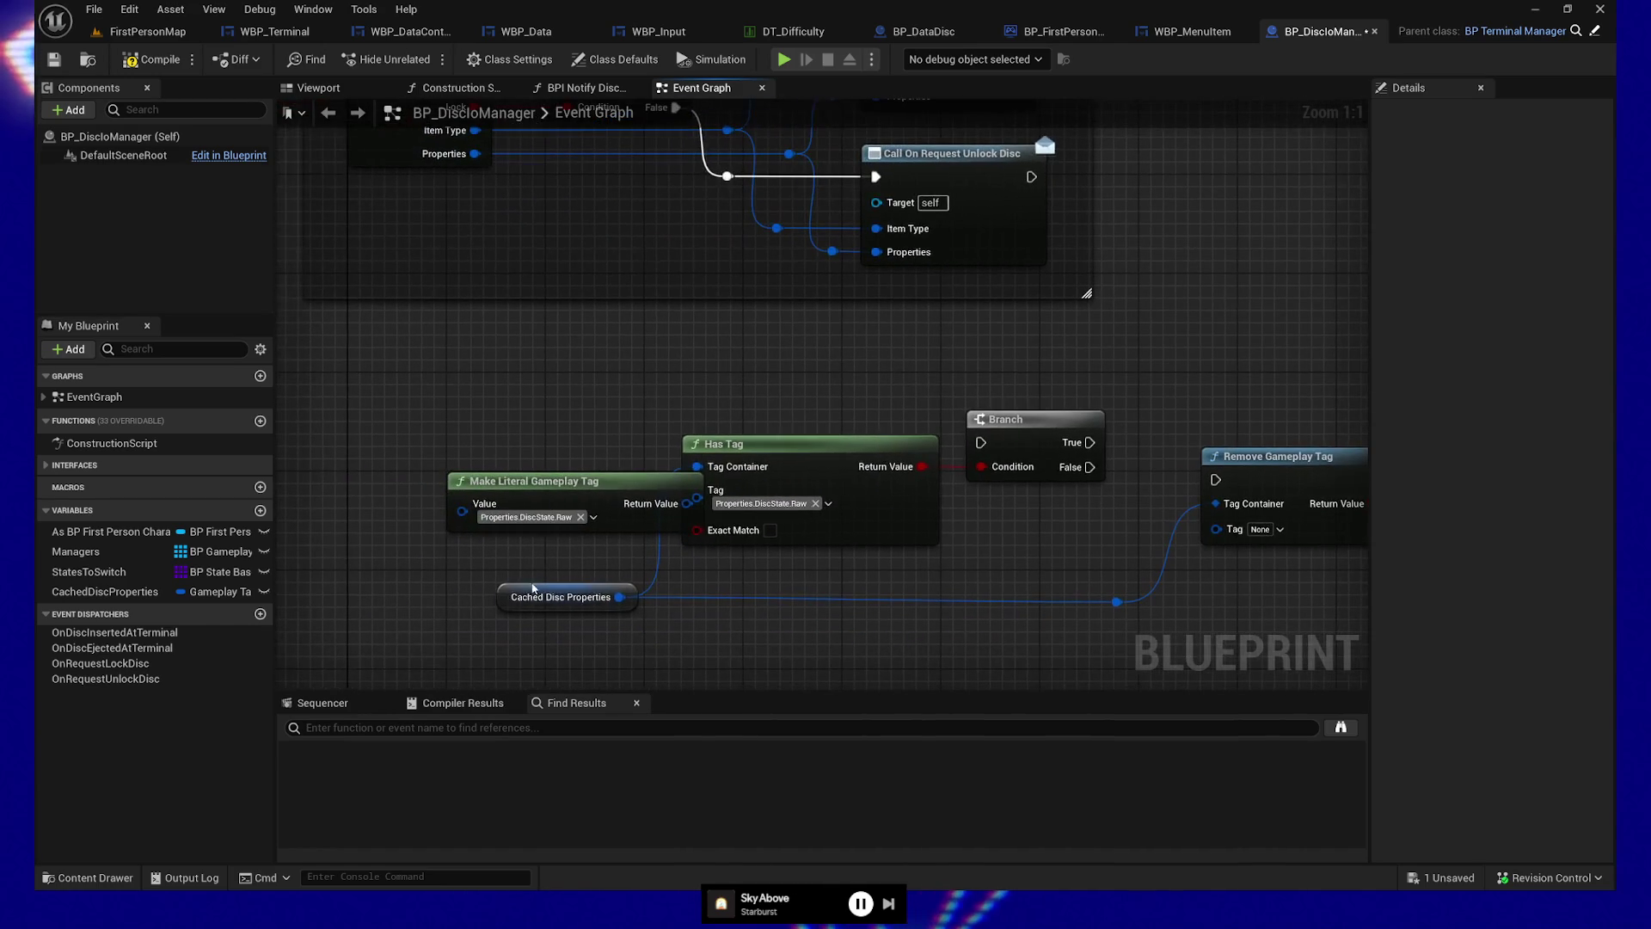
left_click_drag(509, 605, 372, 617)
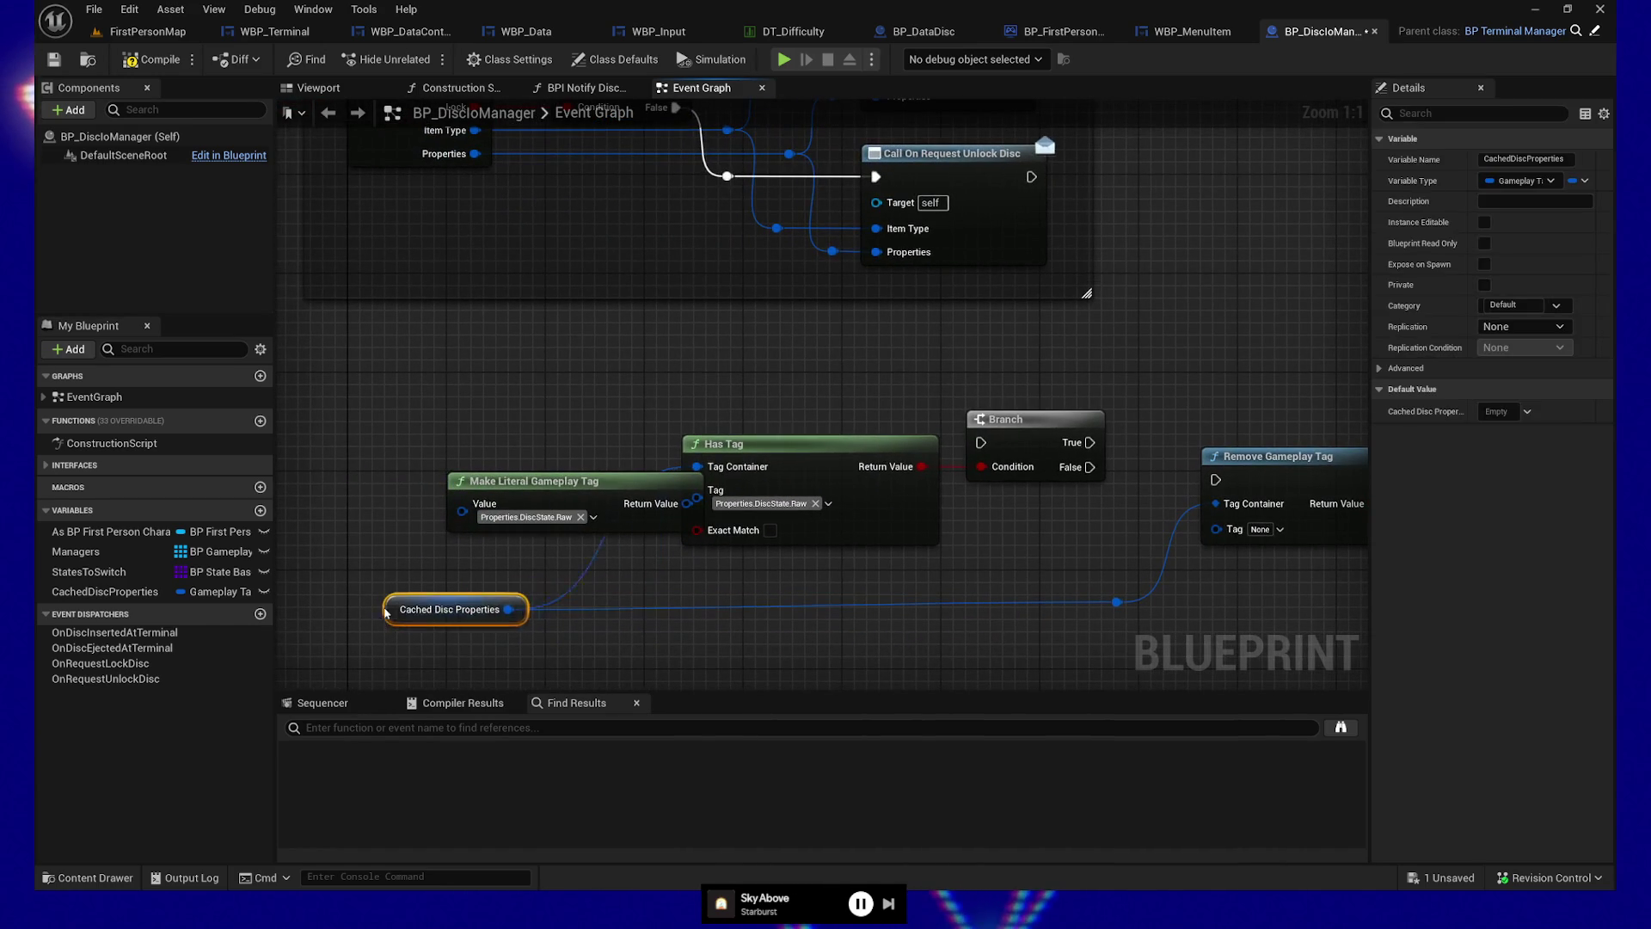
left_click(614, 609)
double_click(612, 606)
left_click_drag(590, 584, 1149, 626)
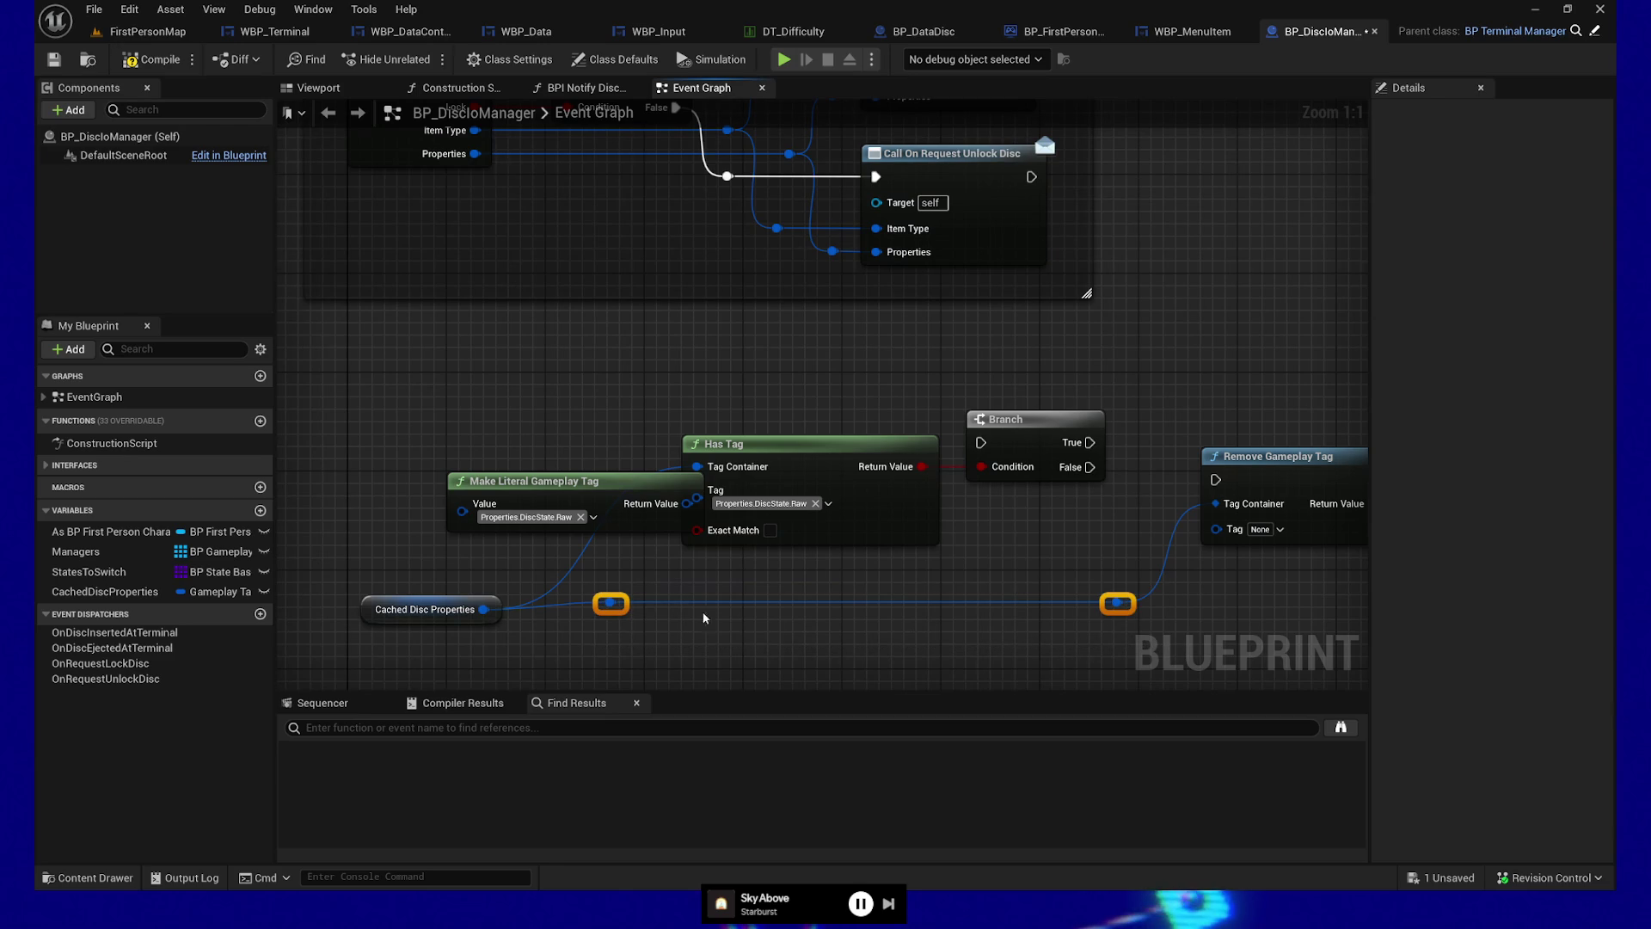
left_click_drag(585, 487, 450, 487)
left_click_drag(611, 604, 690, 468)
left_click_drag(400, 587, 1242, 642)
key("q")
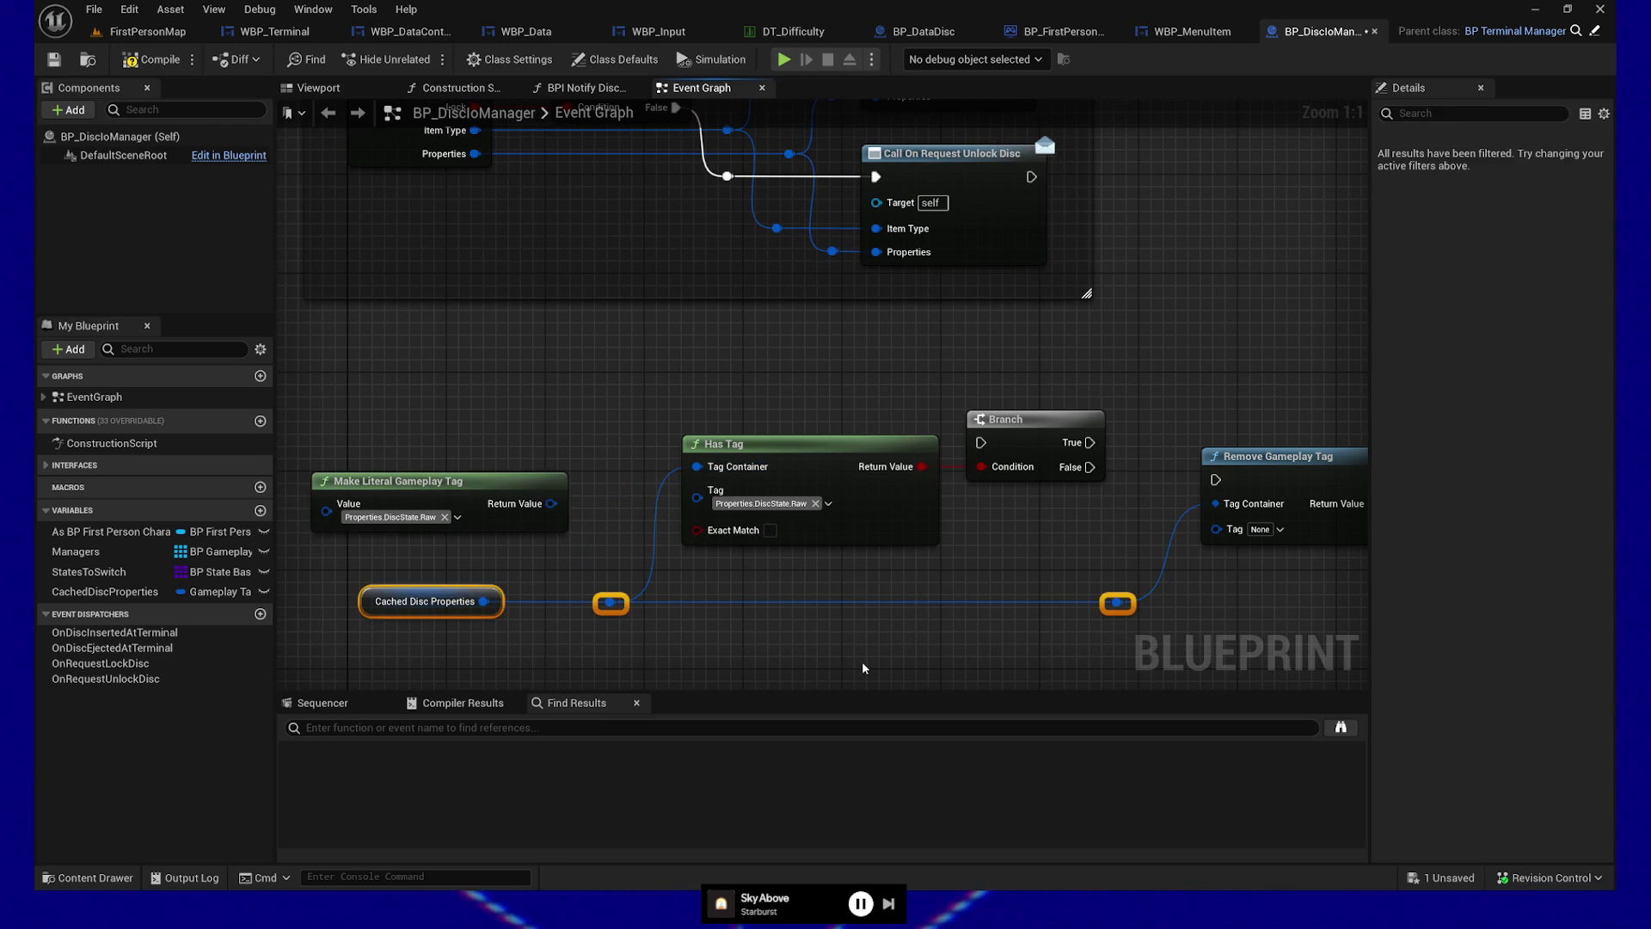